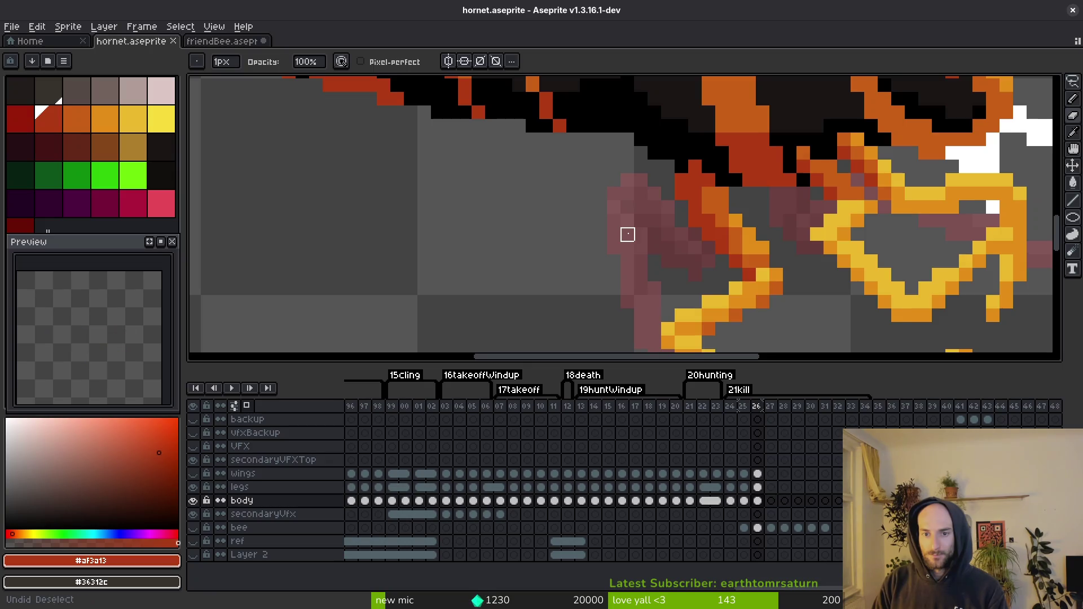
# Step: On the frame 26 legs cel, paint two darker-orange leg pixels and save
pyautogui.click(758, 487)
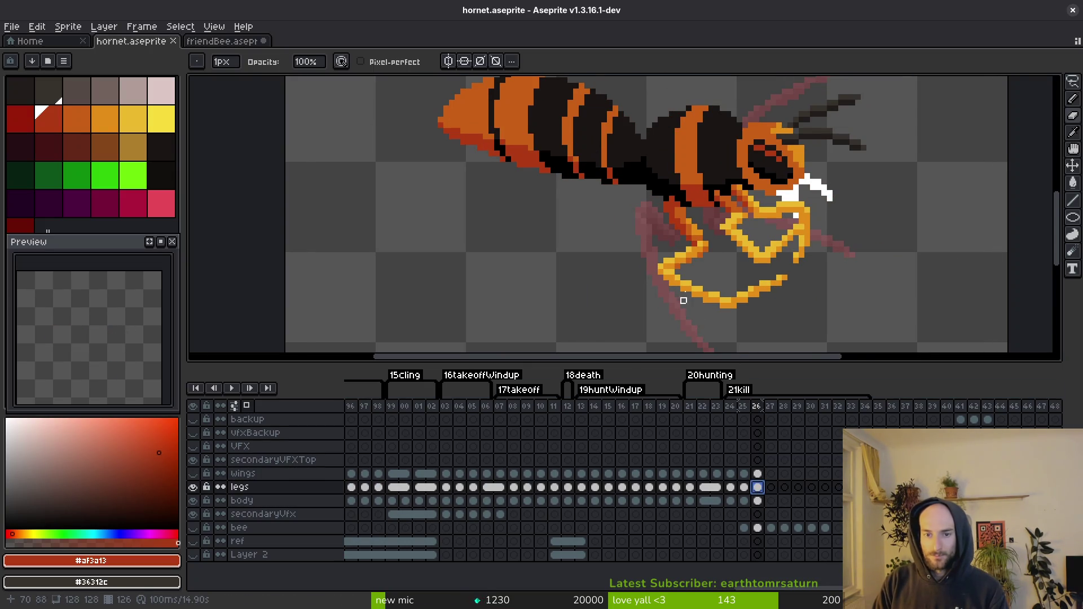
pyautogui.scroll(5, 683, 301)
pyautogui.press('b')
pyautogui.keyDown('alt'); pyautogui.click(682, 240); pyautogui.keyUp('alt')
pyautogui.click(672, 208)
pyautogui.keyDown('alt'); pyautogui.click(668, 234); pyautogui.keyUp('alt')
pyautogui.press('e')
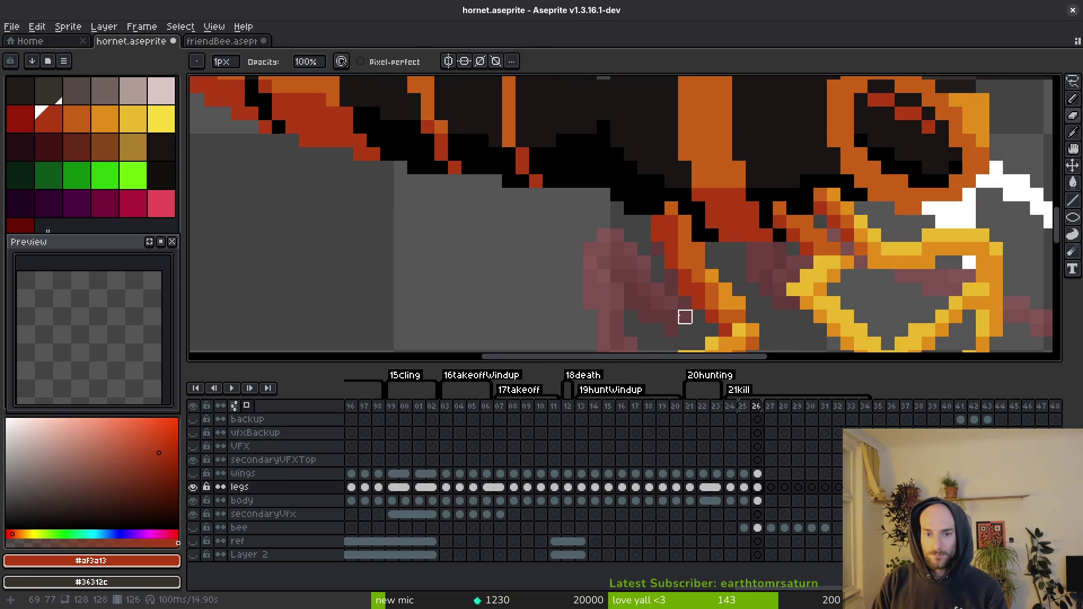
pyautogui.hotkey('ctrl', 's')
# Step: Repaint one leg pixel darker orange and turn a dark one yellow, then save
pyautogui.scroll(-4, 689, 271)
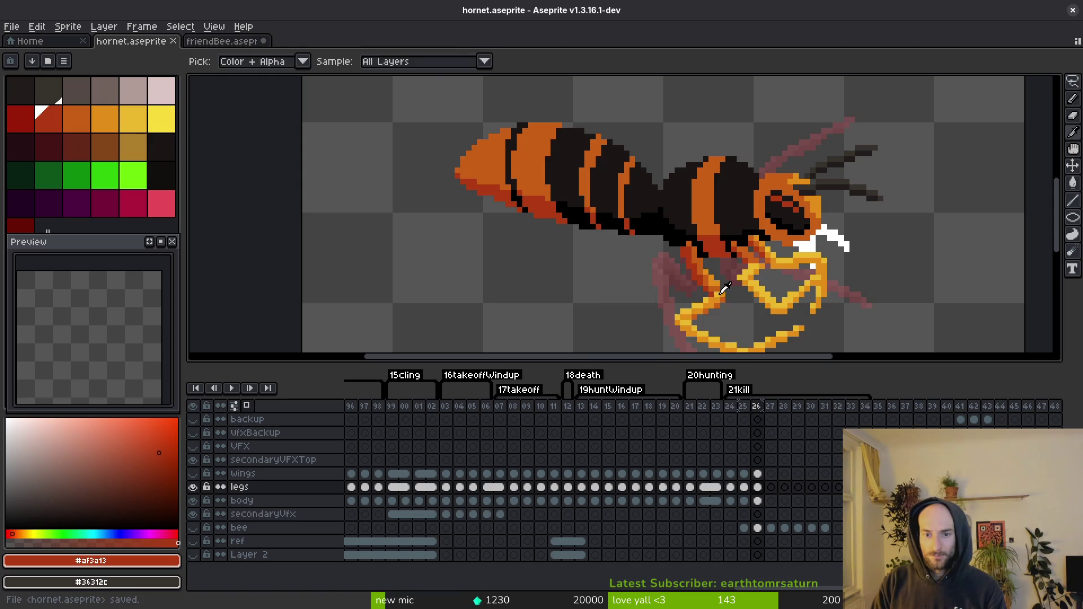
pyautogui.scroll(4, 664, 255)
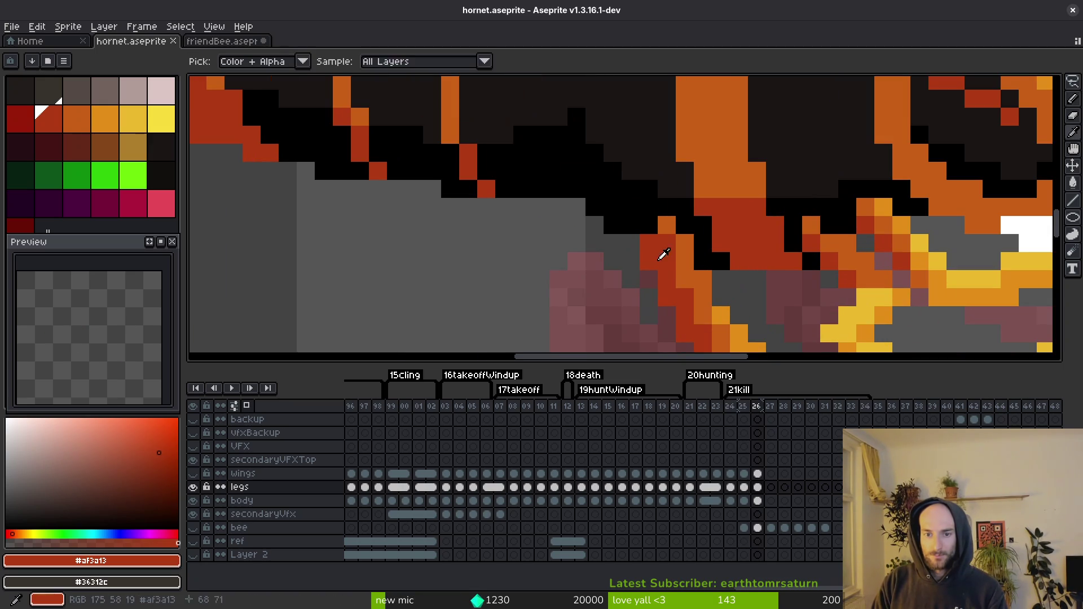
pyautogui.scroll(-3, 664, 255)
pyautogui.keyDown('alt'); pyautogui.click(677, 192); pyautogui.keyUp('alt')
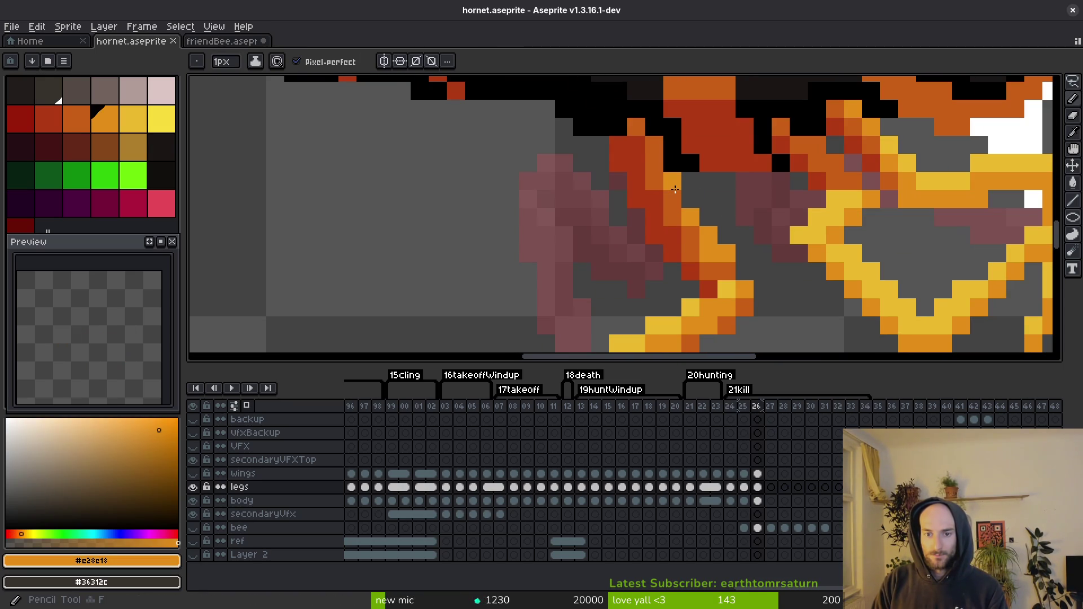
pyautogui.keyDown('alt'); pyautogui.click(699, 241); pyautogui.keyUp('alt')
pyautogui.click(713, 287)
pyautogui.click(722, 295)
pyautogui.hotkey('ctrl', 's')
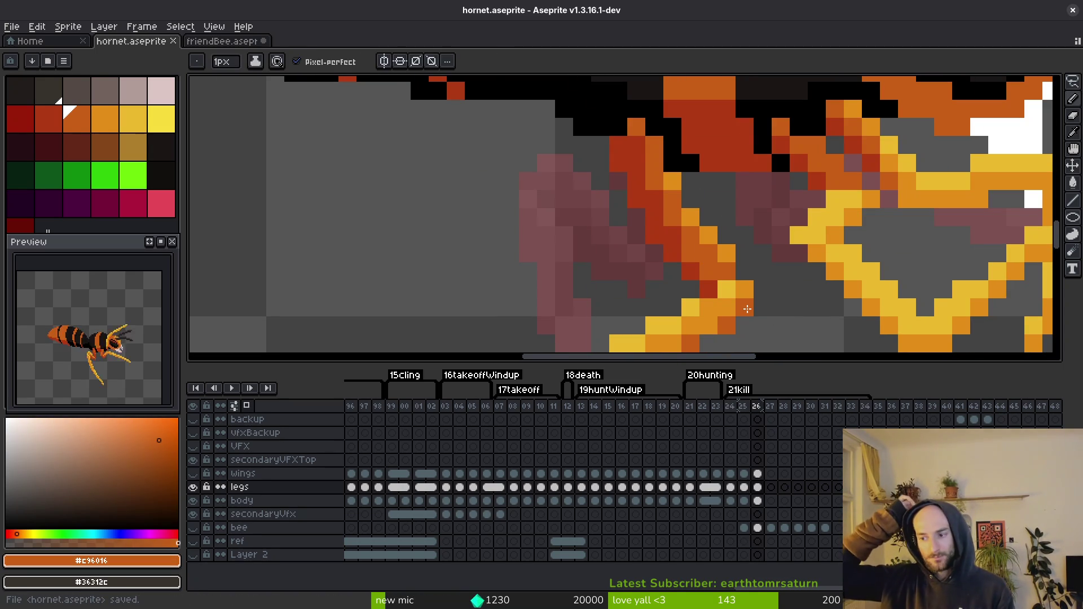
# Step: Sample the orange leg colour and save hornet.aseprite again
pyautogui.scroll(-2, 714, 317)
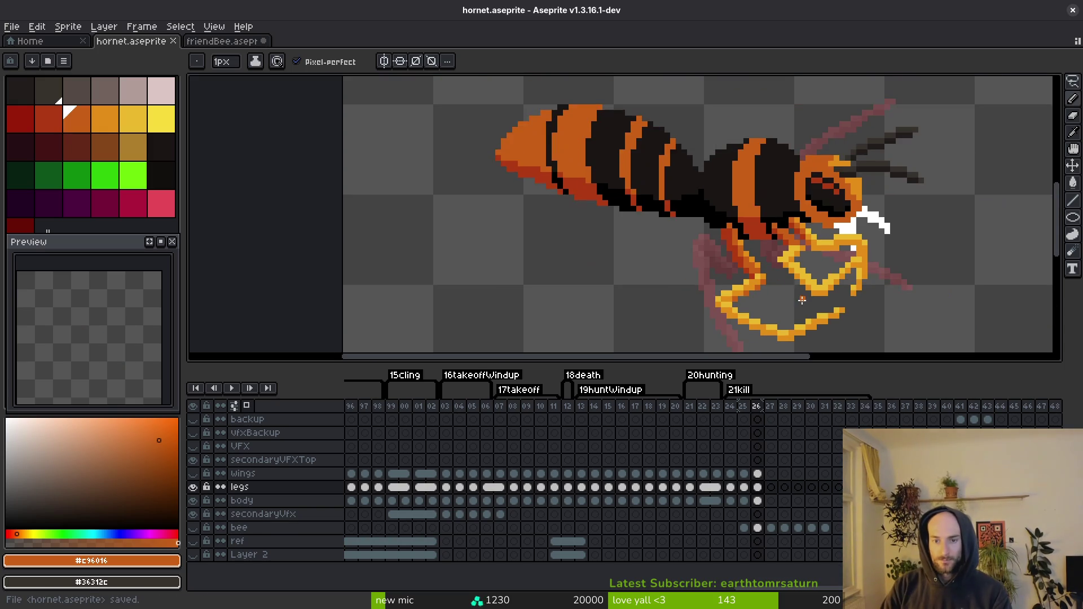
pyautogui.scroll(2, 688, 214)
pyautogui.keyDown('alt'); pyautogui.click(687, 211); pyautogui.keyUp('alt')
pyautogui.hotkey('ctrl', 's')
pyautogui.scroll(-3, 697, 223)
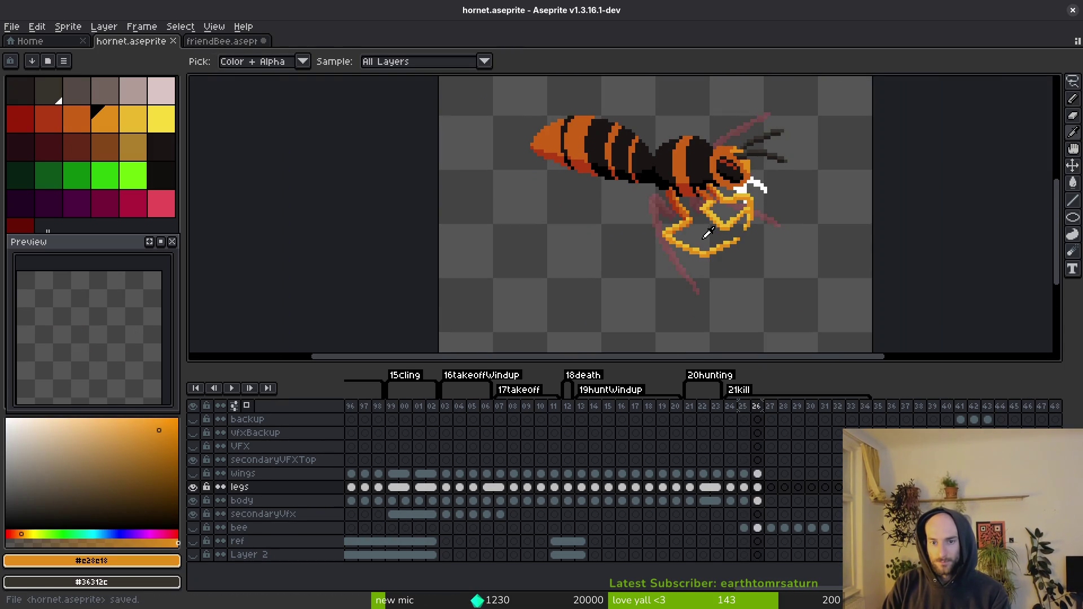
# Step: Flip between frames 25 and 26 to compare the leg poses, ending on 26
pyautogui.press('Left')
pyautogui.press('Right')
pyautogui.press('Left')
pyautogui.press('Right')
pyautogui.press('Left')
pyautogui.press('Right')
pyautogui.press('Left')
pyautogui.press('Right')
pyautogui.press('Left')
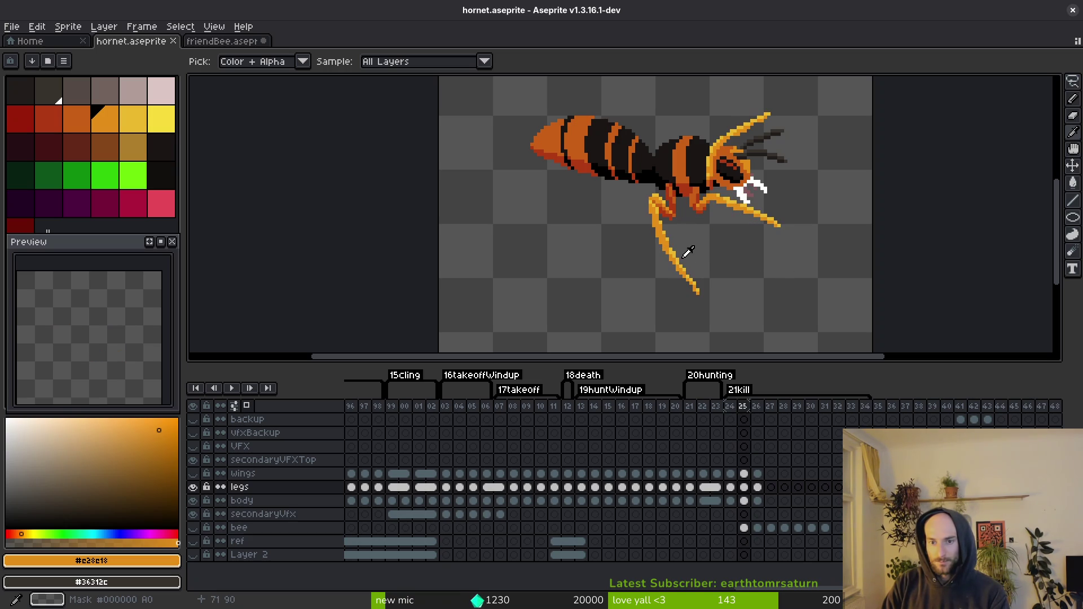
pyautogui.press('Right')
# Step: Sample the yellow leg colour and paint a yellow pixel on the leg
pyautogui.scroll(2, 683, 237)
pyautogui.click(669, 204)
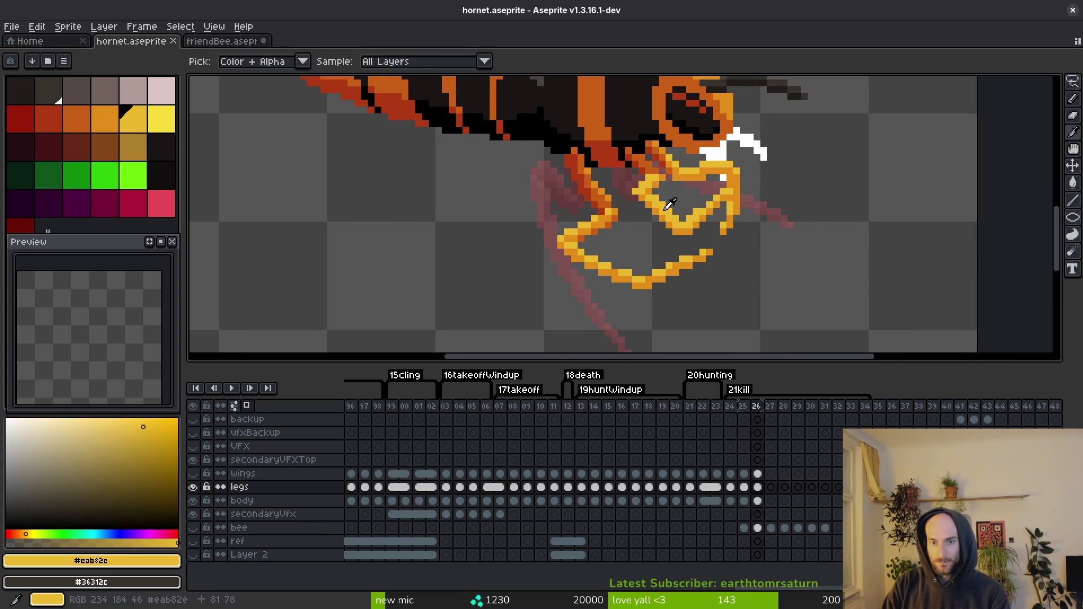
pyautogui.scroll(1, 670, 204)
pyautogui.click(655, 194)
# Step: Draw a yellow line along the lower leg and erase the diagonal run of orange pixels
pyautogui.moveTo(655, 194); pyautogui.dragTo(783, 260)
pyautogui.moveTo(712, 276); pyautogui.dragTo(685, 277)
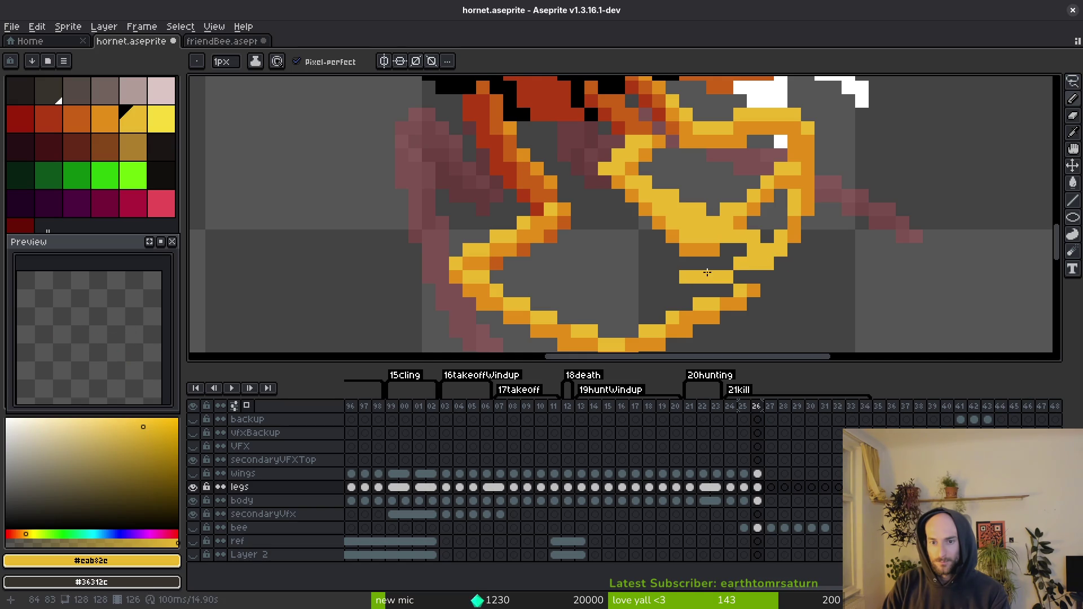
pyautogui.keyDown('alt'); pyautogui.click(665, 222); pyautogui.keyUp('alt')
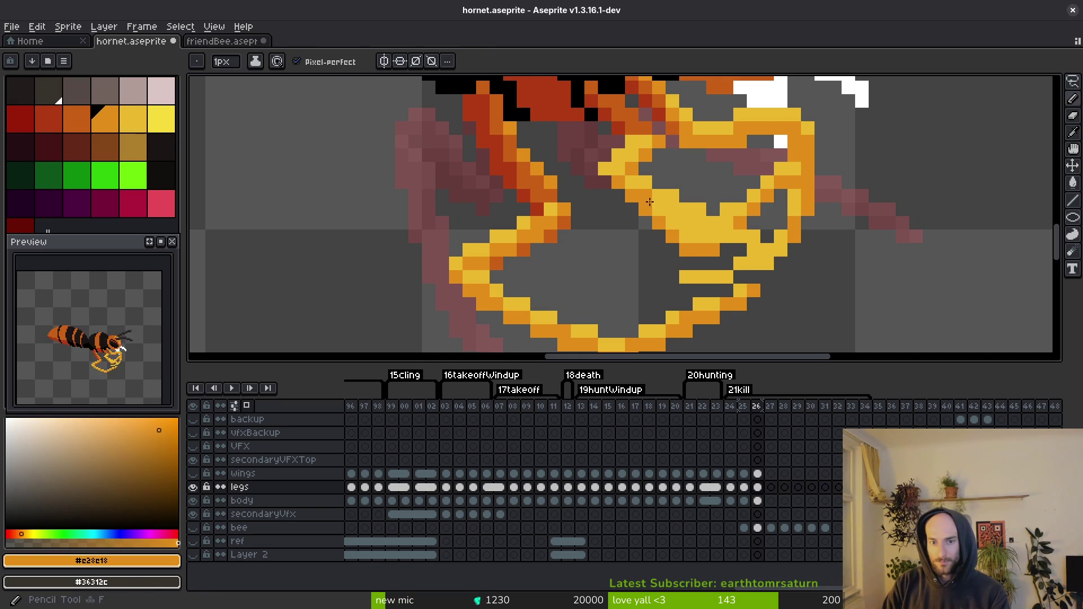
pyautogui.press('e')
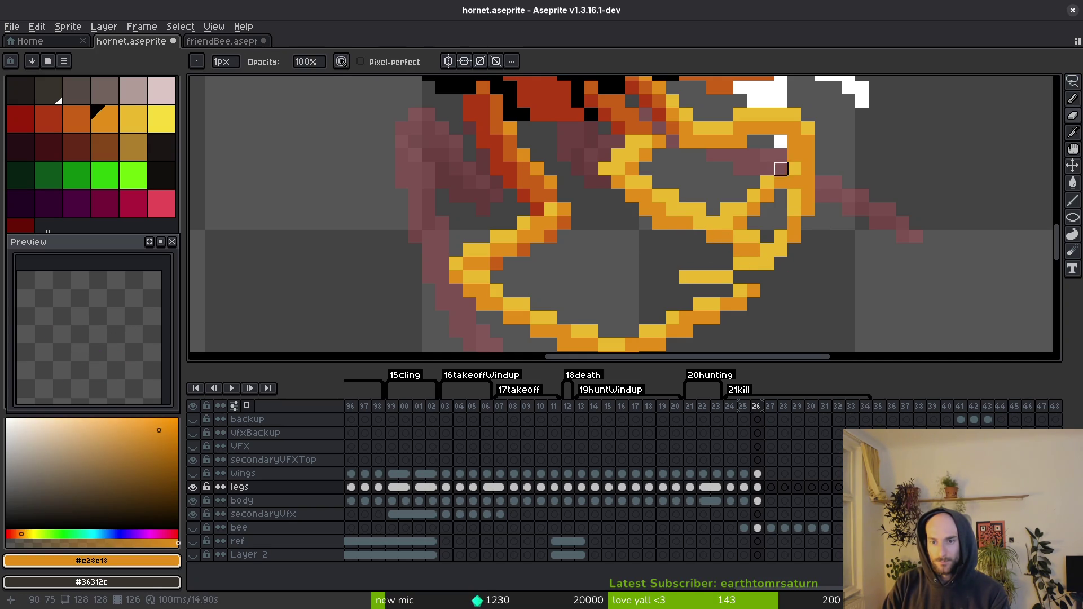
pyautogui.moveTo(781, 169); pyautogui.dragTo(741, 210)
pyautogui.scroll(-3, 781, 264)
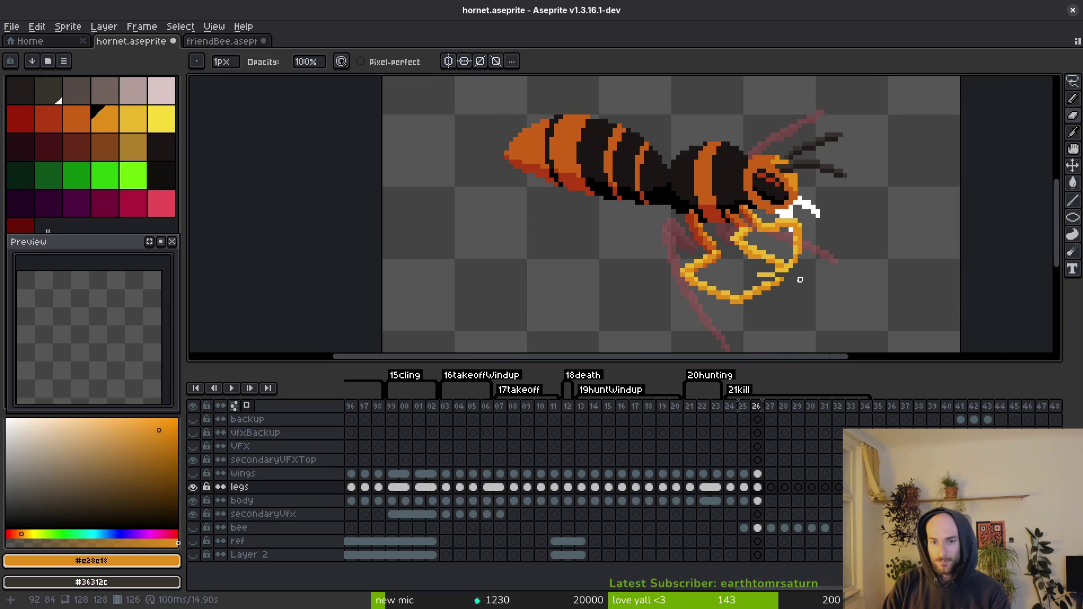
pyautogui.scroll(2, 795, 271)
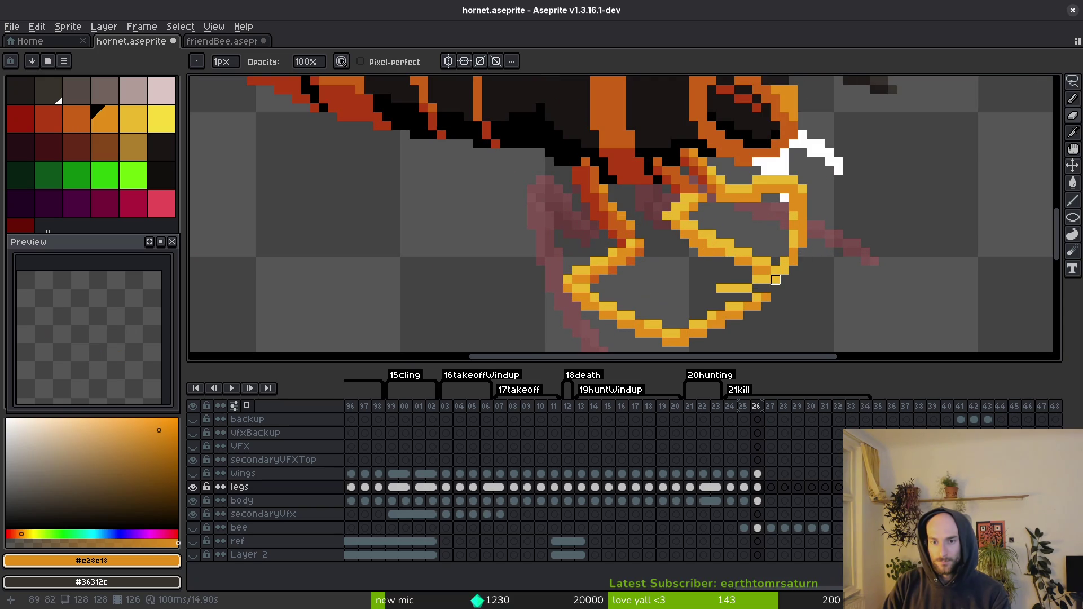
# Step: Add a yellow pixel to the leg, sample the orange leg colour, and save
pyautogui.keyDown('alt'); pyautogui.click(758, 288); pyautogui.keyUp('alt')
pyautogui.press('b')
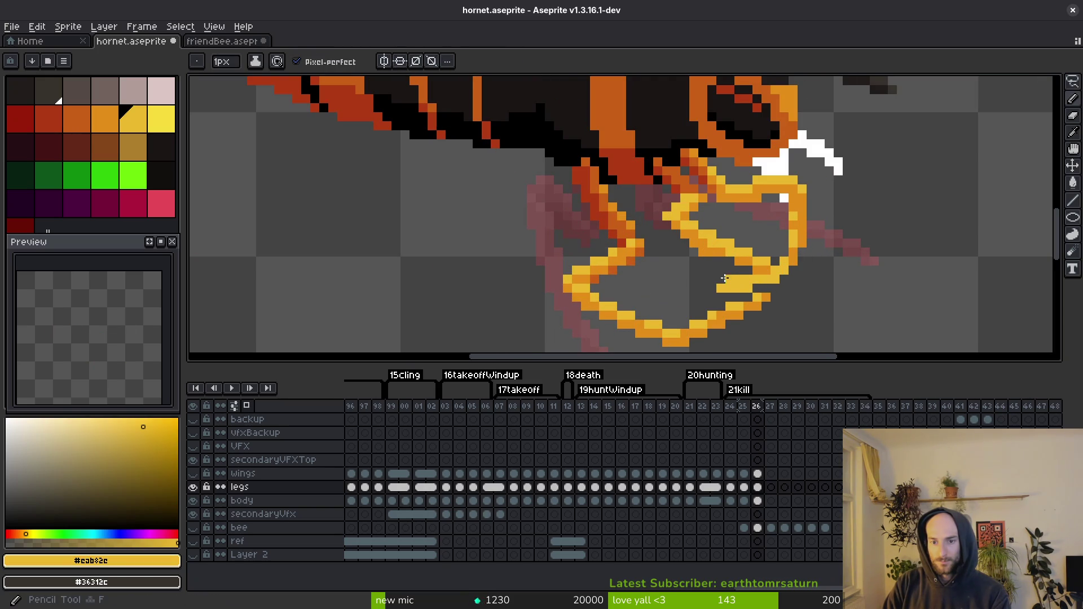
pyautogui.press('e')
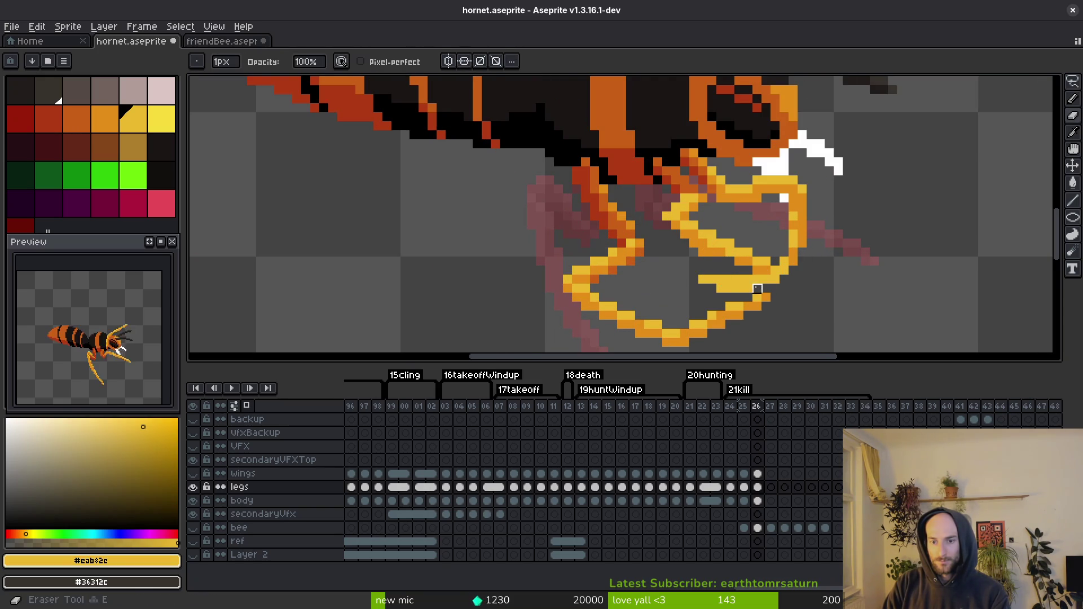
pyautogui.press('b')
pyautogui.click(759, 271)
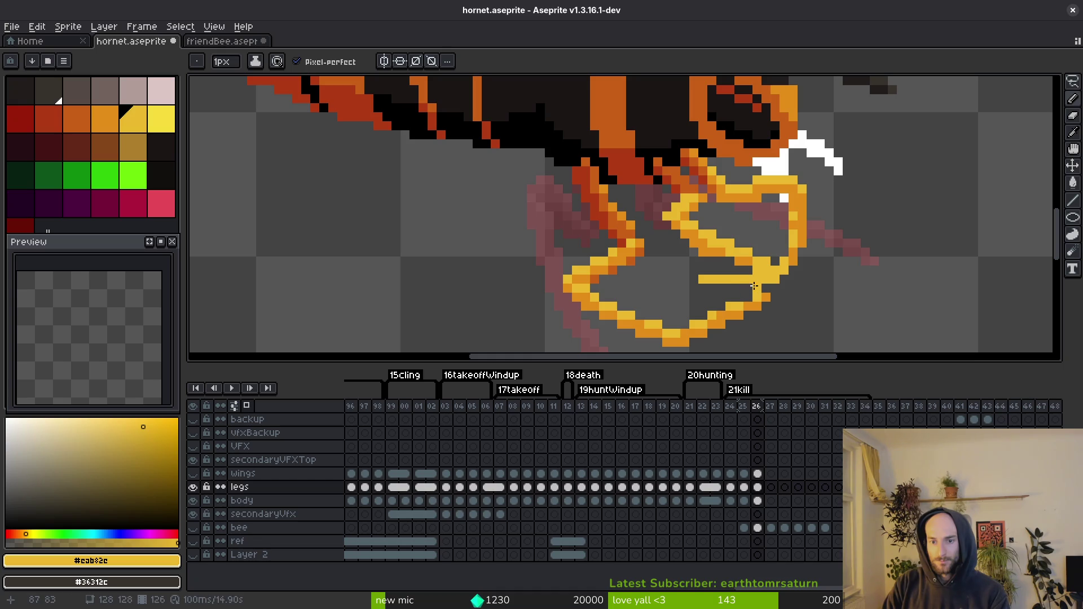
pyautogui.press('alt')
pyautogui.click(749, 258)
pyautogui.press('e')
pyautogui.press('b')
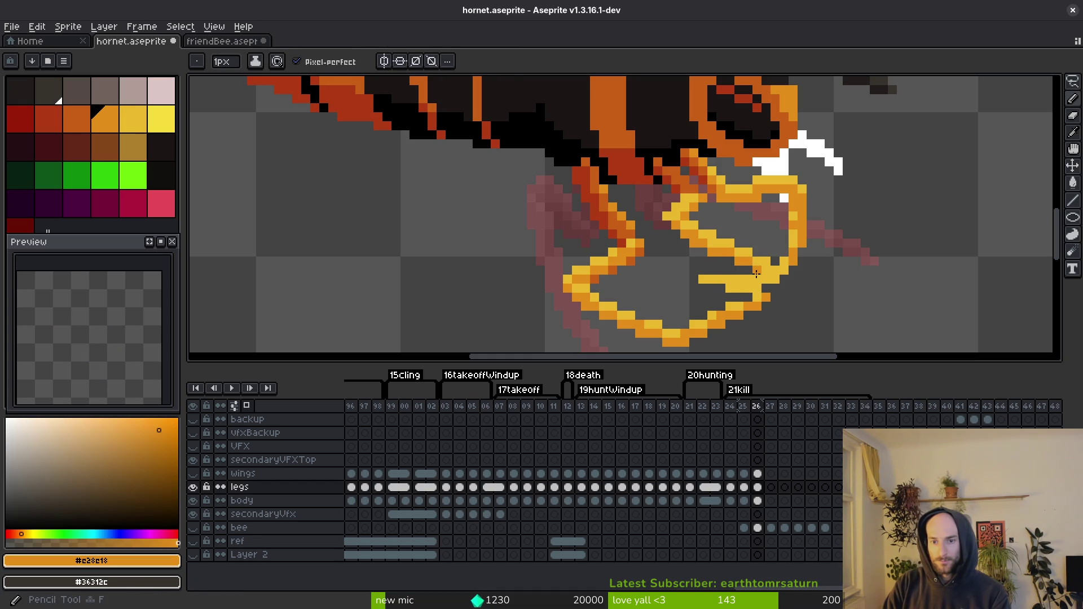
pyautogui.press('e')
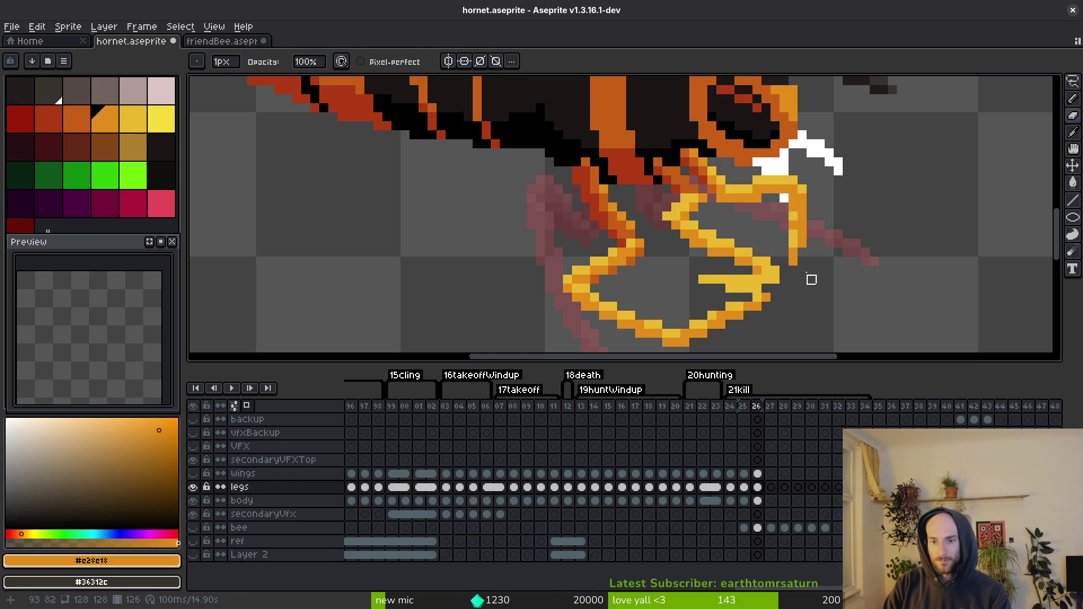
pyautogui.hotkey('ctrl', 's')
# Step: Choose the next yellow palette colour for the pencil and save again
pyautogui.scroll(-4, 810, 280)
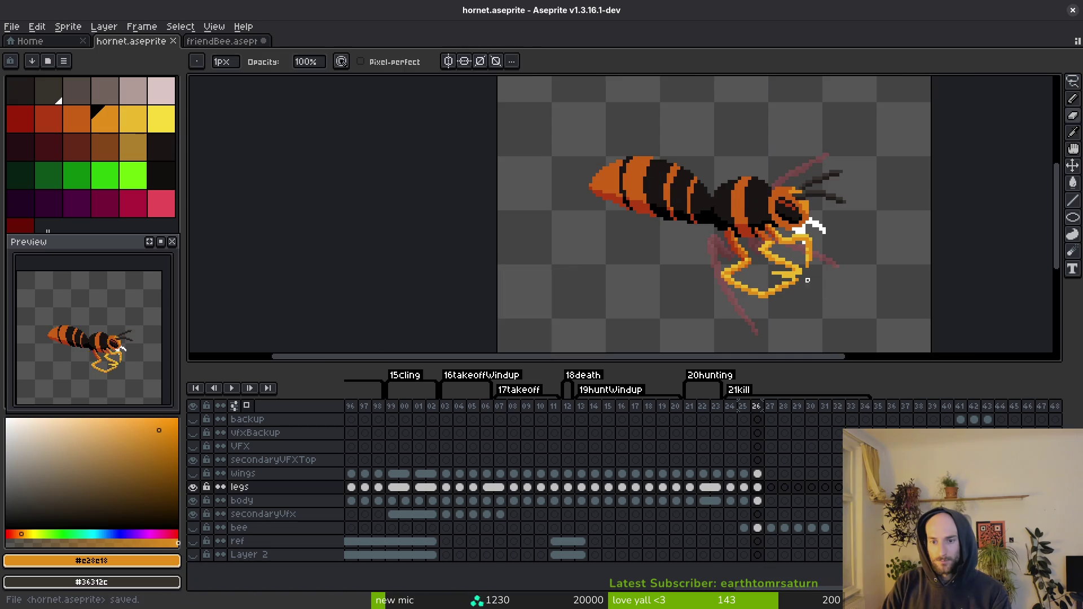
pyautogui.scroll(5, 808, 280)
pyautogui.press('b')
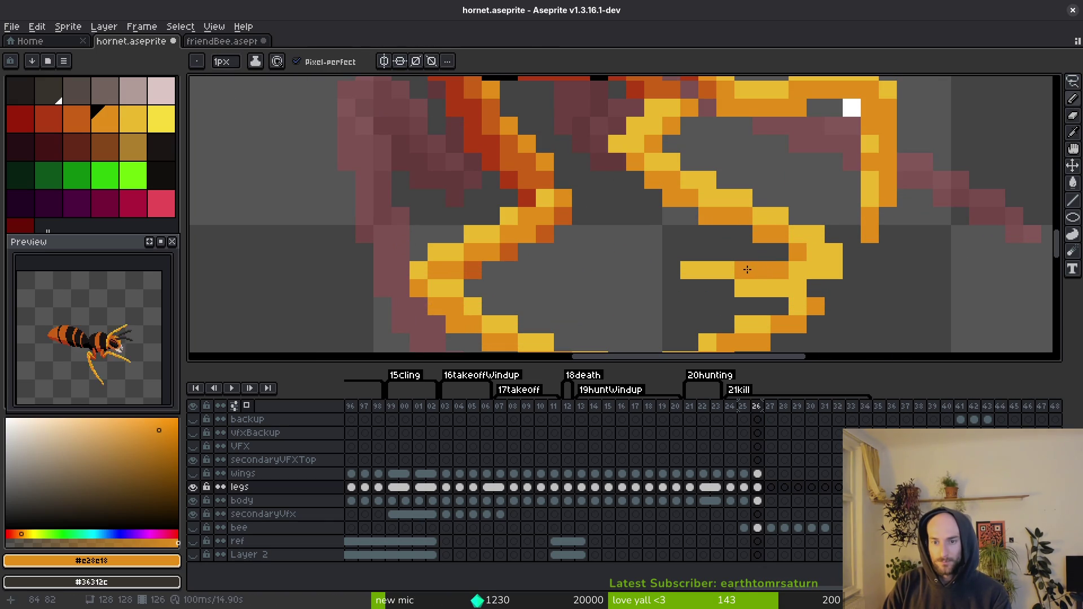
pyautogui.press('0')
pyautogui.hotkey('ctrl', 's')
pyautogui.scroll(-5, 803, 298)
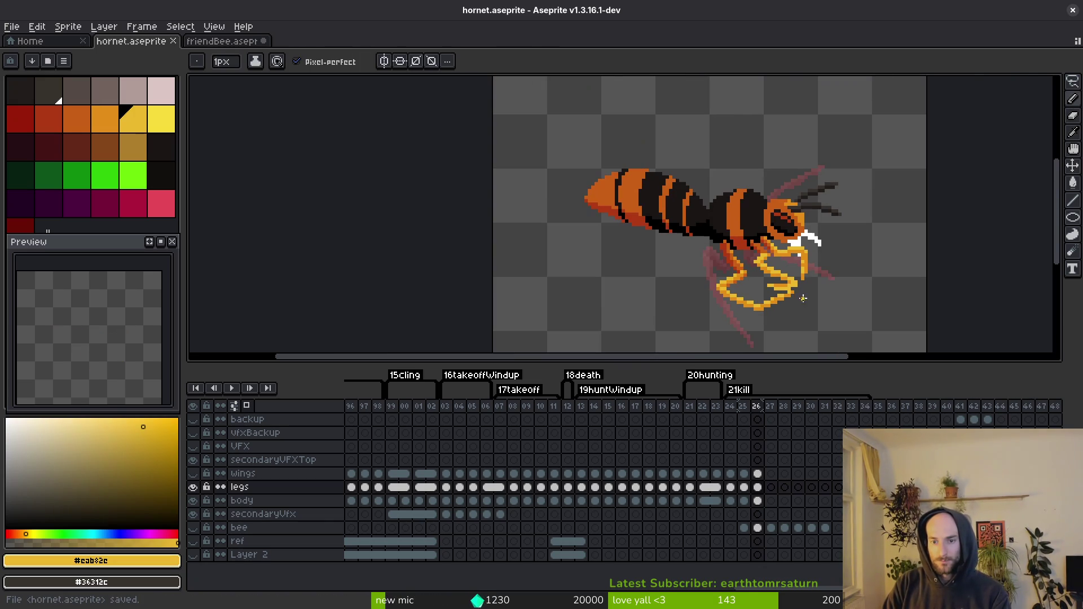
pyautogui.press('alt')
# Step: Flip between frames 25 and 26 to check the leg, ending on 26
pyautogui.press('Left')
pyautogui.press('Right')
pyautogui.press('Left')
pyautogui.press('Right')
# Step: Select the lower leg pixels, nudge them up one pixel, and compare against frame 25
pyautogui.scroll(5, 790, 310)
pyautogui.press('m')
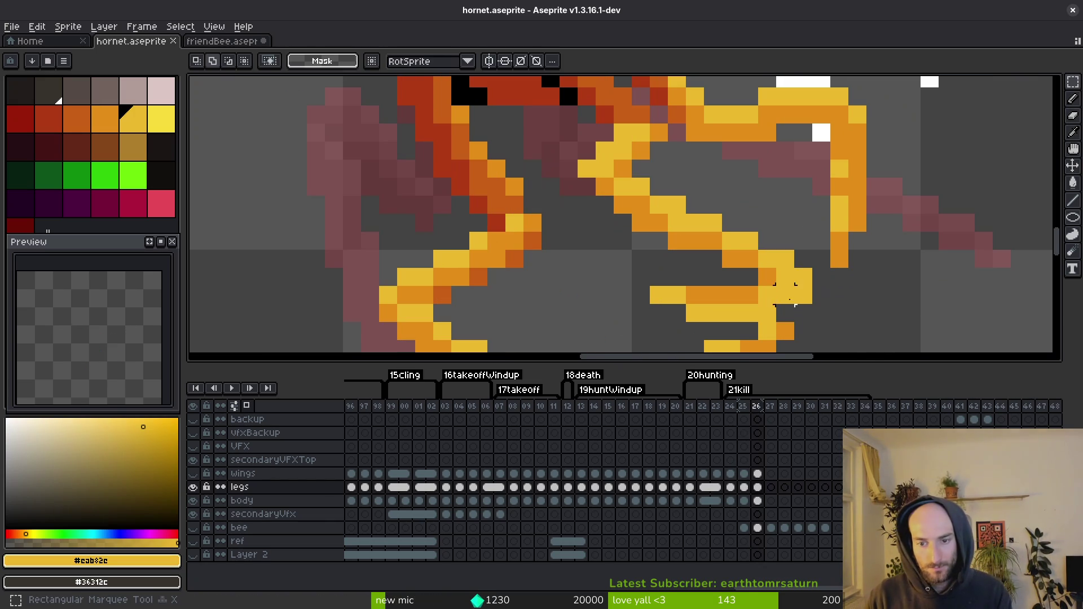
pyautogui.moveTo(796, 296)
pyautogui.mouseDown()
pyautogui.moveTo(634, 321)
pyautogui.moveTo(752, 310)
pyautogui.mouseUp()
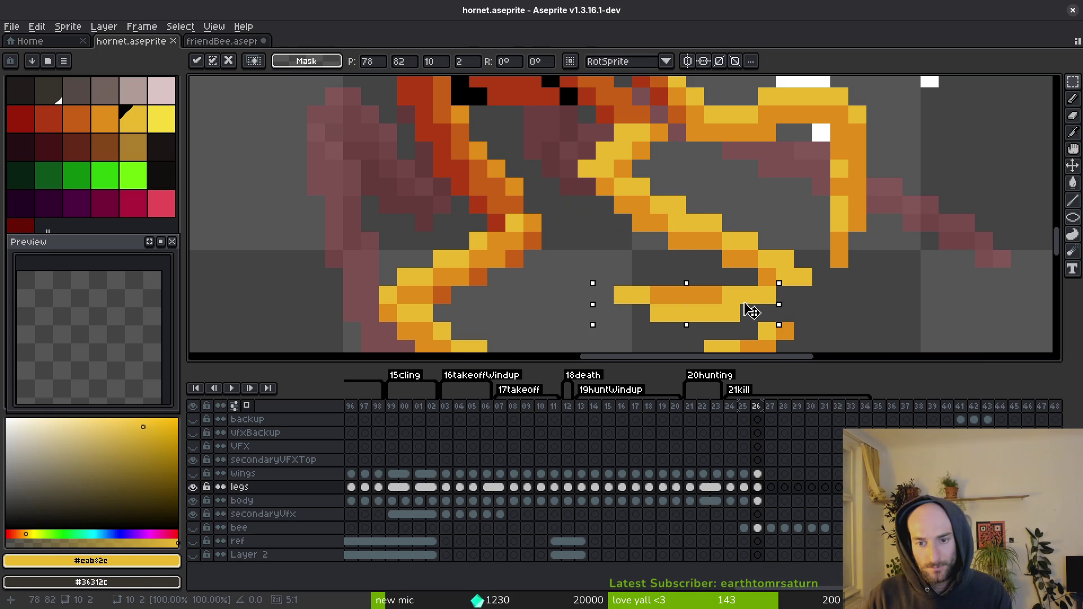
pyautogui.press('Up')
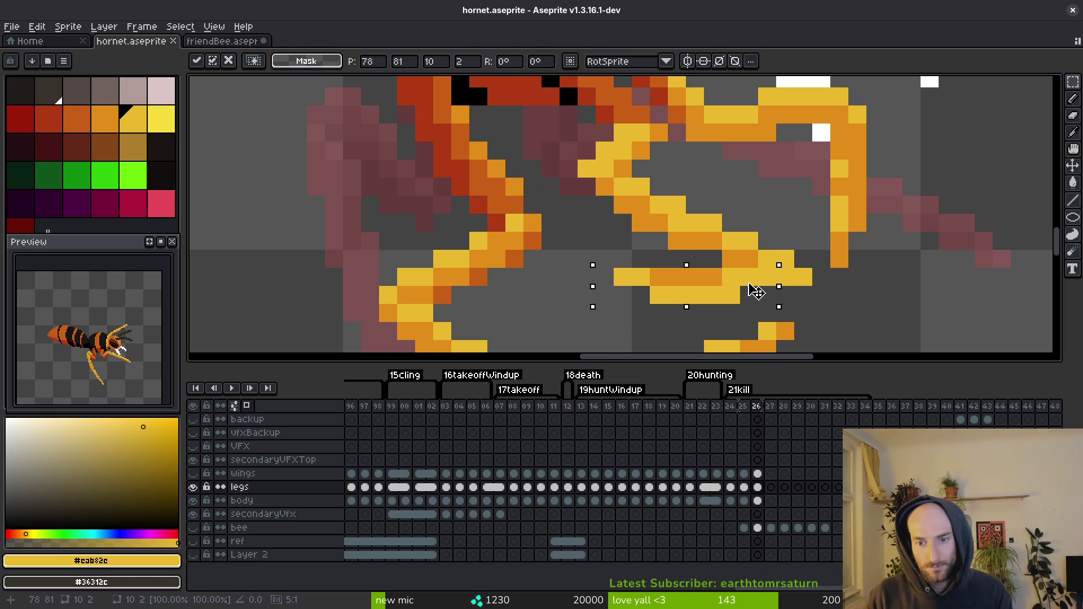
pyautogui.scroll(-4, 768, 291)
pyautogui.scroll(-1, 773, 310)
pyautogui.press('Left')
pyautogui.press('alt')
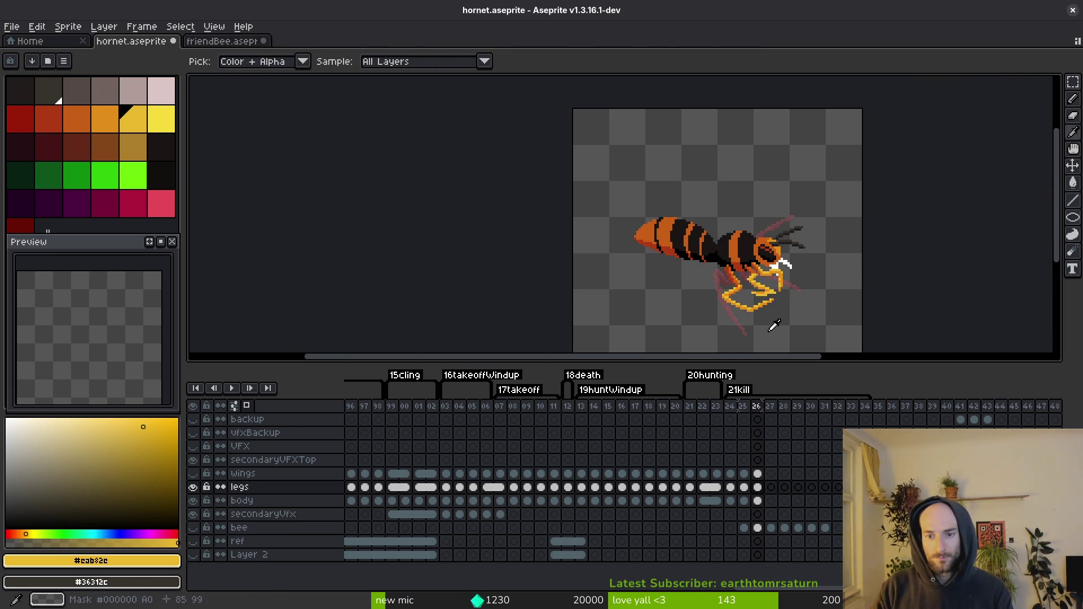
pyautogui.press('Right')
# Step: Undo the last three pencil and eraser strokes on the leg
pyautogui.scroll(2, 772, 292)
pyautogui.hotkey('ctrl', 'z')
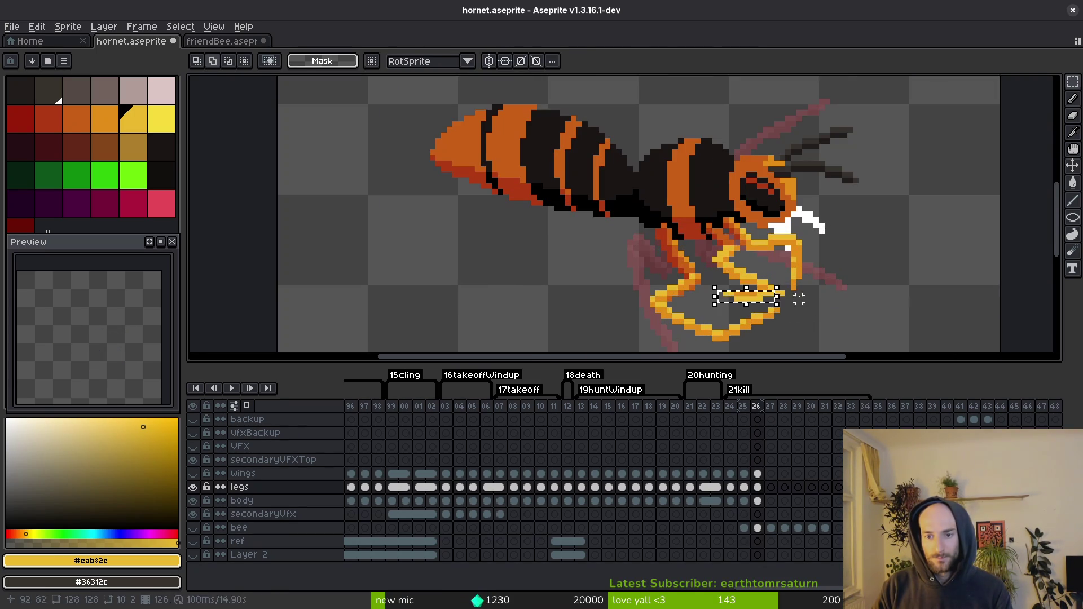
pyautogui.hotkey('ctrl', 'z')
pyautogui.hotkey('ctrl', 'z')
pyautogui.hotkey('ctrl', 'z')
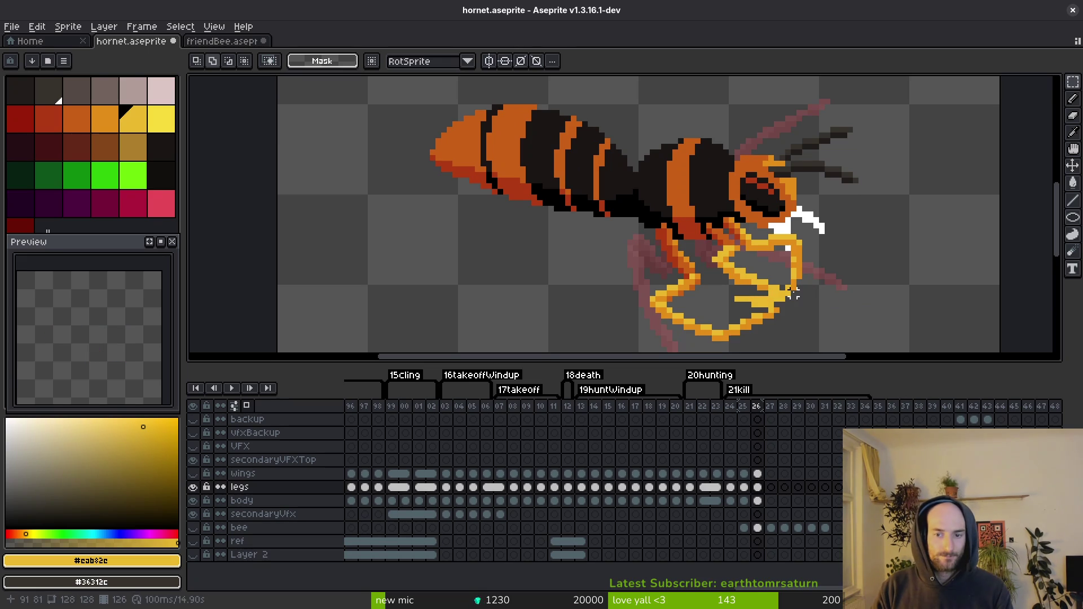
pyautogui.hotkey('ctrl', 'z')
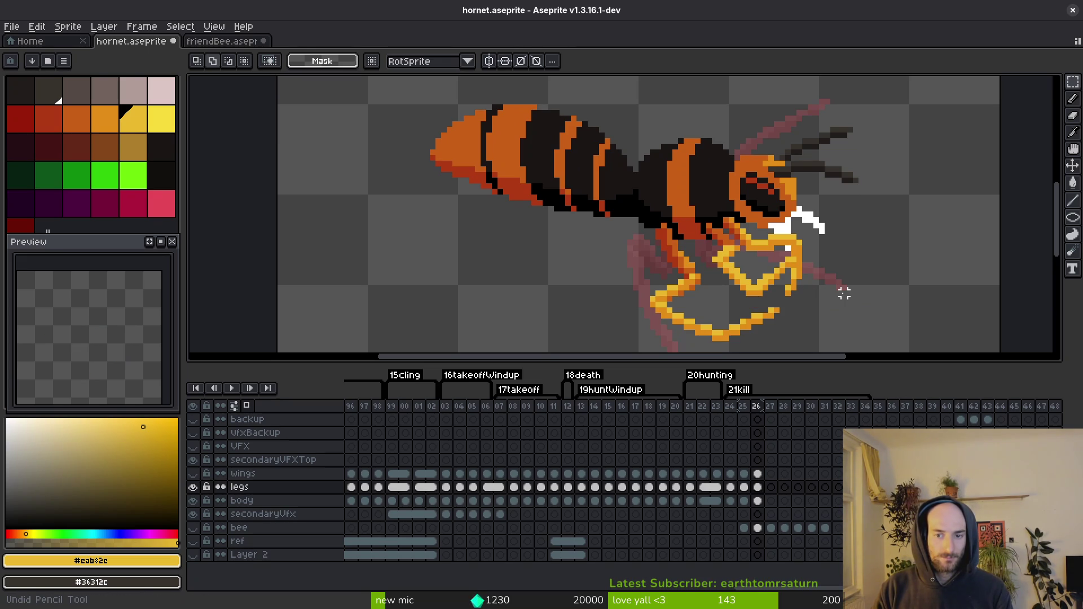
pyautogui.scroll(2, 781, 283)
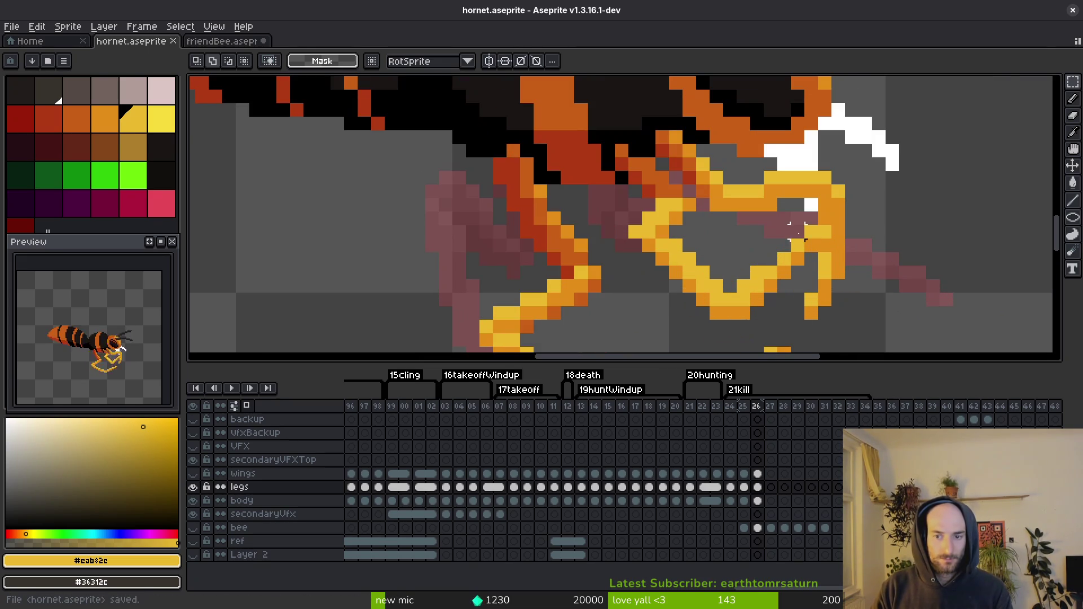
# Step: Erase stray pixels near the mandibles, redraw the claw with orange and yellow pixels, and save
pyautogui.press('e')
pyautogui.click(811, 246)
pyautogui.press('b')
pyautogui.click(771, 272)
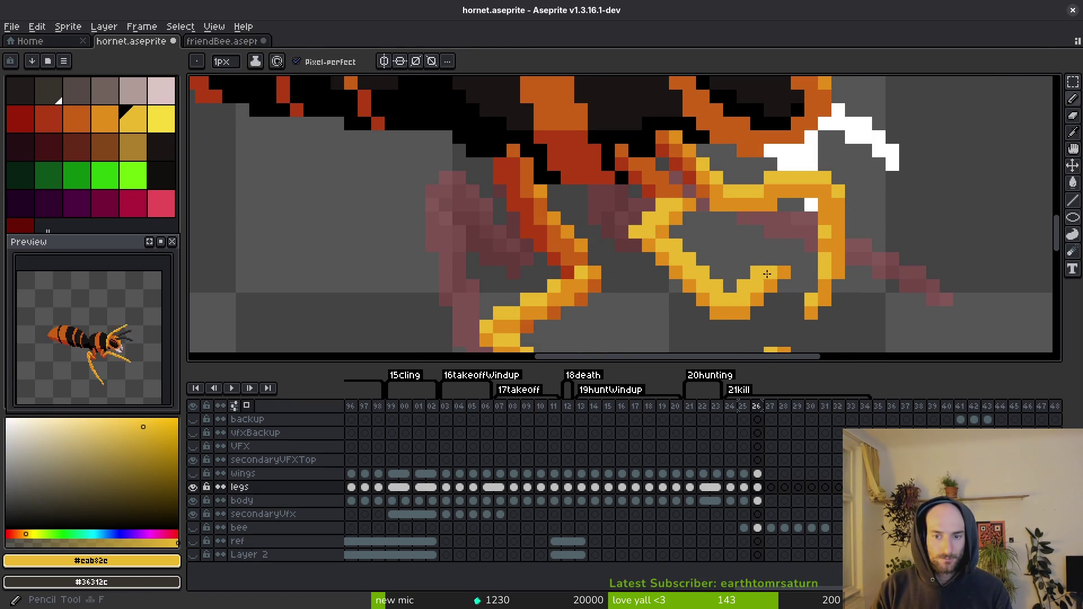
pyautogui.click(780, 236)
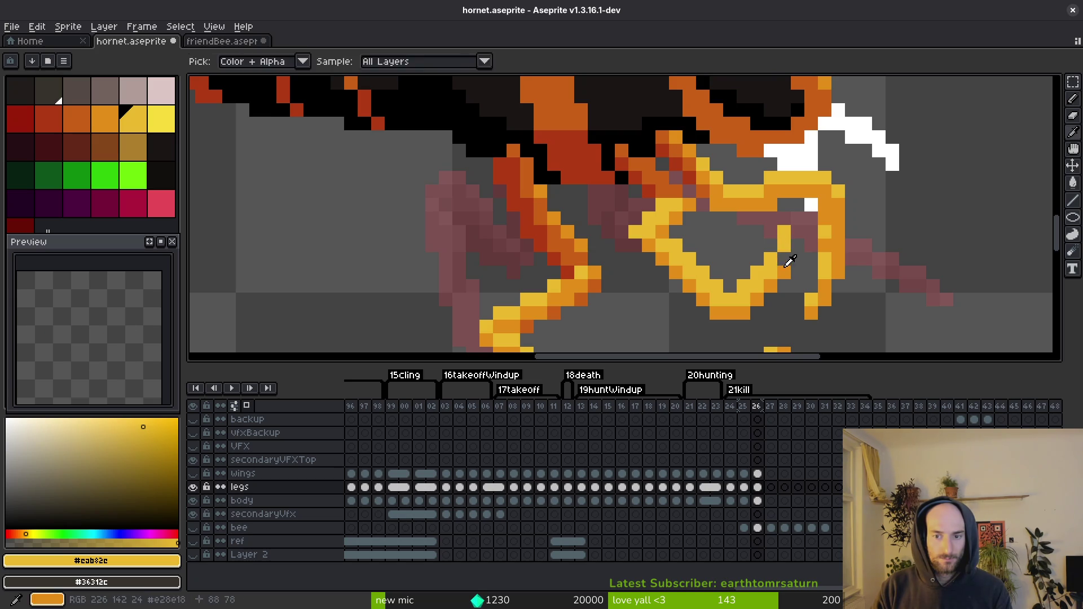
pyautogui.keyDown('alt'); pyautogui.click(786, 272); pyautogui.keyUp('alt')
pyautogui.hotkey('ctrl', 's')
# Step: Sample the light yellow and orange leg colours and save the file again
pyautogui.keyDown('alt'); pyautogui.click(821, 234); pyautogui.keyUp('alt')
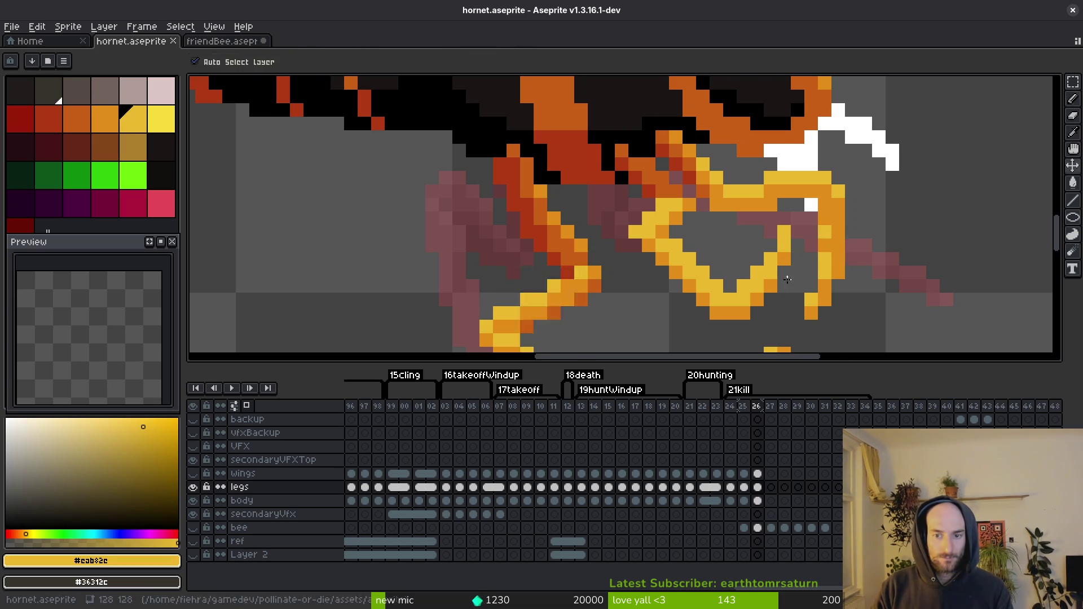
pyautogui.scroll(-4, 821, 233)
pyautogui.scroll(3, 793, 246)
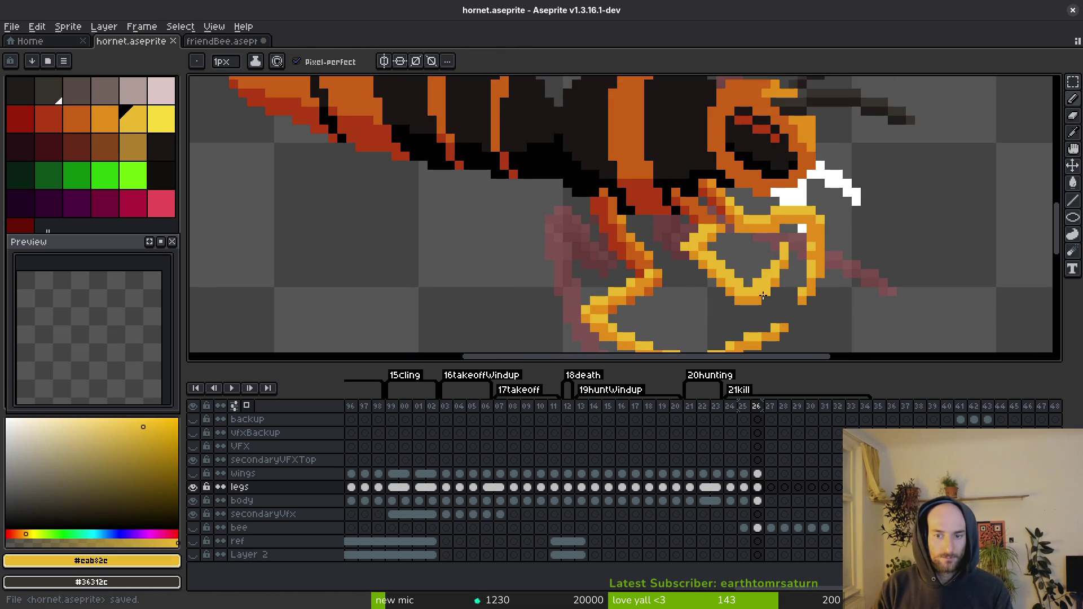
pyautogui.keyDown('alt'); pyautogui.click(784, 269); pyautogui.keyUp('alt')
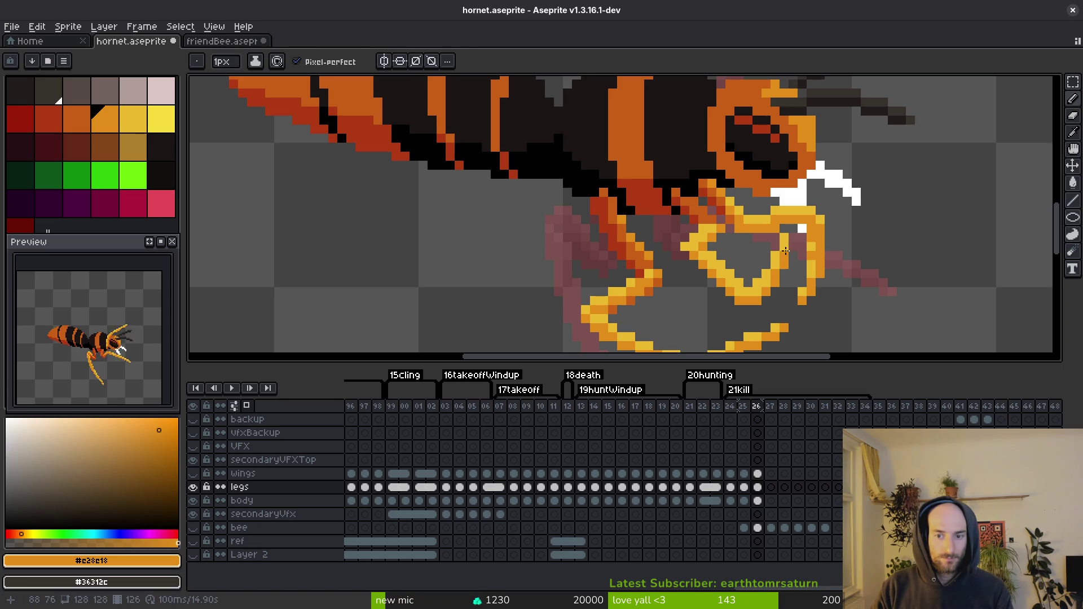
pyautogui.scroll(-2, 786, 250)
pyautogui.hotkey('ctrl', 's')
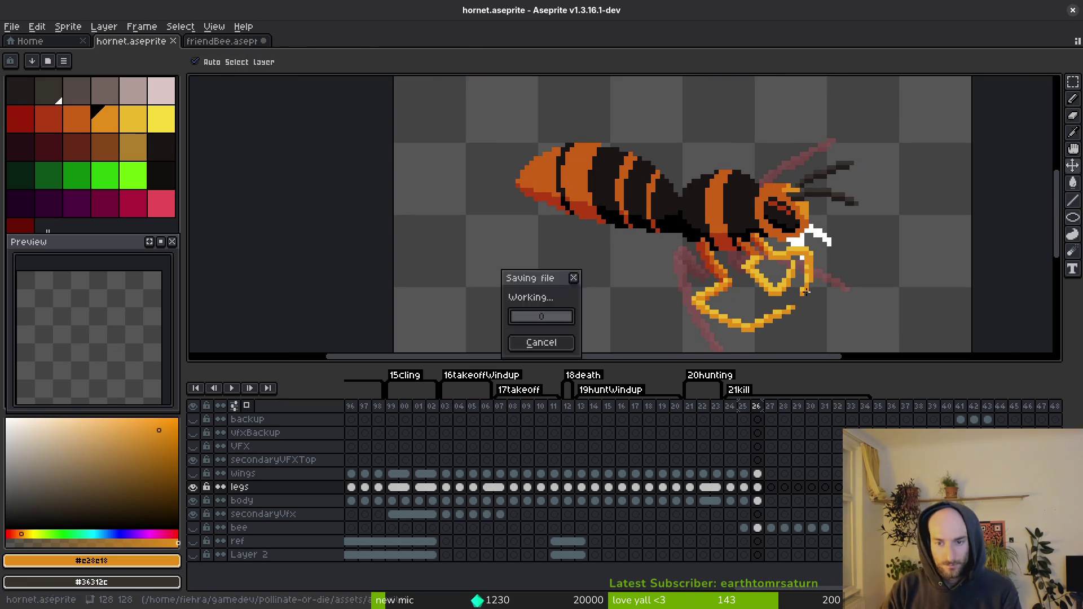
pyautogui.scroll(2, 807, 305)
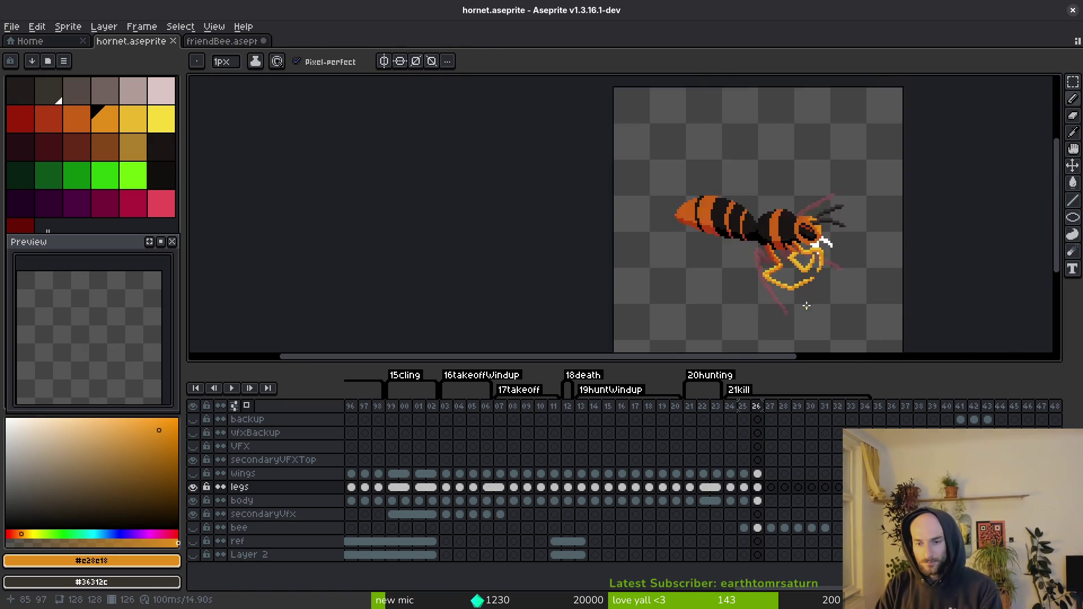
pyautogui.scroll(8, 807, 305)
# Step: Select and move a small block of claw pixels, then deselect and return to the pencil
pyautogui.press('m')
pyautogui.moveTo(841, 183); pyautogui.dragTo(787, 260)
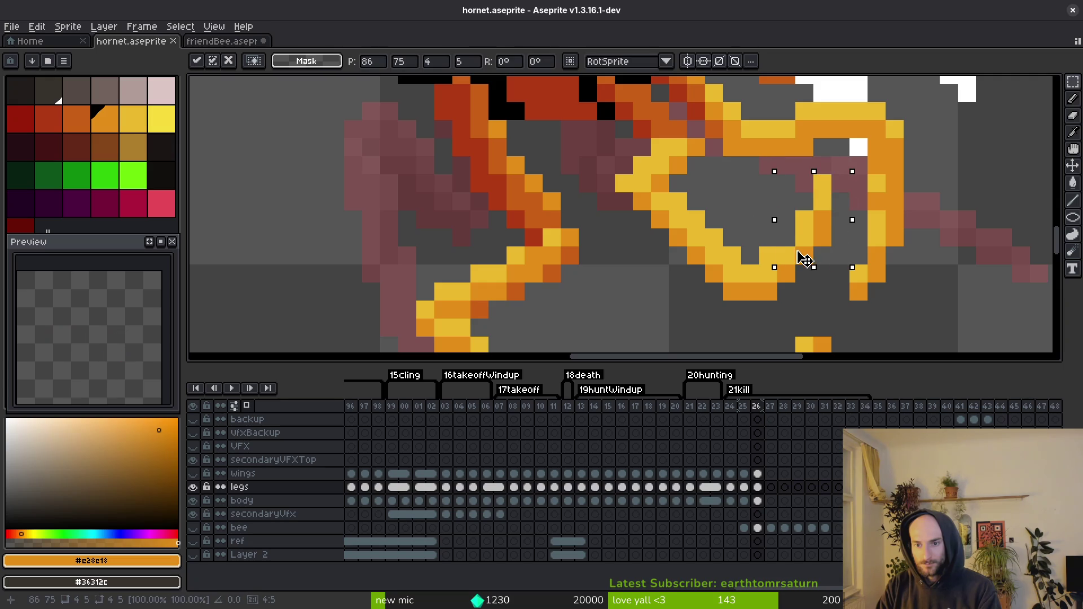
pyautogui.hotkey('ctrl', 'd')
pyautogui.press('b')
pyautogui.scroll(-3, 813, 265)
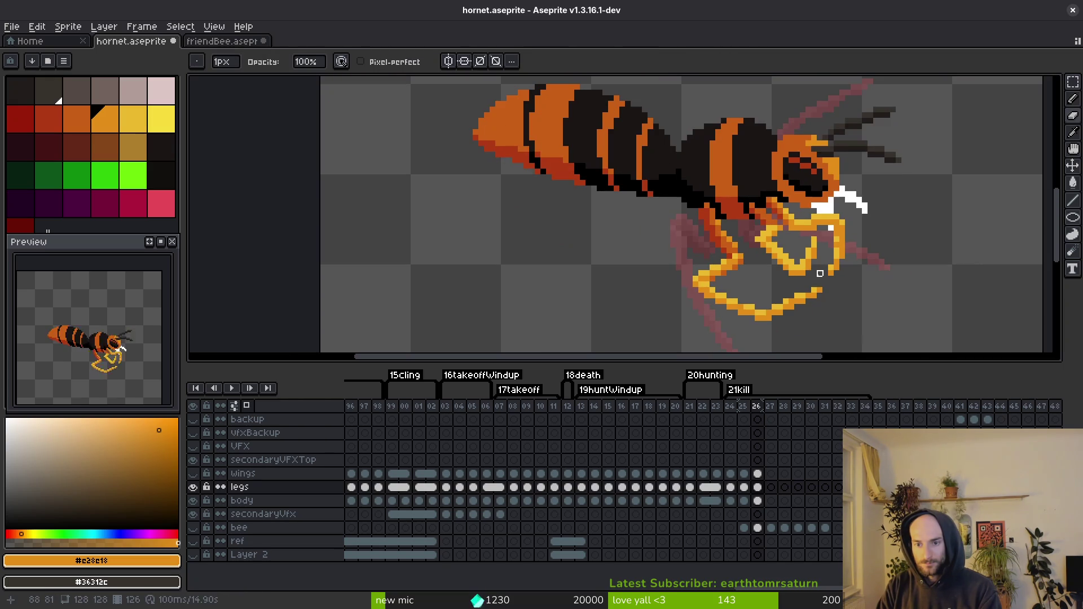
pyautogui.scroll(-3, 820, 273)
# Step: Flip between frames 25 and 26 to compare the leg poses
pyautogui.press('Left')
pyautogui.press('Right')
pyautogui.press('Left')
pyautogui.press('Right')
pyautogui.press('Left')
pyautogui.press('Right')
pyautogui.press('Left')
pyautogui.press('Right')
pyautogui.press('Left')
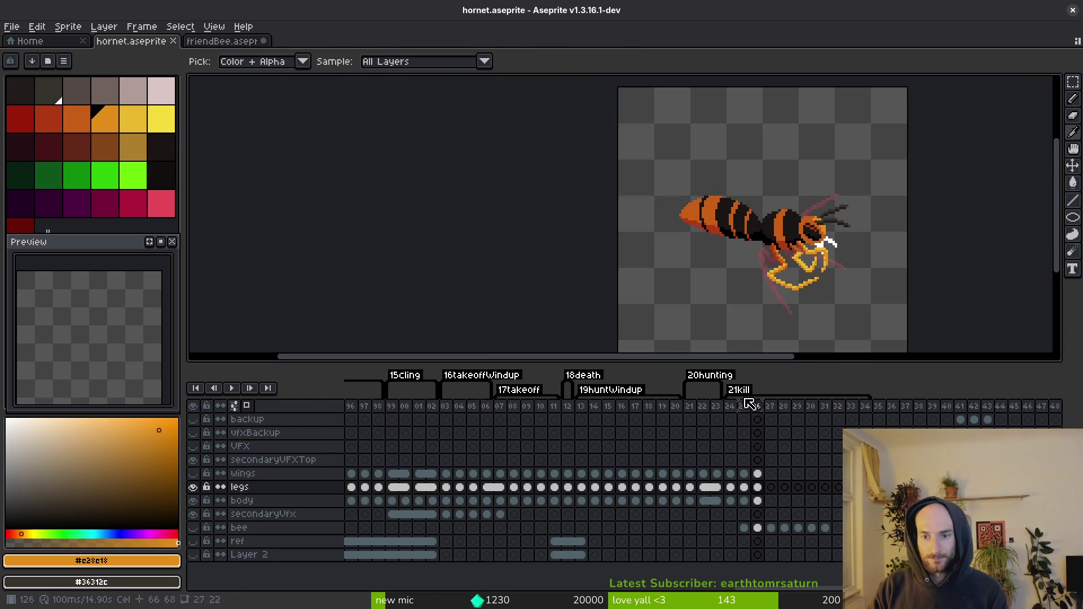
pyautogui.press('Right')
pyautogui.press('Left')
pyautogui.press('Right')
pyautogui.press('Left')
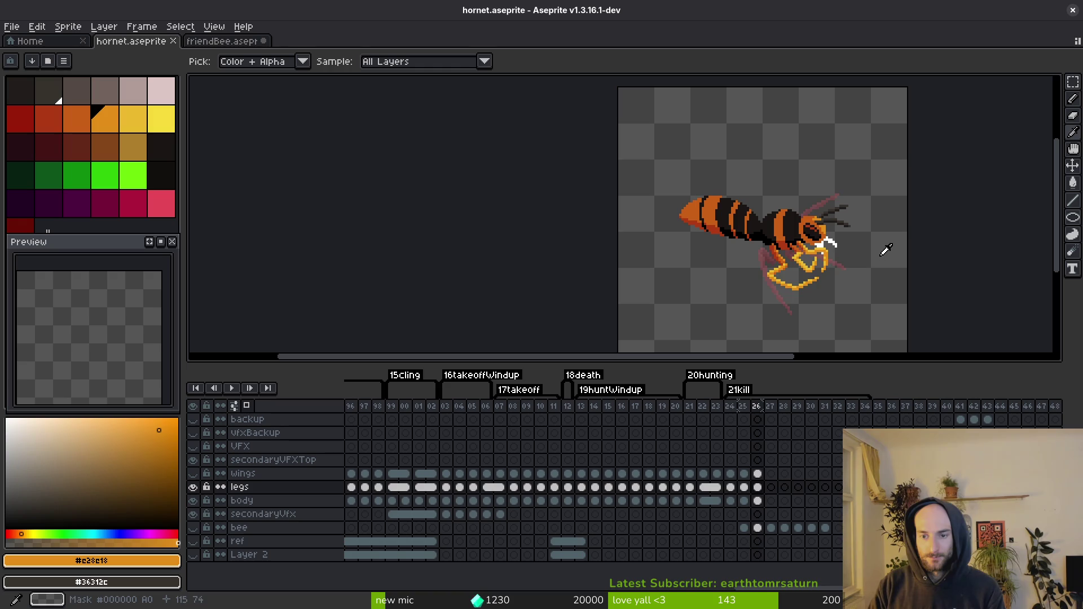
pyautogui.press('Right')
pyautogui.press('Left')
pyautogui.press('Right')
# Step: Pick the light yellow leg colour, then step back a frame to compare
pyautogui.scroll(3, 832, 244)
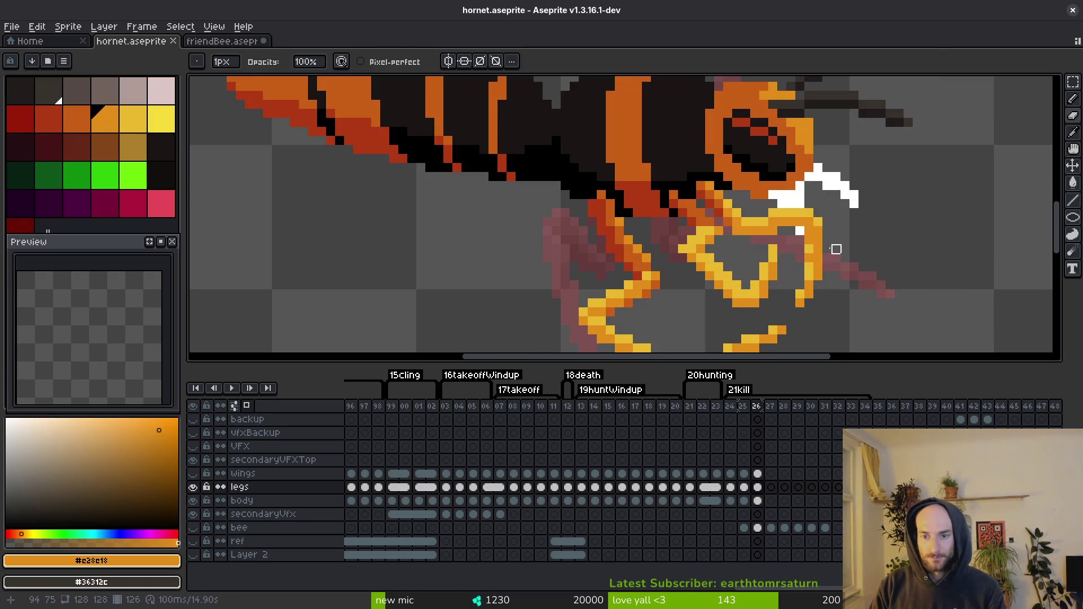
pyautogui.keyDown('alt'); pyautogui.click(808, 244); pyautogui.keyUp('alt')
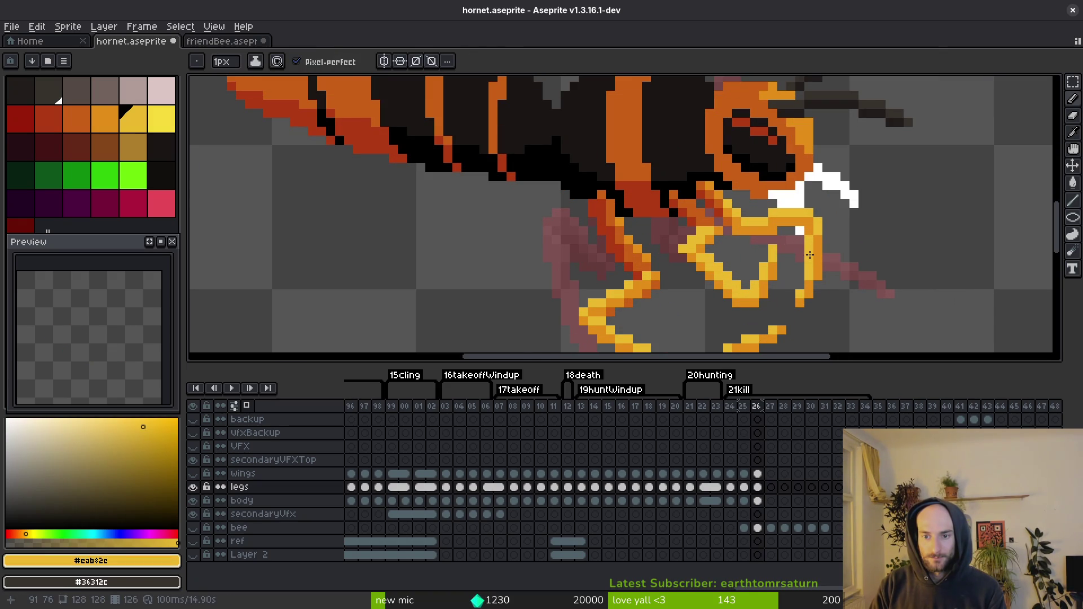
pyautogui.scroll(-4, 810, 256)
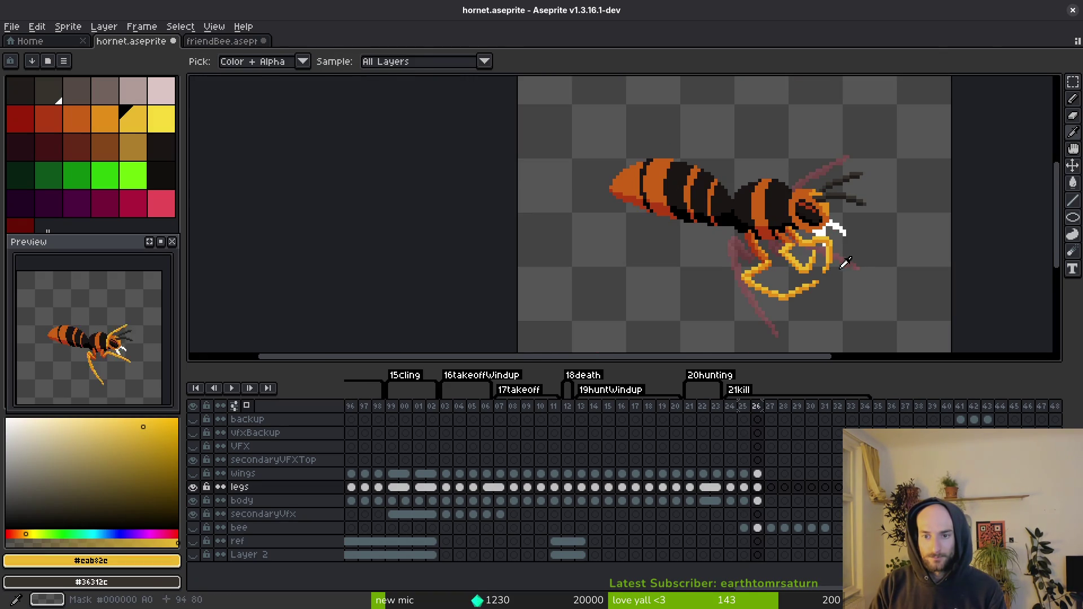
pyautogui.press('Left')
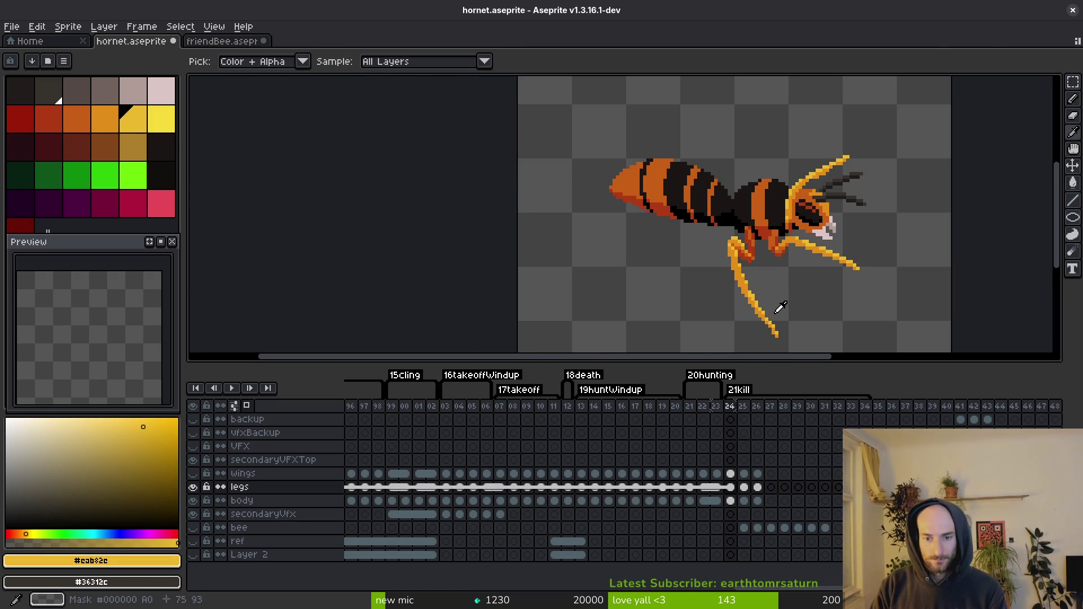
# Step: On frame 26's body layer, extend the mandible with white strokes and pixels, then switch to the eraser
pyautogui.press('Right')
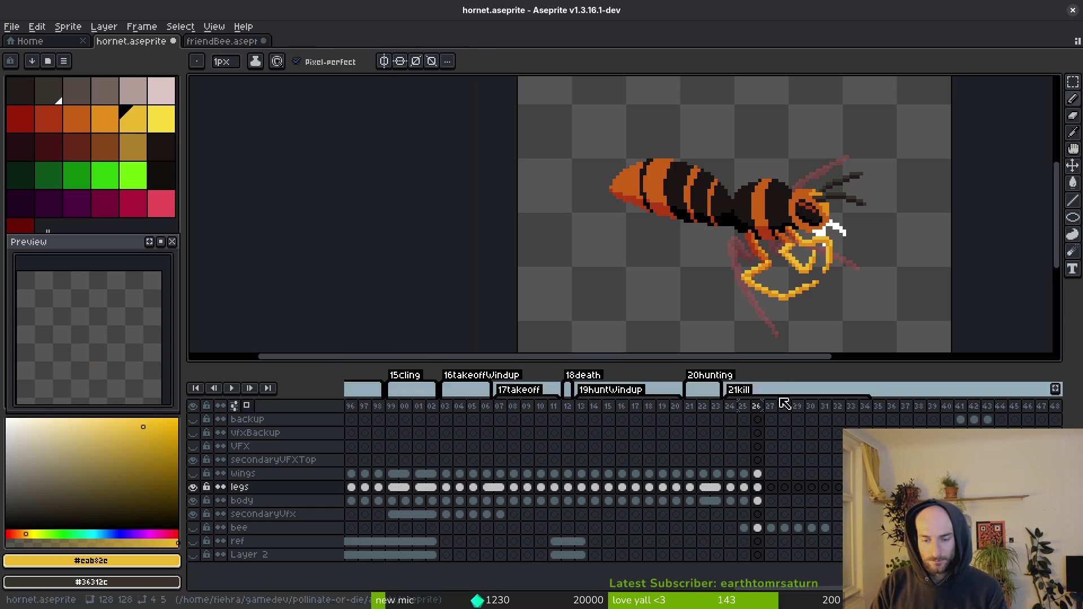
pyautogui.scroll(4, 790, 265)
pyautogui.keyDown('alt'); pyautogui.click(801, 261); pyautogui.keyUp('alt')
pyautogui.scroll(2, 802, 261)
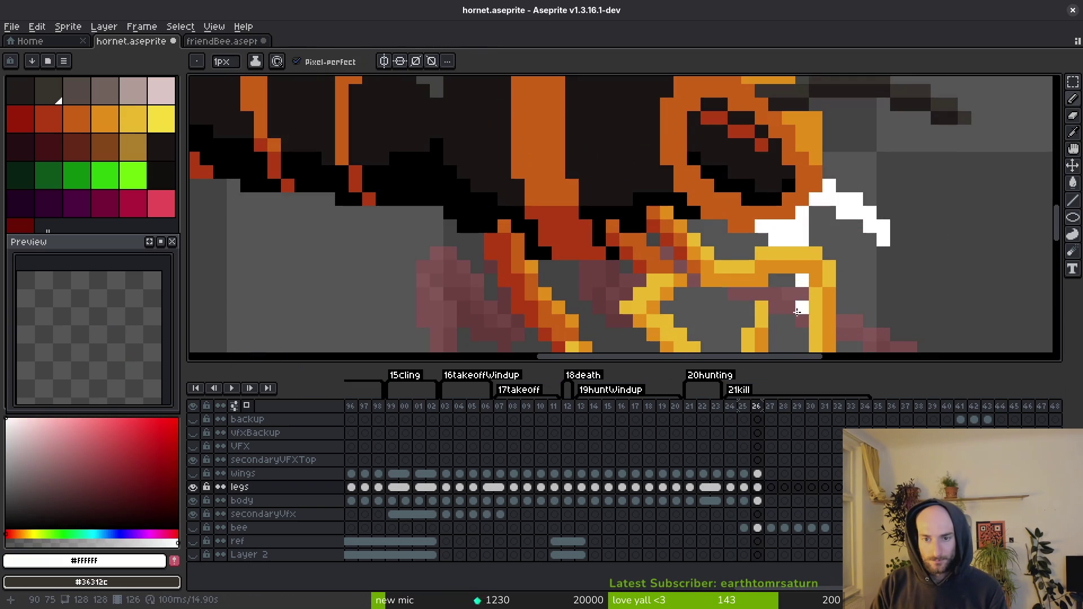
pyautogui.click(758, 501)
pyautogui.moveTo(804, 230)
pyautogui.mouseDown()
pyautogui.moveTo(840, 249)
pyautogui.moveTo(855, 224)
pyautogui.moveTo(885, 241)
pyautogui.moveTo(884, 227)
pyautogui.mouseUp()
pyautogui.click(816, 226)
pyautogui.click(834, 215)
pyautogui.press('e')
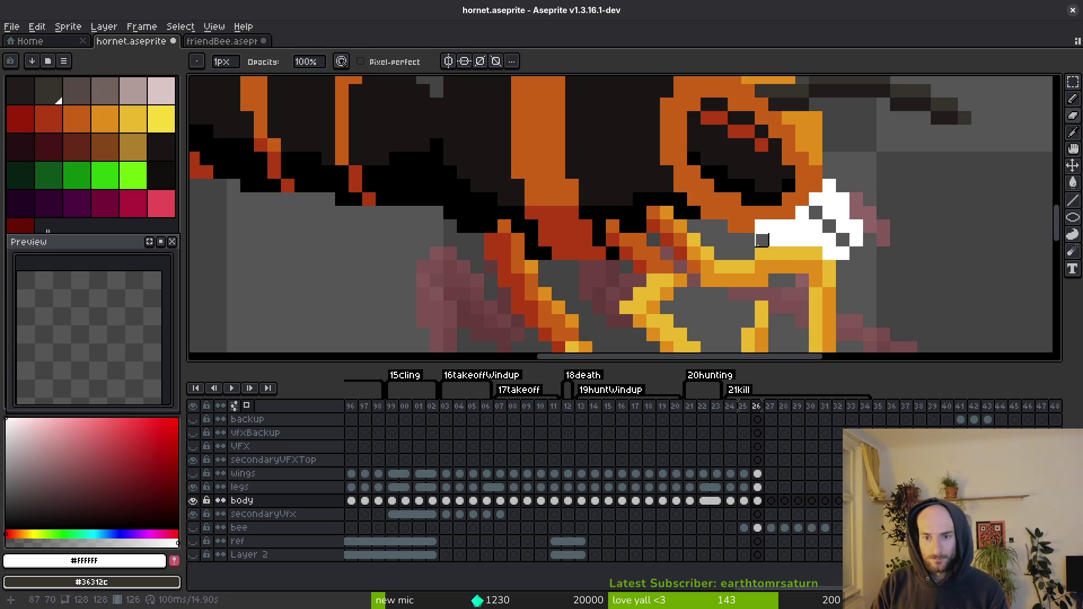
# Step: Hide the legs layer to expose the body, and save hornet.aseprite
pyautogui.press('Up')
pyautogui.hotkey('shift', 'v')
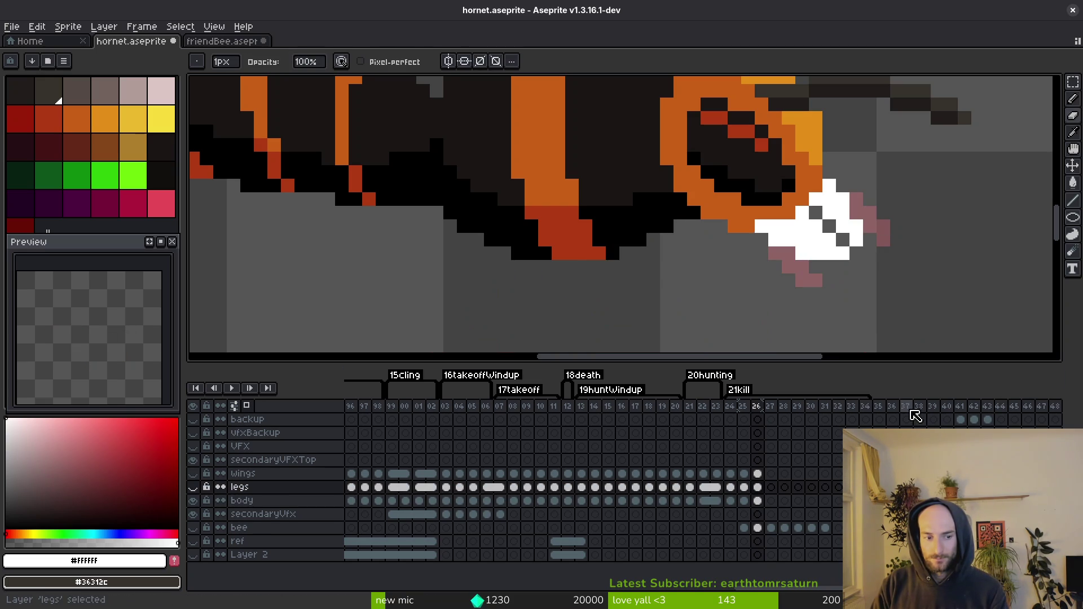
pyautogui.press('Down')
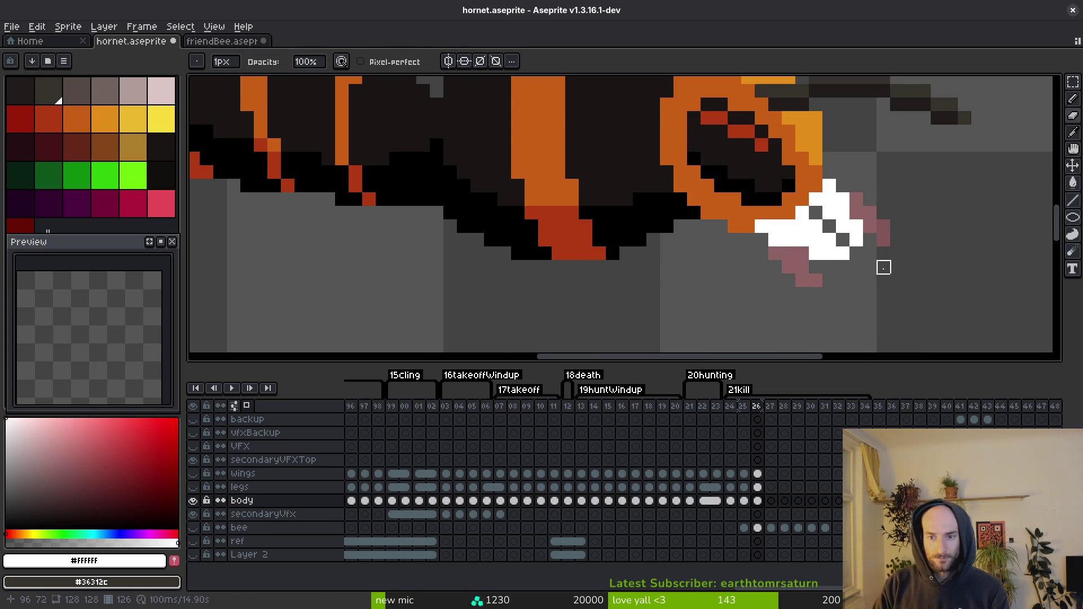
pyautogui.scroll(-8, 884, 267)
pyautogui.hotkey('ctrl', 's')
pyautogui.scroll(6, 875, 266)
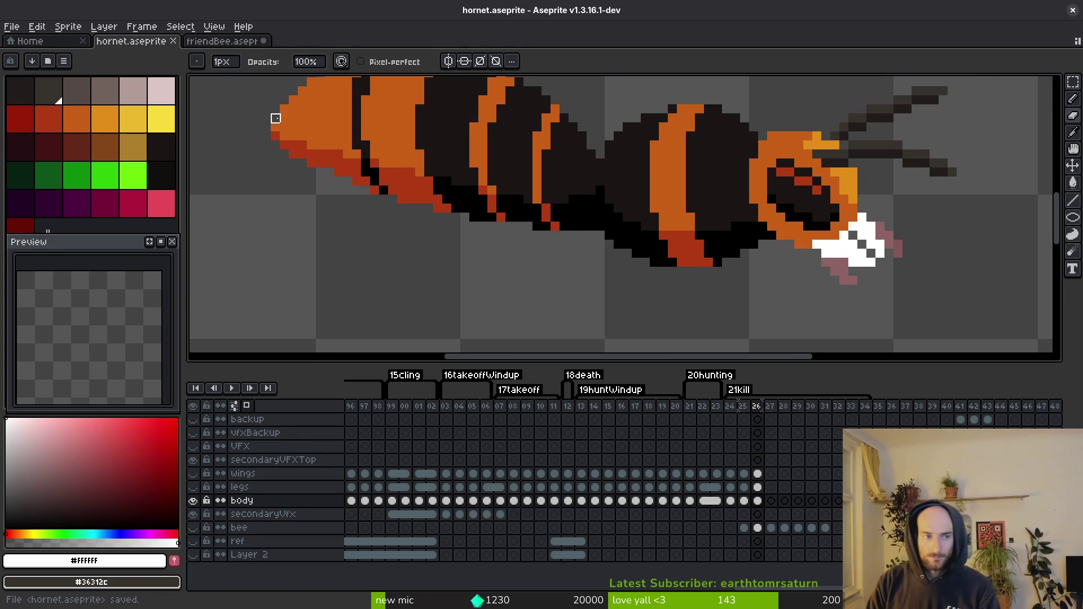
# Step: Lasso-copy the hornet's head from frame 24 and paste it into frame 27
pyautogui.click(731, 500)
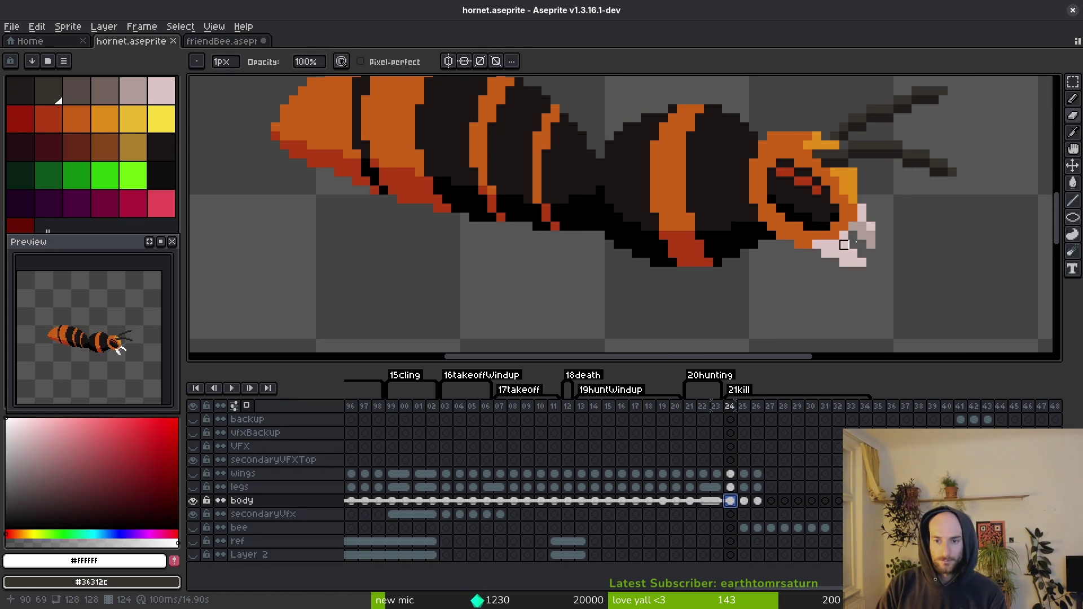
pyautogui.hotkey('shift', 'w')
pyautogui.moveTo(807, 226)
pyautogui.mouseDown()
pyautogui.moveTo(883, 231)
pyautogui.moveTo(895, 251)
pyautogui.mouseUp()
pyautogui.hotkey('ctrl', 'c')
pyautogui.press('Right')
pyautogui.press('Right')
pyautogui.press('Right')
pyautogui.hotkey('ctrl', 'v')
pyautogui.press('Return')
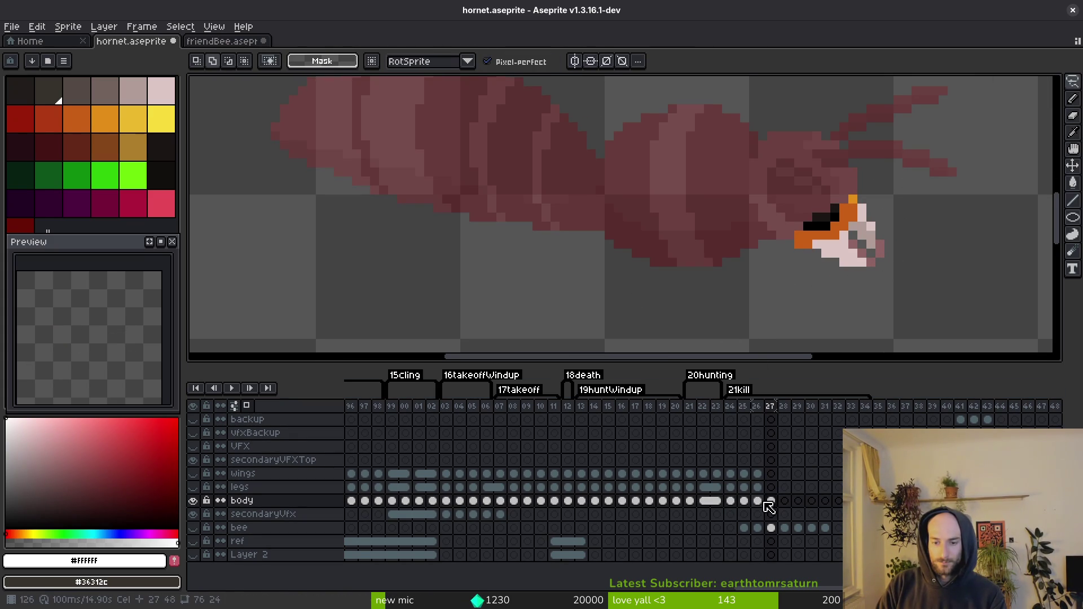
# Step: Copy the frame 24 body cel into frame 27, save, and return to frame 24
pyautogui.click(758, 500)
pyautogui.click(730, 501)
pyautogui.hotkey('ctrl', 'c')
pyautogui.click(771, 501)
pyautogui.hotkey('ctrl', 'v')
pyautogui.hotkey('ctrl', 's')
pyautogui.scroll(-1, 874, 257)
pyautogui.press('i')
pyautogui.press('Left')
pyautogui.press('Left')
pyautogui.press('Left')
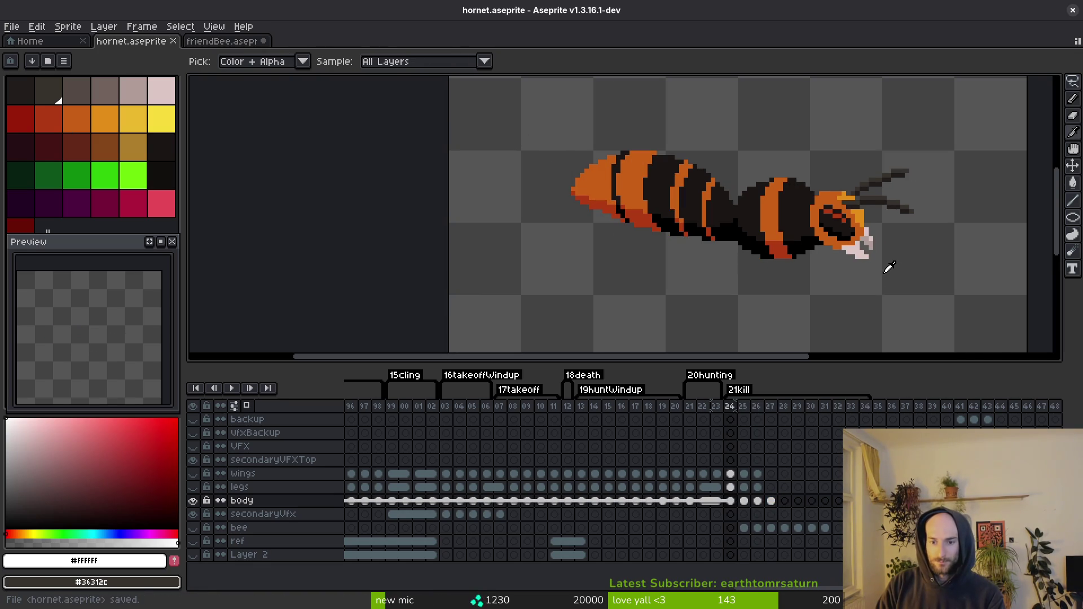
# Step: Show the legs layer again and bring frame 24's body layer into focus
pyautogui.press('Left')
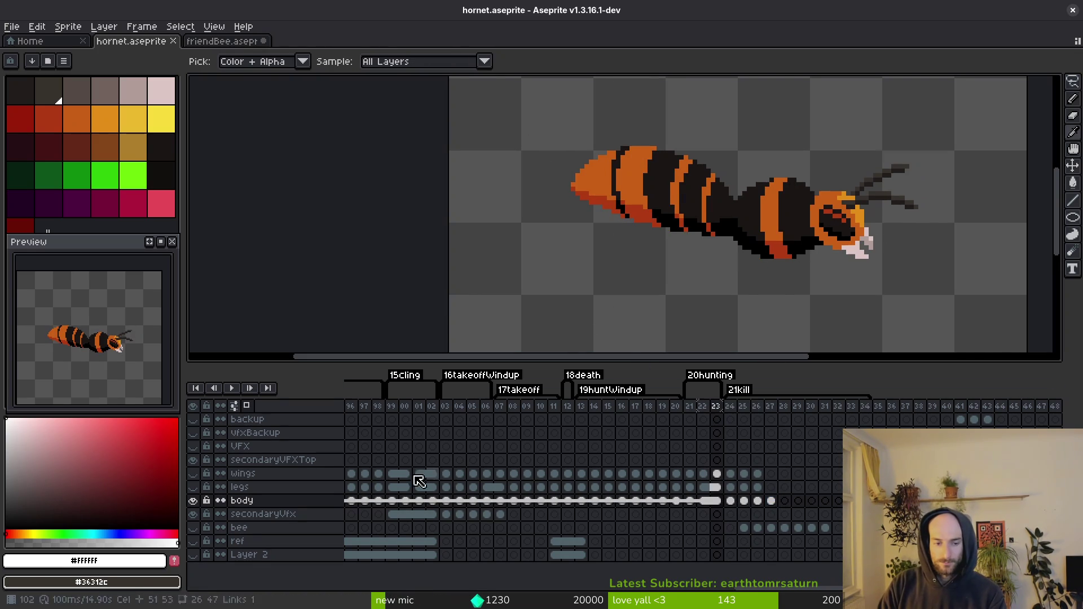
pyautogui.press('Up')
pyautogui.press('b')
pyautogui.press('Up')
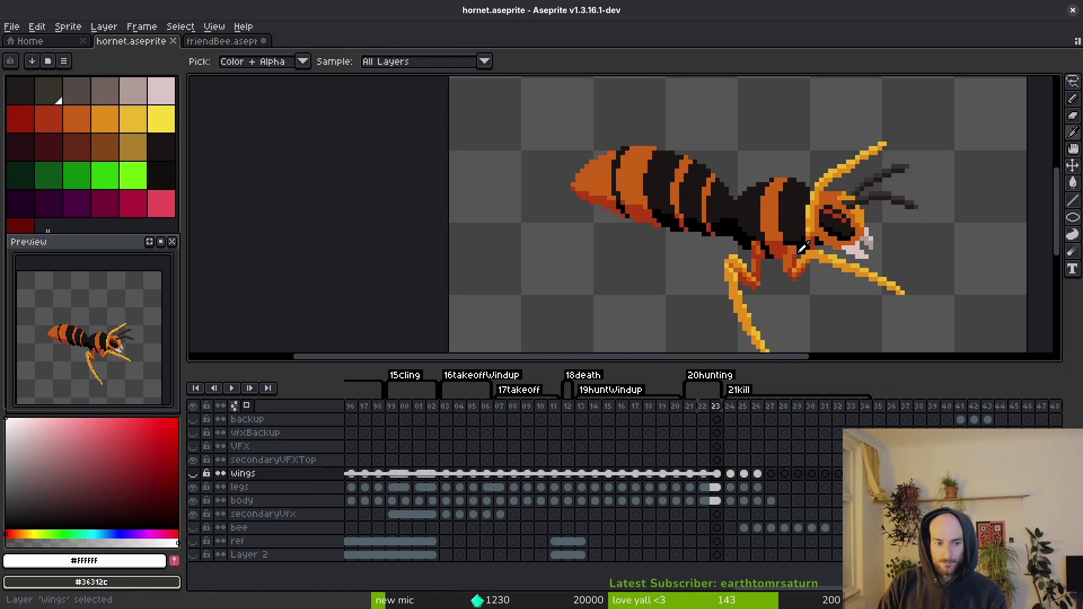
pyautogui.press('m')
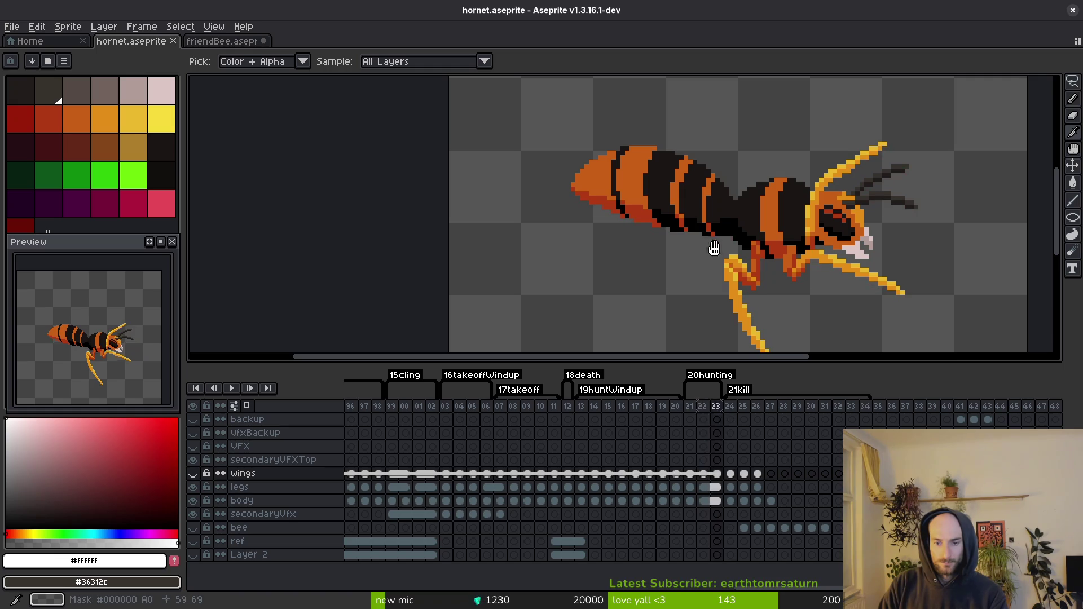
pyautogui.press('Right')
pyautogui.press('Down')
pyautogui.press('Down')
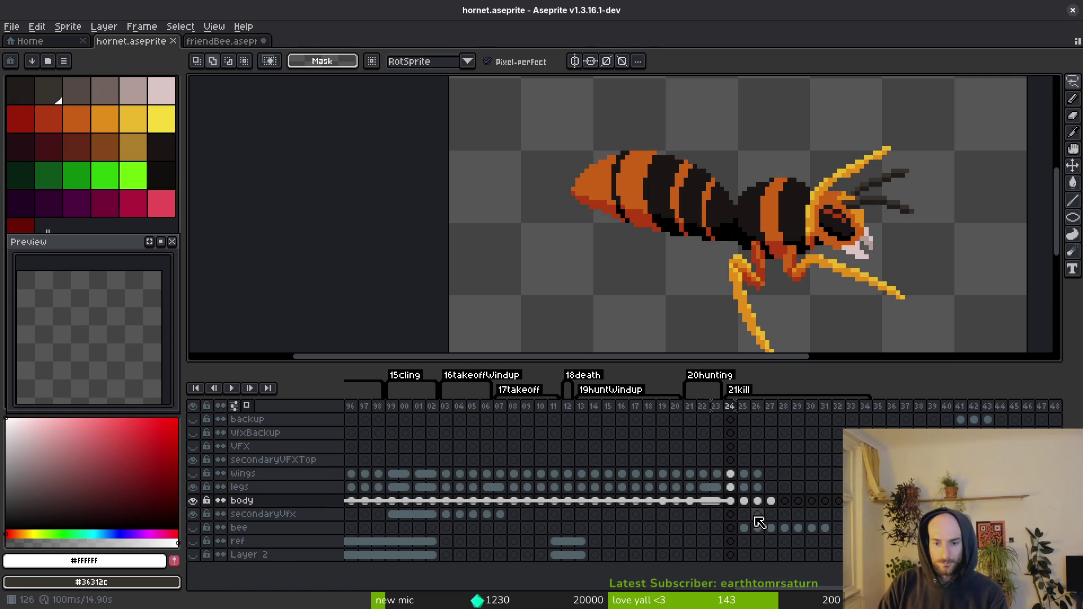
pyautogui.press('i')
pyautogui.press('Down')
# Step: Undo and redo the copied body-frame range, then settle back on frame 24
pyautogui.press('m')
pyautogui.hotkey('ctrl', 'z')
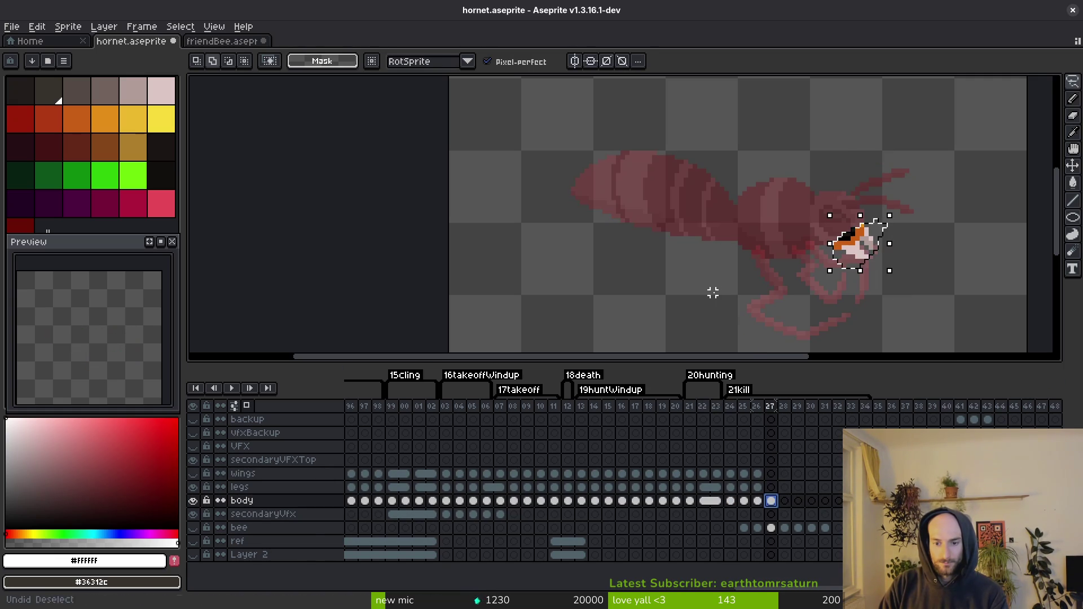
pyautogui.hotkey('ctrl', 'y')
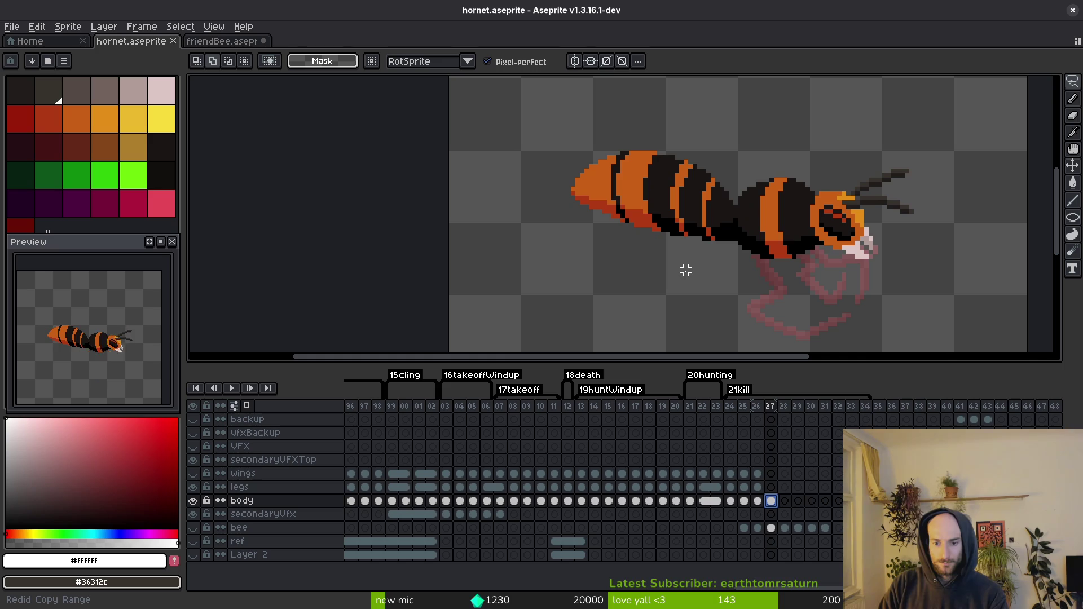
pyautogui.press('i')
pyautogui.press('Left')
pyautogui.press('Left')
pyautogui.press('Left')
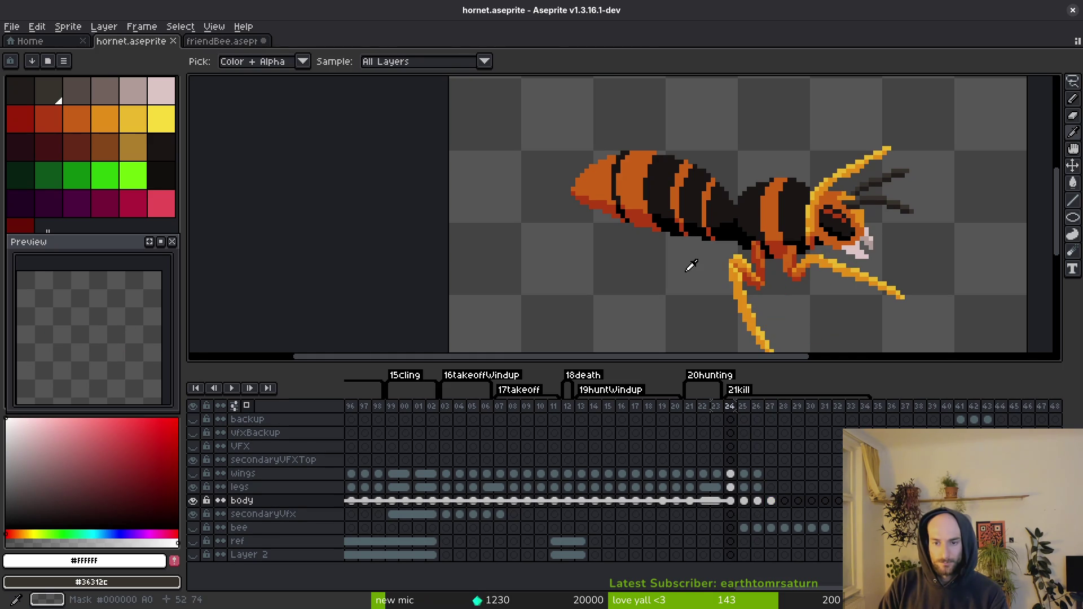
pyautogui.press('Right')
pyautogui.press('Right')
pyautogui.press('Right')
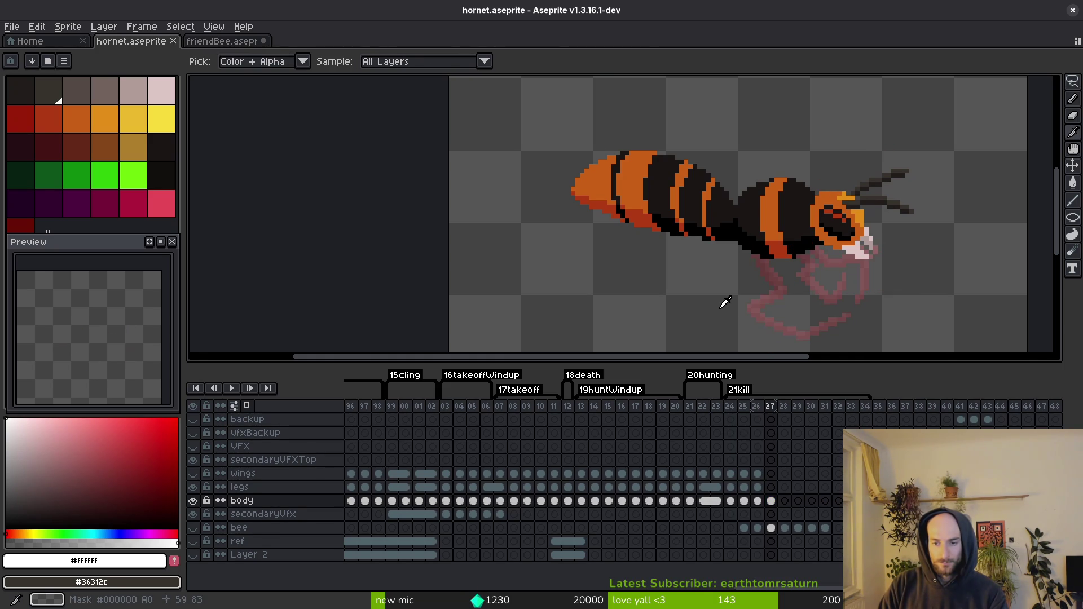
pyautogui.press('Left')
pyautogui.press('Left')
pyautogui.press('Left')
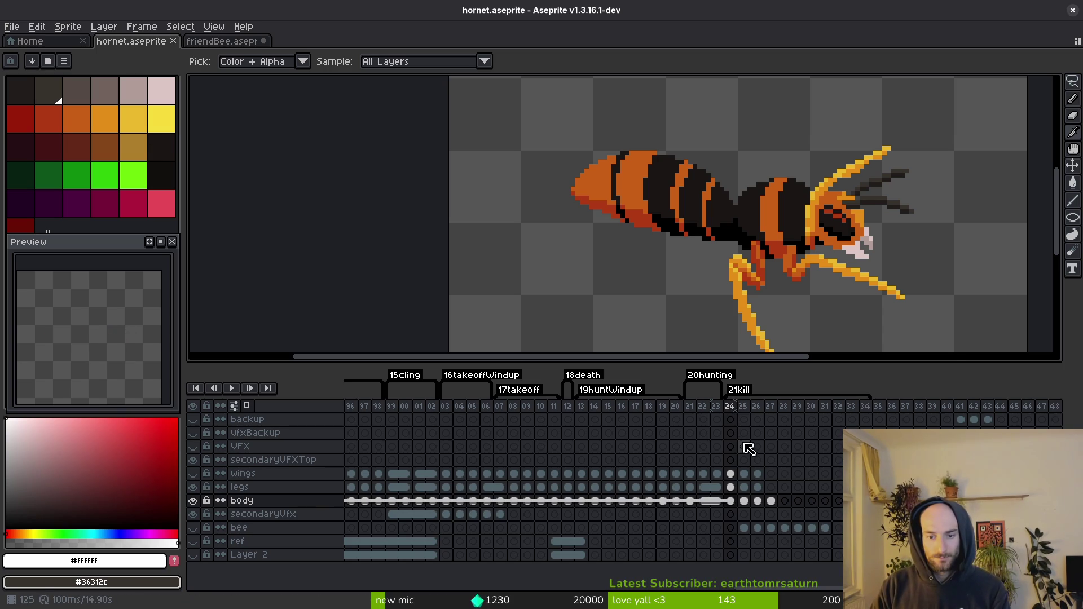
# Step: Drag the 21kill tag's left edge so it starts at frame 25
pyautogui.moveTo(733, 389); pyautogui.dragTo(741, 400)
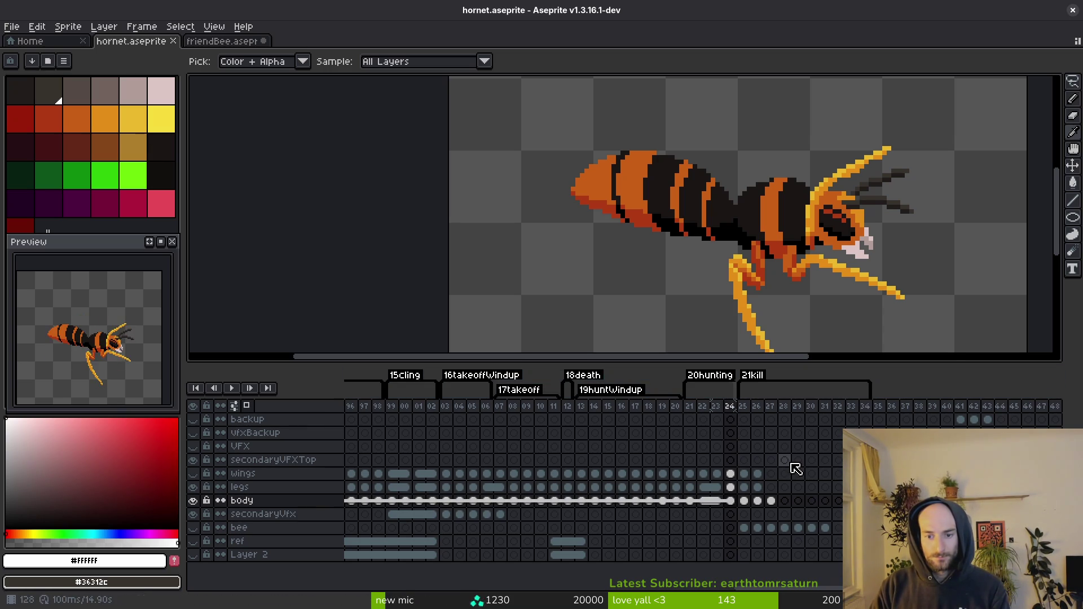
pyautogui.press('Right')
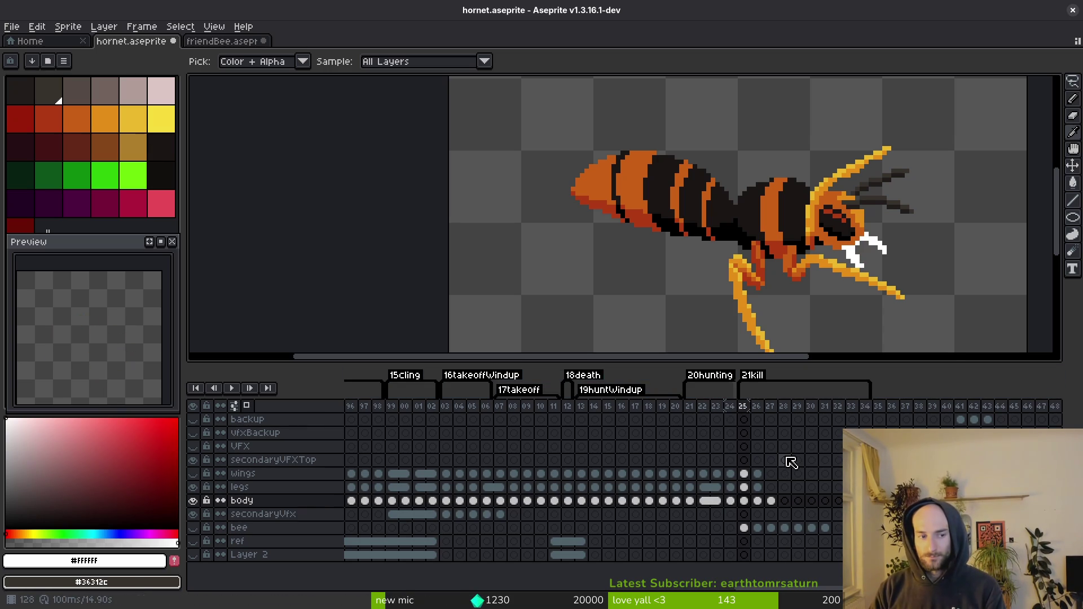
pyautogui.press('Right')
pyautogui.press('Left')
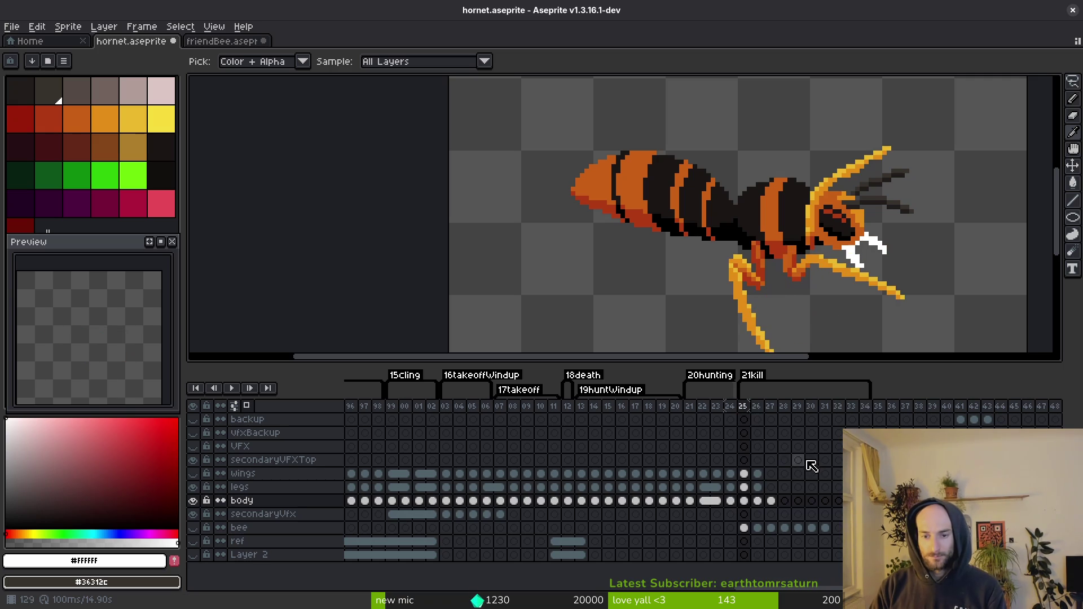
# Step: Flip between frames 25 and 26 to compare poses, checking frame 27's legs, ending on 26
pyautogui.press('Right')
pyautogui.press('Left')
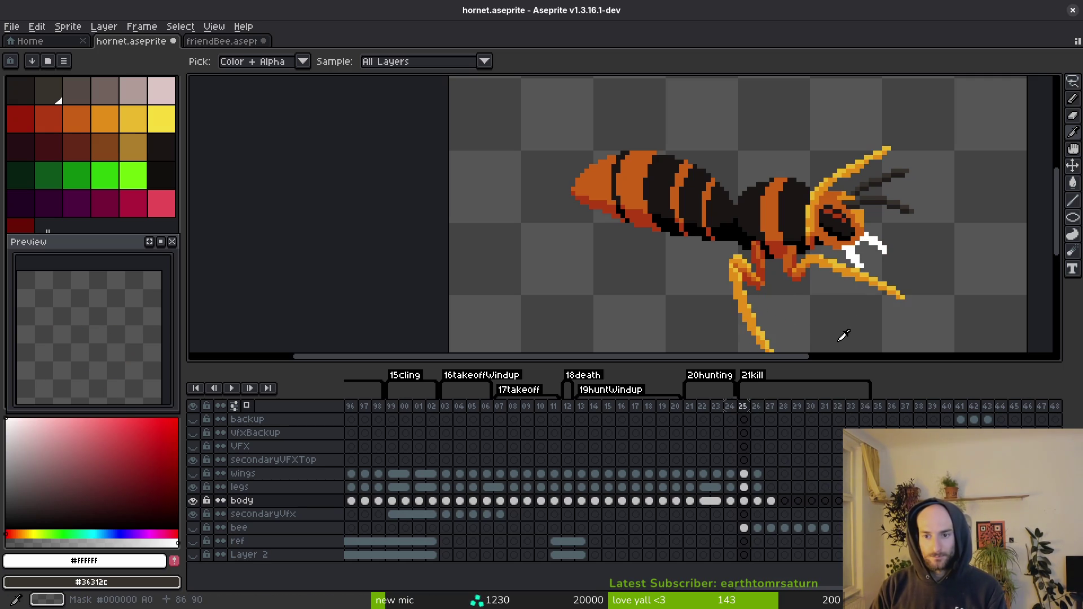
pyautogui.press('Right')
pyautogui.press('Left')
pyautogui.press('Right')
pyautogui.press('Left')
pyautogui.press('Right')
pyautogui.press('Left')
pyautogui.press('Right')
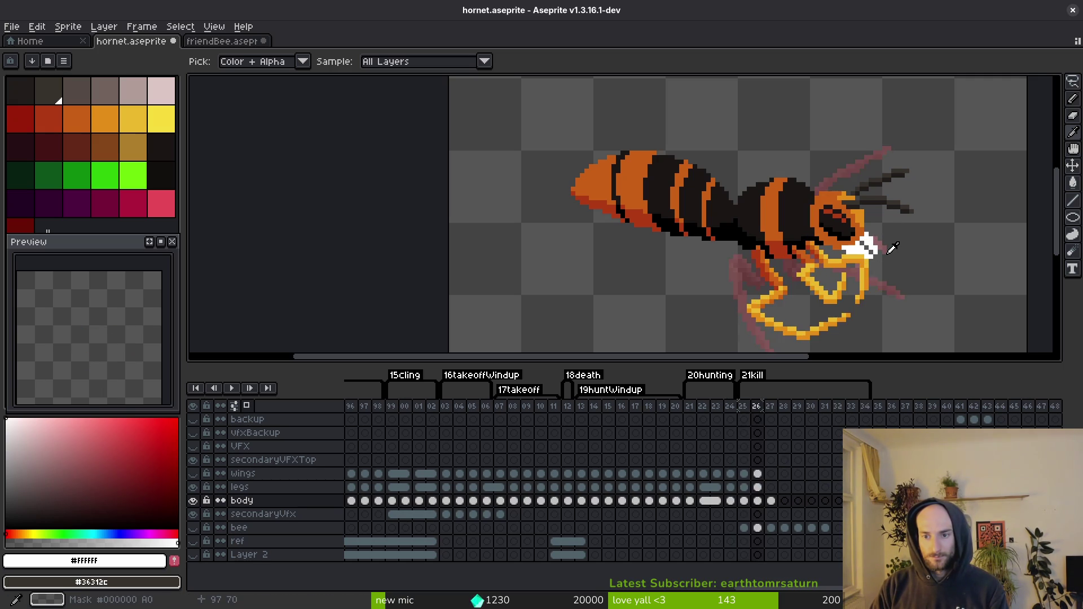
pyautogui.press('Left')
pyautogui.press('Right')
pyautogui.press('m')
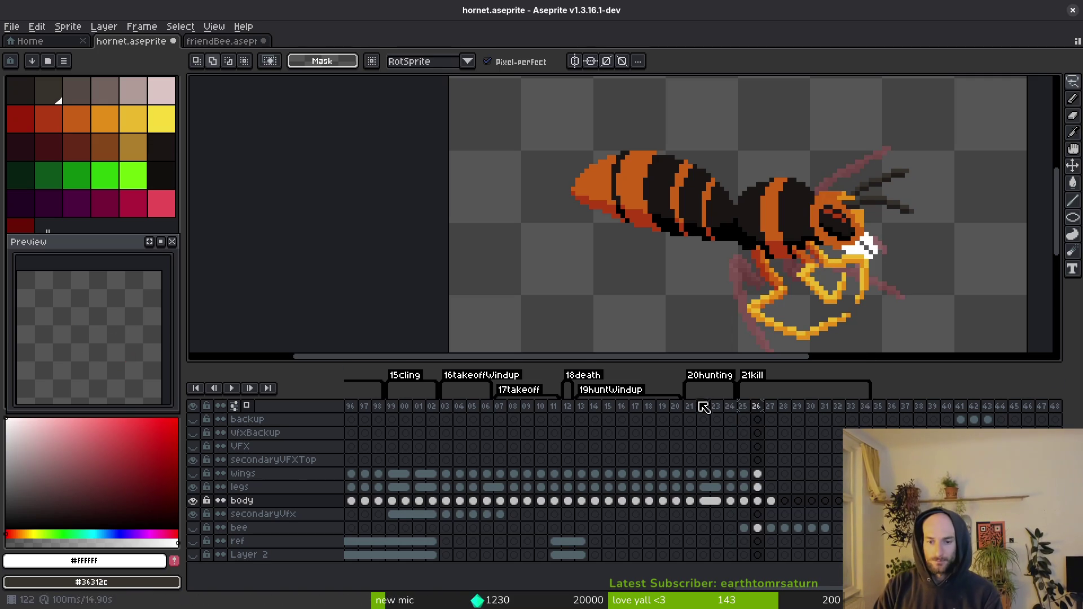
pyautogui.press('Left')
pyautogui.press('Right')
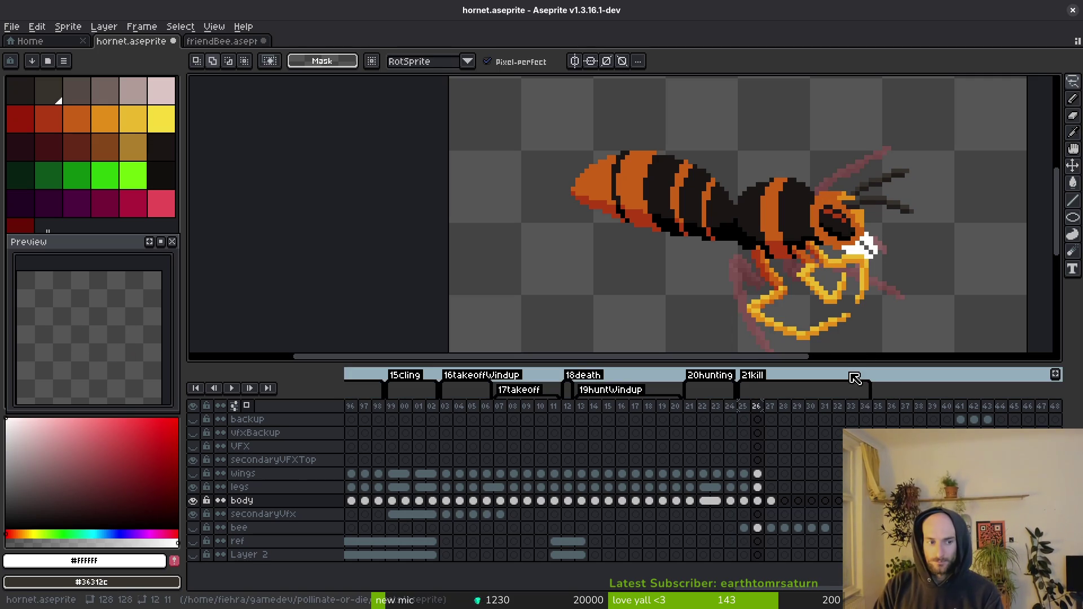
pyautogui.press('Left')
pyautogui.press('Right')
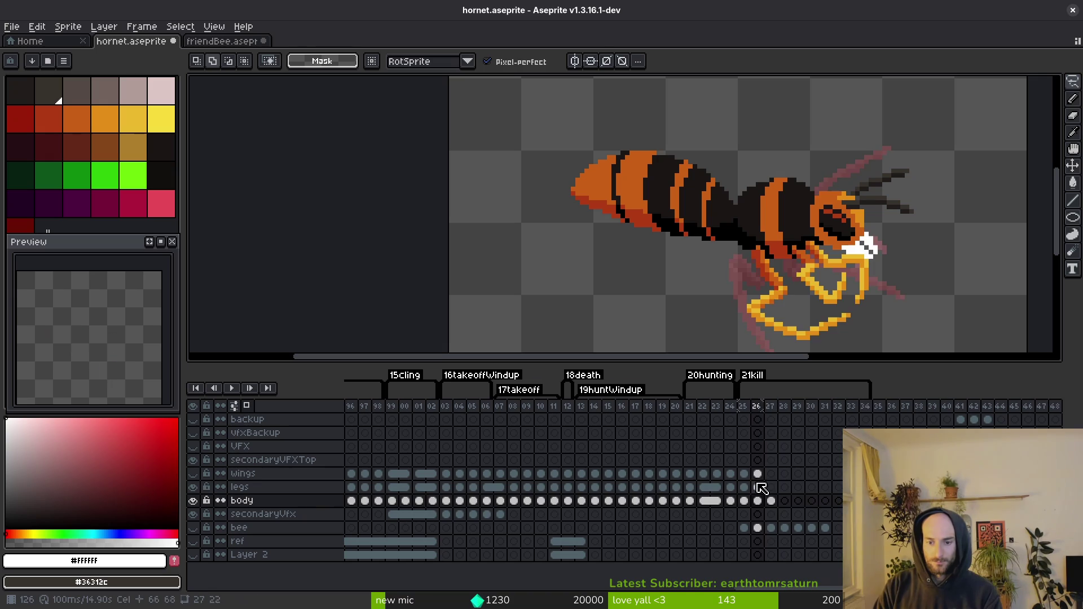
pyautogui.click(768, 502)
pyautogui.click(757, 501)
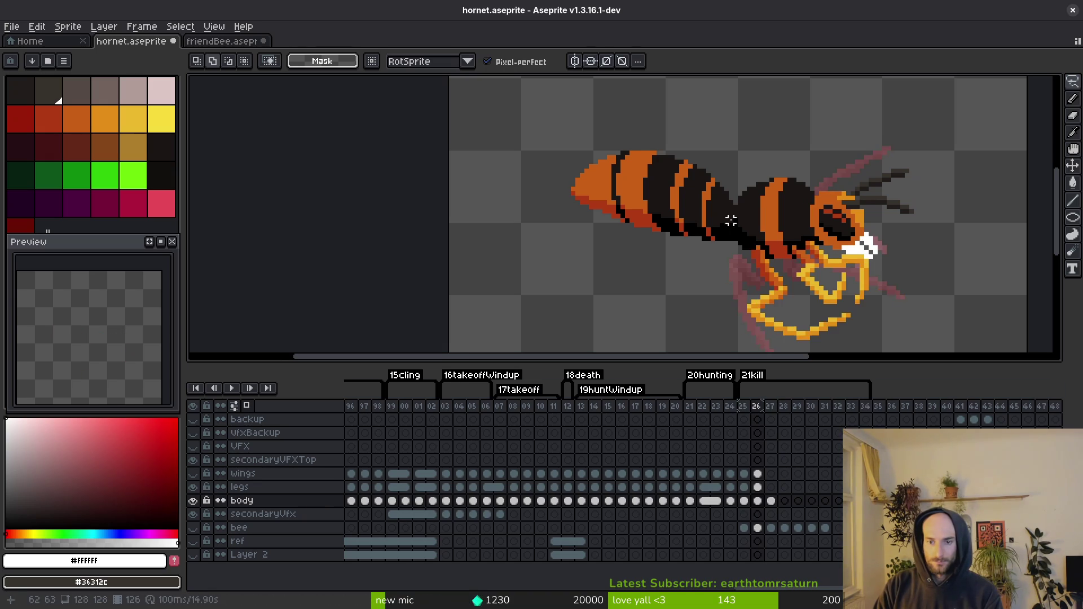
# Step: Lasso-select the hornet's abdomen on frame 26 and shift it slightly
pyautogui.moveTo(725, 222); pyautogui.dragTo(741, 241)
pyautogui.moveTo(734, 184)
pyautogui.mouseDown()
pyautogui.moveTo(525, 209)
pyautogui.moveTo(751, 274)
pyautogui.mouseUp()
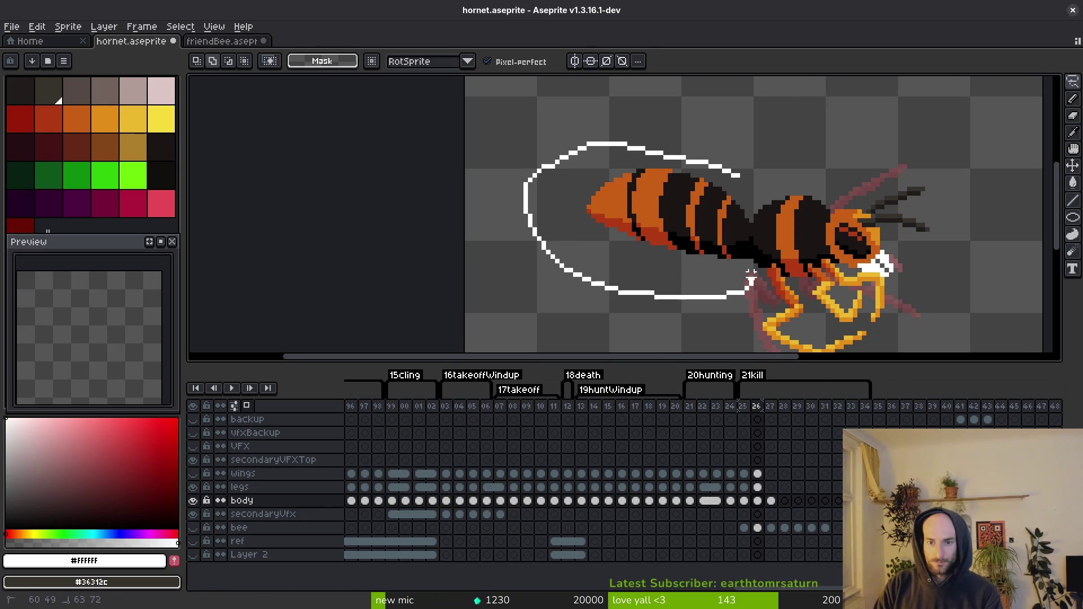
pyautogui.moveTo(751, 228); pyautogui.dragTo(734, 184)
pyautogui.scroll(3, 728, 169)
pyautogui.moveTo(722, 280)
pyautogui.mouseDown()
pyautogui.moveTo(709, 251)
pyautogui.moveTo(709, 271)
pyautogui.moveTo(741, 245)
pyautogui.mouseUp()
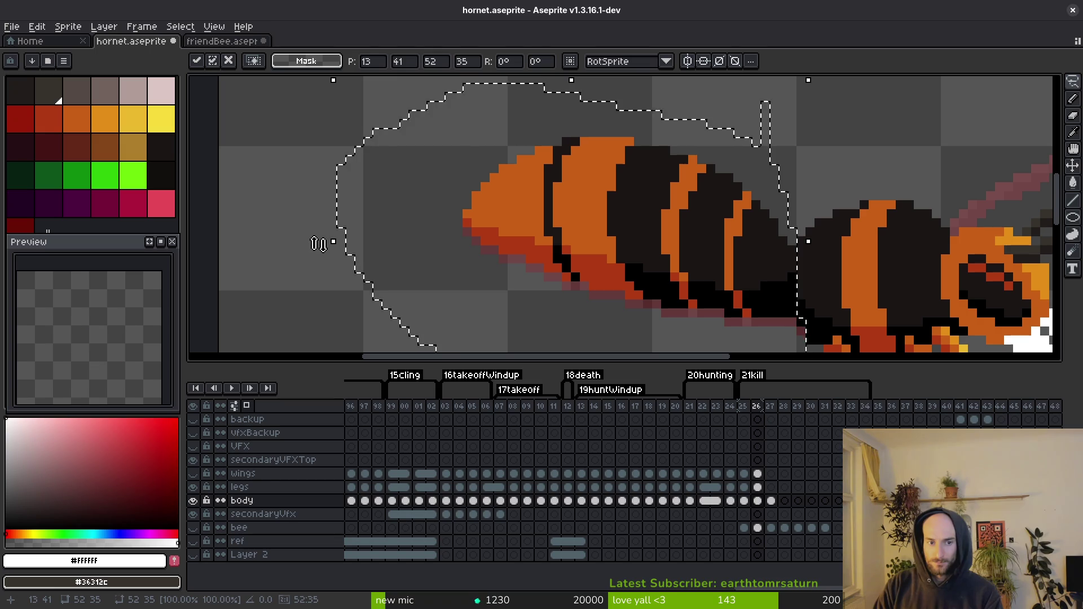
pyautogui.scroll(-1, 314, 236)
# Step: Rotate the abdomen -6°, nudge it up-right, commit, and sample black from the body
pyautogui.moveTo(367, 140)
pyautogui.mouseDown()
pyautogui.moveTo(331, 138)
pyautogui.moveTo(375, 127)
pyautogui.mouseUp()
pyautogui.moveTo(533, 231); pyautogui.dragTo(552, 233)
pyautogui.press('Return')
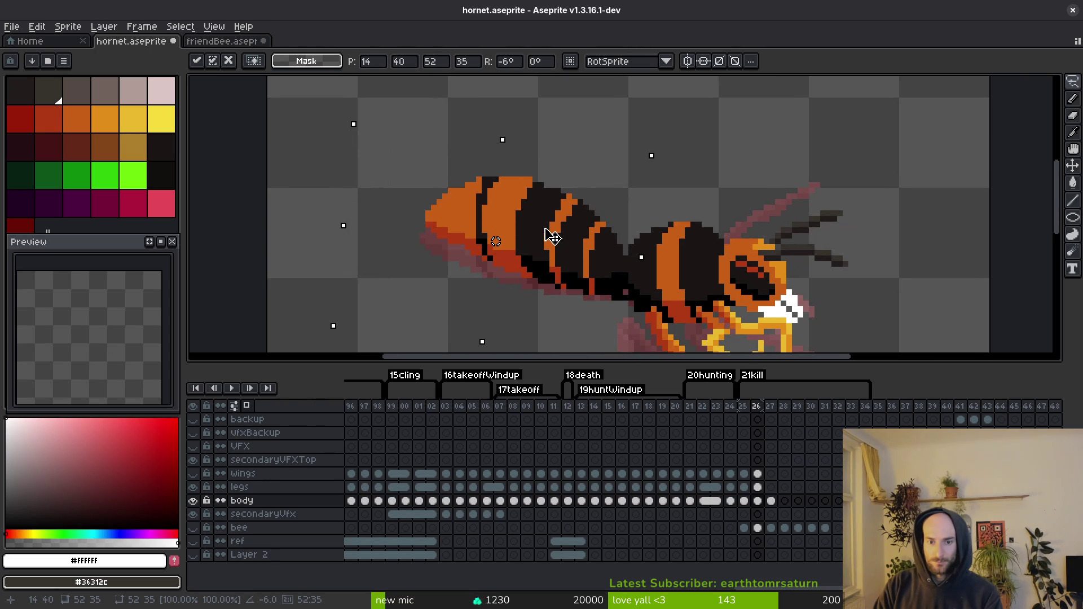
pyautogui.scroll(3, 649, 273)
pyautogui.press('alt')
pyautogui.click(649, 274)
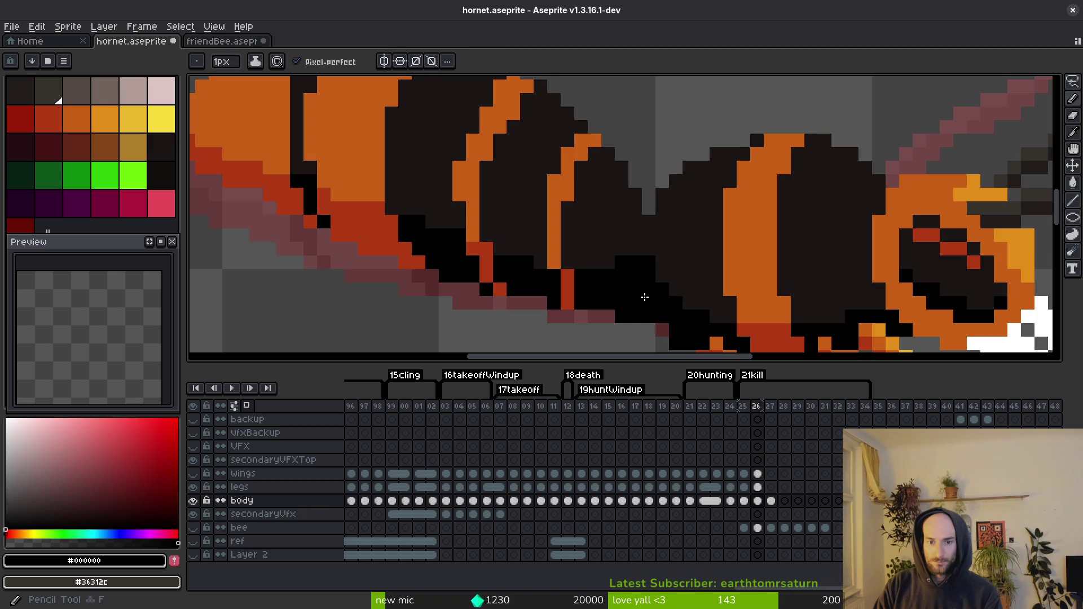
# Step: Patch jagged pixels along the abdomen outline and sample the dark red body shade
pyautogui.hscroll(-2, 705, 271)
pyautogui.keyDown('alt'); pyautogui.click(692, 269); pyautogui.keyUp('alt')
pyautogui.click(706, 284)
pyautogui.keyDown('alt'); pyautogui.click(710, 276); pyautogui.keyUp('alt')
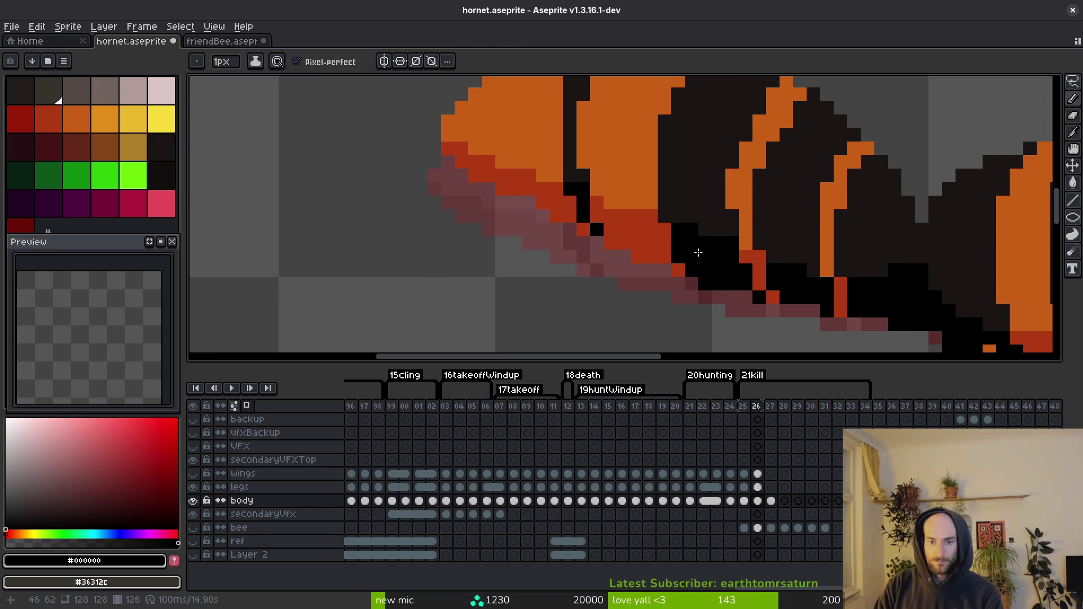
pyautogui.scroll(1, 600, 213)
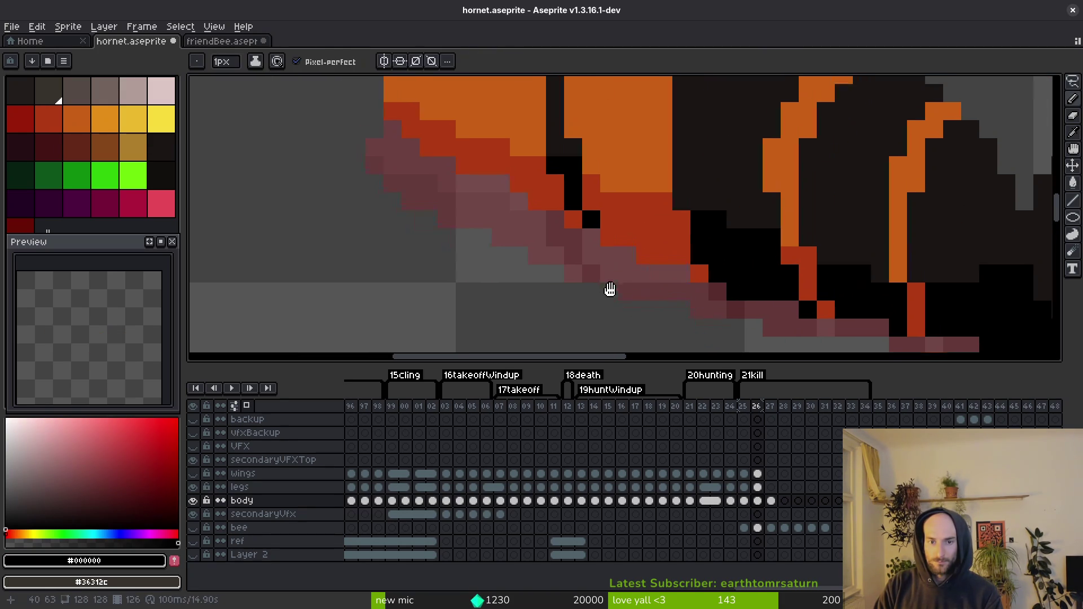
pyautogui.moveTo(610, 289); pyautogui.dragTo(623, 311)
pyautogui.keyDown('alt'); pyautogui.click(519, 203); pyautogui.keyUp('alt')
pyautogui.scroll(-2, 515, 202)
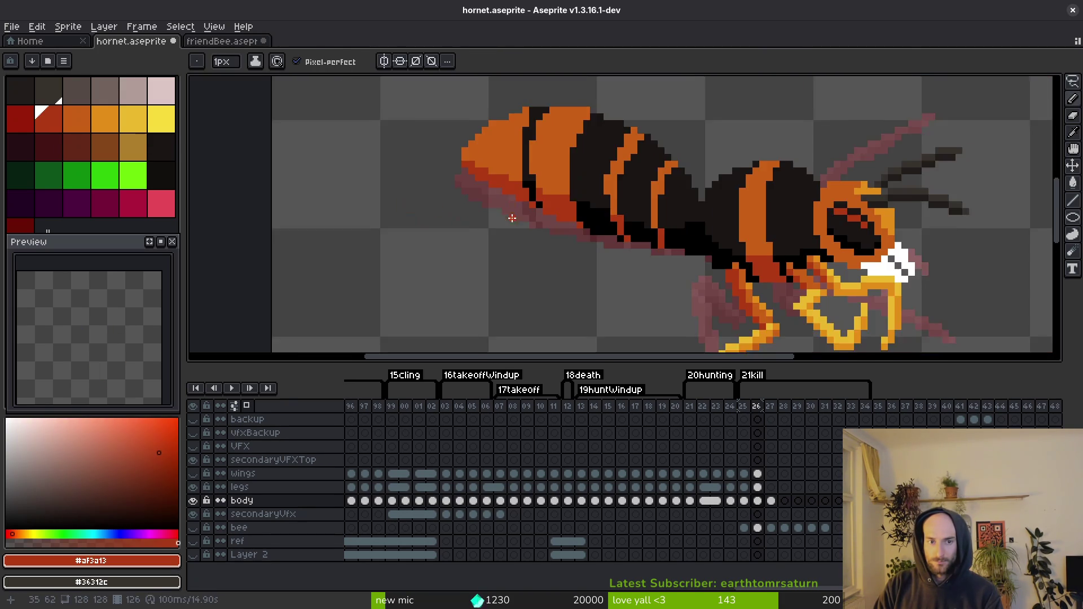
pyautogui.scroll(2, 583, 293)
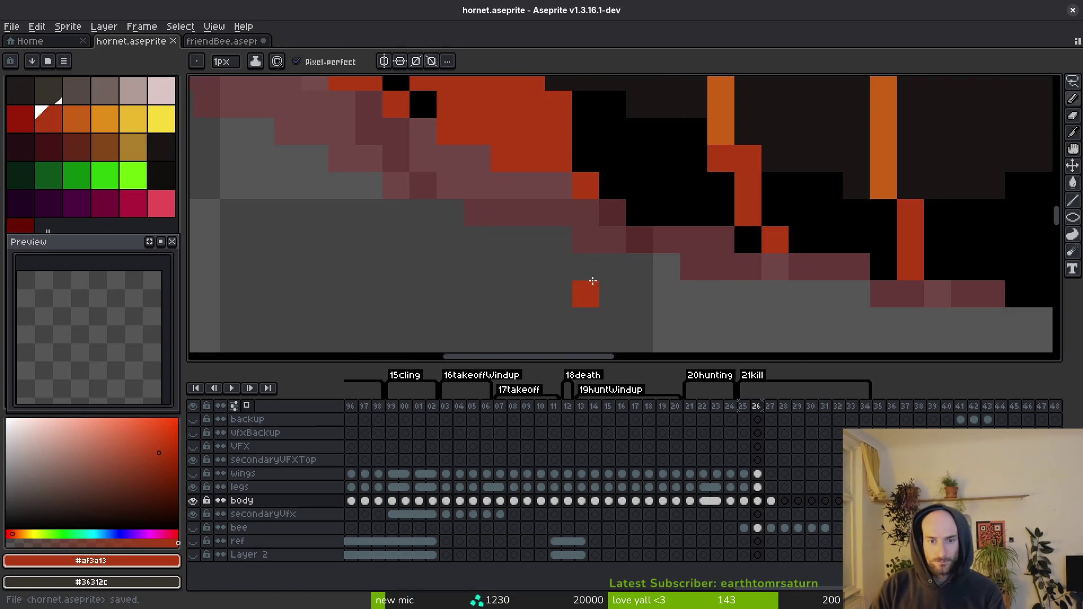
# Step: Erase stray edge pixels and save hornet.aseprite
pyautogui.press('e')
pyautogui.scroll(-2, 646, 271)
pyautogui.hotkey('ctrl', 's')
pyautogui.scroll(2, 767, 307)
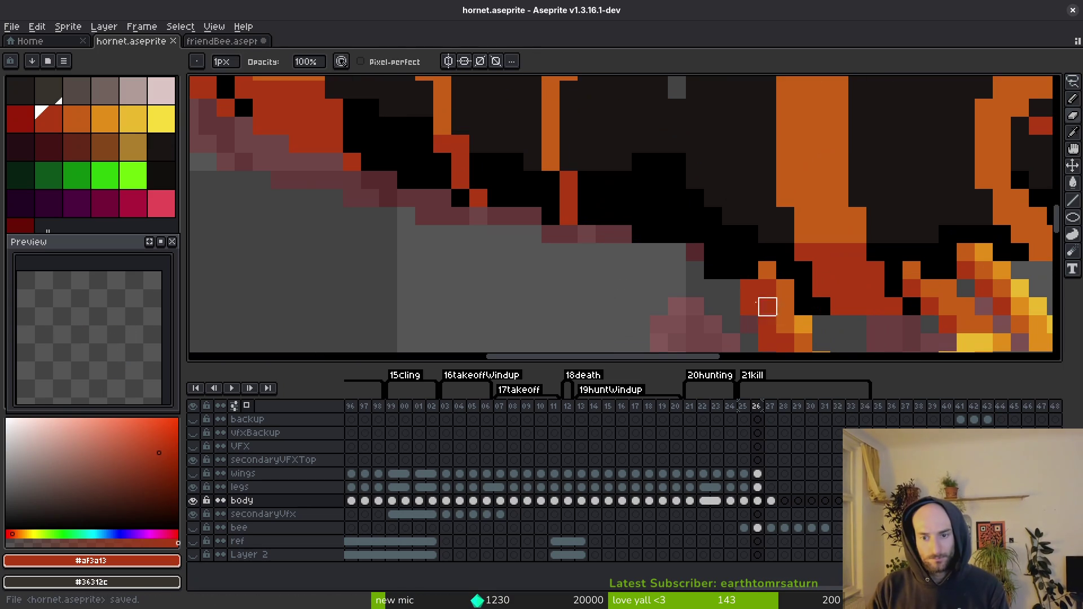
pyautogui.scroll(-2, 734, 309)
# Step: Toggle between frames 25 and 26 to compare the tilted abdomen
pyautogui.press('i')
pyautogui.press('Left')
pyautogui.press('Right')
pyautogui.press('Left')
pyautogui.press('Right')
pyautogui.press('Left')
pyautogui.press('Right')
pyautogui.press('Left')
pyautogui.press('Right')
pyautogui.press('Left')
pyautogui.press('Right')
pyautogui.press('Left')
pyautogui.press('Right')
pyautogui.press('Left')
pyautogui.press('Right')
# Step: Return to the Pencil and pick the orange stripe colour
pyautogui.press('b')
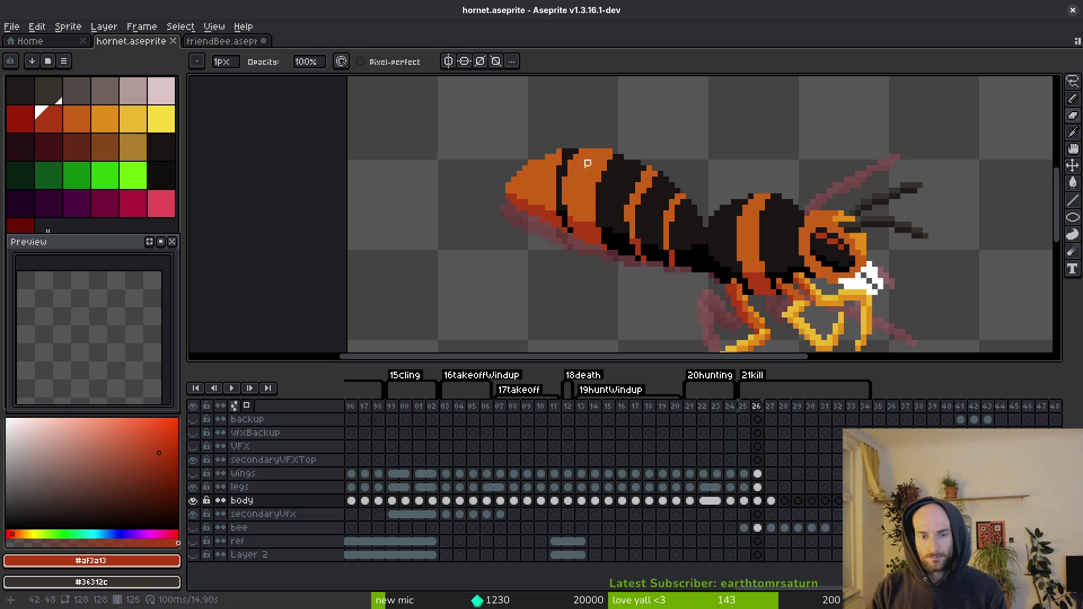
pyautogui.scroll(1, 580, 164)
pyautogui.keyDown('alt'); pyautogui.click(563, 203); pyautogui.keyUp('alt')
# Step: Add an orange pixel to frame 26's abdomen stripe and compare it against frame 25
pyautogui.click(536, 123)
pyautogui.scroll(-3, 536, 123)
pyautogui.press('i')
pyautogui.press('Left')
pyautogui.press('Right')
pyautogui.press('Left')
pyautogui.press('Right')
pyautogui.press('b')
pyautogui.scroll(3, 581, 193)
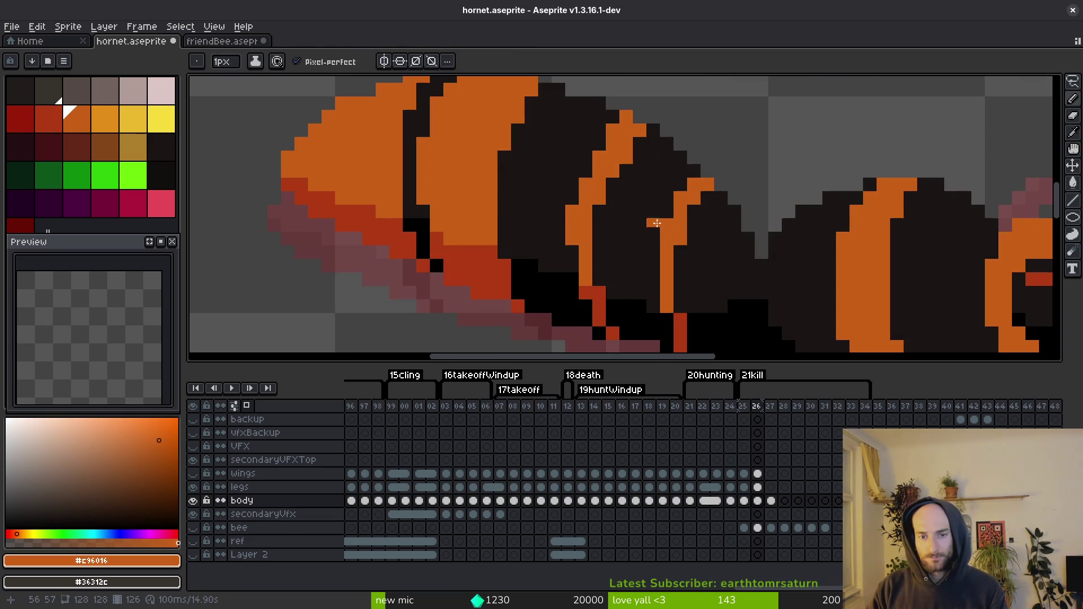
pyautogui.scroll(-3, 610, 136)
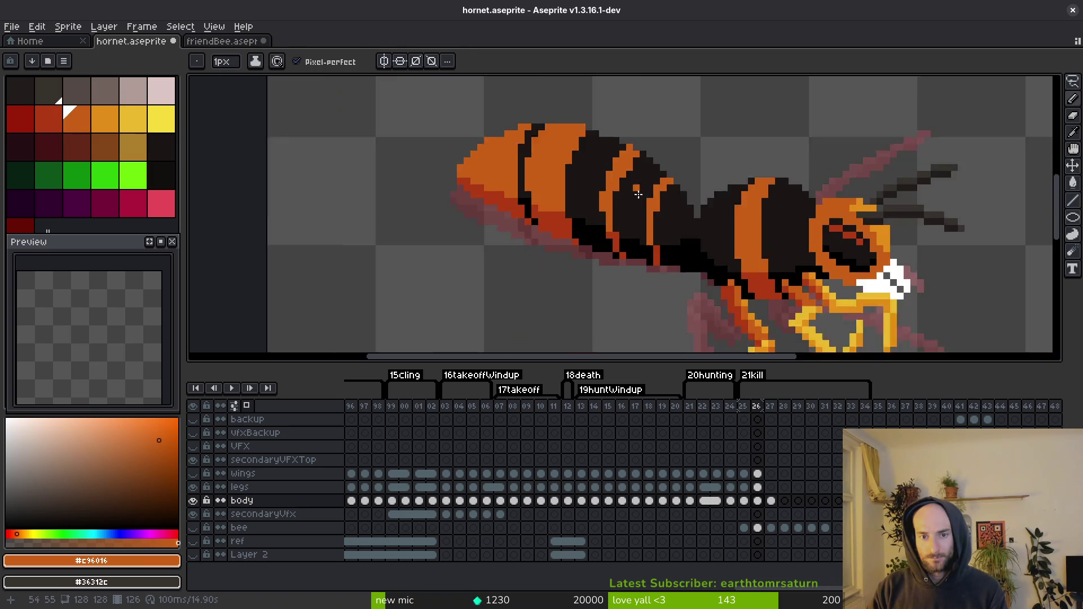
pyautogui.press('i')
pyautogui.press('Left')
pyautogui.press('Right')
# Step: Pick the dark body colour, then flip repeatedly between frames 25 and 26 to compare poses
pyautogui.click(635, 175)
pyautogui.press('b')
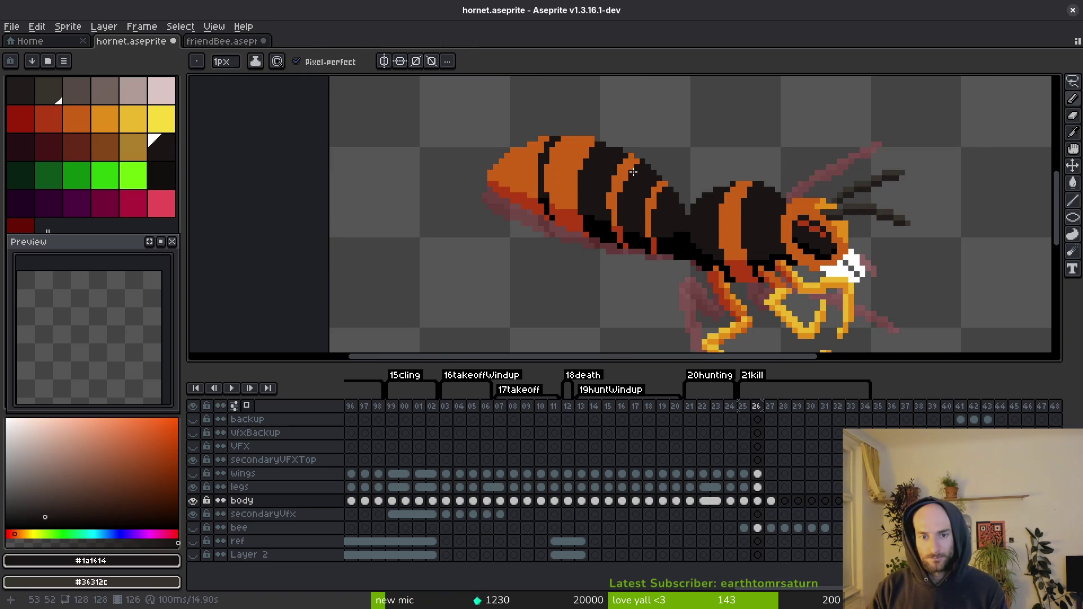
pyautogui.scroll(-3, 633, 172)
pyautogui.press('i')
pyautogui.press('Left')
pyautogui.press('Right')
pyautogui.press('Left')
pyautogui.press('Right')
pyautogui.press('Left')
pyautogui.press('b')
pyautogui.press('Right')
pyautogui.press('i')
pyautogui.press('Left')
pyautogui.press('Right')
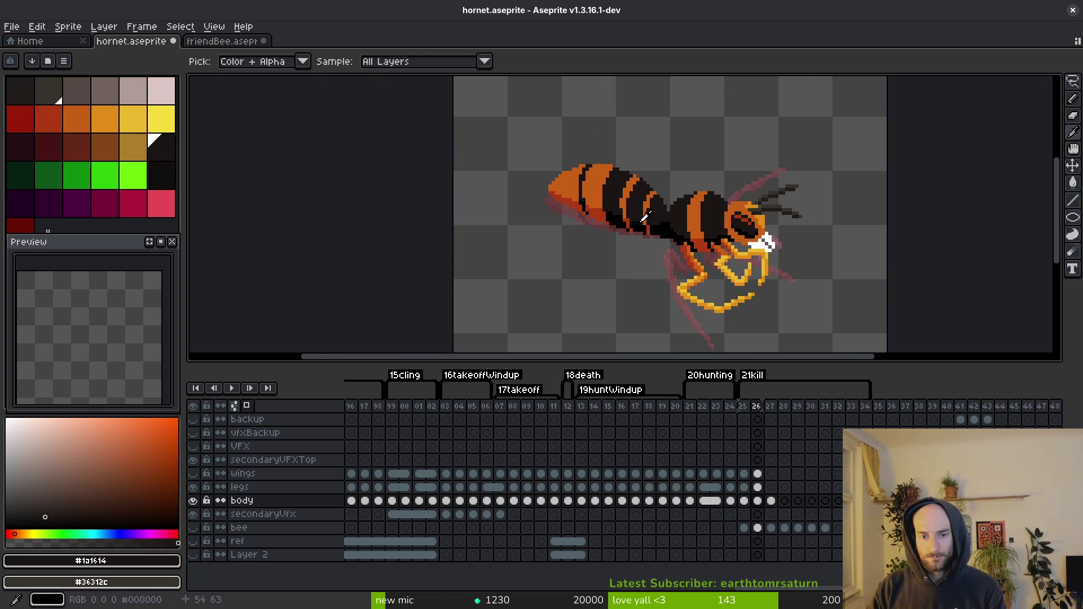
pyautogui.press('Left')
pyautogui.press('Right')
pyautogui.press('Left')
pyautogui.press('Right')
pyautogui.press('Left')
pyautogui.press('Right')
pyautogui.press('Left')
pyautogui.press('Right')
pyautogui.press('Left')
pyautogui.press('Right')
pyautogui.press('Left')
pyautogui.press('Right')
pyautogui.press('b')
pyautogui.press('Left')
pyautogui.press('Right')
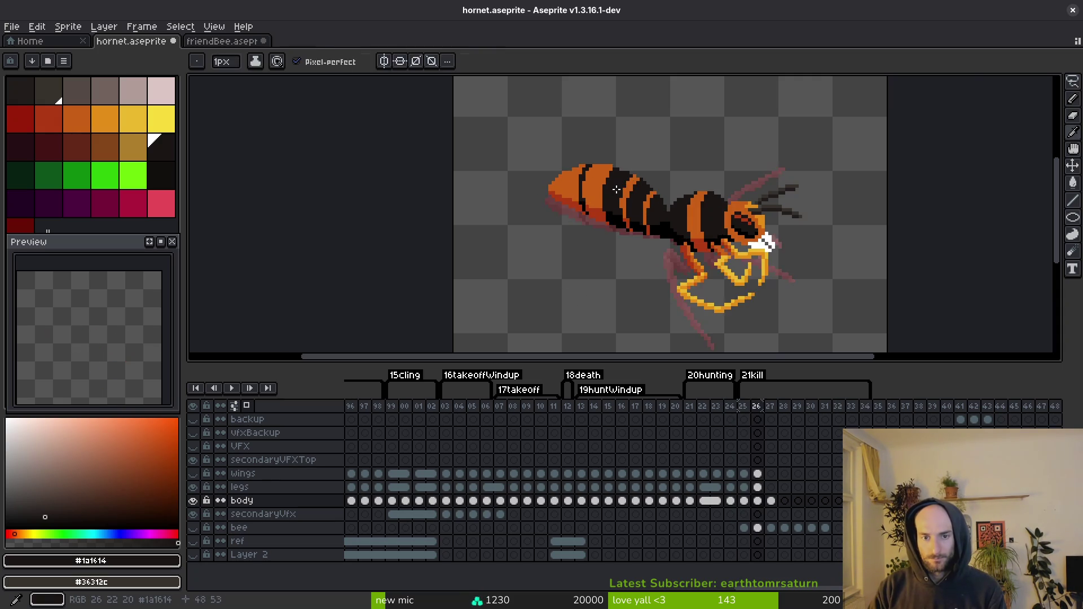
pyautogui.scroll(3, 617, 190)
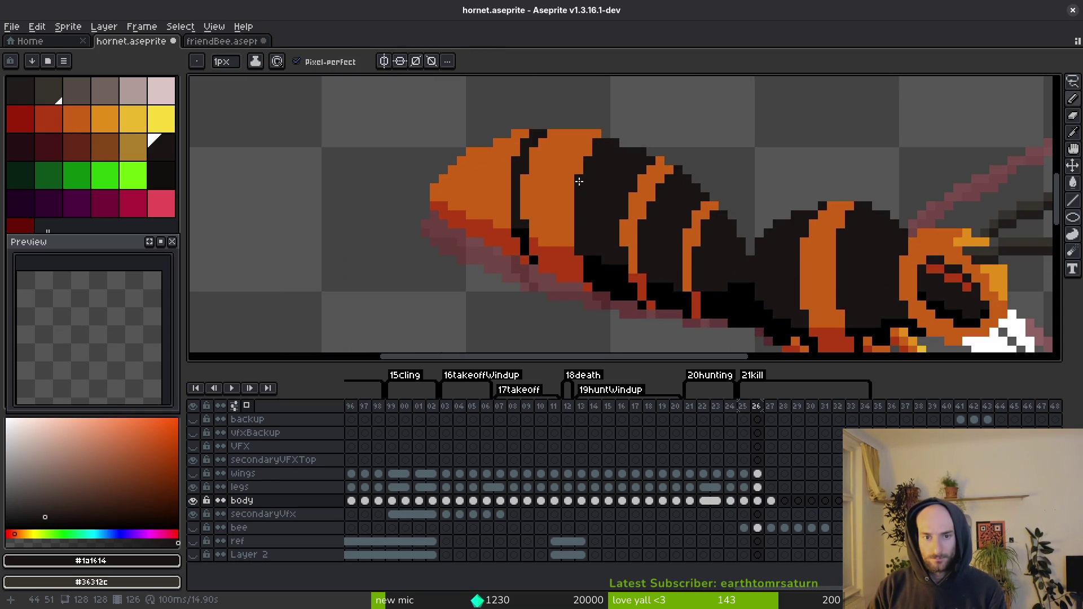
pyautogui.scroll(-3, 578, 181)
pyautogui.press('i')
pyautogui.press('Left')
pyautogui.press('Right')
pyautogui.press('Left')
pyautogui.press('Right')
pyautogui.press('Left')
pyautogui.press('Right')
pyautogui.press('Left')
pyautogui.press('Right')
pyautogui.press('b')
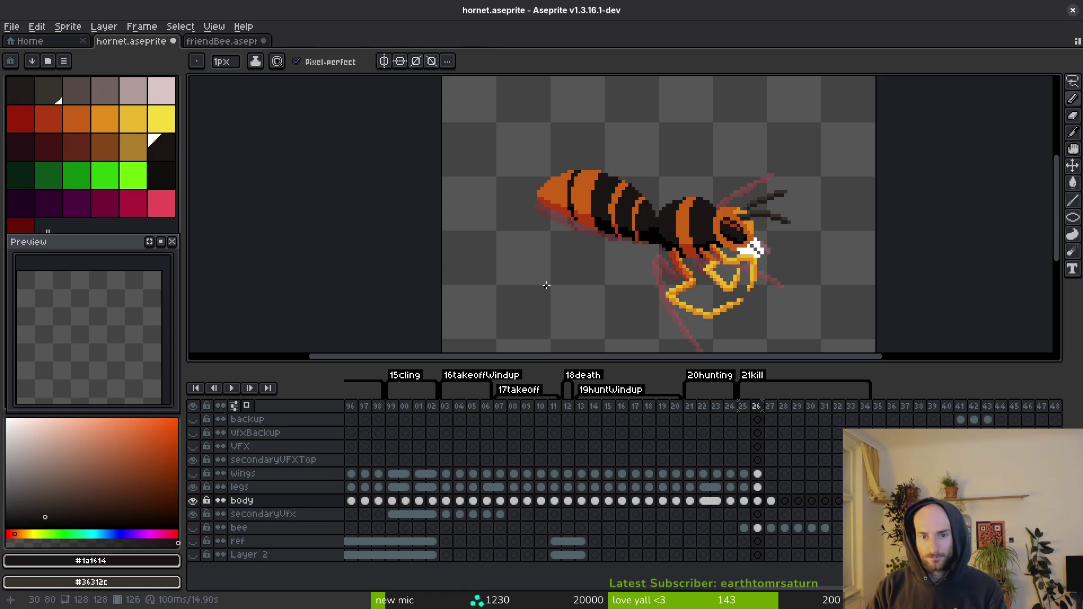
pyautogui.press('i')
pyautogui.press('Left')
pyautogui.press('Right')
pyautogui.press('Left')
pyautogui.press('Right')
pyautogui.press('b')
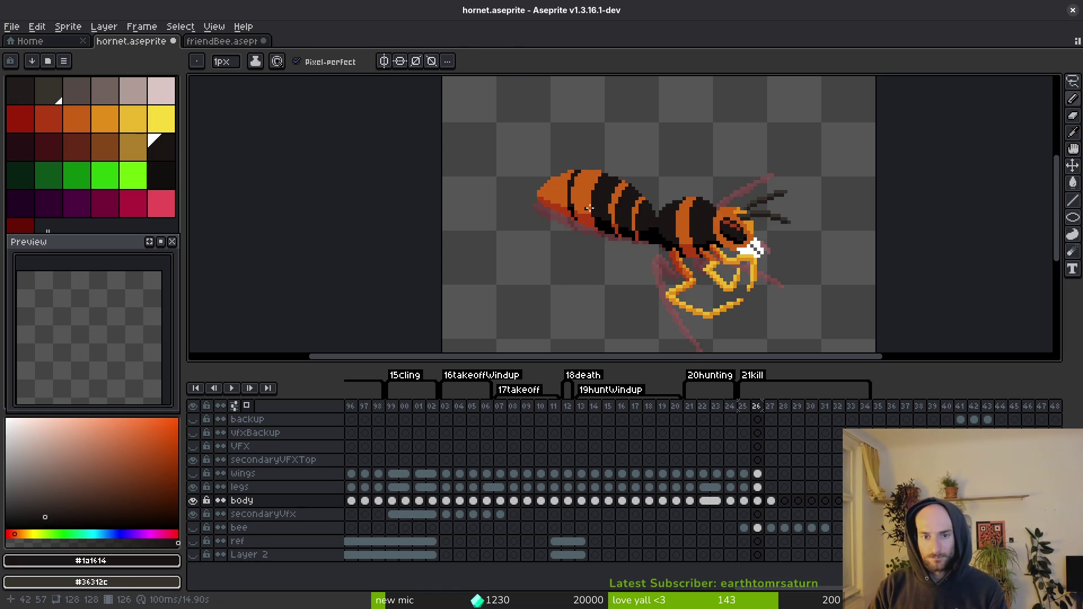
# Step: Sample the orange from the hornet's body and recheck frames 25 and 26, ending on 26
pyautogui.scroll(1, 589, 208)
pyautogui.press('i')
pyautogui.click(564, 170)
pyautogui.scroll(-2, 596, 249)
pyautogui.press('b')
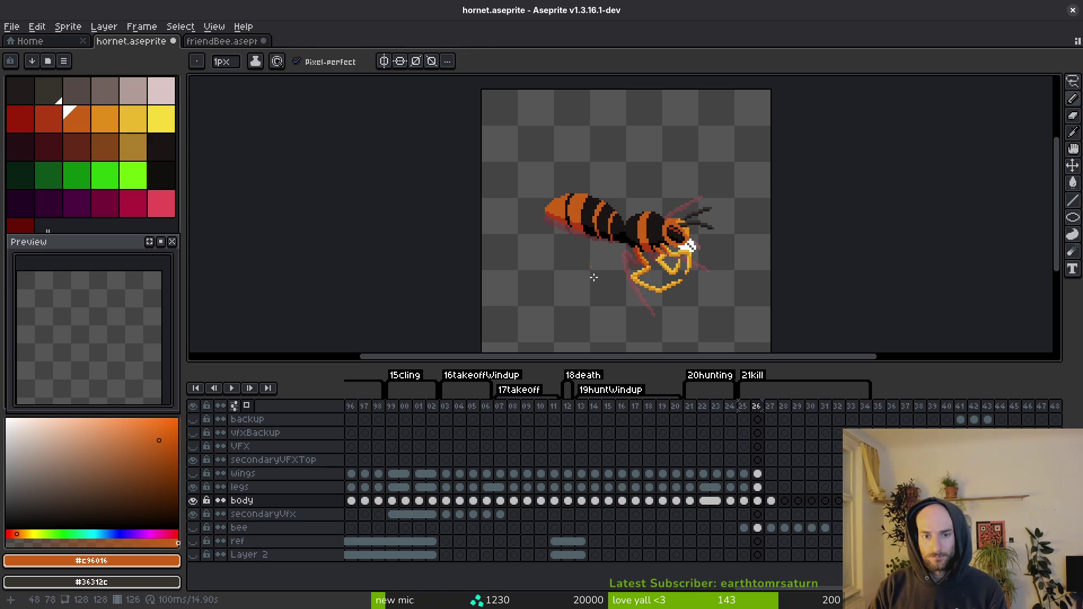
pyautogui.press('i')
pyautogui.press('Left')
pyautogui.press('Right')
pyautogui.press('Left')
pyautogui.press('Right')
pyautogui.press('Left')
pyautogui.press('Right')
pyautogui.press('Left')
pyautogui.press('Right')
pyautogui.press('b')
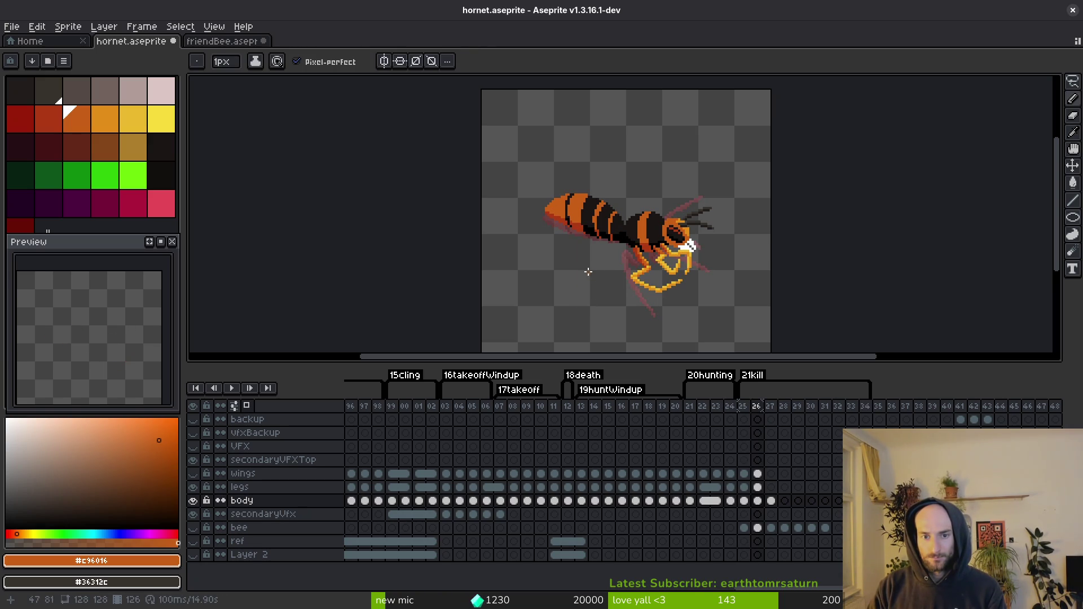
# Step: Sample the dark brown from the hornet's body on frame 26
pyautogui.scroll(3, 580, 173)
pyautogui.press('i')
pyautogui.press('b')
pyautogui.press('i')
pyautogui.press('b')
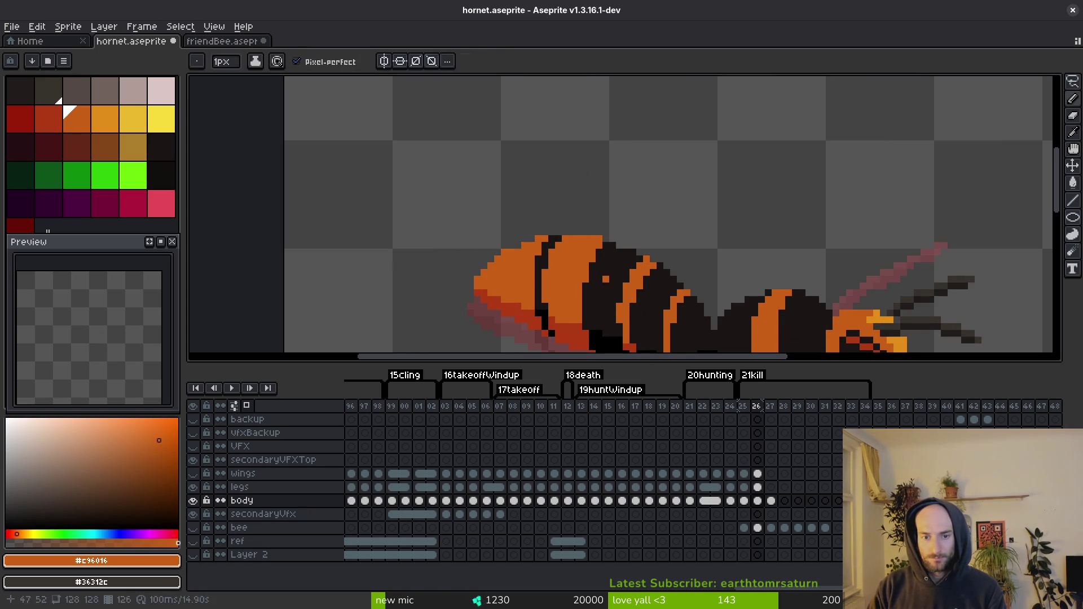
pyautogui.keyDown('alt'); pyautogui.click(593, 259); pyautogui.keyUp('alt')
pyautogui.scroll(-3, 604, 259)
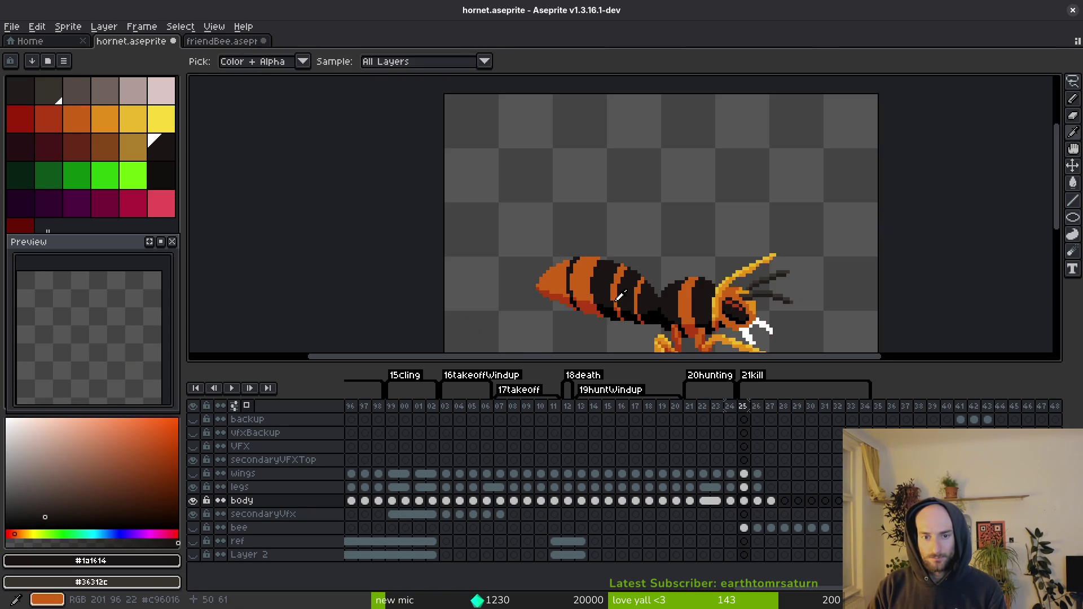
pyautogui.scroll(-5, 638, 305)
pyautogui.scroll(4, 638, 304)
# Step: Advance to frame 27 and check it against frame 26 for reference
pyautogui.press('Right')
pyautogui.press('Left')
pyautogui.press('Right')
pyautogui.scroll(3, 626, 259)
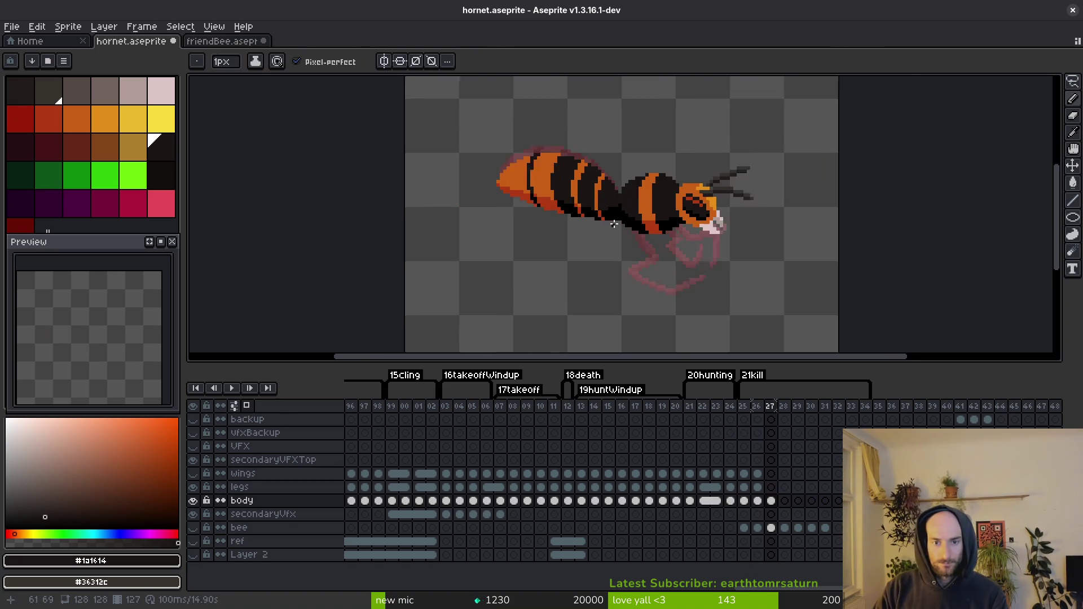
pyautogui.press('Left')
# Step: Lasso the abdomen, rotate it on frame 27, commit, and save hornet.aseprite
pyautogui.hotkey('shift', 'w')
pyautogui.moveTo(623, 150); pyautogui.dragTo(511, 109)
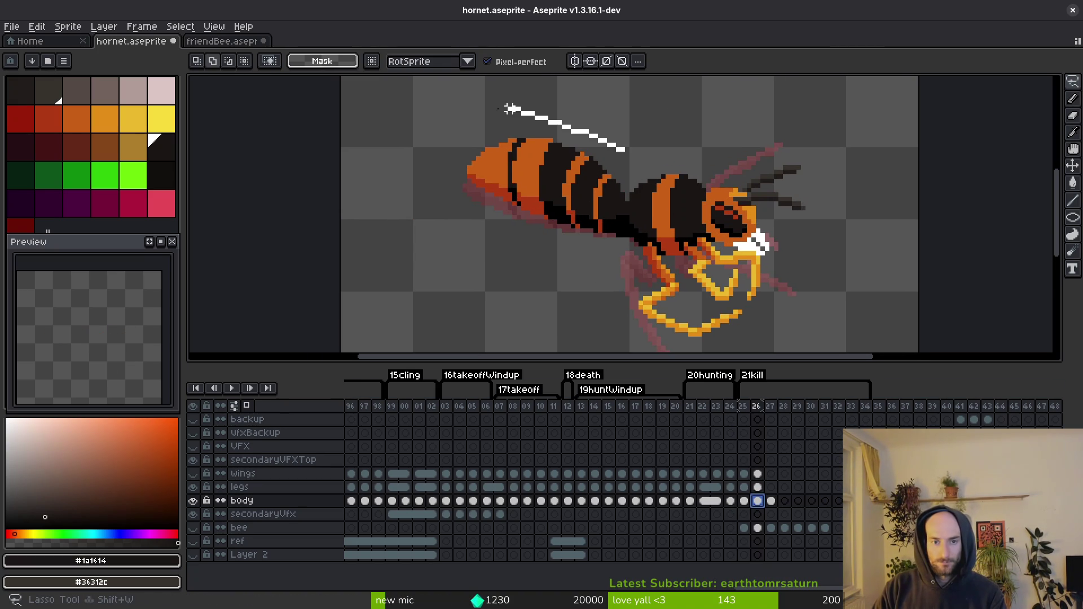
pyautogui.moveTo(604, 254)
pyautogui.mouseDown()
pyautogui.moveTo(621, 146)
pyautogui.moveTo(636, 164)
pyautogui.mouseUp()
pyautogui.press('Right')
pyautogui.click(637, 172)
pyautogui.hotkey('ctrl', 's')
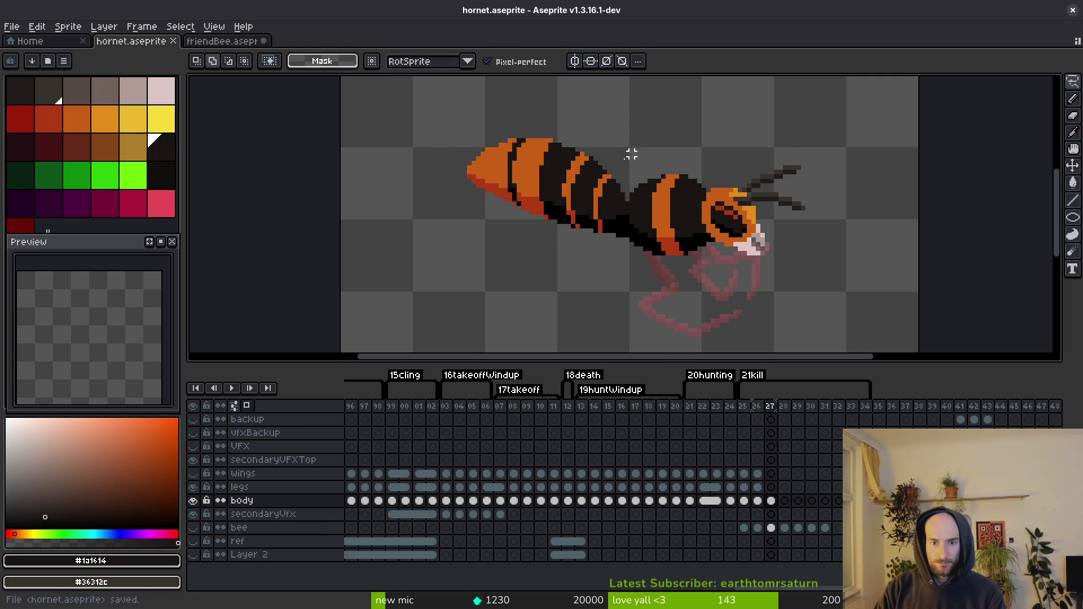
pyautogui.scroll(1, 627, 222)
# Step: Sample the abdomen's orange from frame 26 and return to frame 27
pyautogui.moveTo(593, 148); pyautogui.dragTo(434, 127)
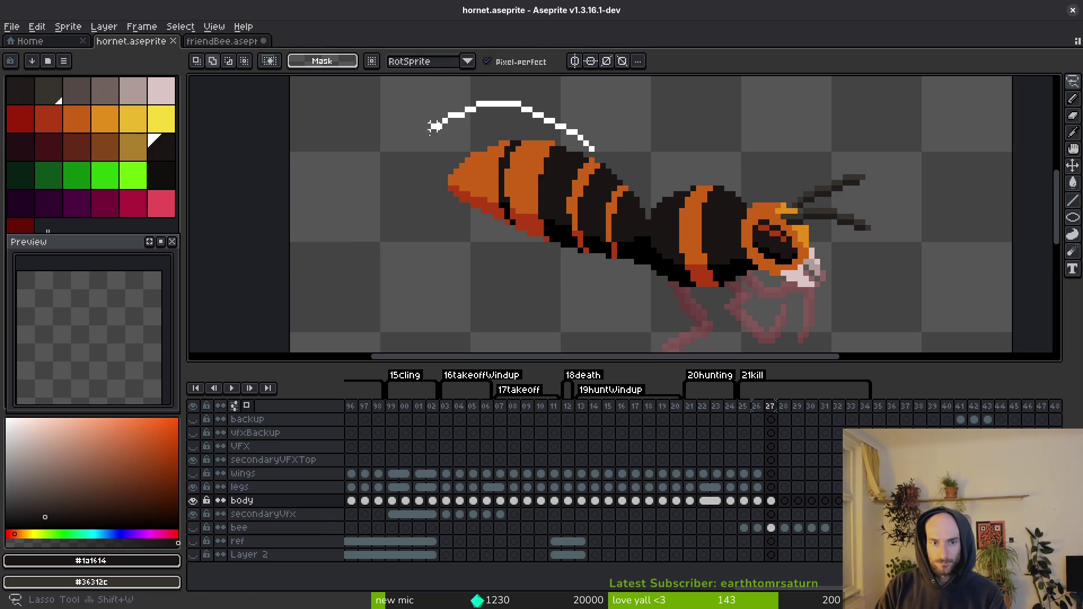
pyautogui.press('Escape')
pyautogui.press('f')
pyautogui.press('Left')
pyautogui.keyDown('alt'); pyautogui.click(486, 149); pyautogui.keyUp('alt')
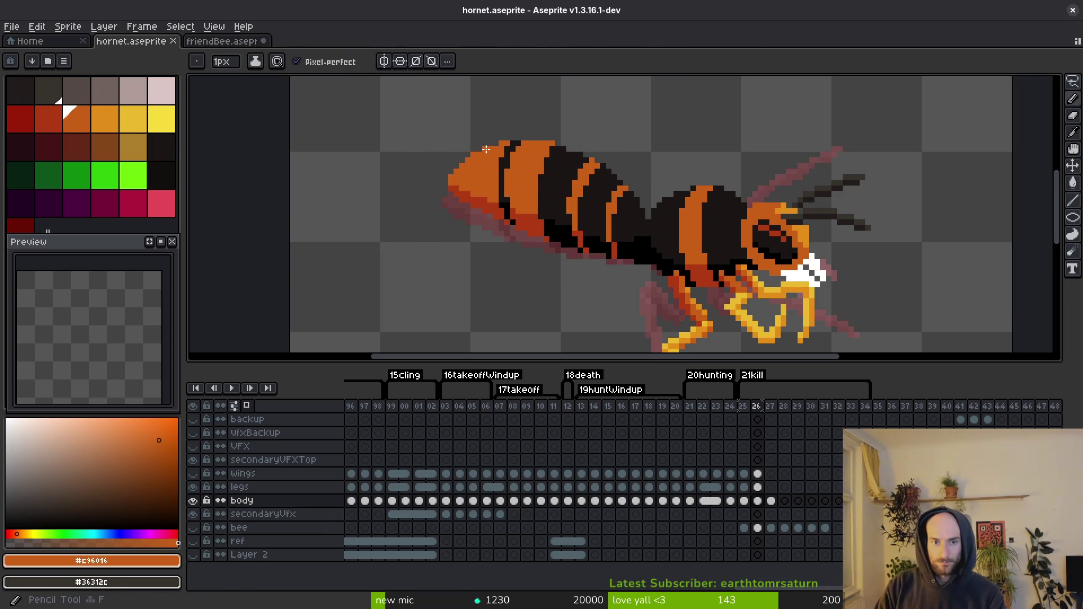
pyautogui.press('Right')
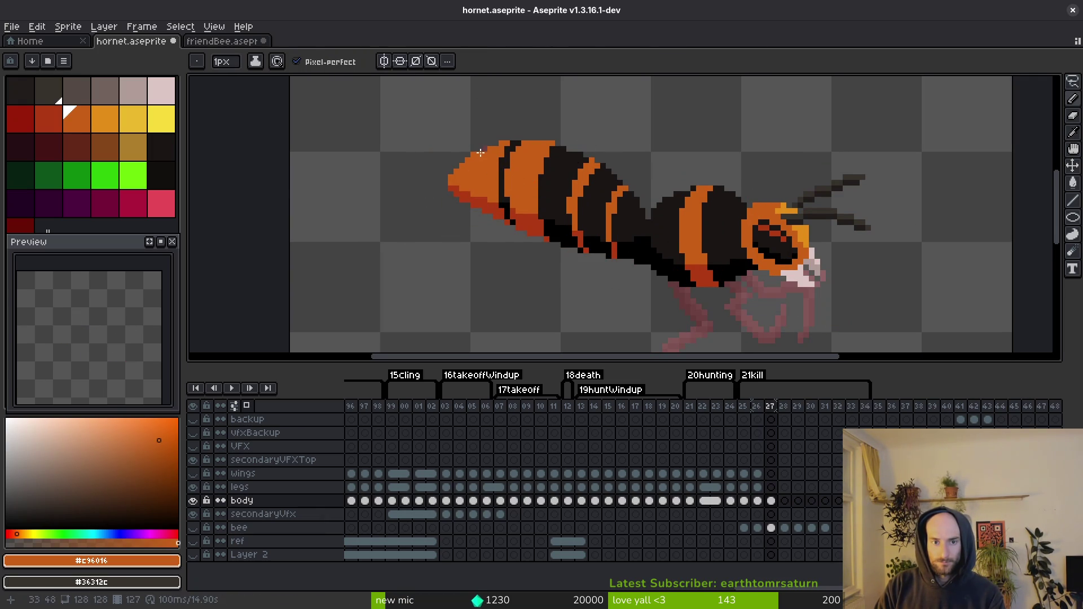
pyautogui.scroll(2, 486, 156)
# Step: Lasso the abdomen again, nudge it down one pixel, and sample the dark brown body colour
pyautogui.press('q')
pyautogui.moveTo(670, 135)
pyautogui.mouseDown()
pyautogui.moveTo(380, 153)
pyautogui.moveTo(577, 325)
pyautogui.moveTo(687, 325)
pyautogui.mouseUp()
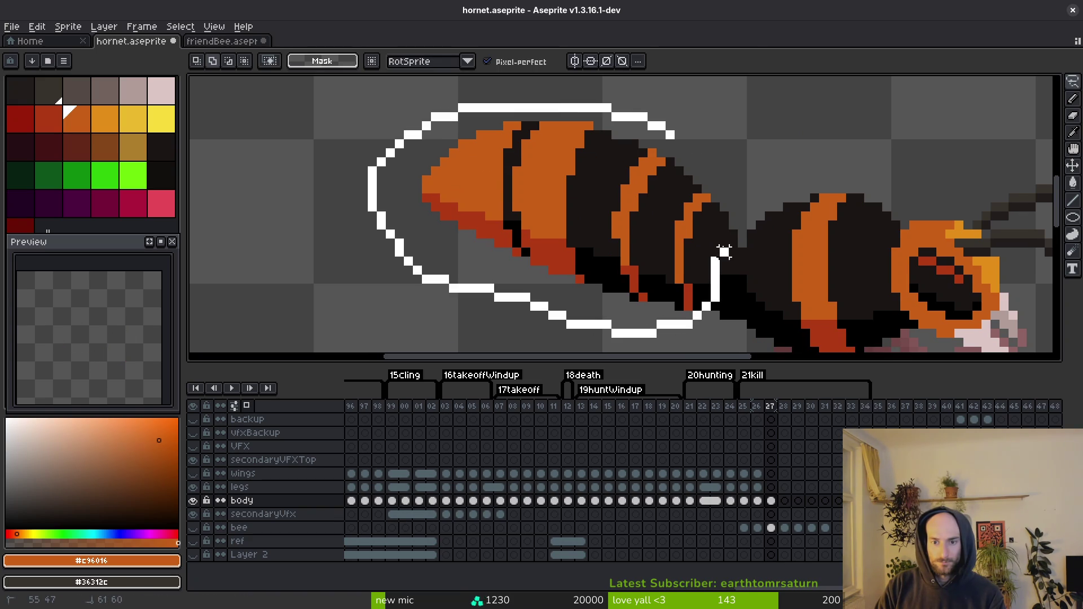
pyautogui.moveTo(724, 252); pyautogui.dragTo(719, 248)
pyautogui.press('Down')
pyautogui.press('Return')
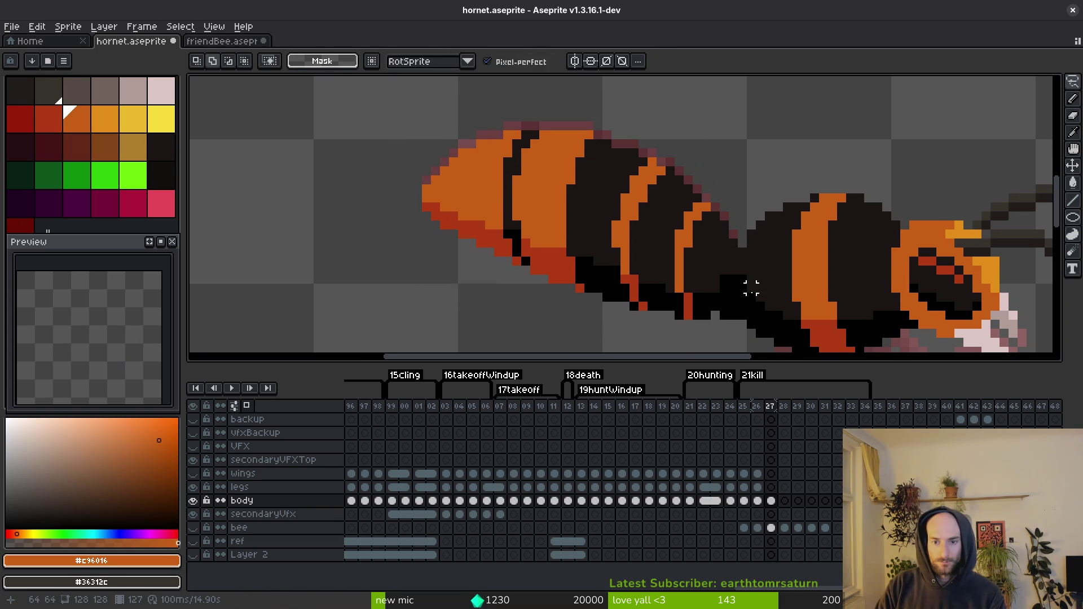
pyautogui.press('b')
pyautogui.keyDown('alt'); pyautogui.click(720, 305); pyautogui.keyUp('alt')
pyautogui.keyDown('alt'); pyautogui.click(725, 257); pyautogui.keyUp('alt')
pyautogui.scroll(1, 733, 293)
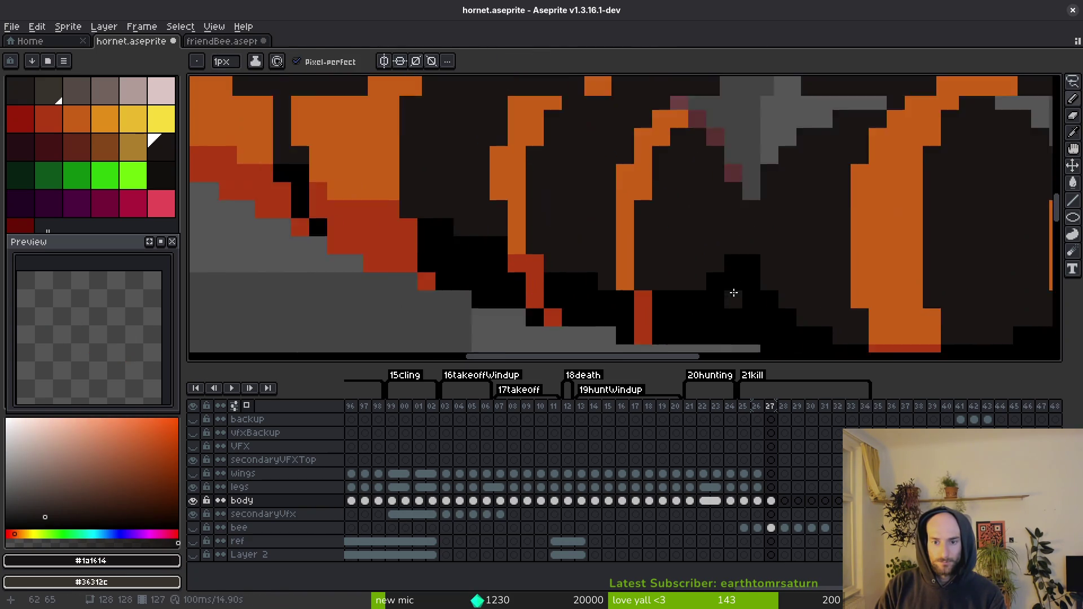
# Step: Compare frame 26 with frame 27, ending back on frame 27
pyautogui.press(',')
pyautogui.scroll(-4, 709, 273)
pyautogui.scroll(4, 703, 263)
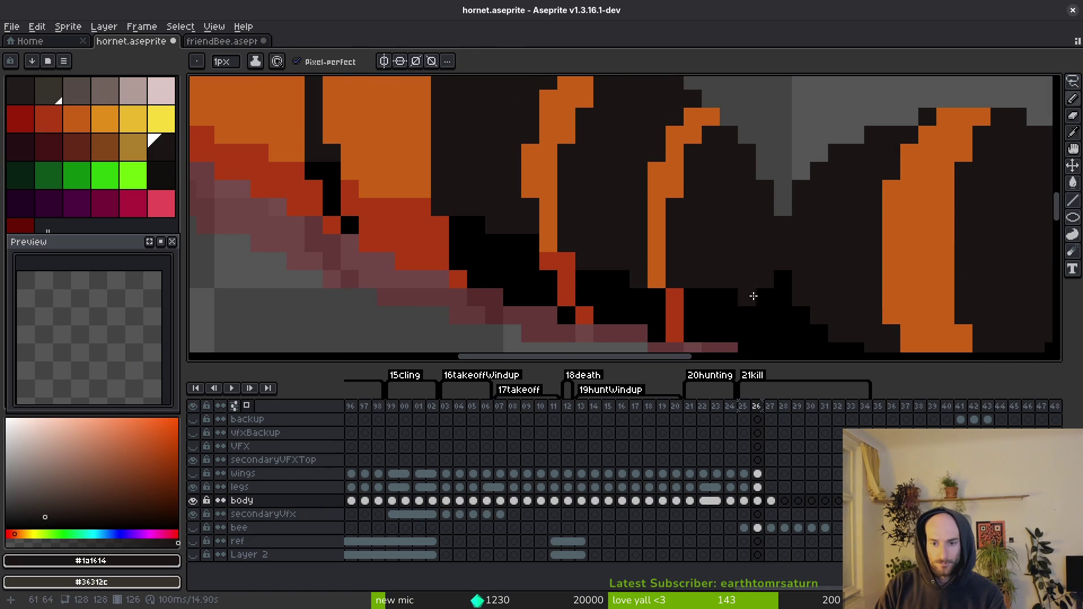
pyautogui.scroll(-3, 768, 290)
pyautogui.scroll(2, 728, 279)
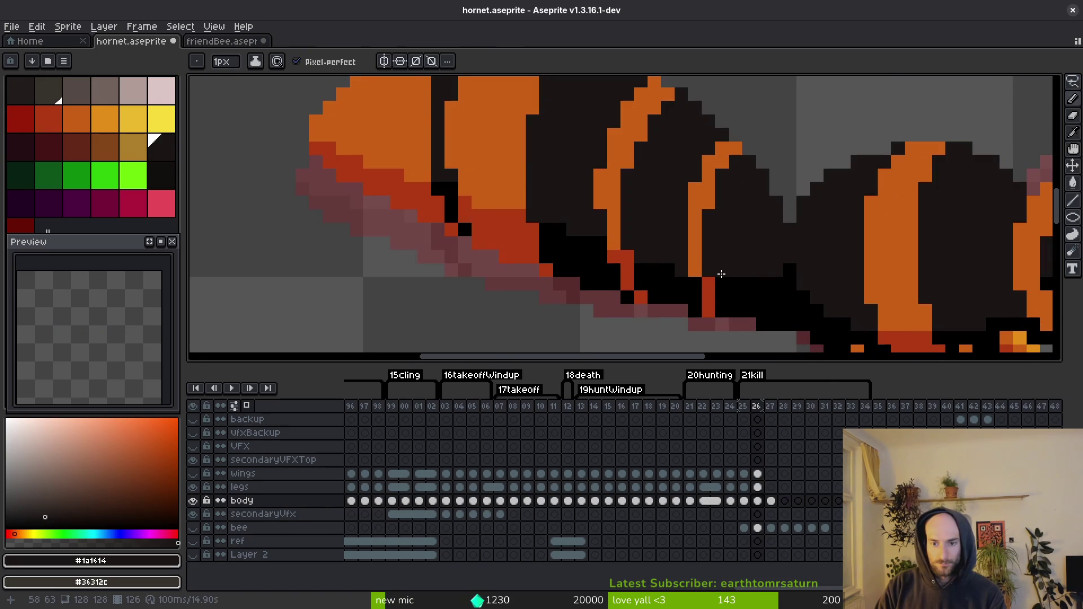
pyautogui.scroll(-3, 751, 285)
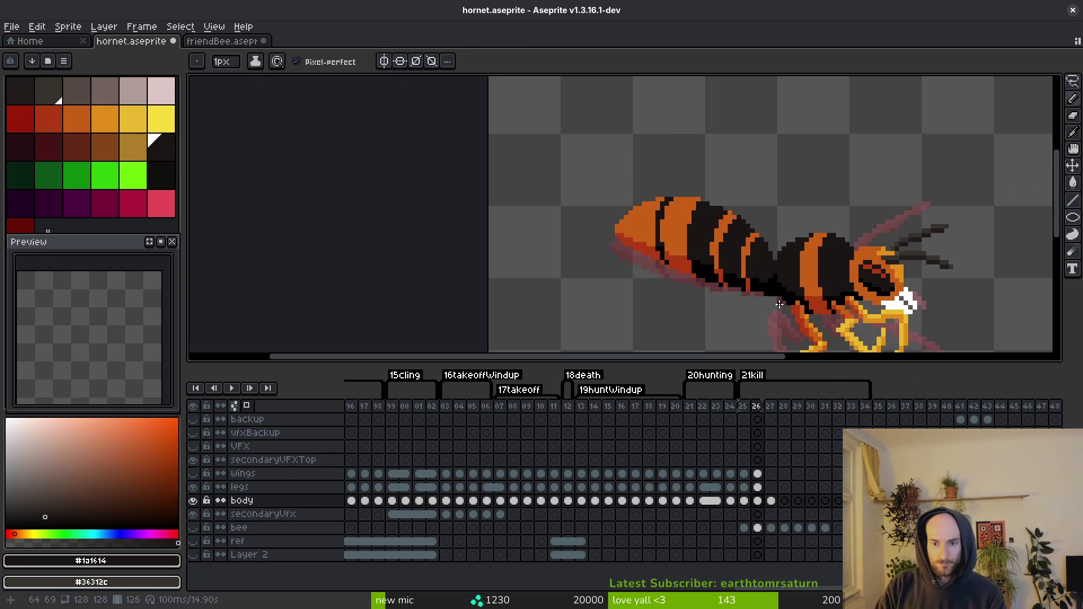
pyautogui.press('.')
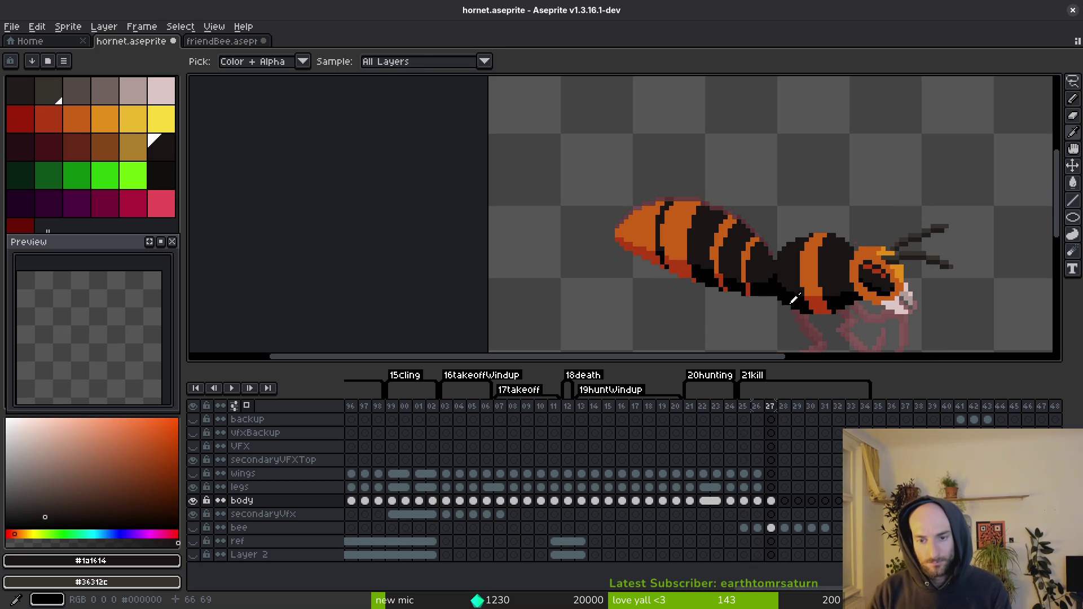
pyautogui.scroll(3, 793, 270)
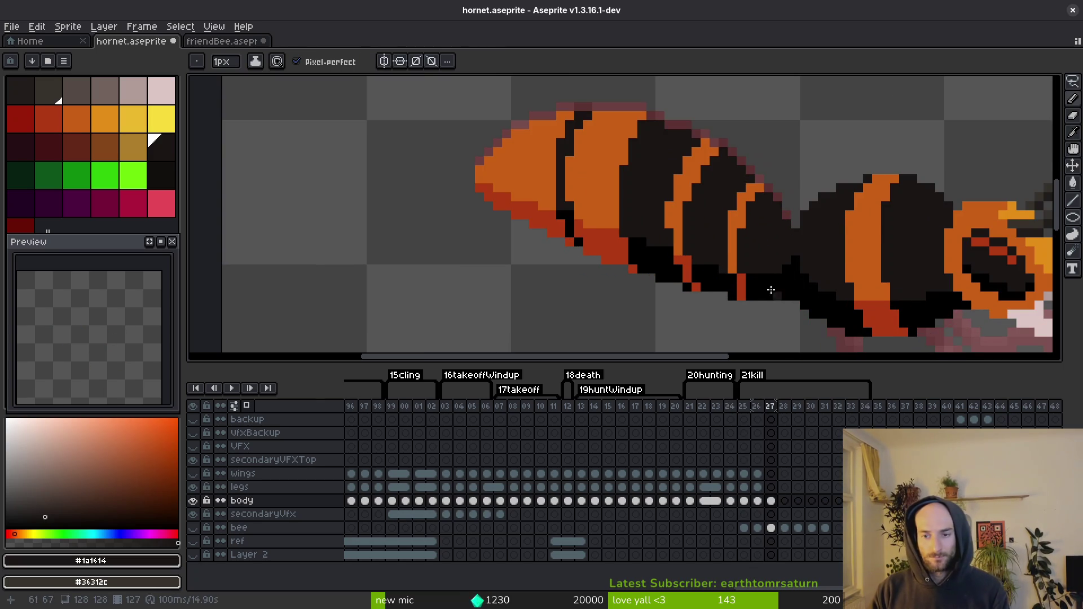
pyautogui.scroll(-2, 771, 289)
# Step: Paste the yellow legs into the legs layer's cel on frame 27
pyautogui.click(770, 487)
pyautogui.hotkey('ctrl', 'v')
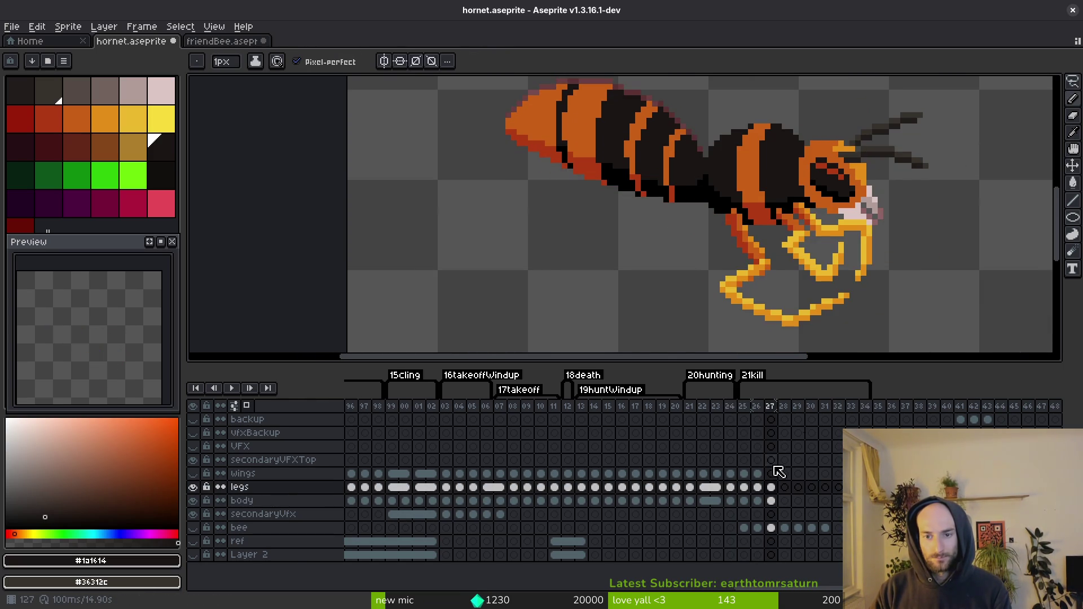
pyautogui.scroll(-3, 764, 255)
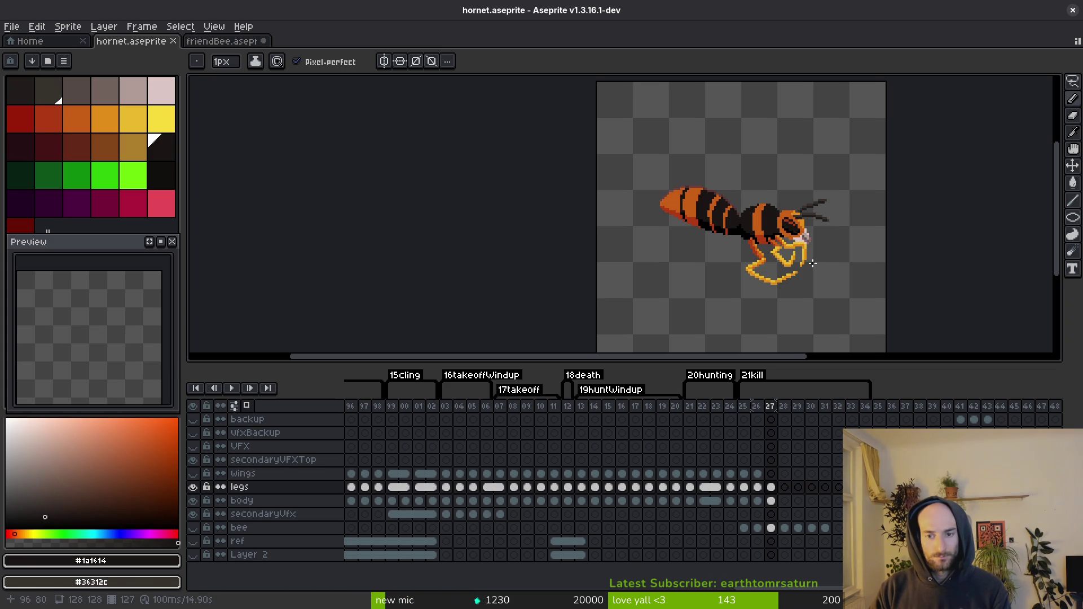
pyautogui.scroll(2, 797, 262)
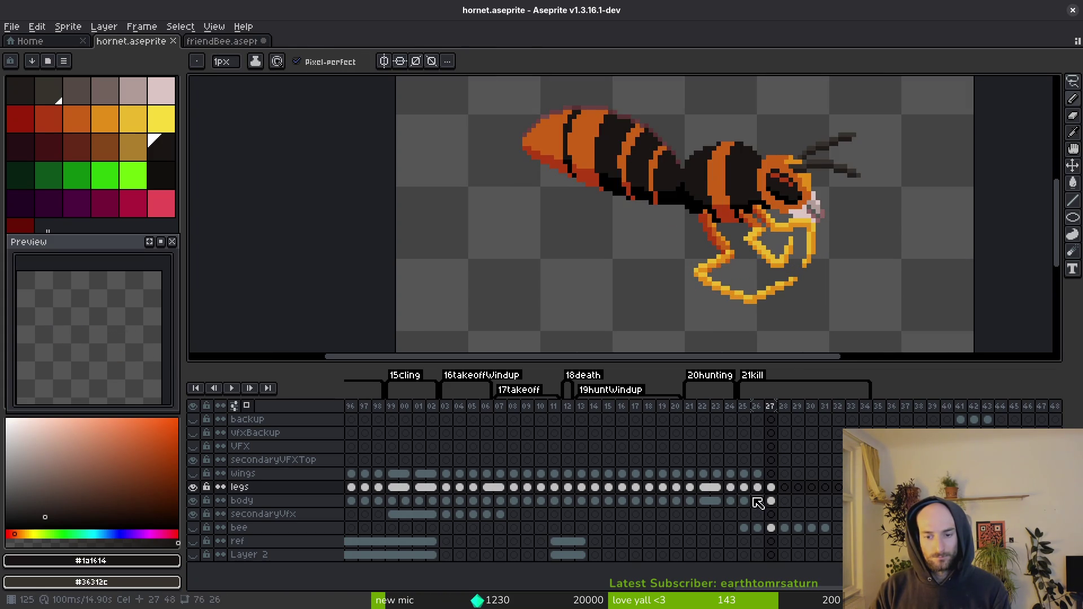
# Step: Make the wings layer visible and link its cels on frames 24–26
pyautogui.click(730, 474)
pyautogui.click(193, 473)
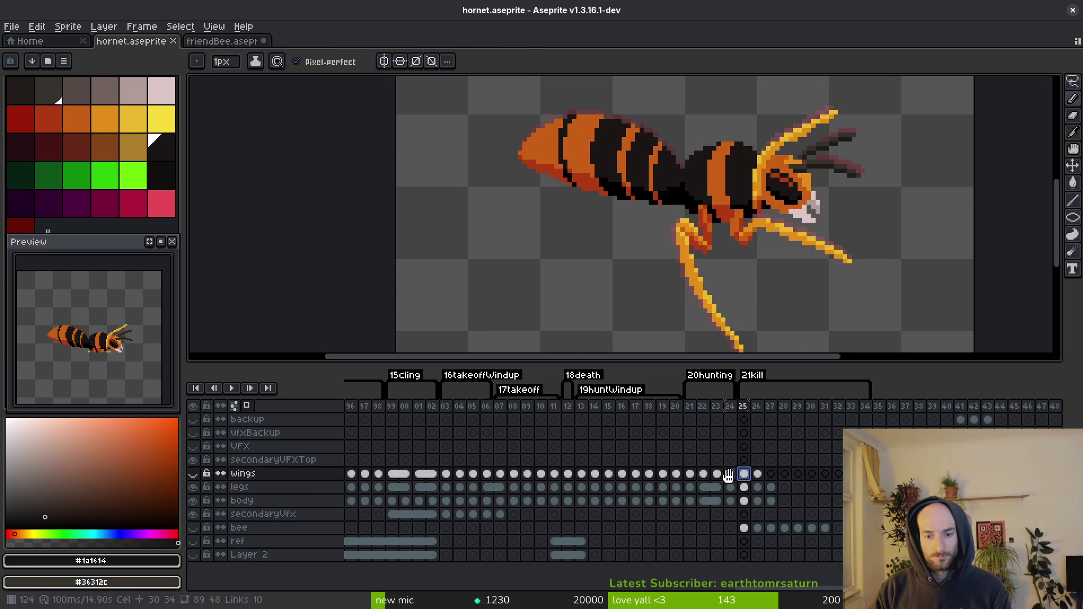
pyautogui.click(193, 474)
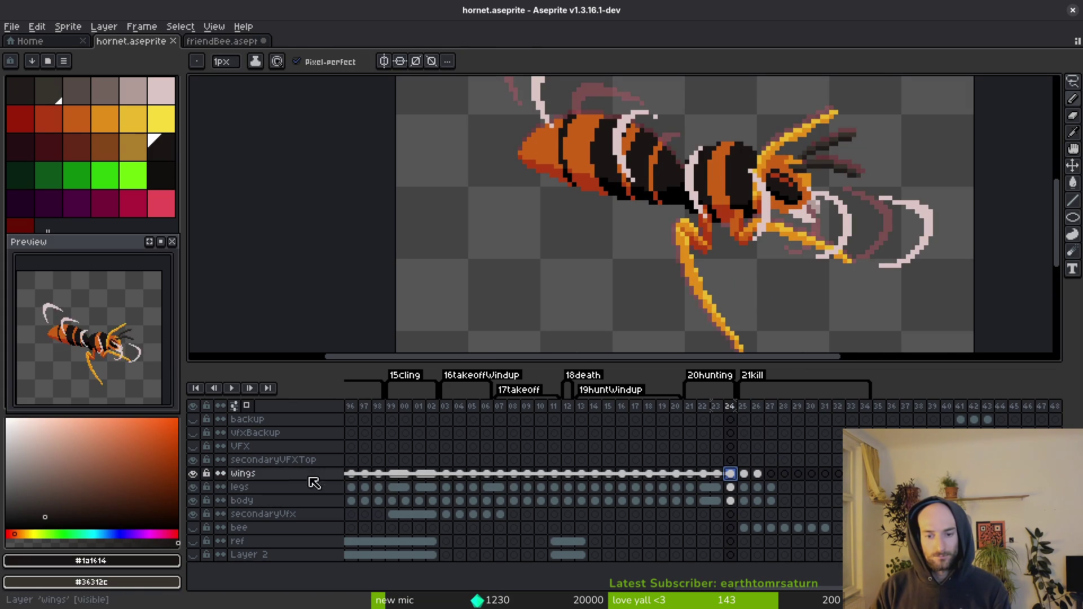
pyautogui.keyDown('shift'); pyautogui.click(762, 474); pyautogui.keyUp('shift')
pyautogui.click(731, 474)
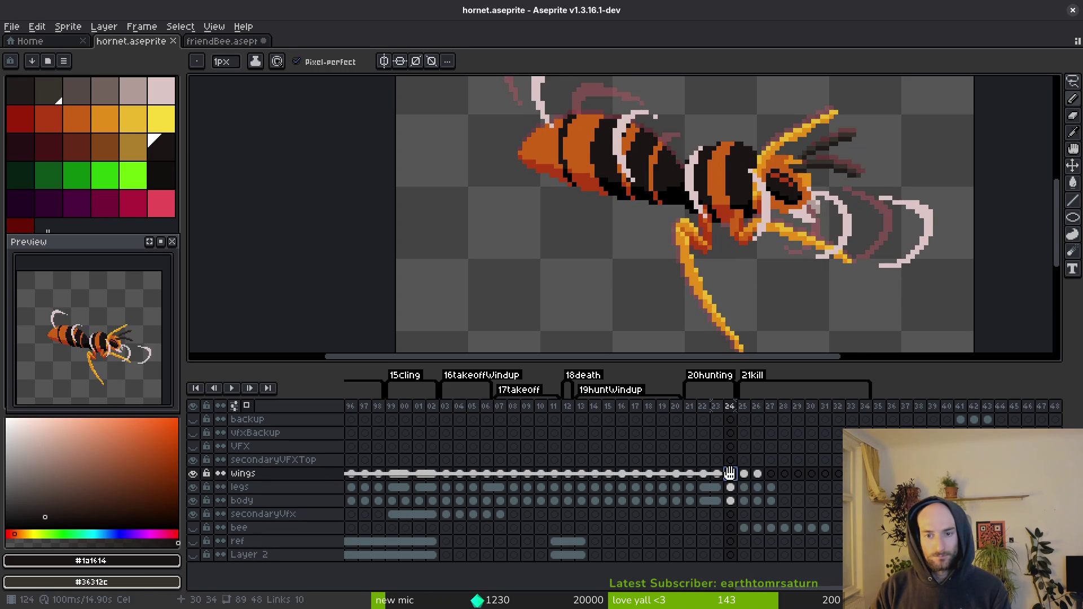
pyautogui.keyDown('shift'); pyautogui.click(758, 474); pyautogui.keyUp('shift')
pyautogui.rightClick(758, 474)
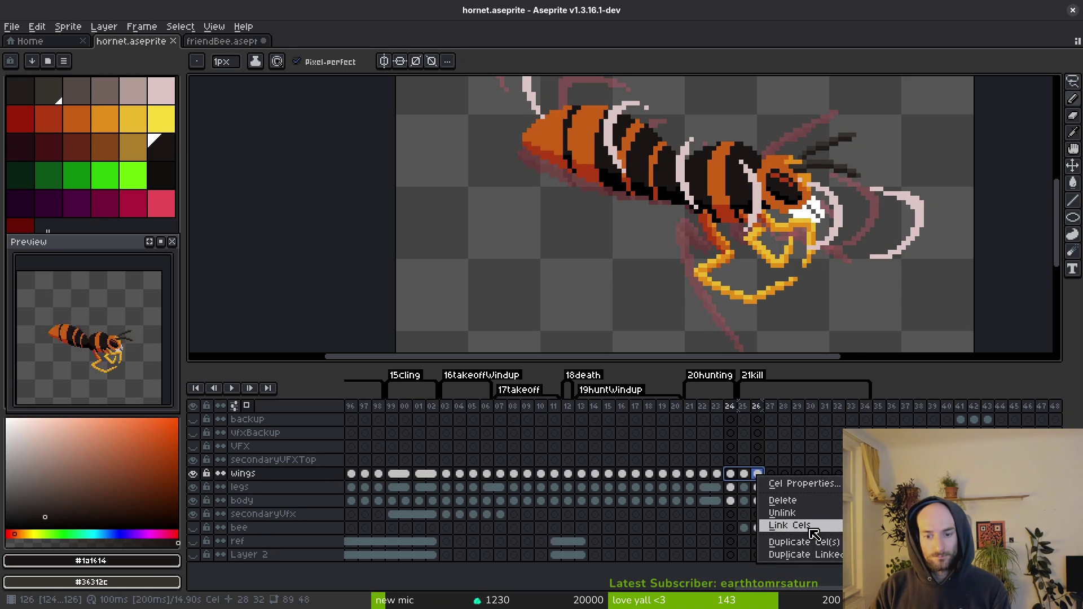
pyautogui.click(777, 514)
# Step: Link the wings cels across frames 23–29 into one drawing
pyautogui.click(716, 474)
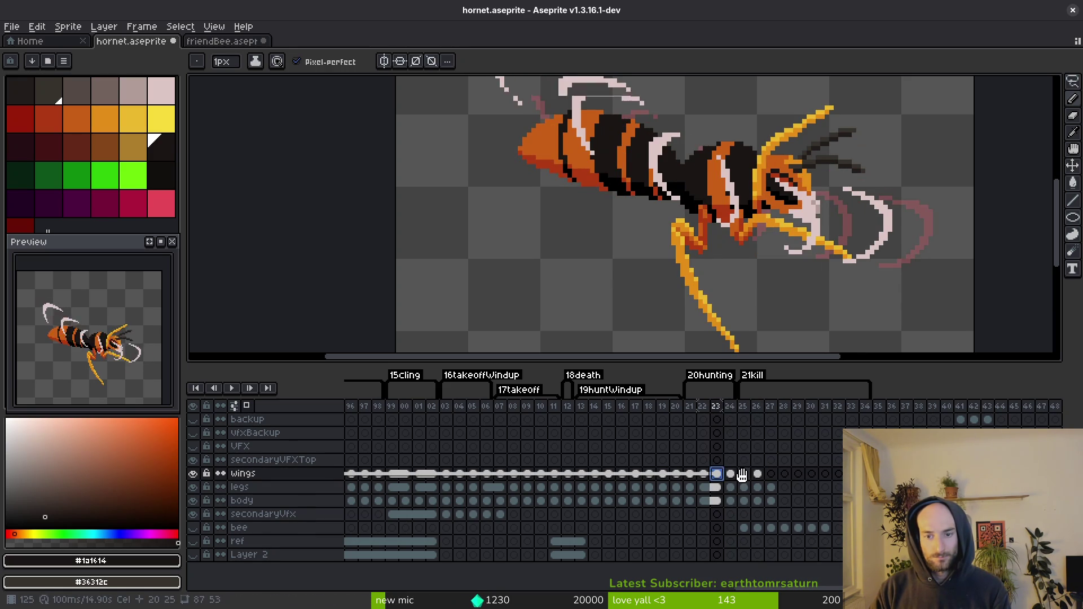
pyautogui.keyDown('shift'); pyautogui.click(745, 474); pyautogui.keyUp('shift')
pyautogui.keyDown('shift'); pyautogui.click(771, 475); pyautogui.keyUp('shift')
pyautogui.keyDown('shift'); pyautogui.click(798, 474); pyautogui.keyUp('shift')
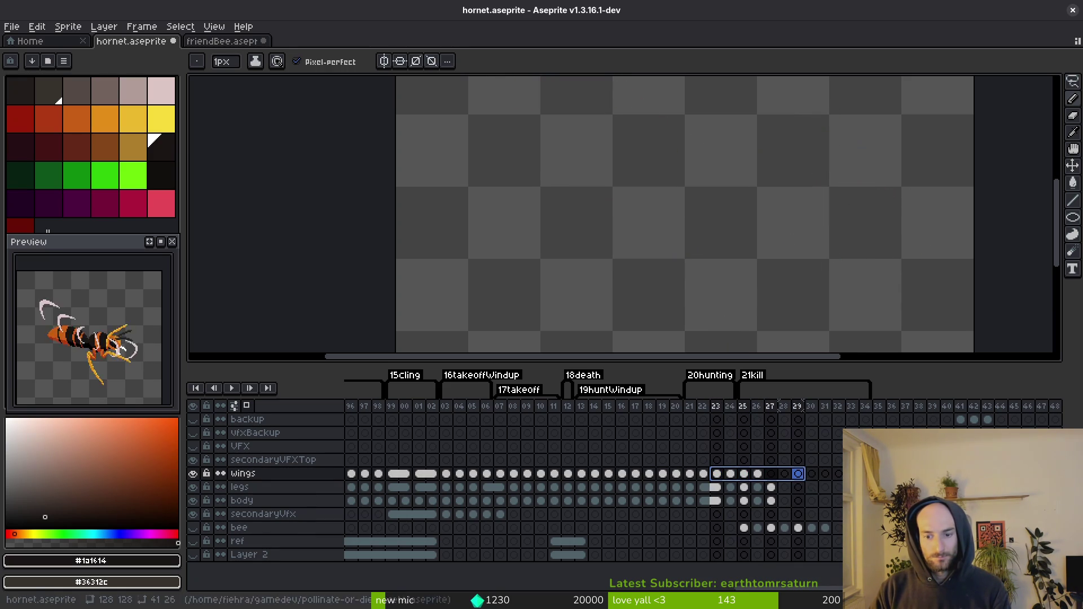
pyautogui.rightClick(802, 479)
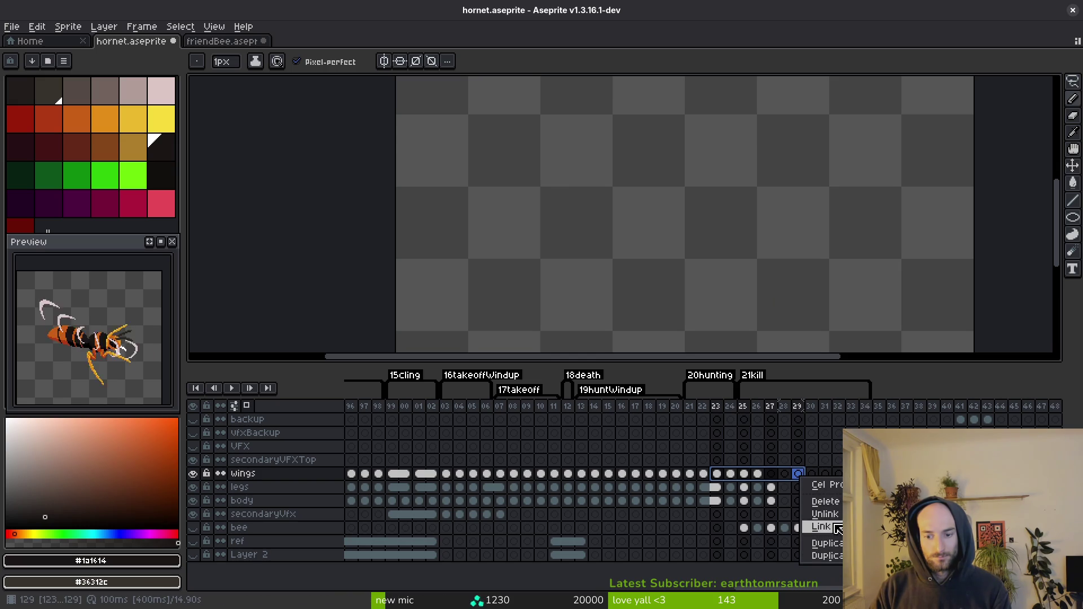
pyautogui.click(837, 528)
# Step: Link the last kill-frame wings cels through frame 28 and save hornet.aseprite
pyautogui.moveTo(752, 476); pyautogui.dragTo(788, 475)
pyautogui.rightClick(791, 480)
pyautogui.click(830, 528)
pyautogui.hotkey('ctrl', 's')
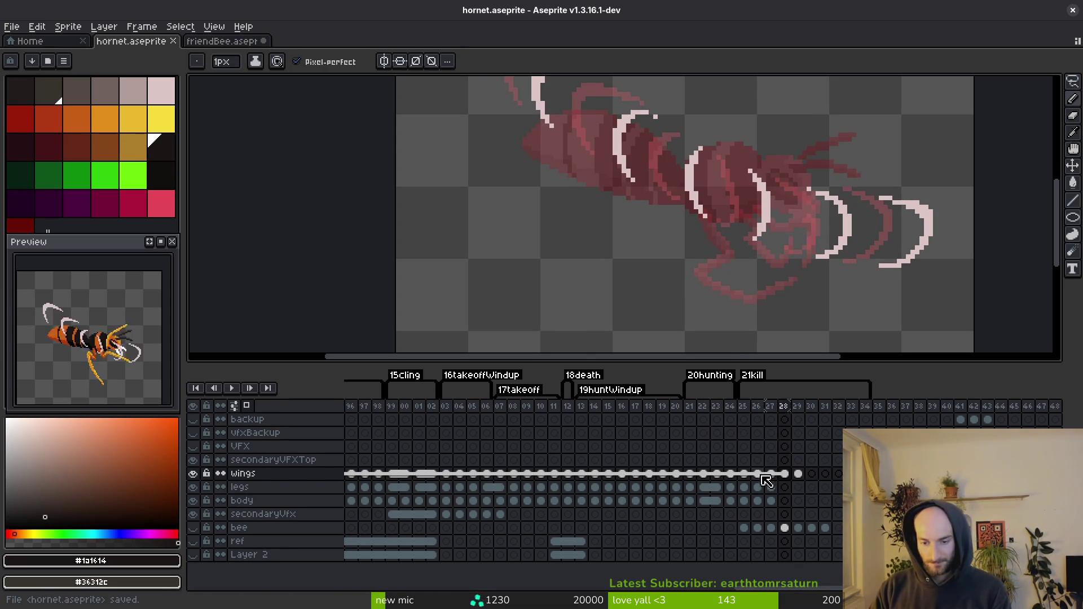
pyautogui.click(769, 487)
pyautogui.scroll(-1, 768, 260)
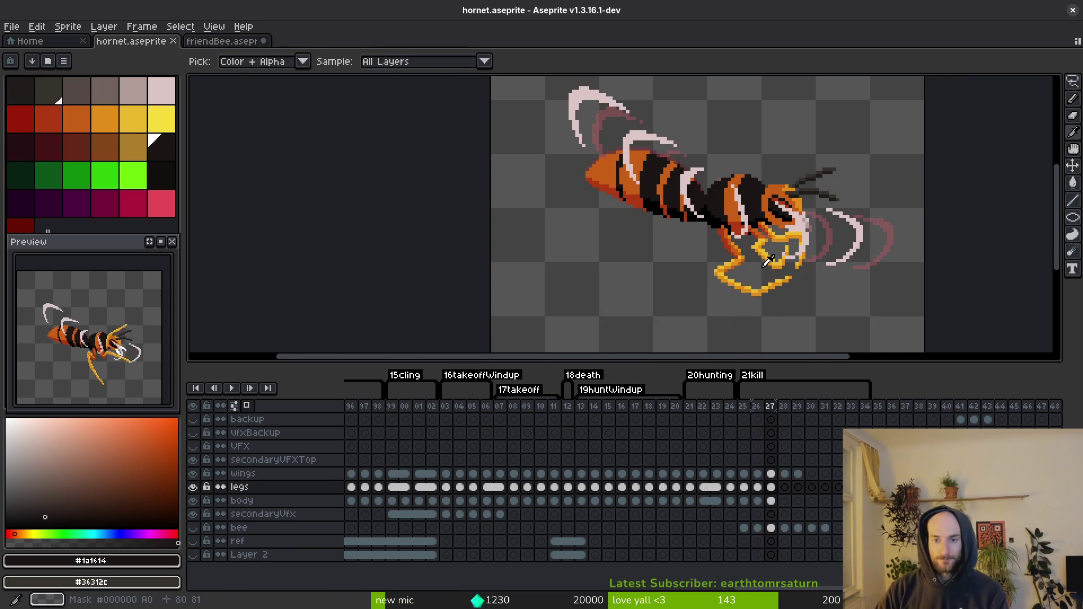
pyautogui.press('Left')
pyautogui.press('Left')
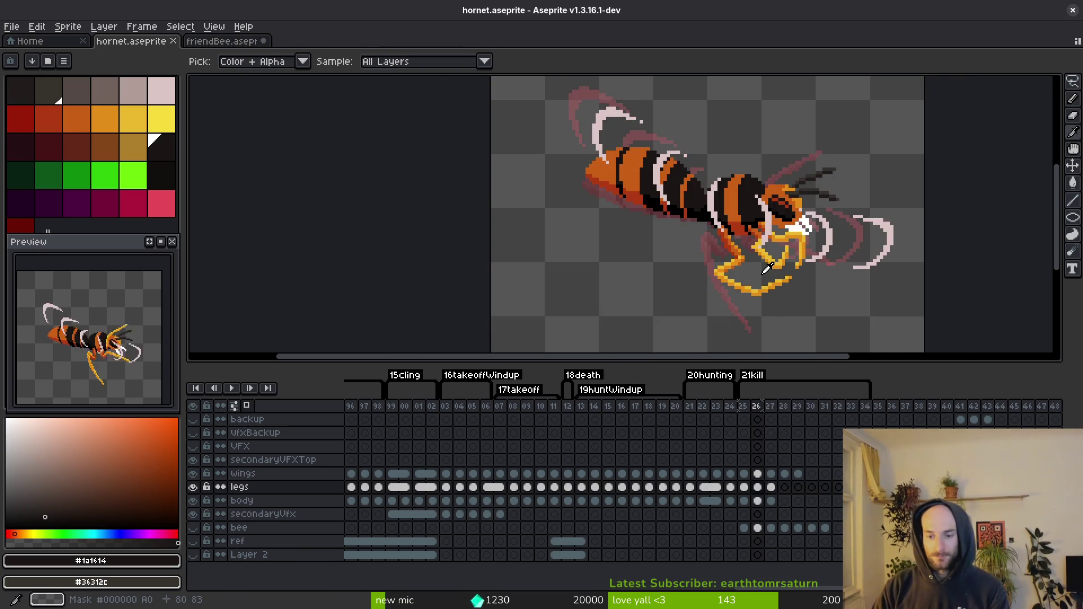
pyautogui.press('Right')
pyautogui.press('Left')
pyautogui.press('Right')
pyautogui.press('b')
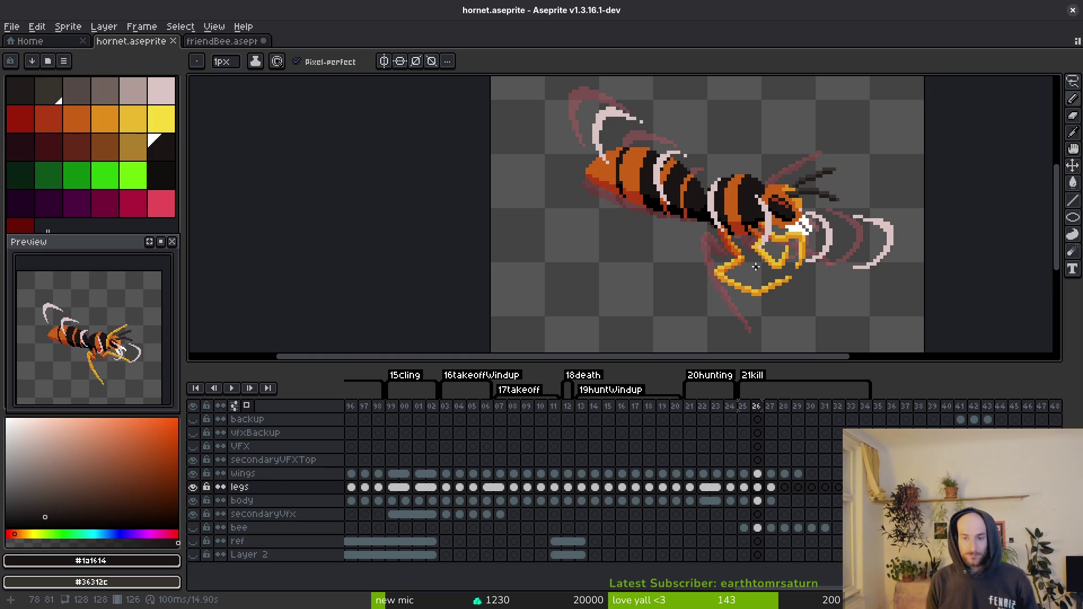
pyautogui.press(',')
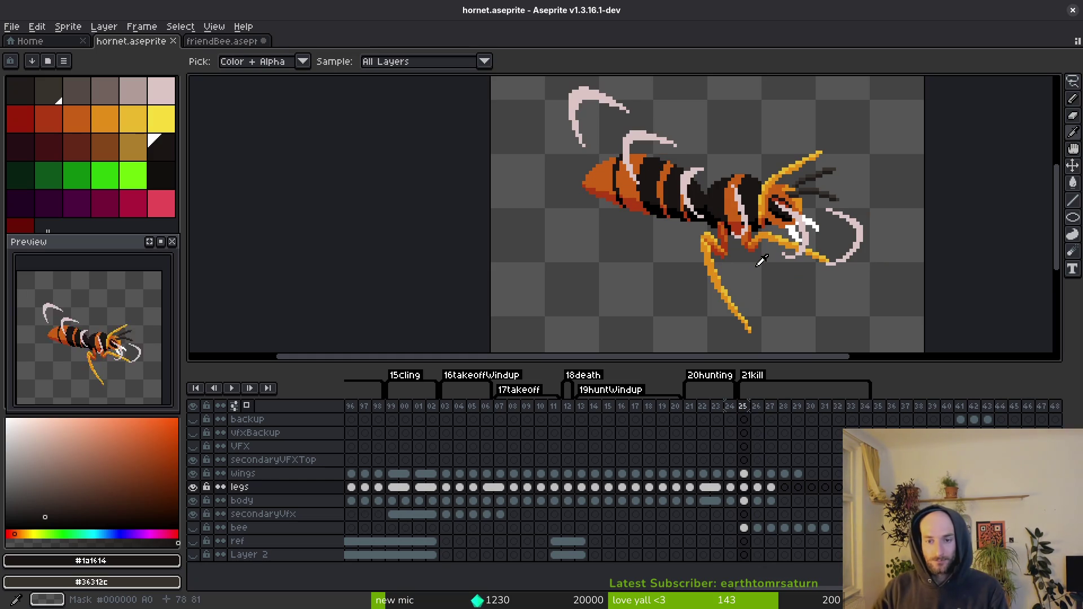
pyautogui.press('.')
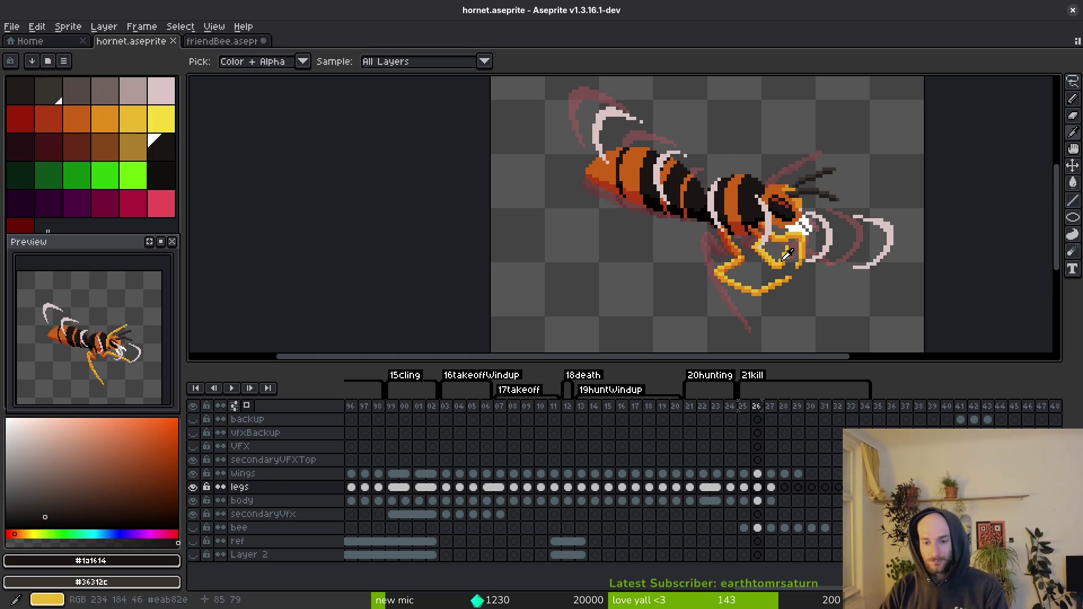
pyautogui.press(',')
pyautogui.press('.')
pyautogui.press(',')
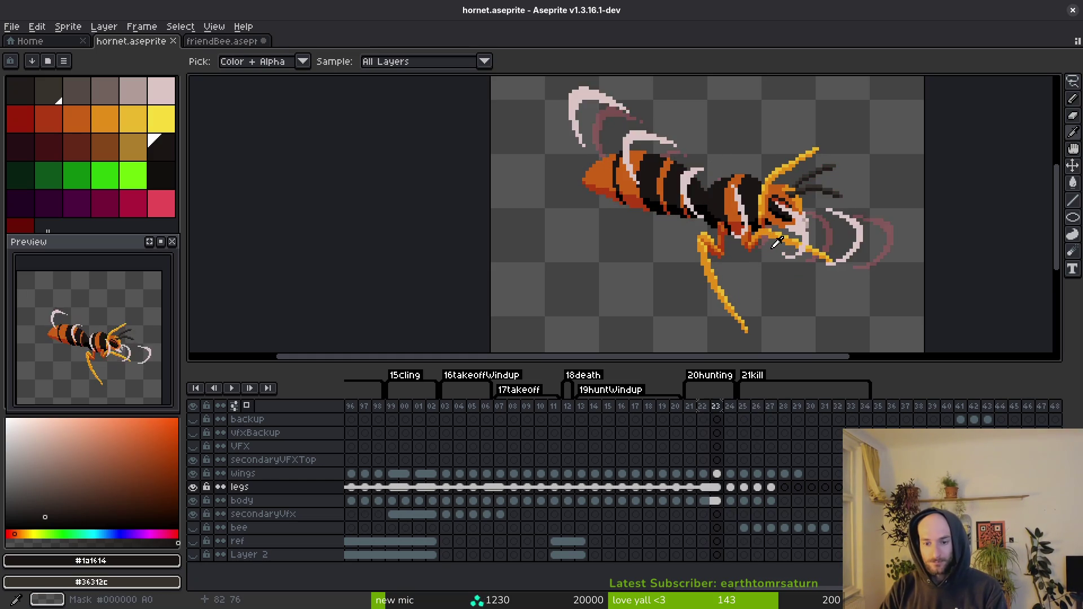
pyautogui.press('.')
pyautogui.press(',')
pyautogui.press(',')
pyautogui.press(',')
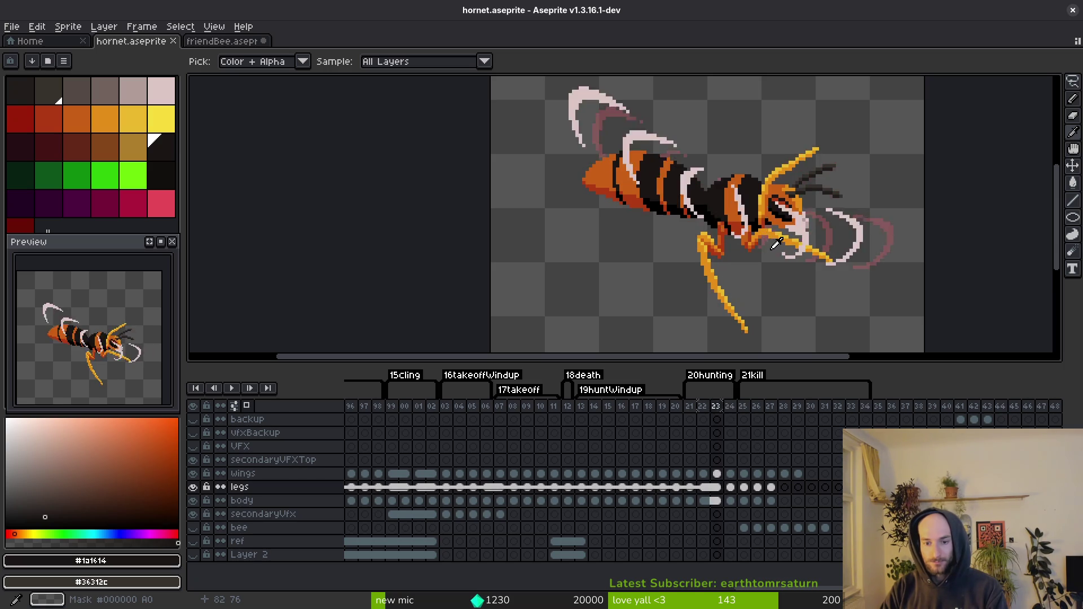
pyautogui.press('.')
pyautogui.press('.')
pyautogui.press('.')
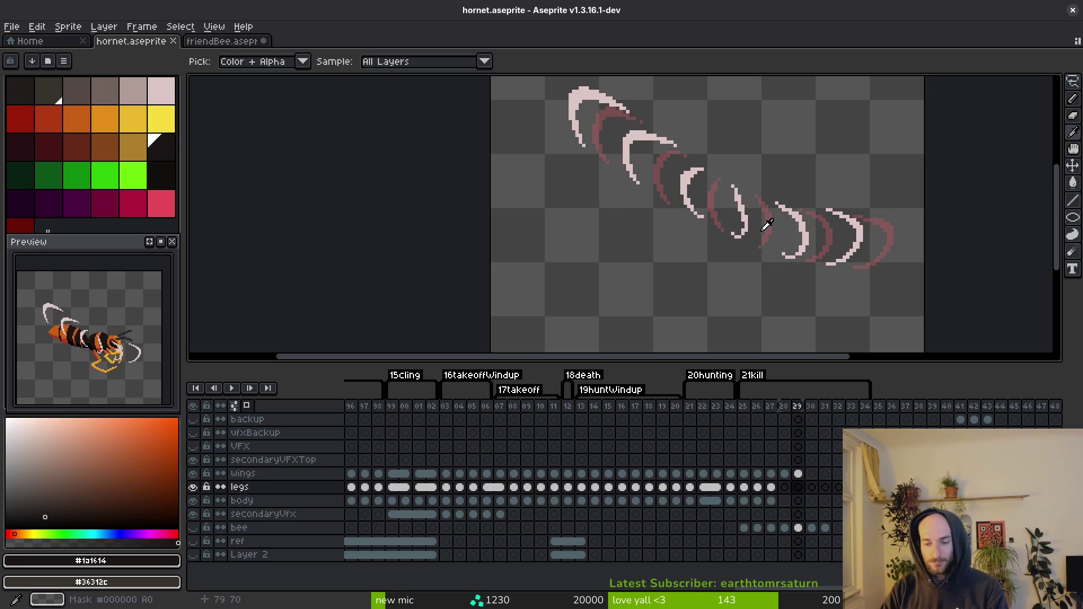
pyautogui.press(',')
pyautogui.press(',')
pyautogui.click(771, 488)
pyautogui.press(',')
pyautogui.press('Down')
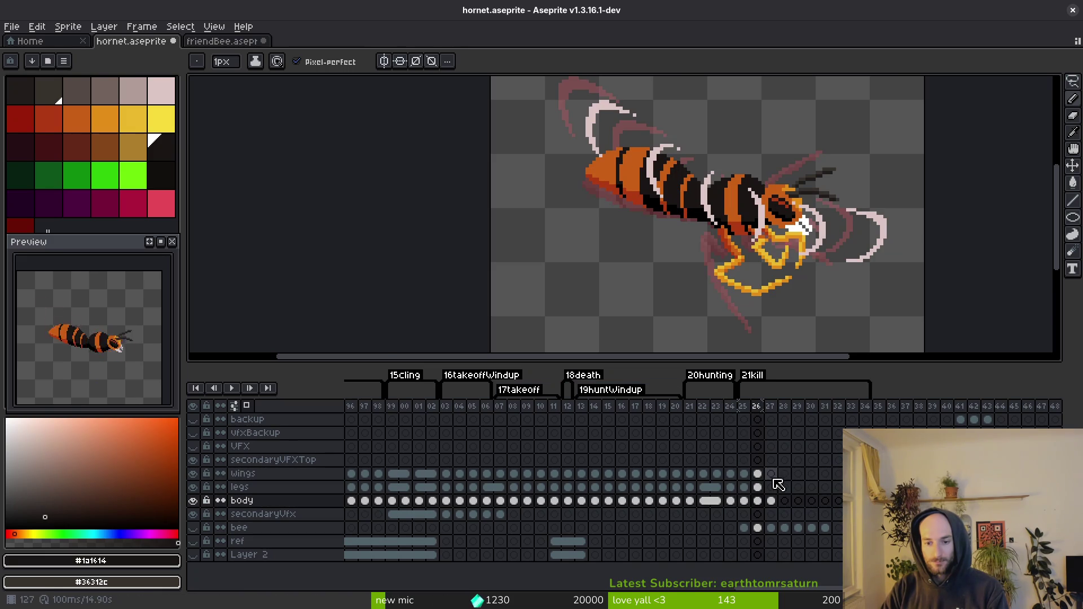
# Step: Unlink the wings cels on kill frames 25–29
pyautogui.click(761, 477)
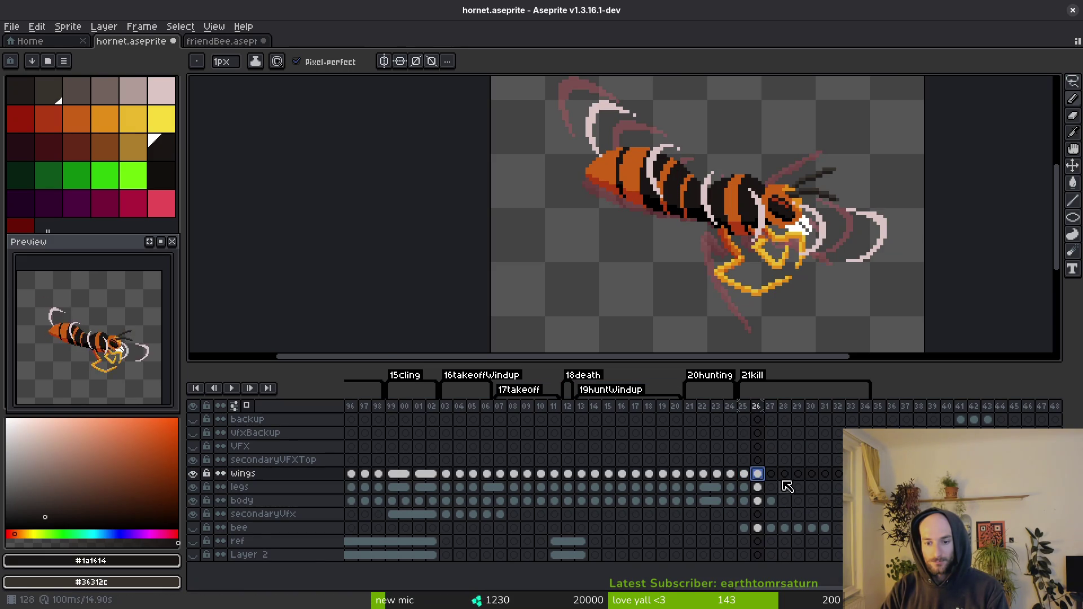
pyautogui.press('.')
pyautogui.press('.')
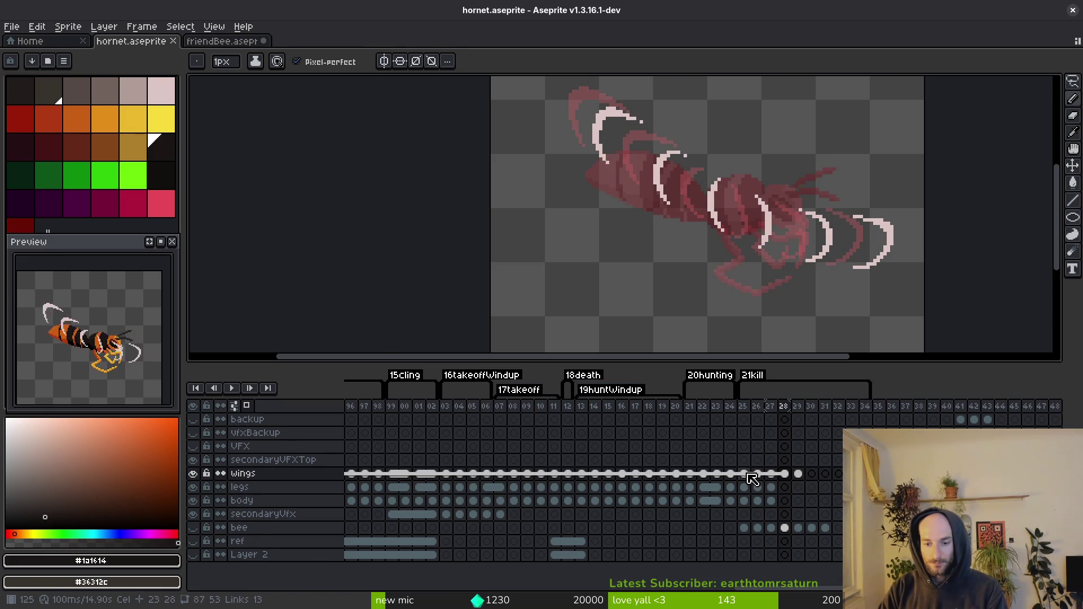
pyautogui.click(748, 475)
pyautogui.moveTo(750, 479); pyautogui.dragTo(802, 480)
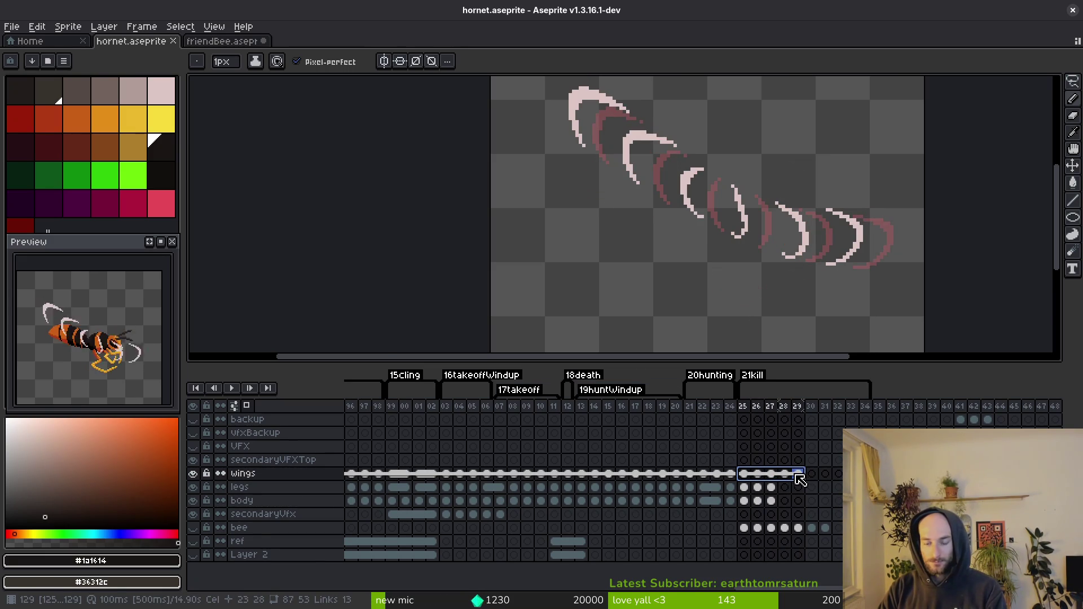
pyautogui.rightClick(800, 478)
pyautogui.click(820, 512)
# Step: Clear the wings drawings on frames 25–28 and save the hornet file
pyautogui.click(744, 475)
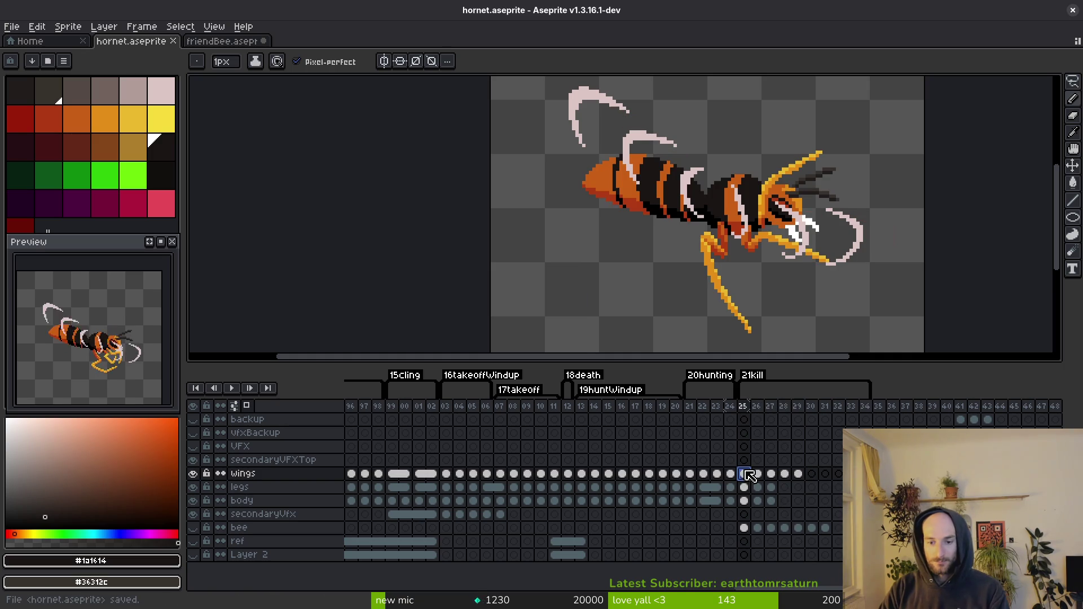
pyautogui.click(785, 475)
pyautogui.press('Delete')
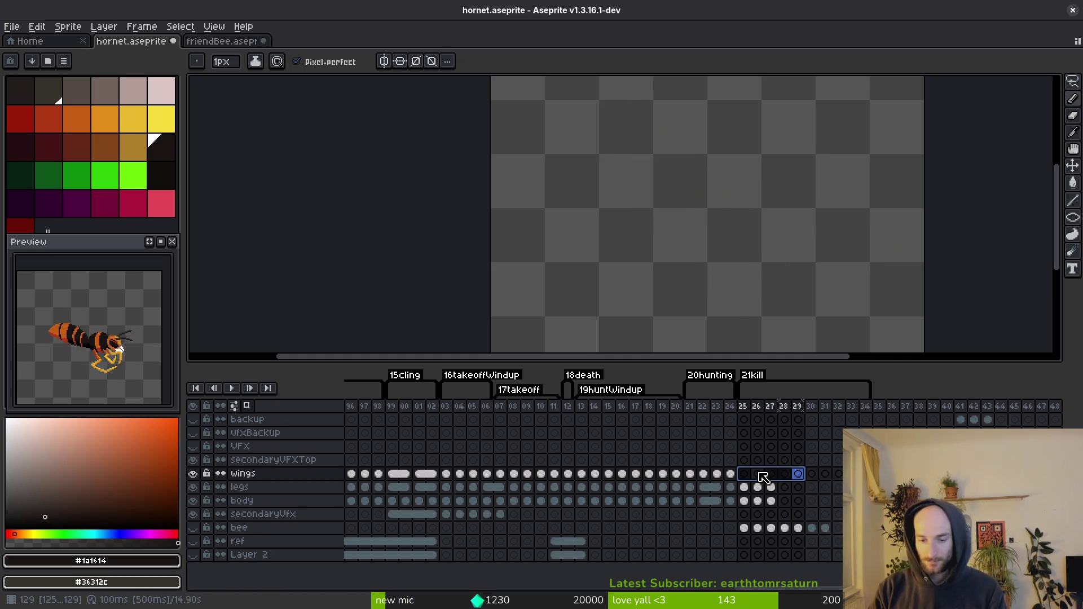
pyautogui.press('Right')
pyautogui.hotkey('ctrl', 's')
# Step: Browse the other wing poses and settle on the dashRecovery pose at frame 89
pyautogui.click(512, 481)
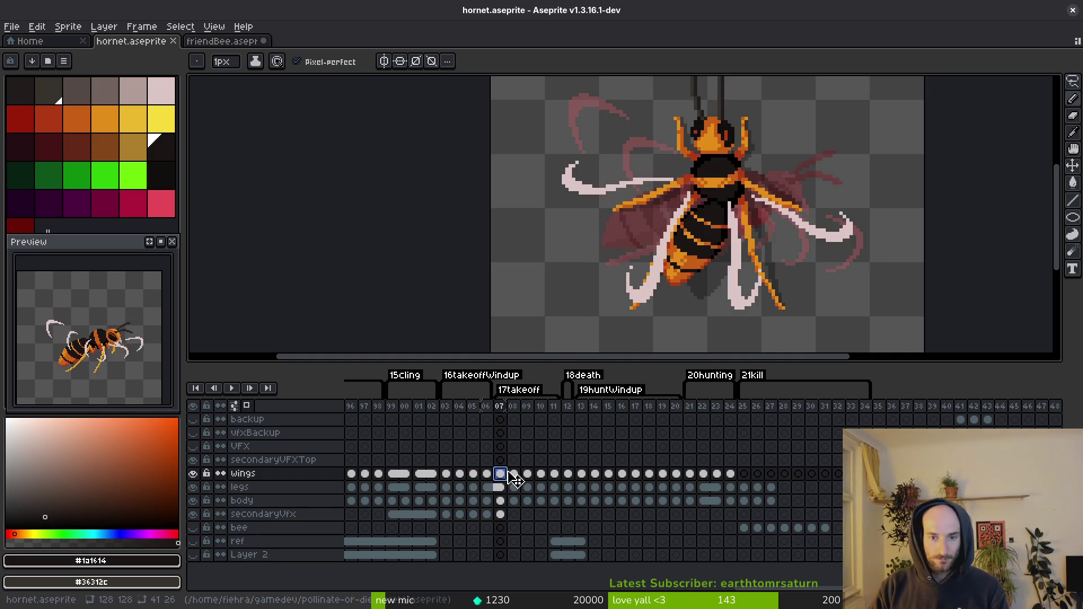
pyautogui.hscroll(-3, 515, 481)
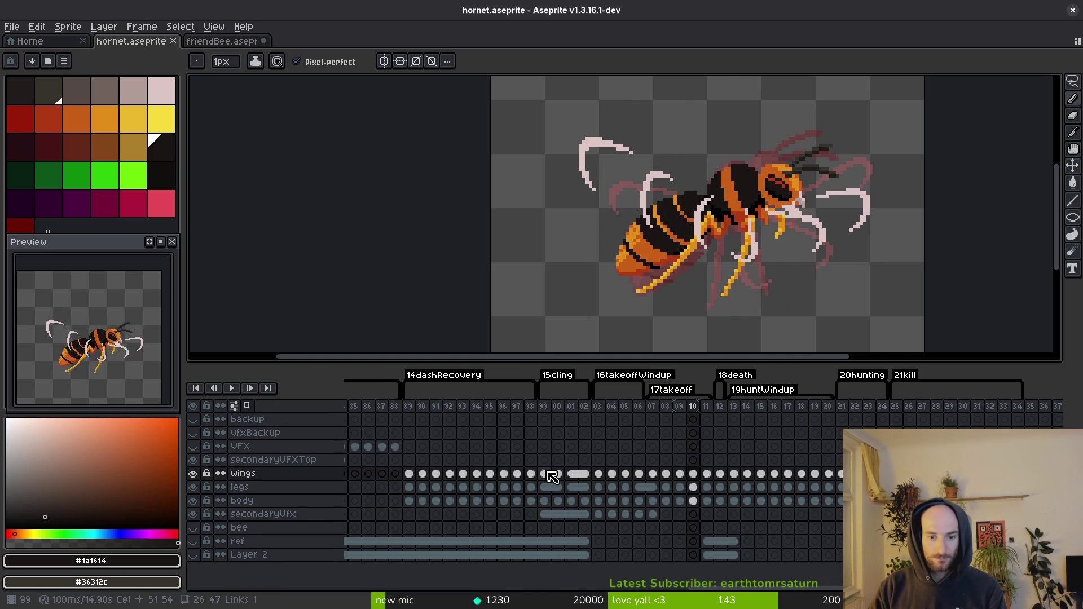
pyautogui.click(547, 474)
pyautogui.hscroll(-5, 569, 477)
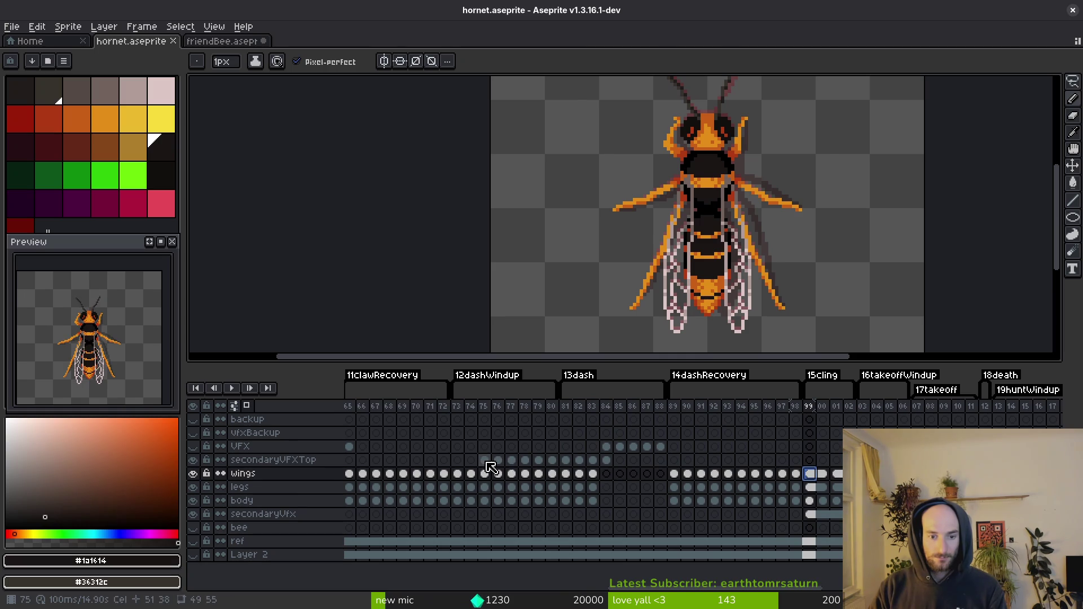
pyautogui.click(485, 461)
pyautogui.click(678, 461)
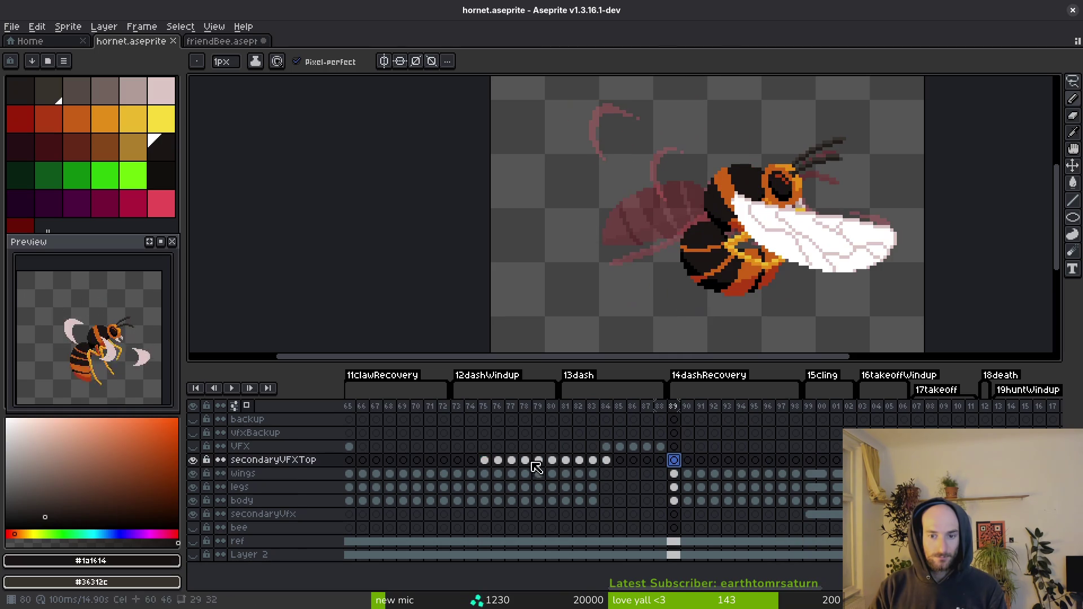
# Step: Copy the white wing from frame 89 using a marquee, then paste it into kill frame 25
pyautogui.click(675, 474)
pyautogui.click(687, 474)
pyautogui.press('Left')
pyautogui.press('m')
pyautogui.hscroll(2, 578, 149)
pyautogui.moveTo(569, 138); pyautogui.dragTo(948, 335)
pyautogui.press('Delete')
pyautogui.hotkey('ctrl', 'z')
pyautogui.hotkey('ctrl', 's')
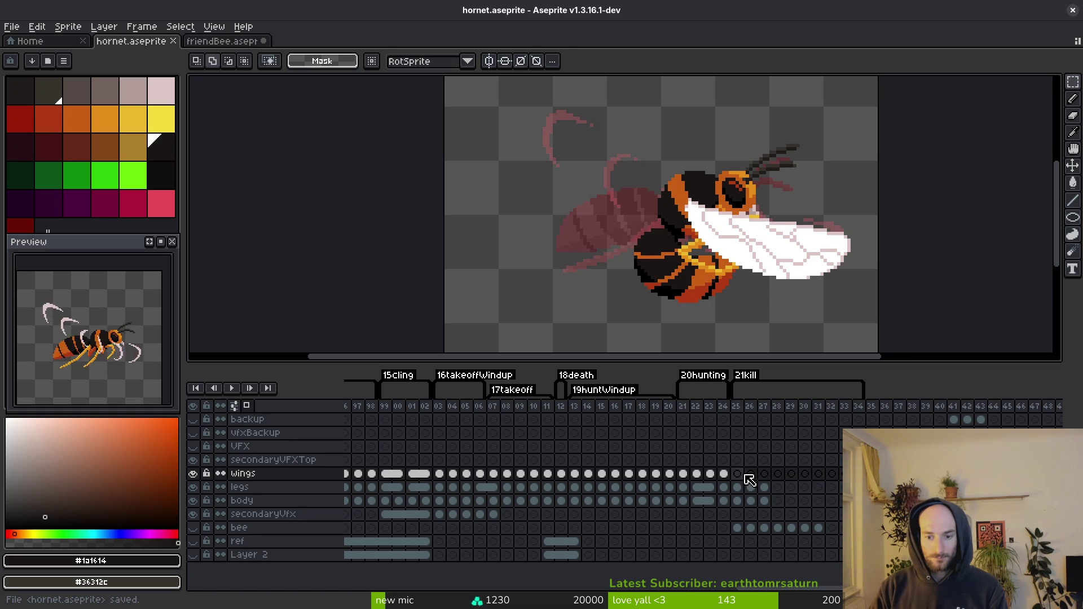
pyautogui.click(737, 473)
pyautogui.hotkey('ctrl', 'v')
# Step: Flip the pasted wing, rotate it to about -56°, place it over the body and commit
pyautogui.hotkey('shift', 'h')
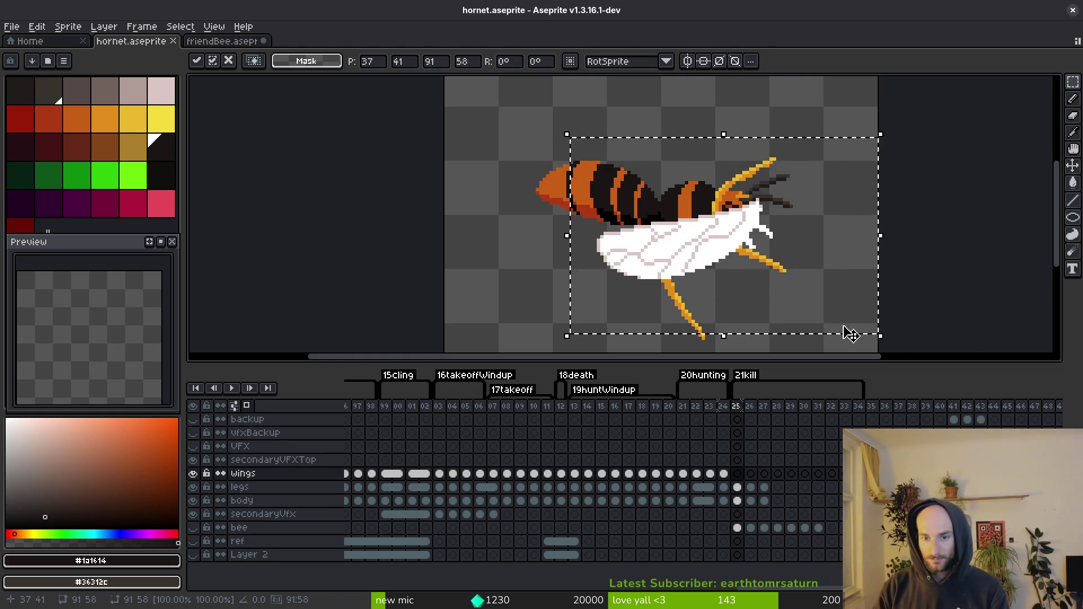
pyautogui.moveTo(562, 132)
pyautogui.mouseDown()
pyautogui.moveTo(670, 109)
pyautogui.moveTo(720, 136)
pyautogui.mouseUp()
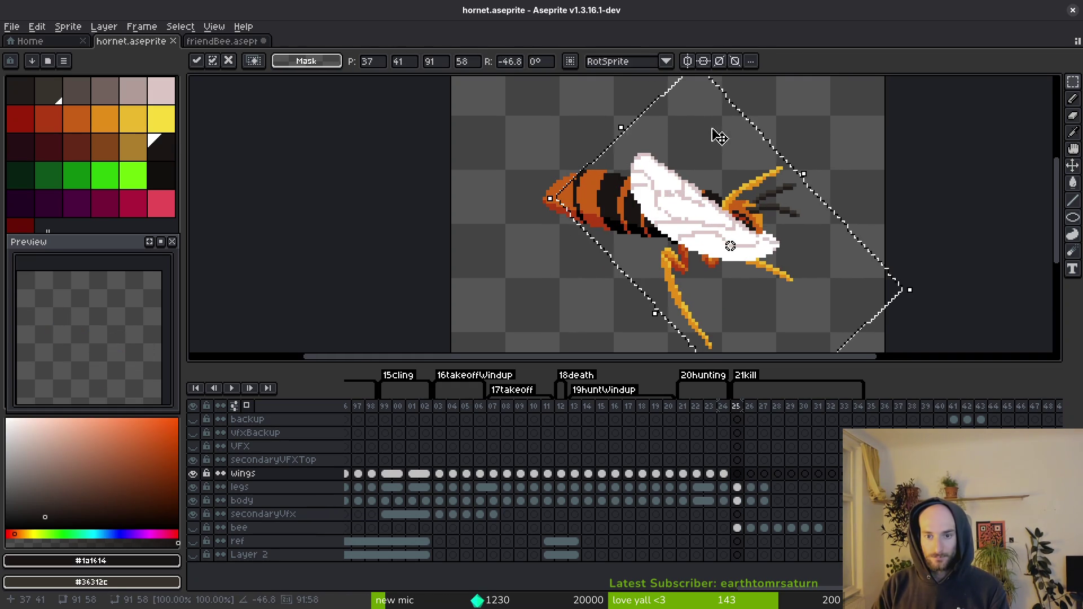
pyautogui.scroll(1, 720, 137)
pyautogui.moveTo(725, 248)
pyautogui.mouseDown()
pyautogui.moveTo(612, 172)
pyautogui.moveTo(635, 194)
pyautogui.mouseUp()
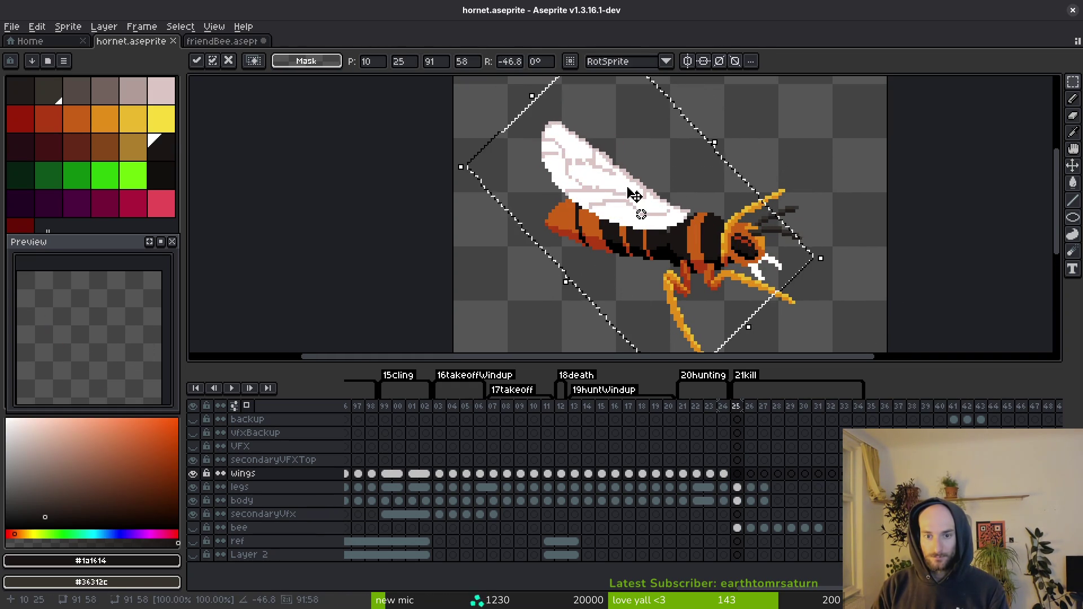
pyautogui.scroll(1, 635, 195)
pyautogui.press('Down')
pyautogui.press('Down')
pyautogui.press('Down')
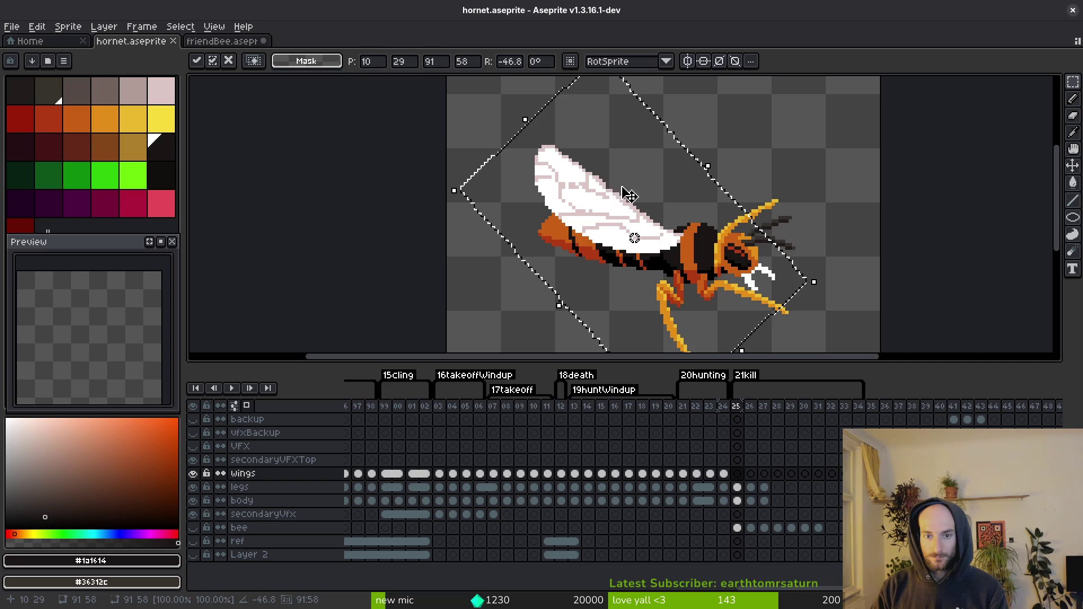
pyautogui.scroll(1, 630, 194)
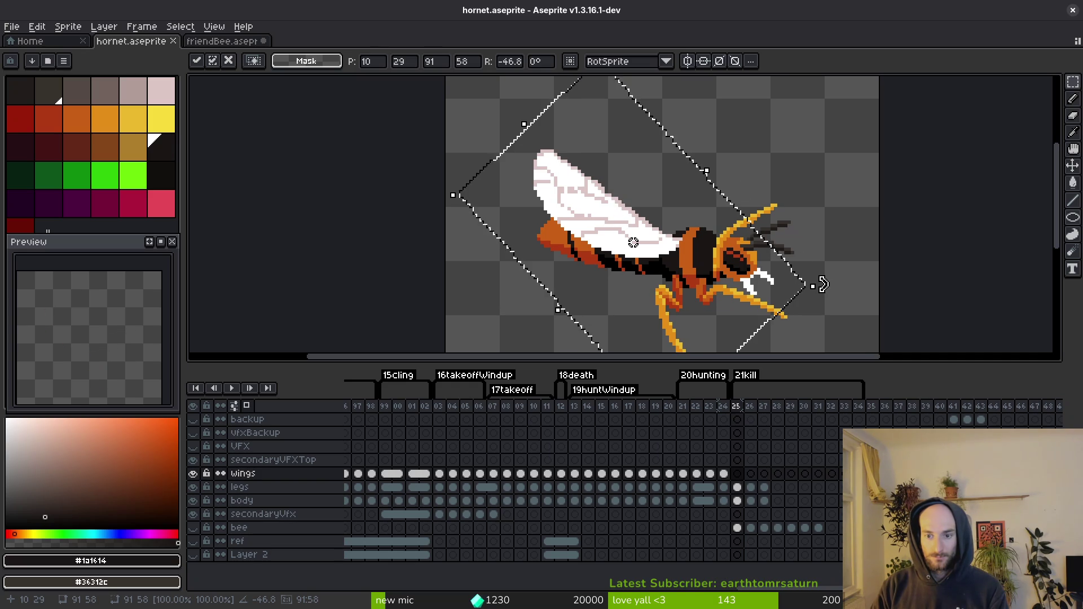
pyautogui.moveTo(817, 286); pyautogui.dragTo(827, 309)
pyautogui.moveTo(655, 248); pyautogui.dragTo(653, 234)
pyautogui.press('Return')
# Step: Compare frame 25 against neighbouring frames 24 and 26
pyautogui.scroll(-3, 655, 234)
pyautogui.press('i')
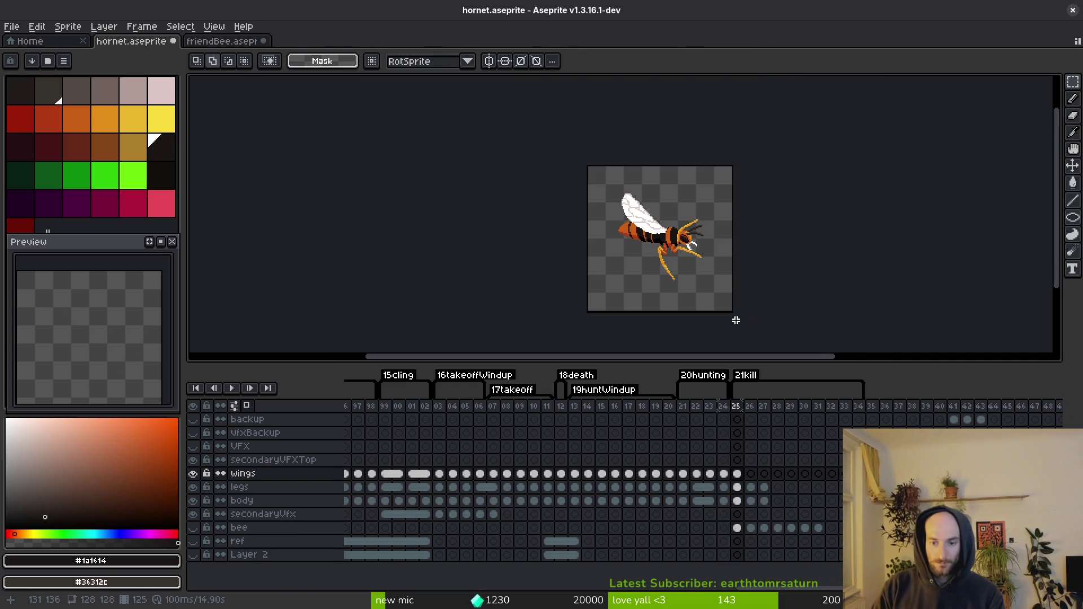
pyautogui.press('.')
pyautogui.press(',')
pyautogui.press(',')
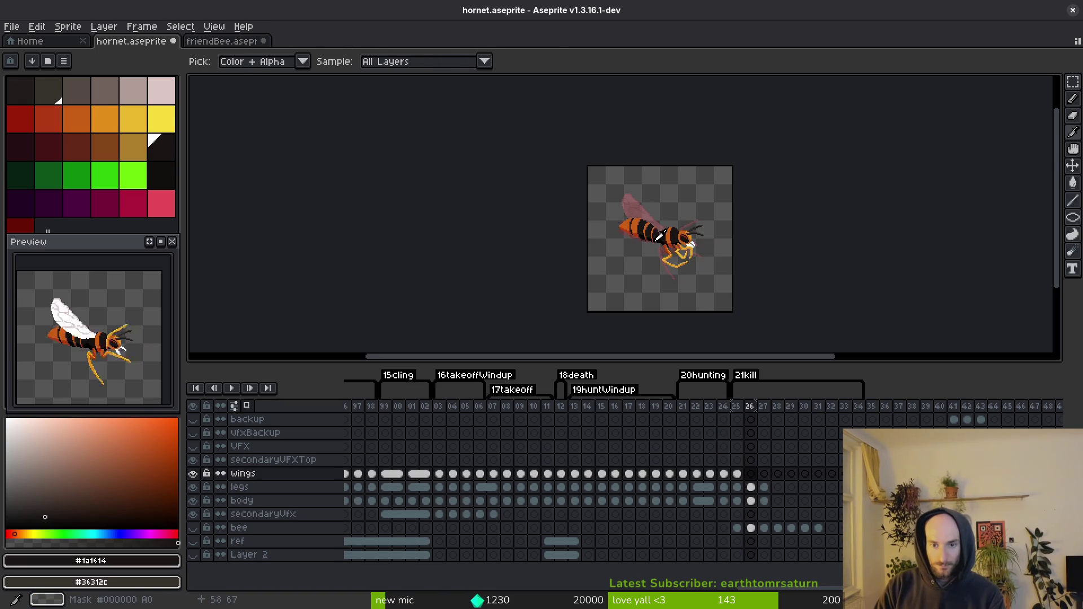
# Step: Compare with frame 20's wing drawing and return to frame 24
pyautogui.scroll(4, 704, 253)
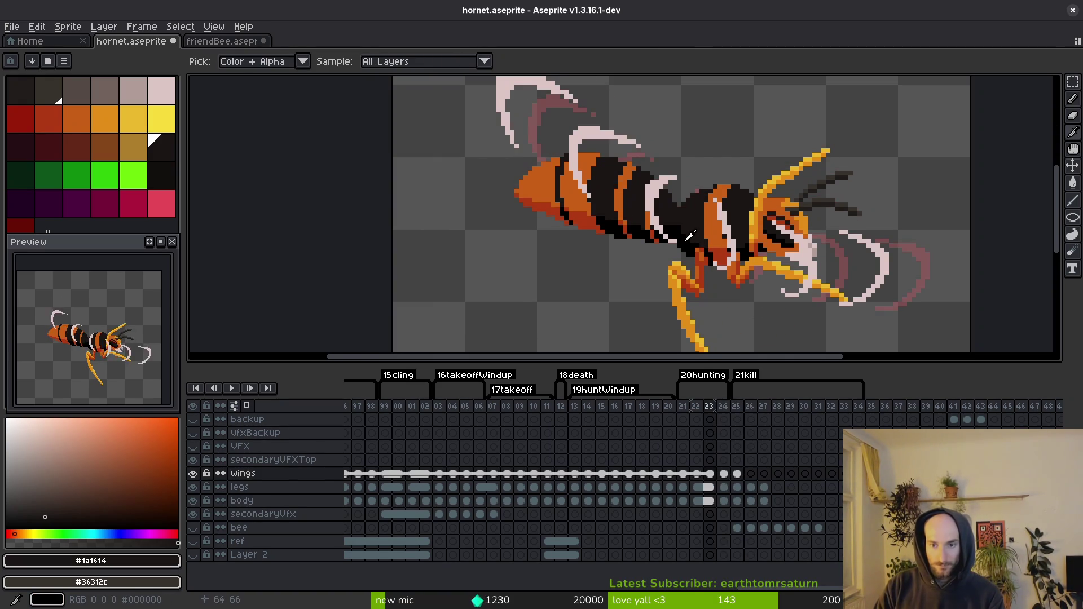
pyautogui.press('m')
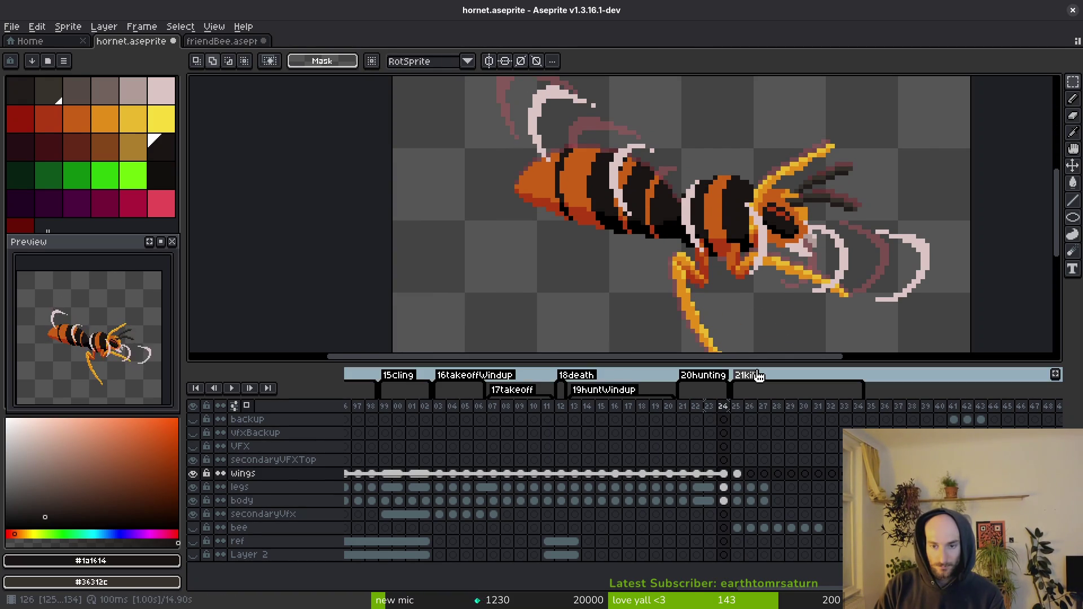
pyautogui.click(669, 406)
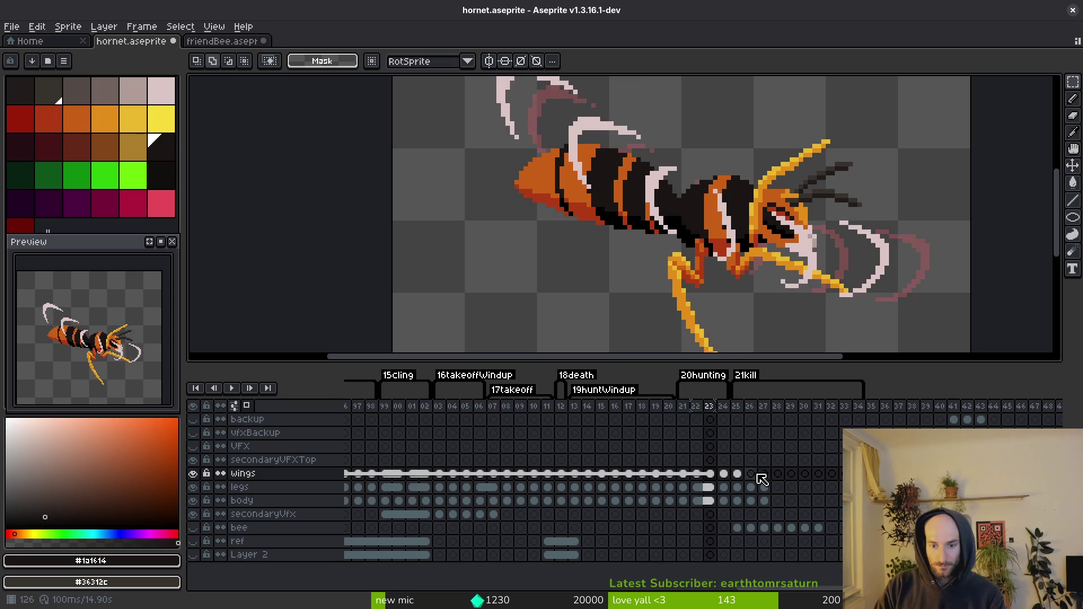
pyautogui.click(724, 487)
pyautogui.press('i')
# Step: Lasso the hornet's mandibles on frame 25, trim them, and save the sprite
pyautogui.hotkey('shift', 'w')
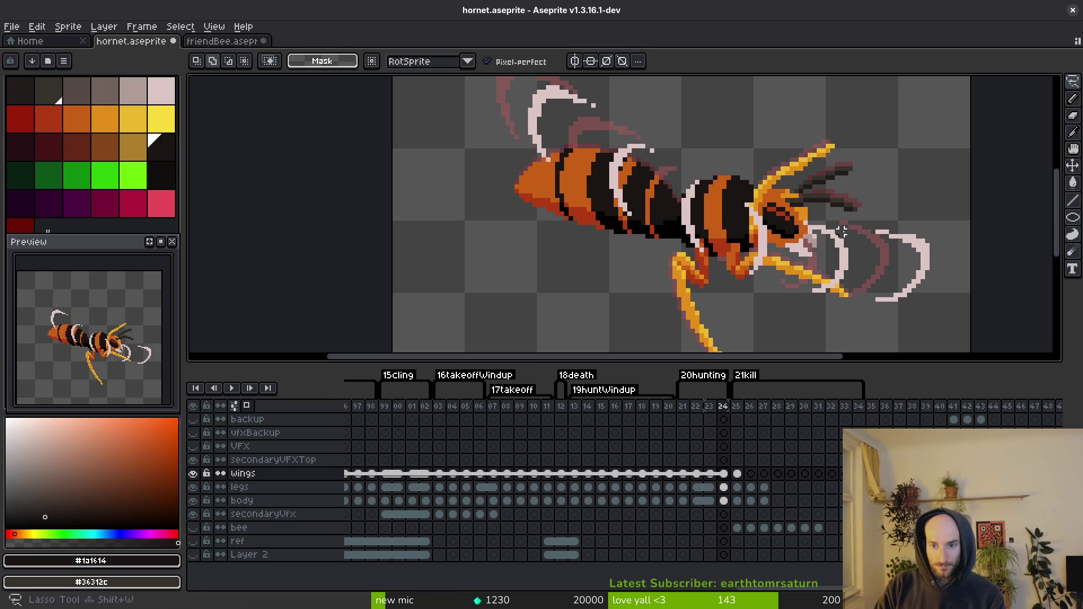
pyautogui.moveTo(773, 253); pyautogui.dragTo(769, 255)
pyautogui.press('.')
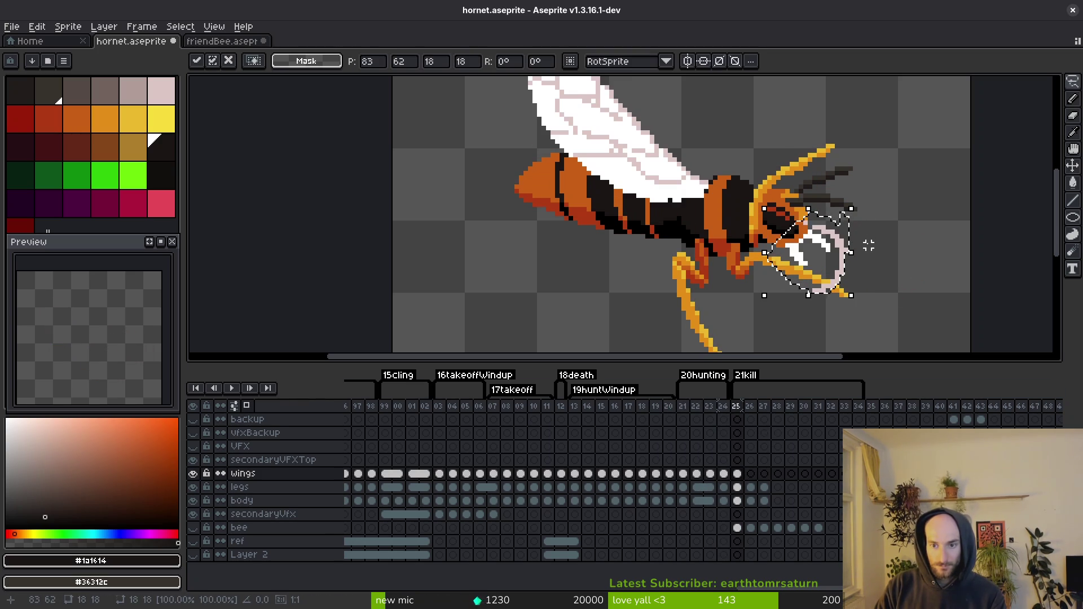
pyautogui.press('Return')
pyautogui.press(',')
pyautogui.press('Down')
pyautogui.press('Down')
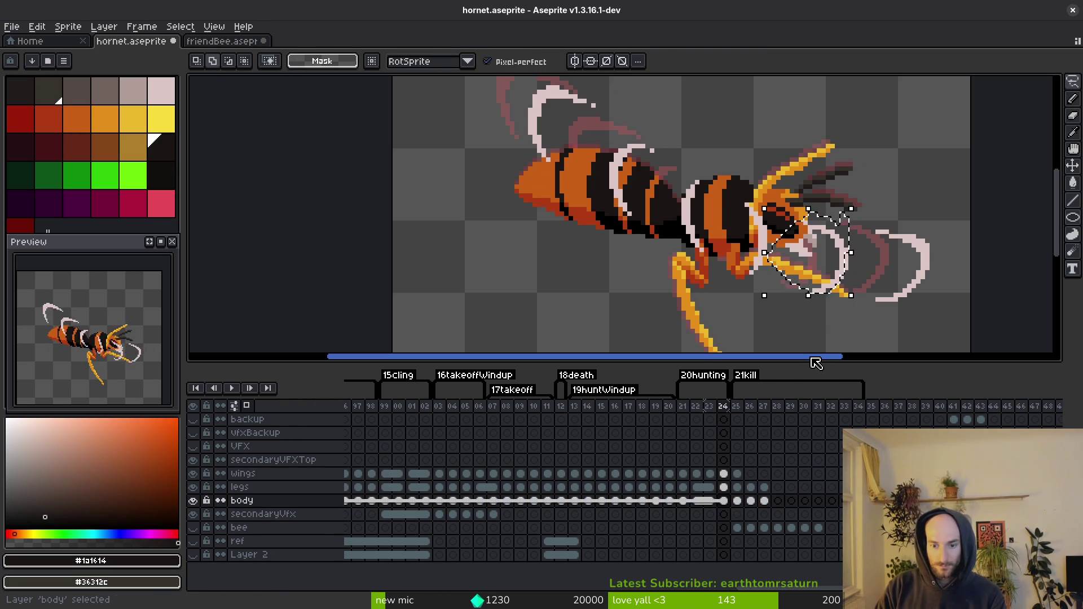
pyautogui.hotkey('ctrl', 'z')
pyautogui.press('.')
pyautogui.press('.')
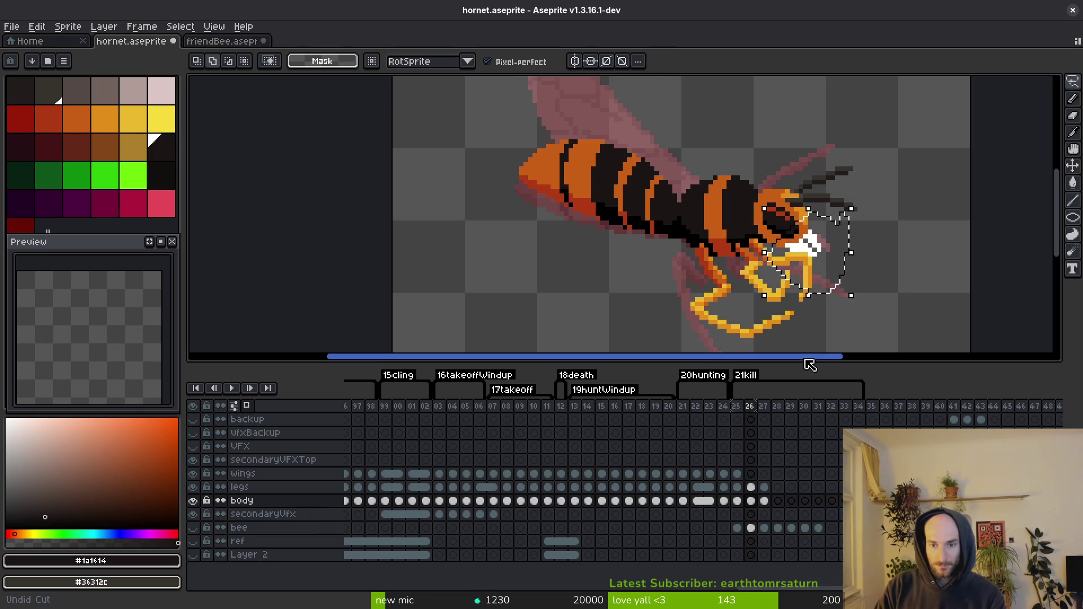
pyautogui.hotkey('ctrl', 's')
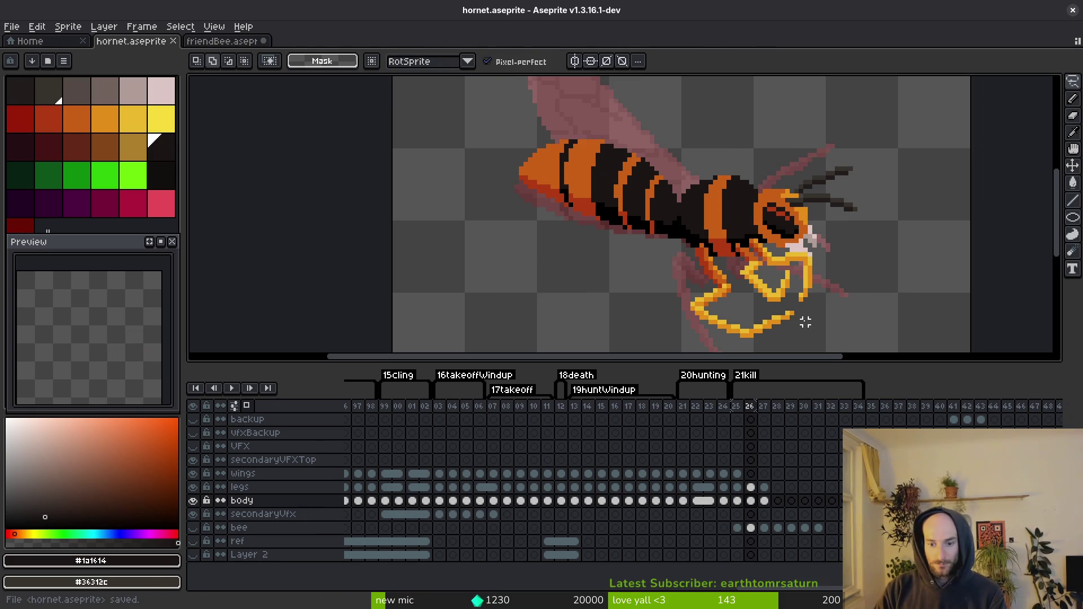
# Step: Restore the mandible selection with undo and save the sprite again
pyautogui.press('.')
pyautogui.press(',')
pyautogui.press(',')
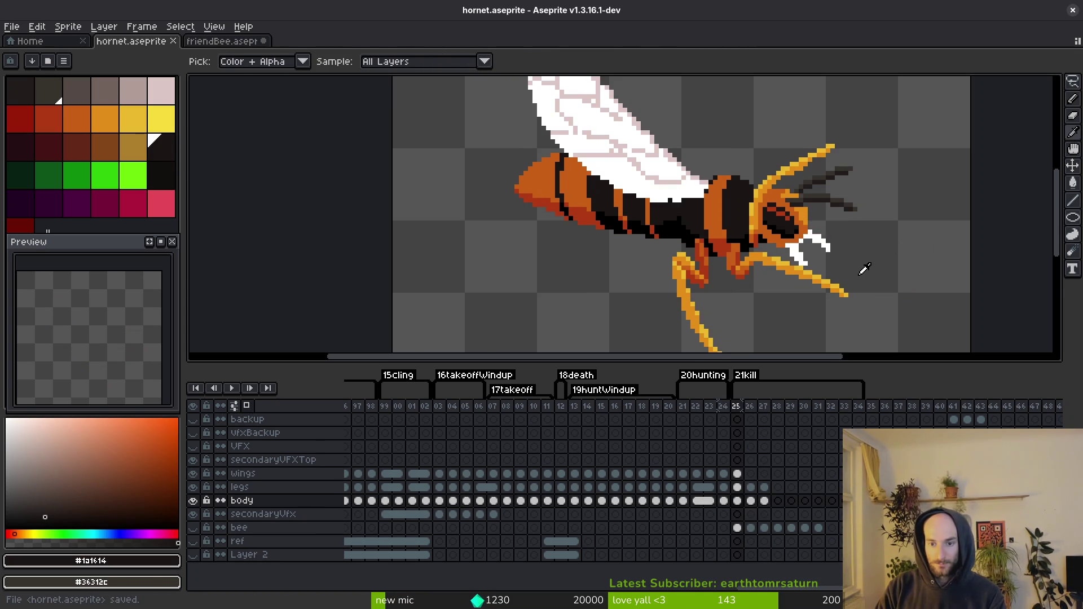
pyautogui.hotkey('ctrl', 'z')
pyautogui.press('.')
# Step: Flip between frames 24–26 with onion skin to review the kill motion
pyautogui.press(',')
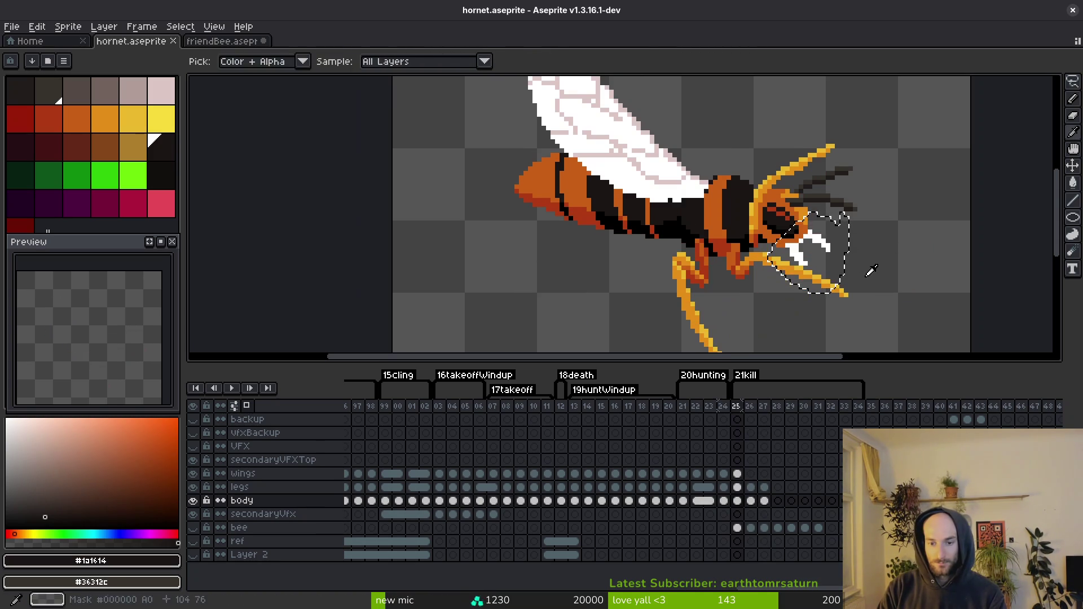
pyautogui.hotkey('ctrl', 's')
pyautogui.press('i')
pyautogui.press('.')
pyautogui.press(',')
pyautogui.scroll(-5, 840, 243)
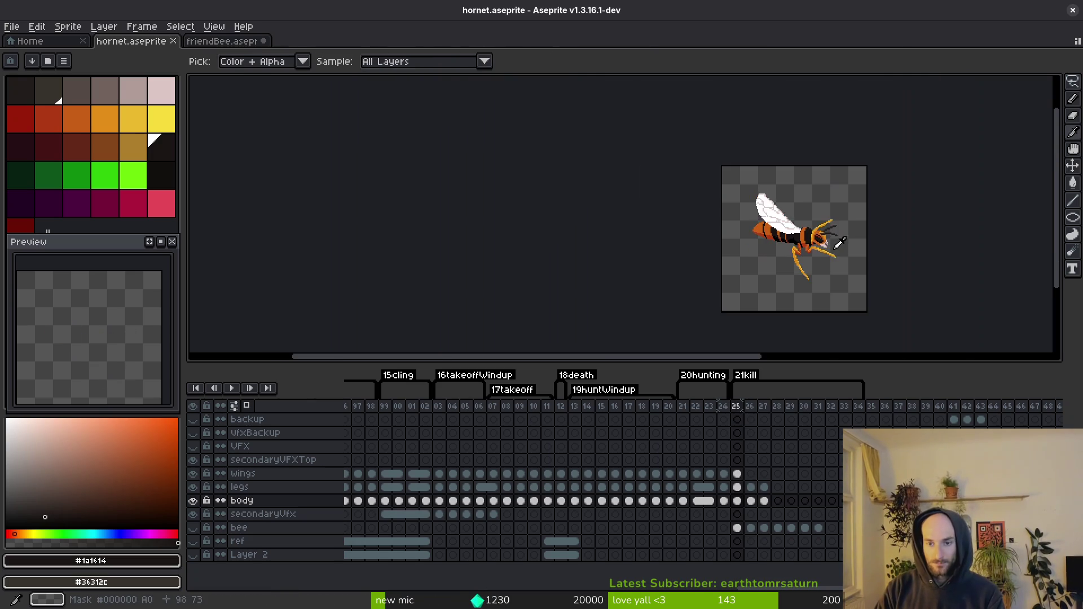
pyautogui.press('.')
pyautogui.press(',')
pyautogui.press(',')
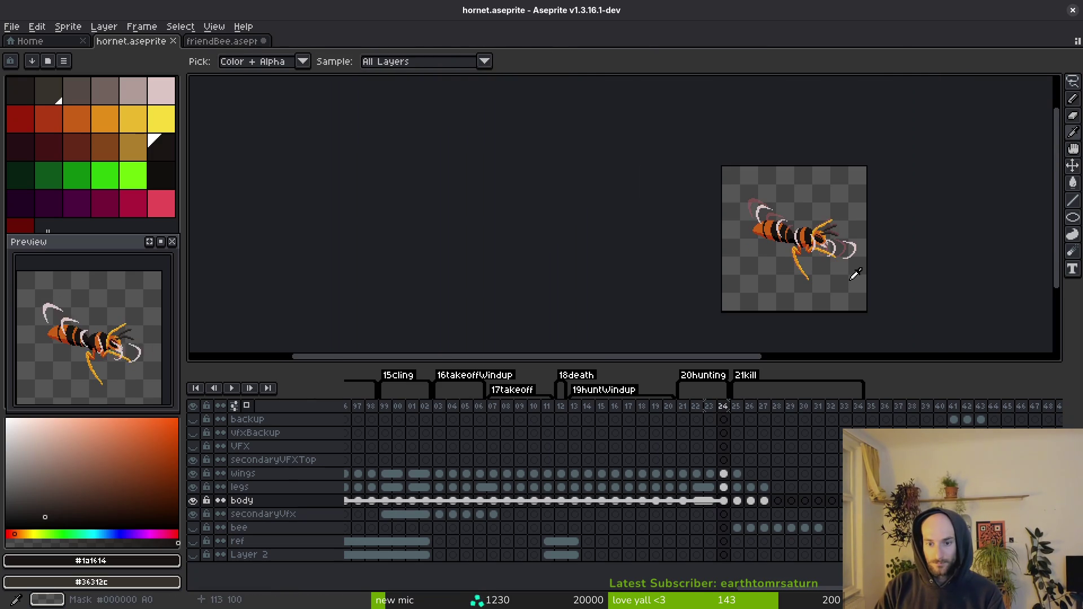
pyautogui.press('.')
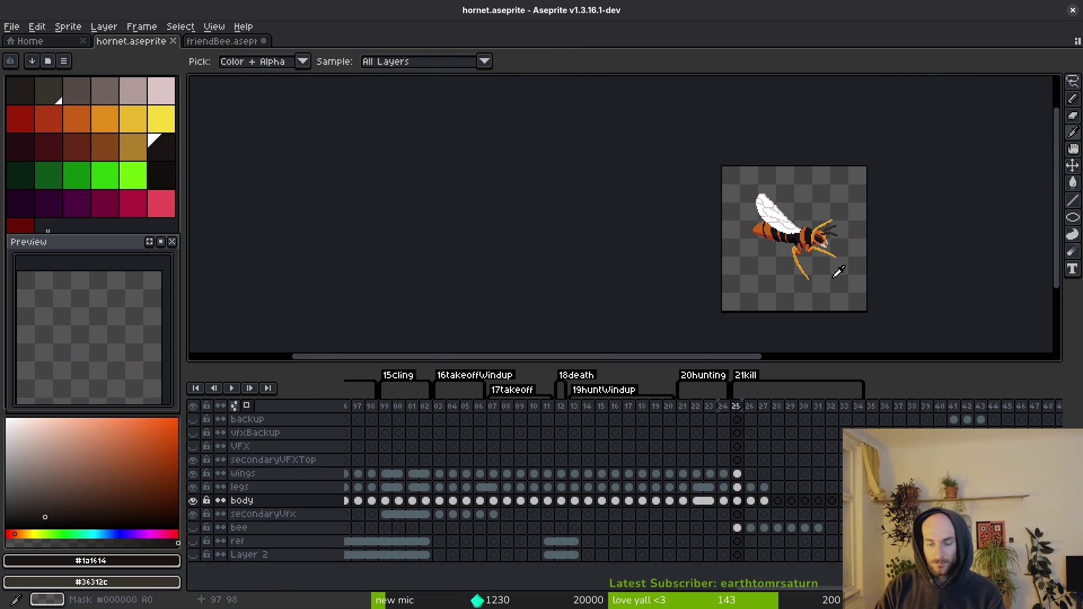
pyautogui.scroll(5, 838, 273)
pyautogui.press(',')
pyautogui.press('.')
pyautogui.press('.')
pyautogui.press(',')
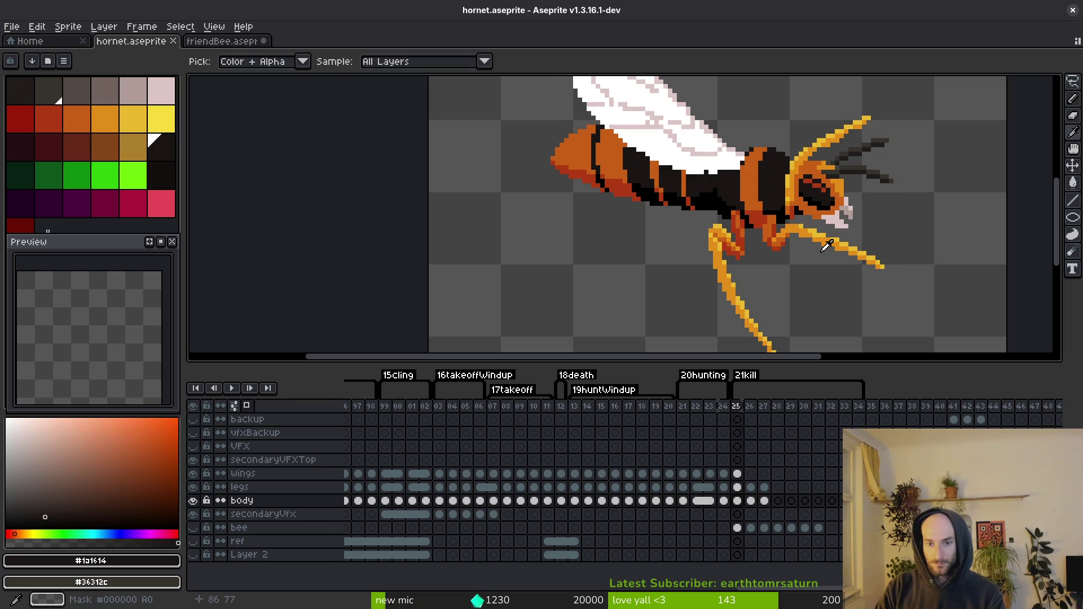
pyautogui.press('F3')
pyautogui.press(',')
pyautogui.press('F3')
pyautogui.press('.')
# Step: Select the wings cel on frame 26 with onion skin showing
pyautogui.press('m')
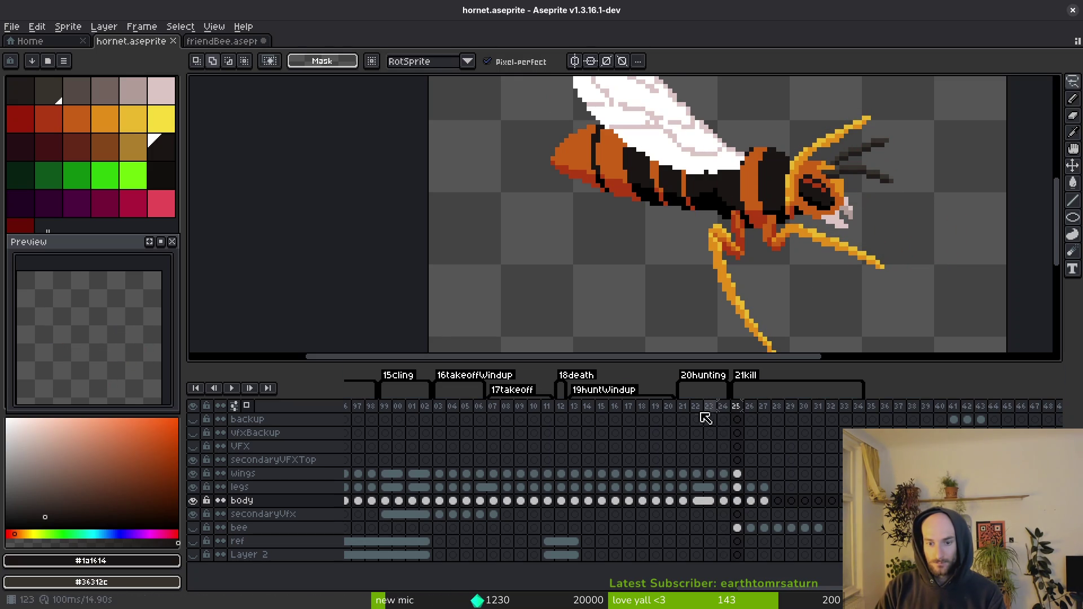
pyautogui.click(738, 478)
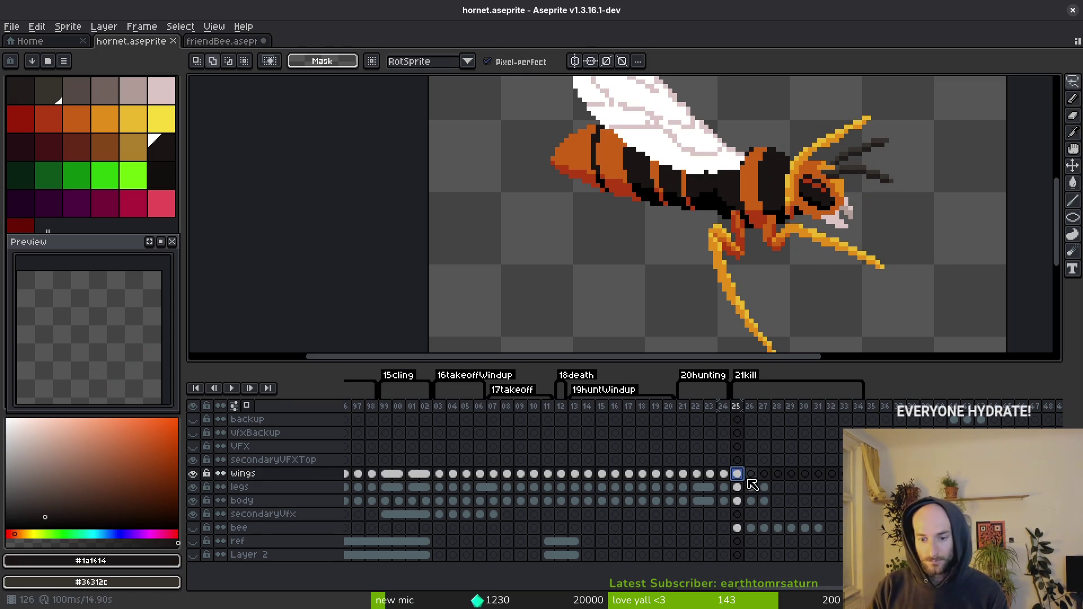
pyautogui.click(751, 474)
pyautogui.press('F3')
# Step: Go back to kill frame 25 and hide the onion skin
pyautogui.click(737, 407)
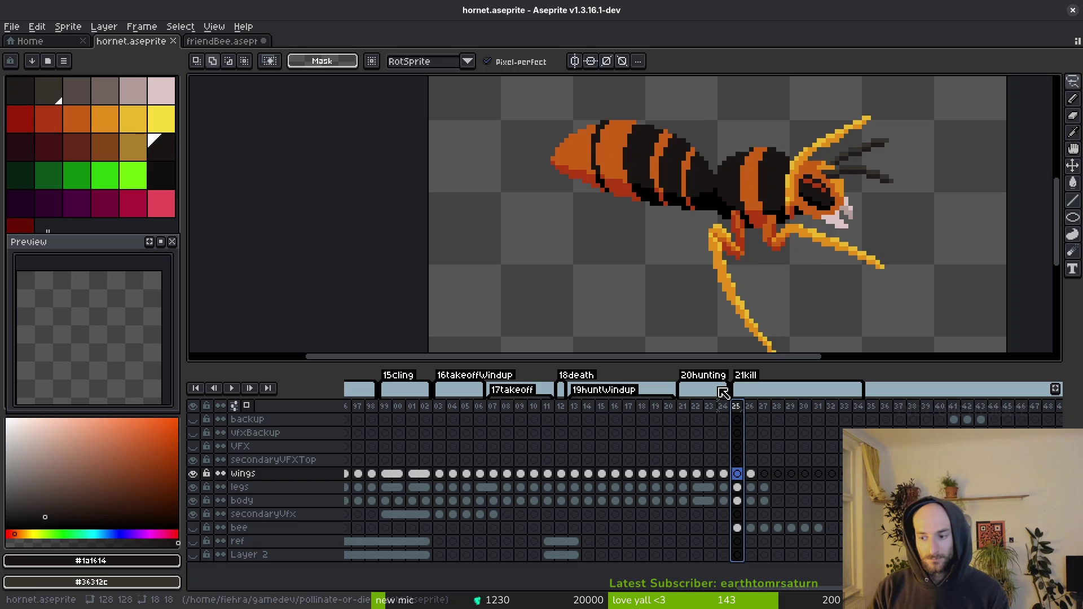
pyautogui.press('F3')
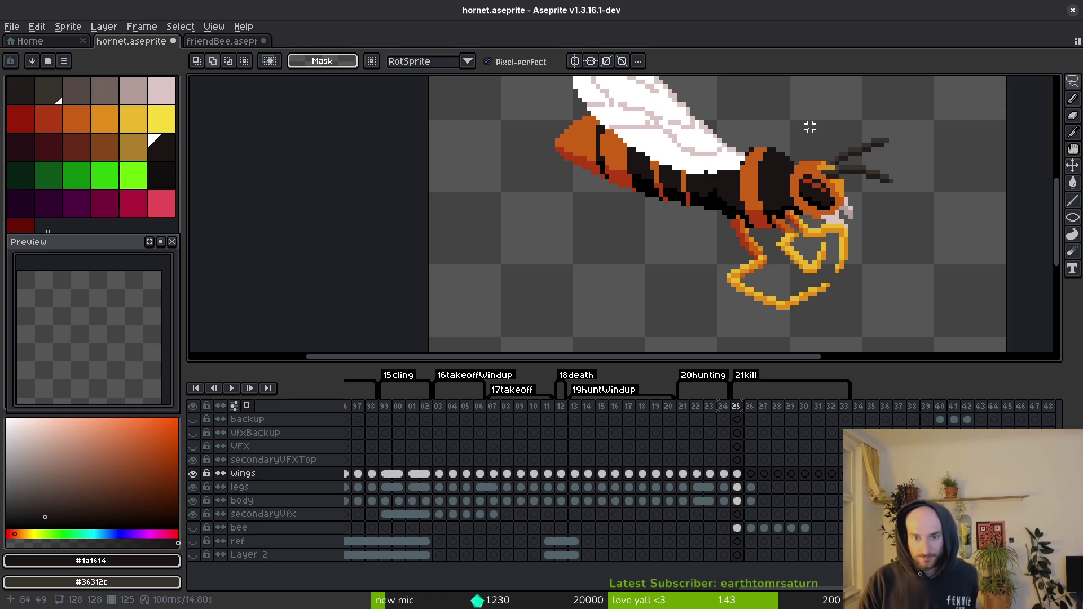
pyautogui.scroll(2, 710, 123)
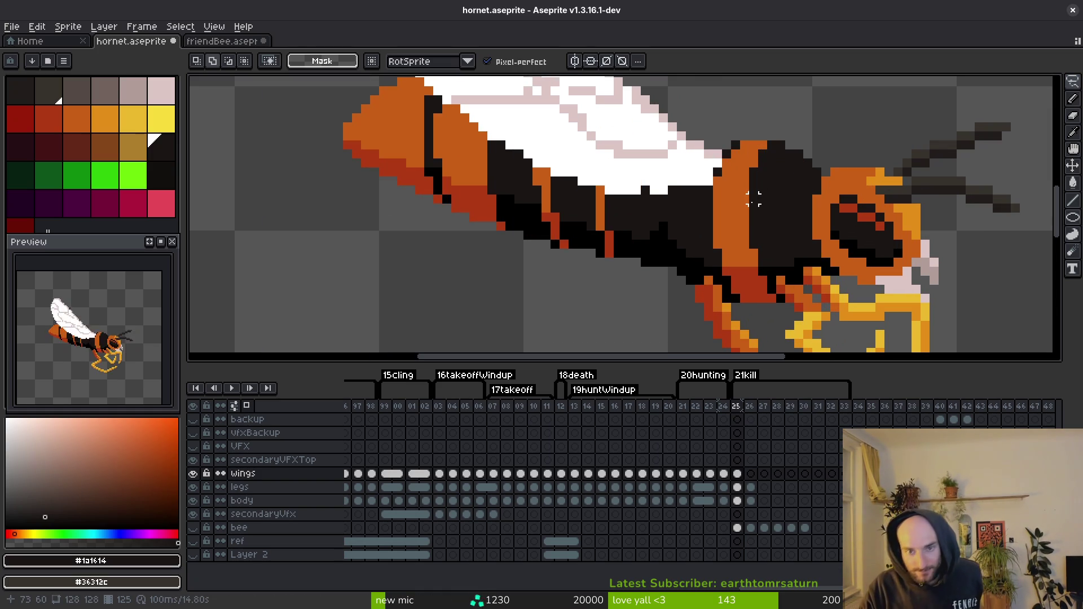
# Step: Undo the recent wing edits, erase stray pixels along the wing's lower edge, and save
pyautogui.scroll(2, 748, 241)
pyautogui.keyDown('alt'); pyautogui.click(712, 170); pyautogui.keyUp('alt')
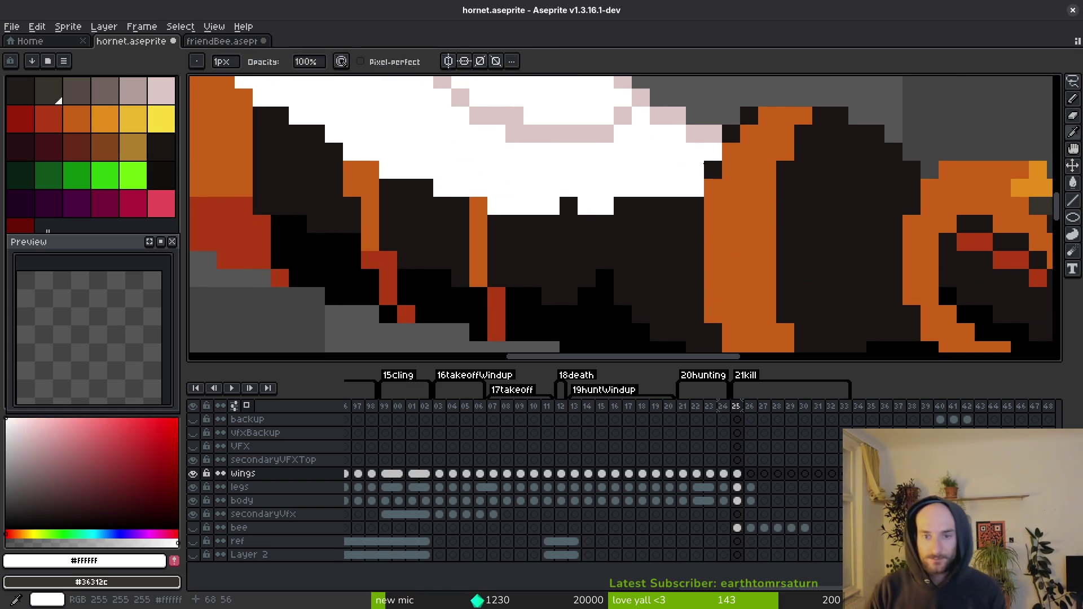
pyautogui.press('b')
pyautogui.scroll(-2, 687, 232)
pyautogui.scroll(2, 621, 237)
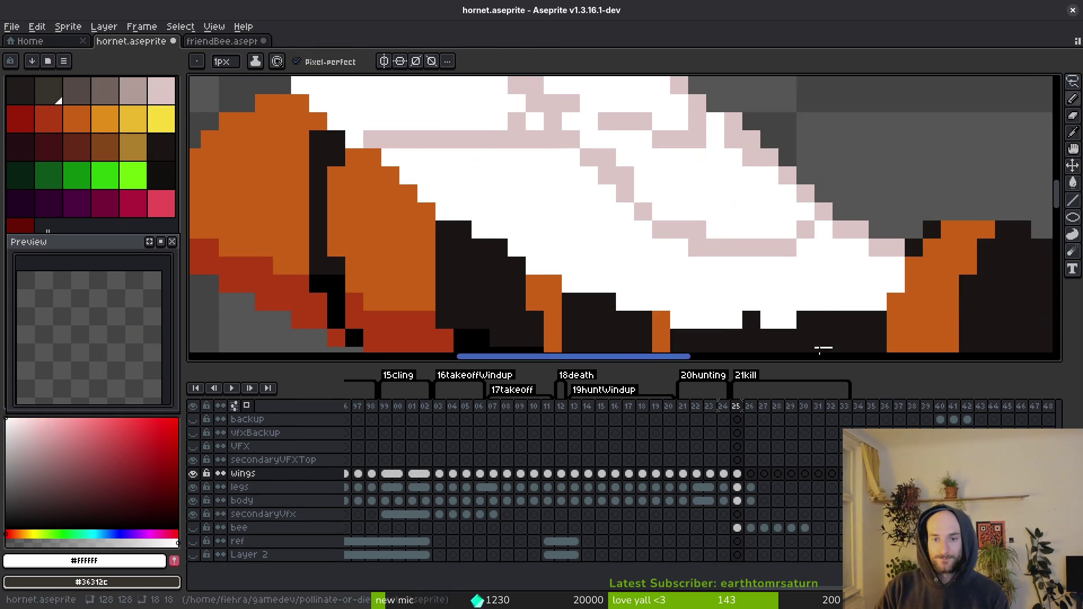
pyautogui.press('e')
pyautogui.hotkey('ctrl', 'z')
pyautogui.hotkey('ctrl', 'z')
pyautogui.hotkey('ctrl', 'z')
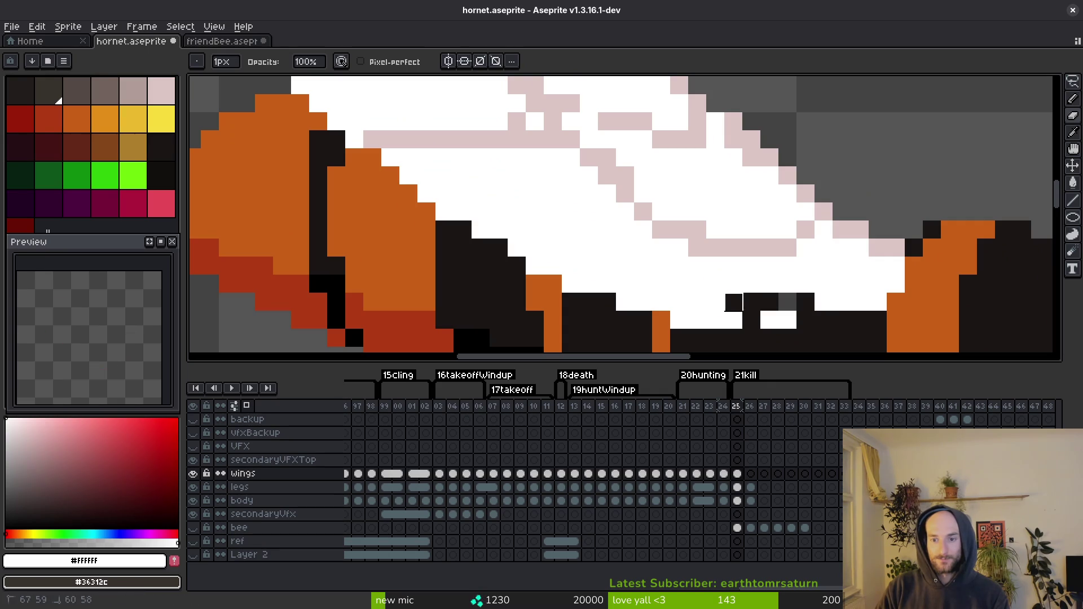
pyautogui.moveTo(672, 299)
pyautogui.mouseDown()
pyautogui.moveTo(750, 316)
pyautogui.moveTo(445, 244)
pyautogui.mouseUp()
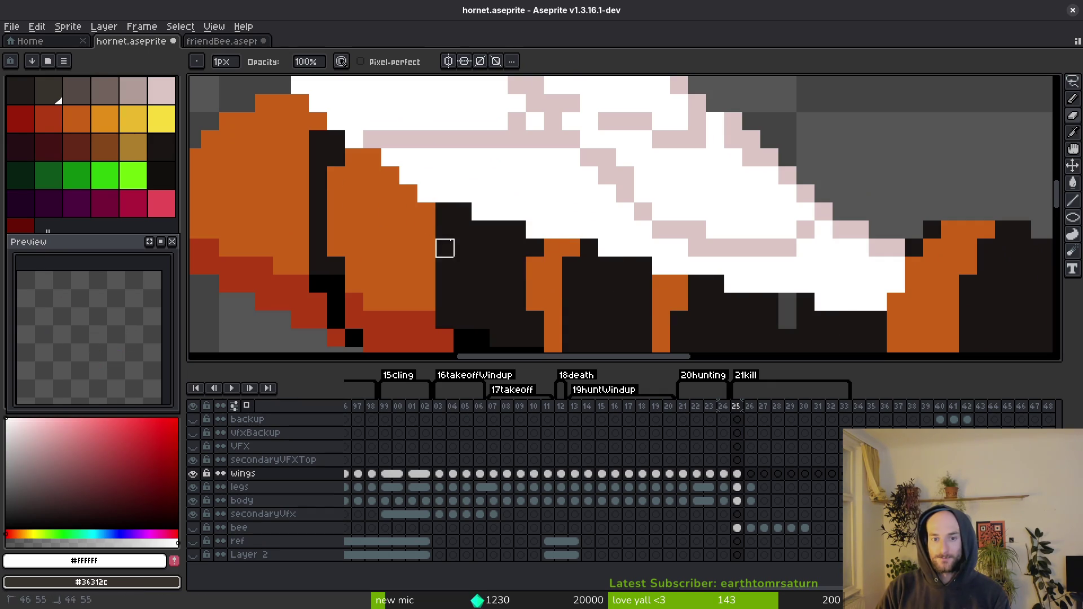
pyautogui.scroll(-3, 445, 245)
pyautogui.scroll(2, 649, 307)
pyautogui.moveTo(649, 307)
pyautogui.mouseDown()
pyautogui.moveTo(722, 316)
pyautogui.moveTo(586, 253)
pyautogui.mouseUp()
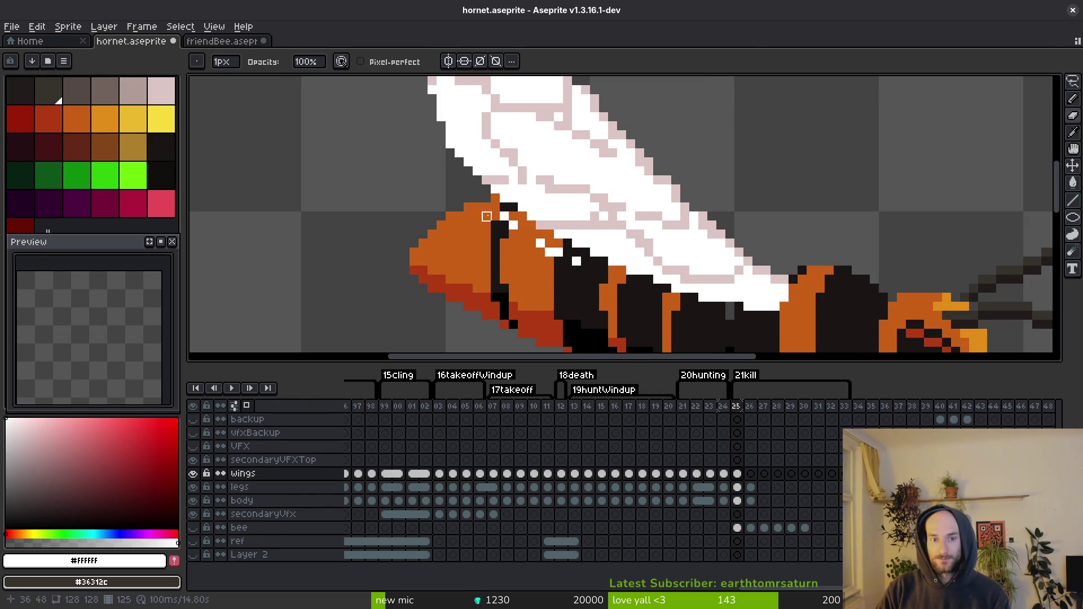
pyautogui.scroll(-2, 487, 207)
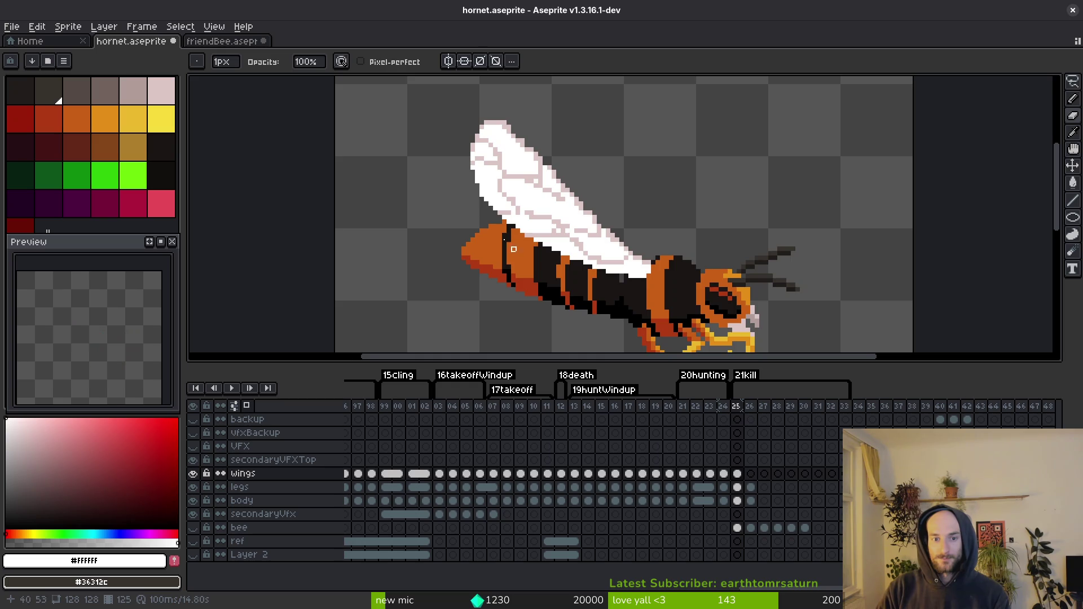
pyautogui.scroll(3, 572, 303)
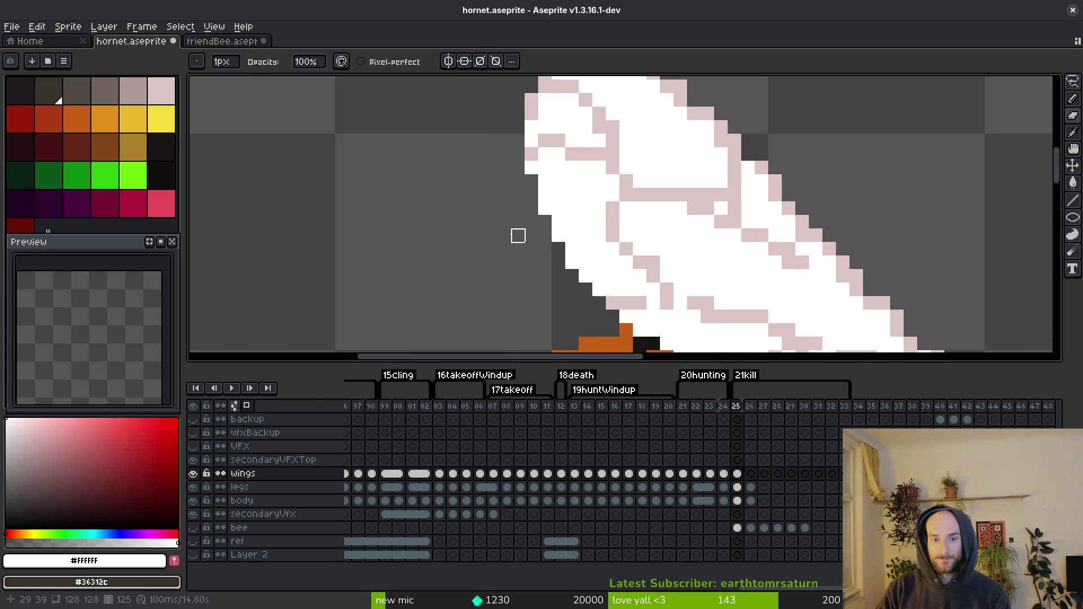
pyautogui.scroll(-3, 518, 235)
pyautogui.hotkey('ctrl', 's')
# Step: Shift the pink wing edge up one row and redraw the edge pixels around it
pyautogui.scroll(-2, 616, 201)
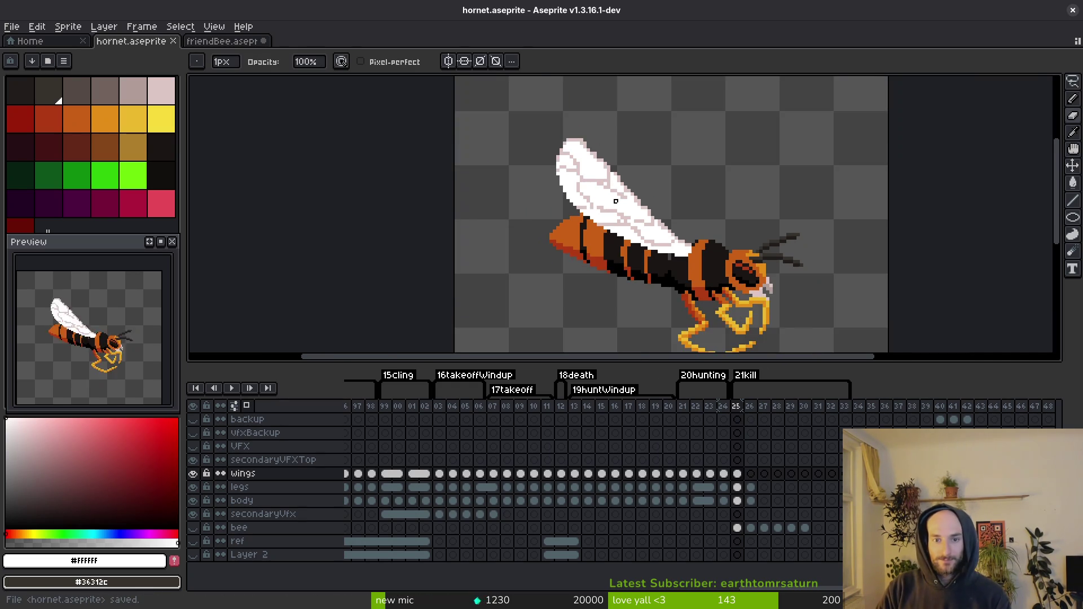
pyautogui.scroll(3, 615, 200)
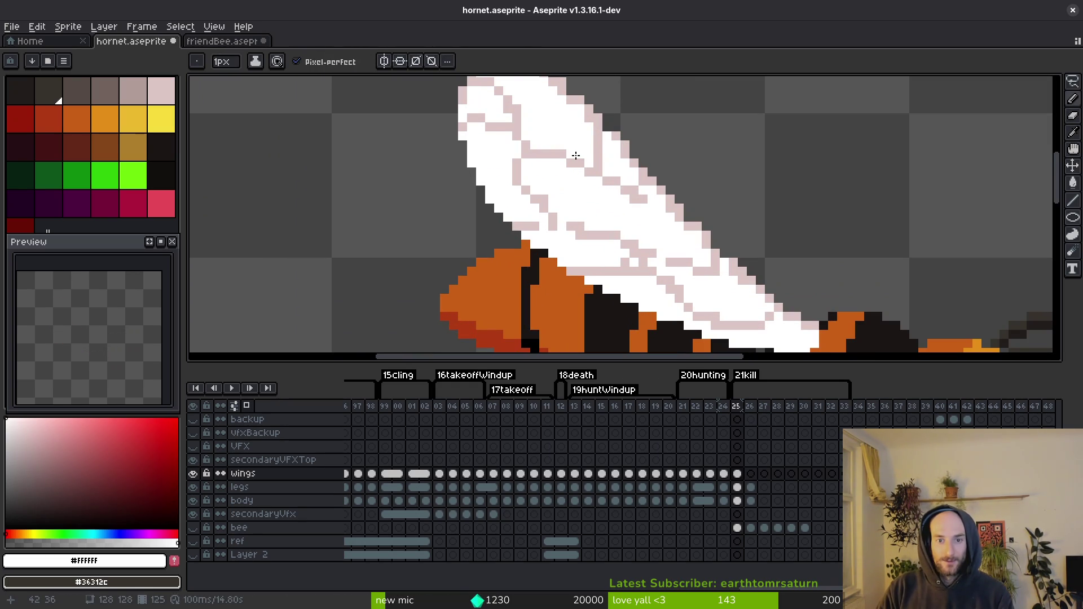
pyautogui.scroll(-1, 635, 190)
pyautogui.scroll(3, 629, 235)
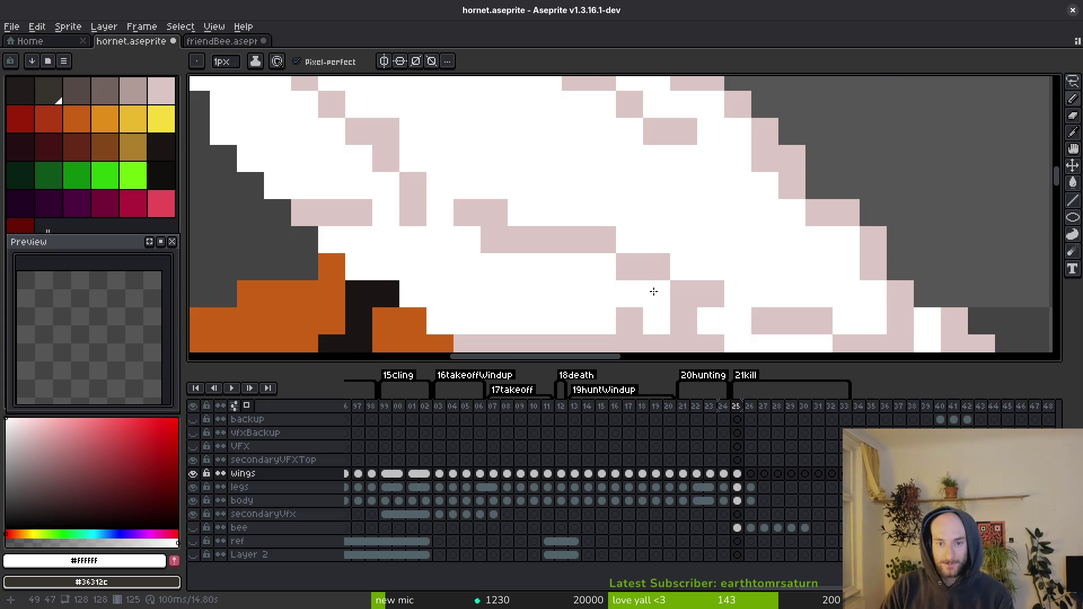
pyautogui.moveTo(672, 207); pyautogui.dragTo(640, 220)
pyautogui.click(633, 193)
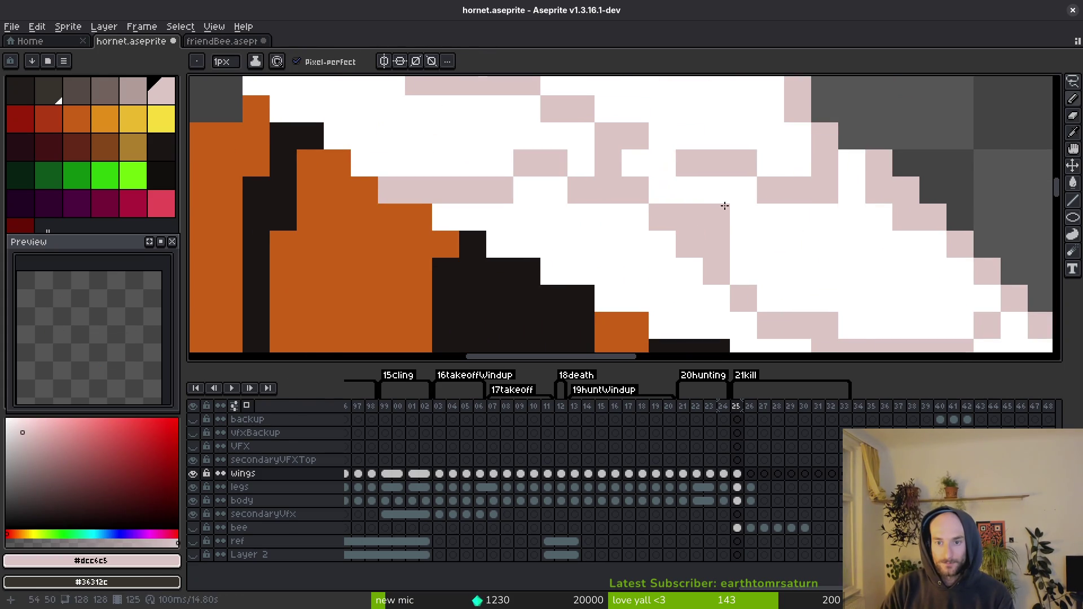
pyautogui.scroll(-1, 634, 194)
pyautogui.scroll(1, 722, 207)
pyautogui.scroll(-1, 830, 268)
pyautogui.scroll(1, 782, 226)
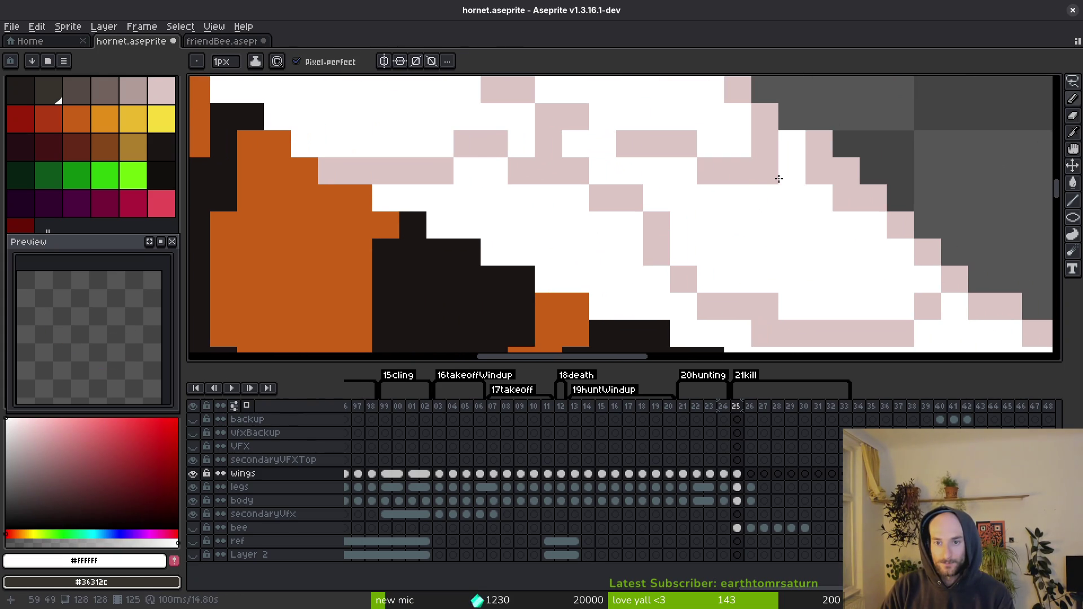
pyautogui.keyDown('alt'); pyautogui.click(813, 144); pyautogui.keyUp('alt')
pyautogui.click(792, 144)
pyautogui.keyDown('alt'); pyautogui.click(802, 169); pyautogui.keyUp('alt')
pyautogui.moveTo(818, 175); pyautogui.dragTo(849, 205)
# Step: With pink as primary and white as secondary colour, turn a stray pink wing pixel white
pyautogui.keyDown('alt'); pyautogui.click(885, 211); pyautogui.keyUp('alt')
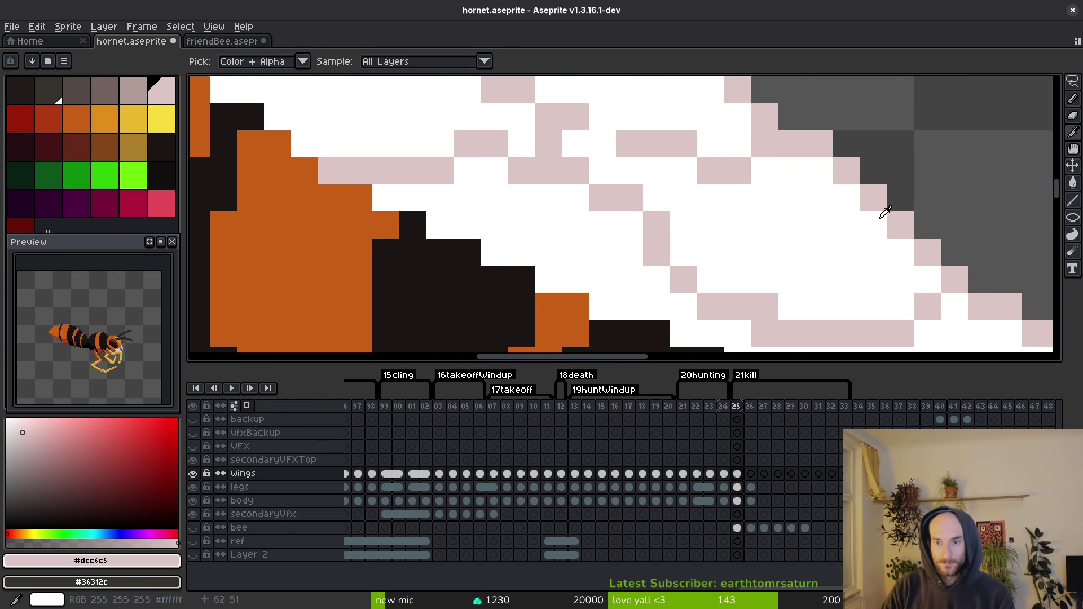
pyautogui.keyDown('alt'); pyautogui.rightClick(885, 211); pyautogui.keyUp('alt')
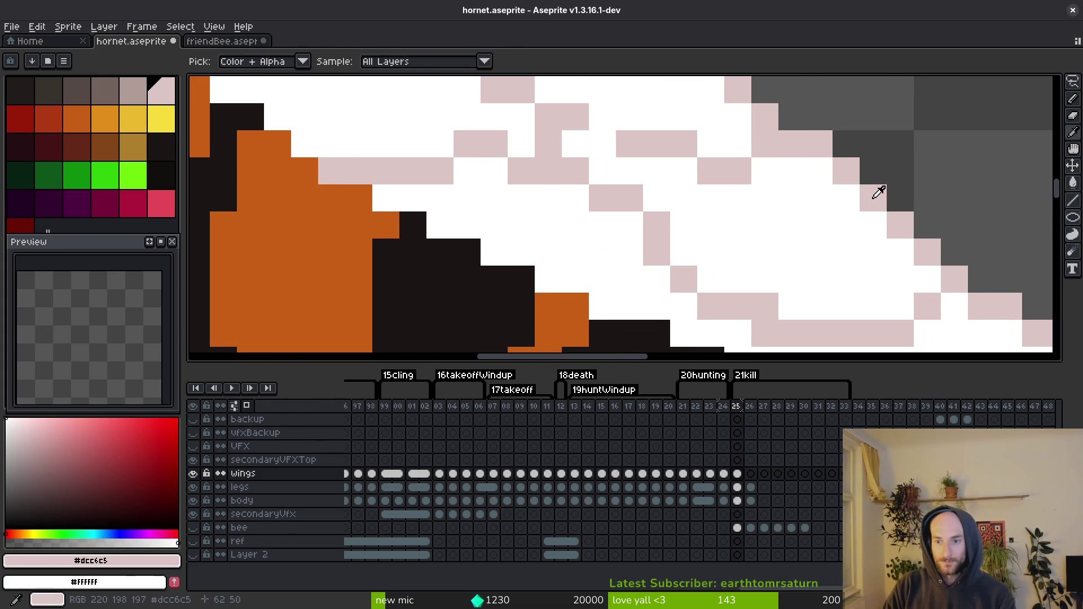
pyautogui.scroll(-1, 675, 230)
pyautogui.scroll(-3, 689, 235)
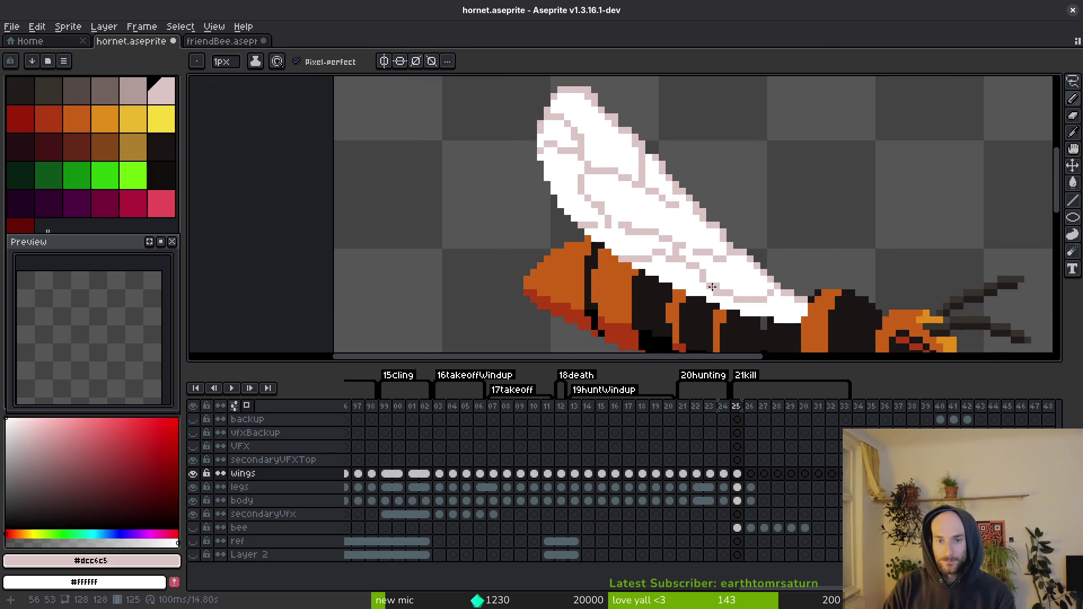
pyautogui.scroll(3, 712, 287)
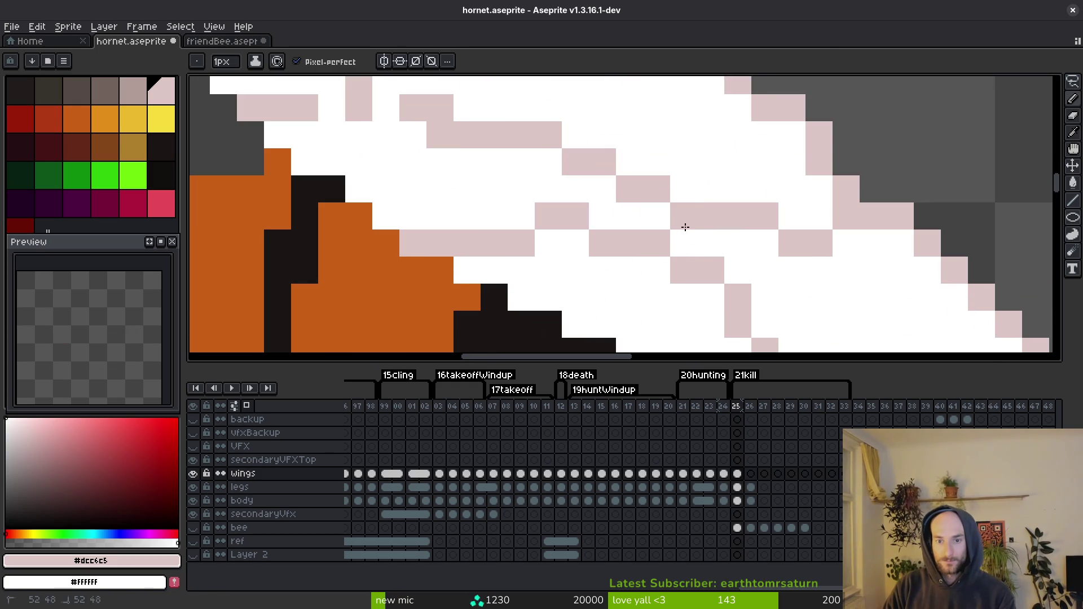
pyautogui.moveTo(632, 225); pyautogui.dragTo(839, 332)
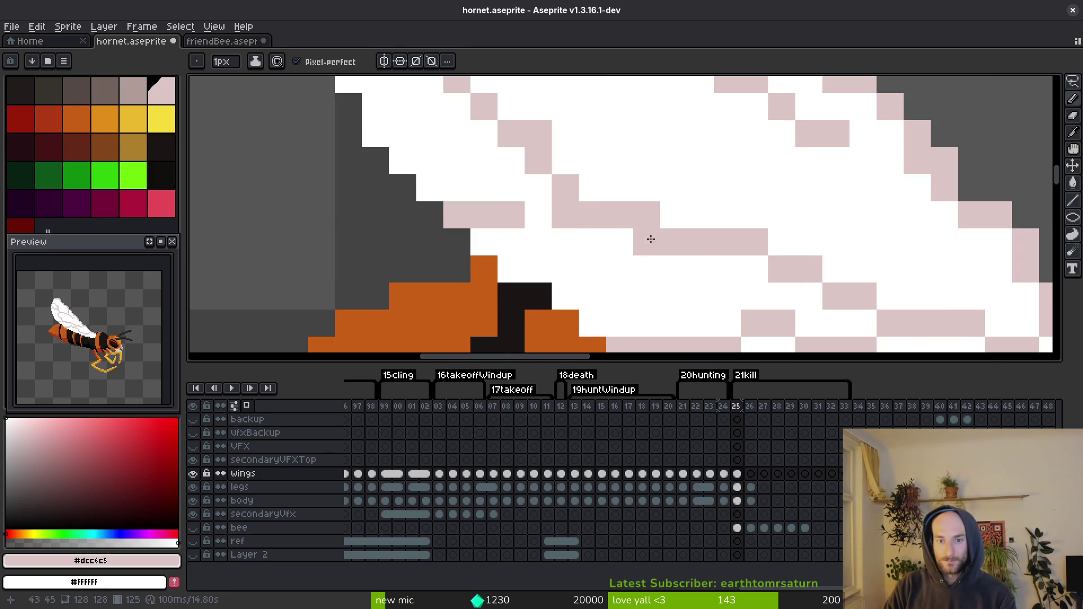
pyautogui.rightClick(651, 239)
pyautogui.moveTo(535, 187); pyautogui.dragTo(596, 259)
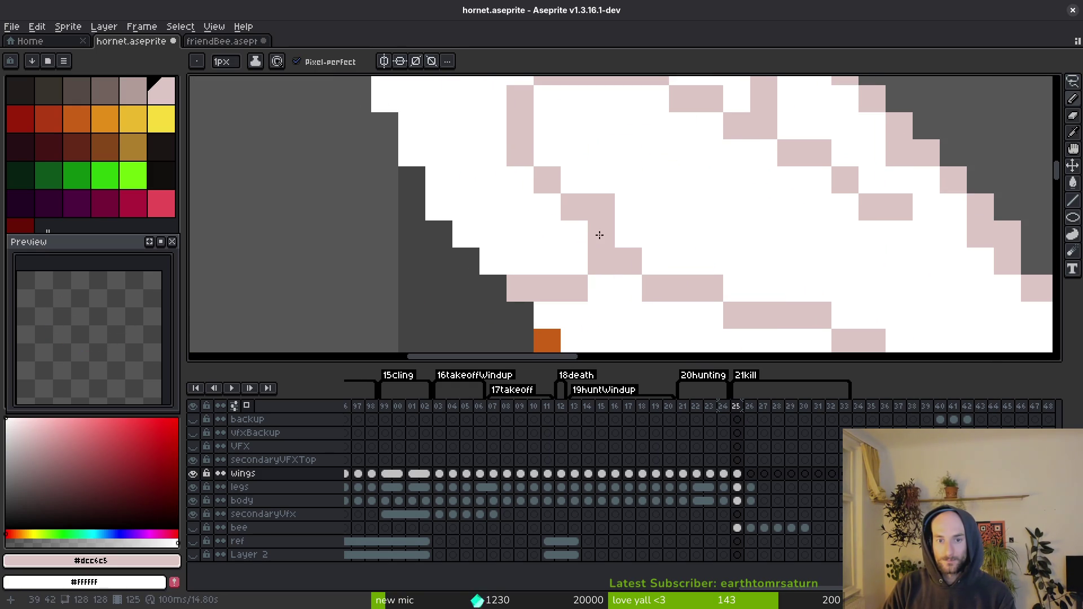
pyautogui.moveTo(547, 138); pyautogui.dragTo(655, 258)
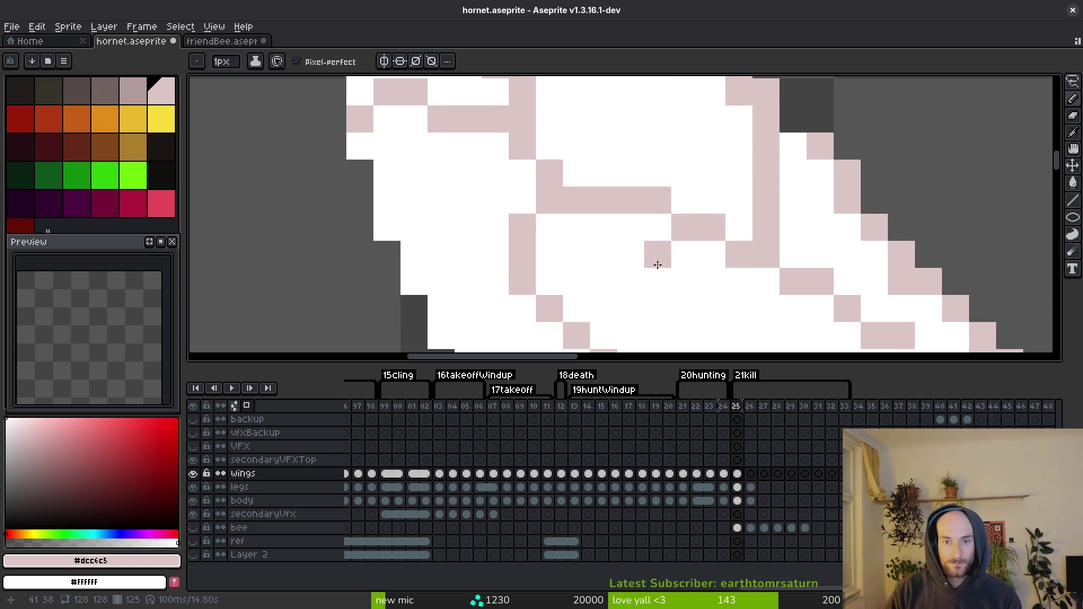
pyautogui.moveTo(735, 226)
pyautogui.mouseDown()
pyautogui.moveTo(696, 240)
pyautogui.moveTo(689, 279)
pyautogui.mouseUp()
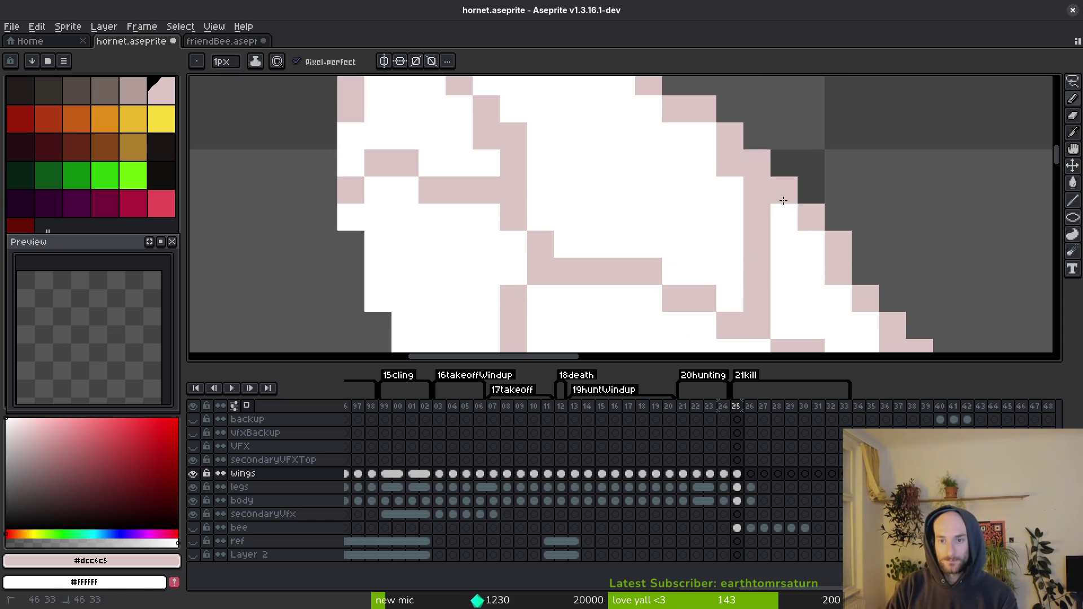
# Step: Thin the wing's stepped pink outline by painting three of its pixels white
pyautogui.scroll(-5, 732, 169)
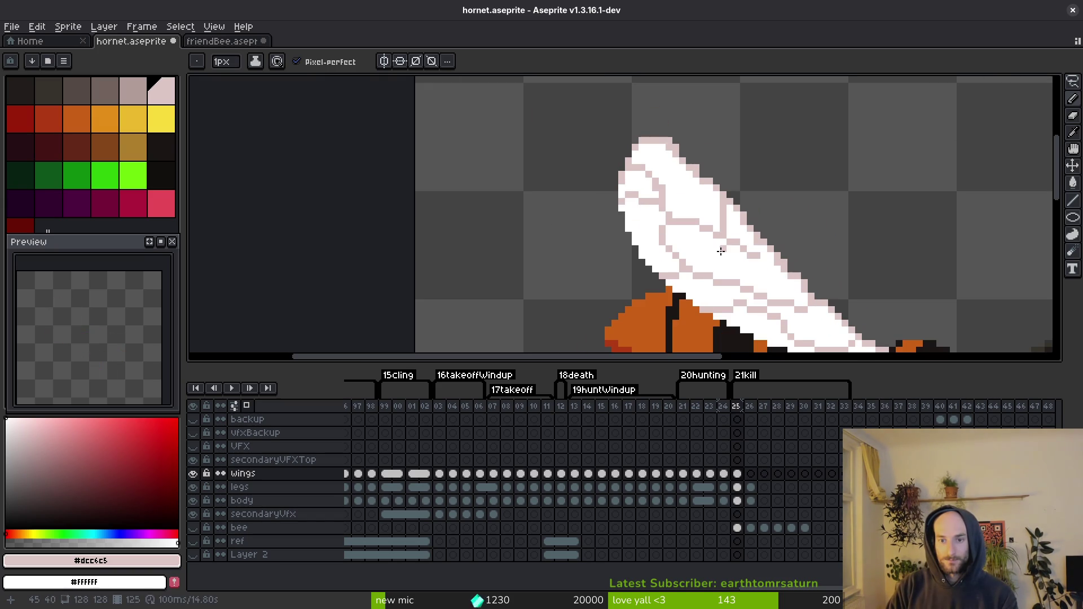
pyautogui.scroll(2, 721, 251)
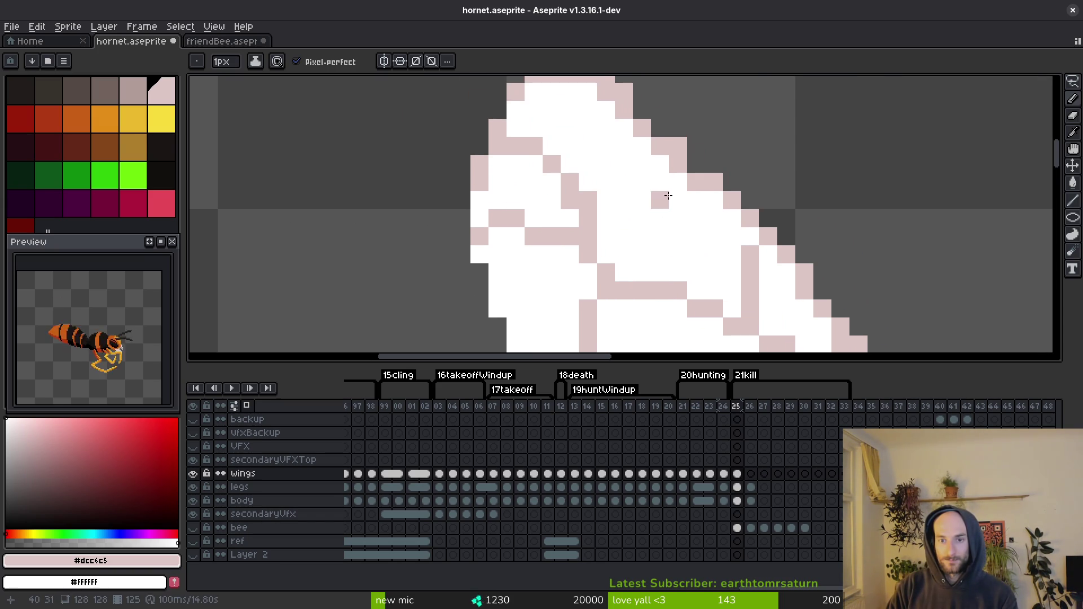
pyautogui.scroll(2, 671, 186)
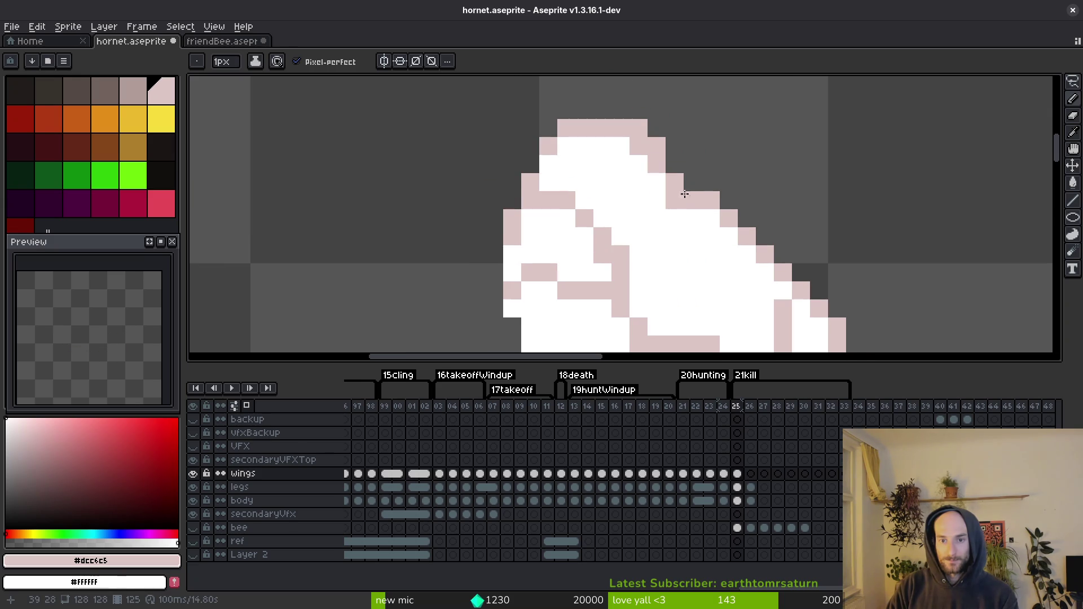
pyautogui.rightClick(688, 201)
pyautogui.rightClick(674, 181)
pyautogui.rightClick(655, 164)
# Step: Reshape a wing vein by adding pink pixels
pyautogui.scroll(-2, 629, 153)
pyautogui.click(622, 151)
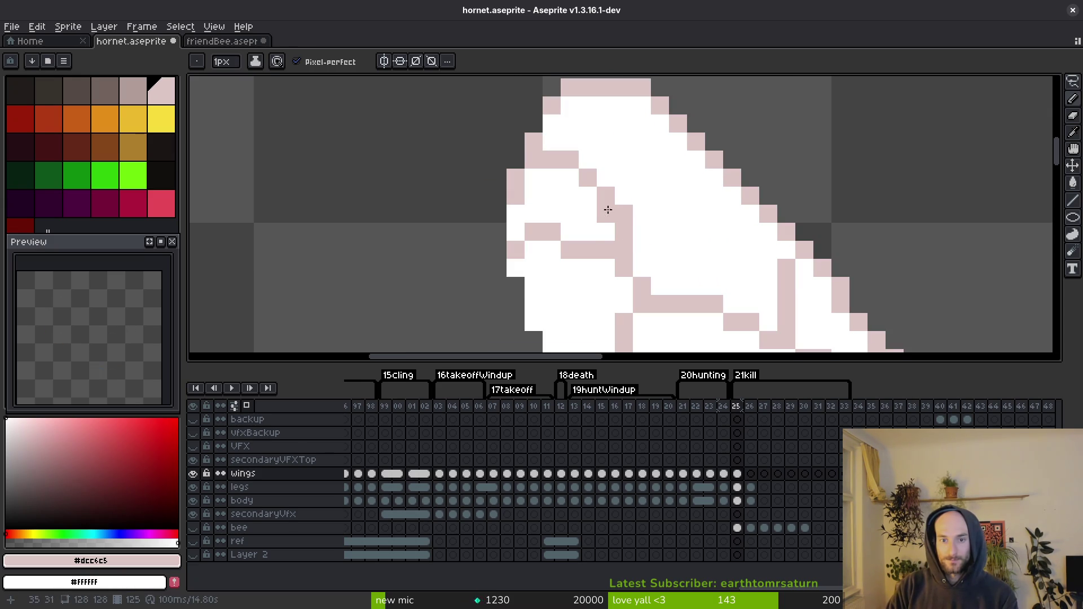
pyautogui.scroll(-4, 649, 181)
pyautogui.moveTo(652, 202)
pyautogui.mouseDown()
pyautogui.moveTo(653, 241)
pyautogui.moveTo(676, 241)
pyautogui.mouseUp()
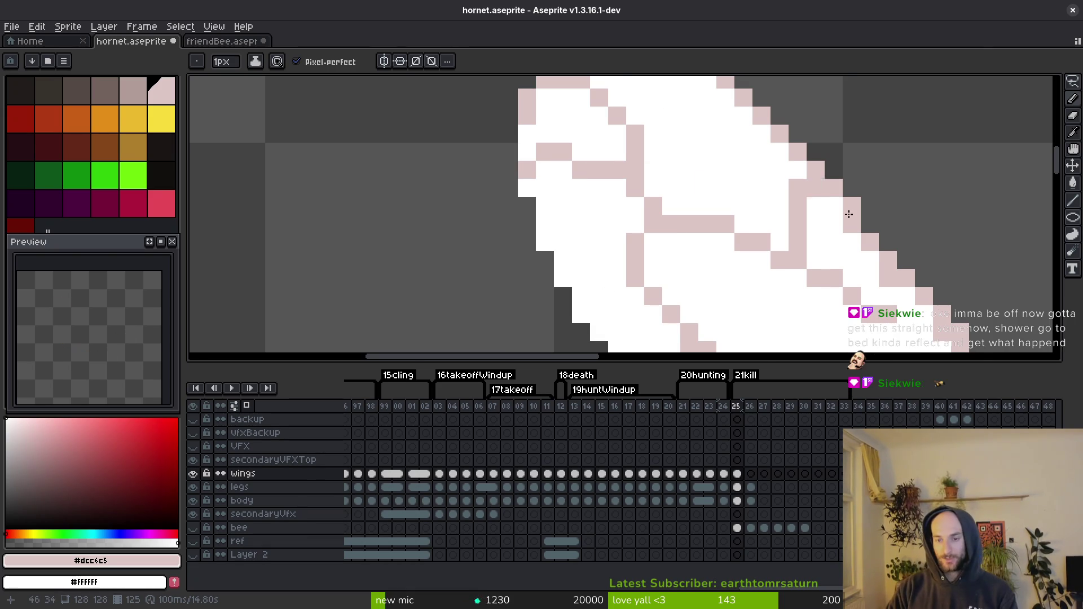
# Step: Paint the diagonal pink outline pixels along the wing white
pyautogui.scroll(-2, 849, 215)
pyautogui.scroll(2, 811, 286)
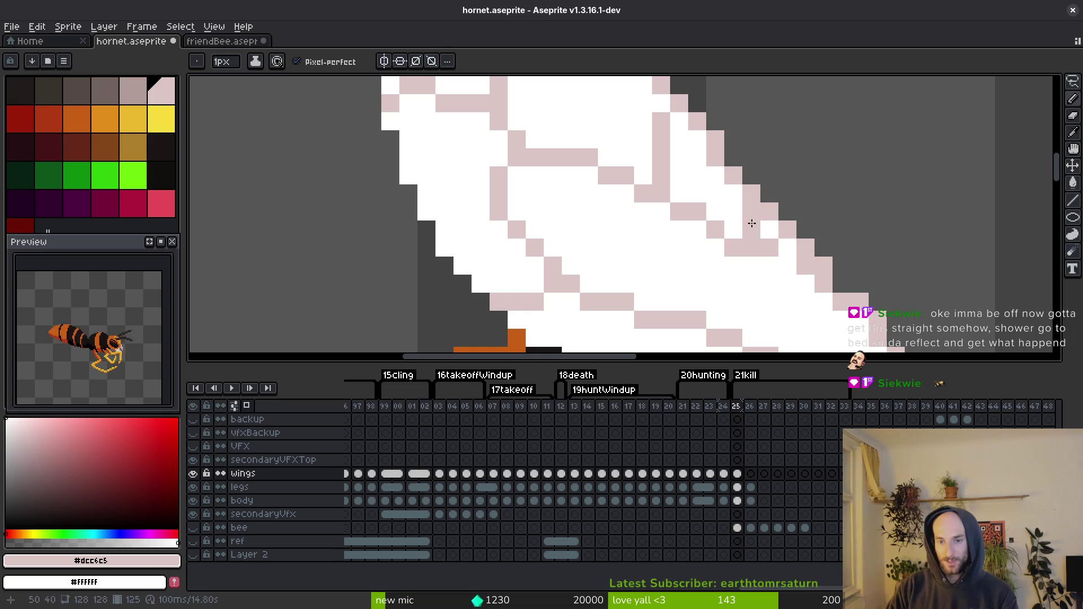
pyautogui.scroll(-1, 756, 226)
pyautogui.scroll(1, 781, 230)
pyautogui.moveTo(741, 191); pyautogui.dragTo(769, 219)
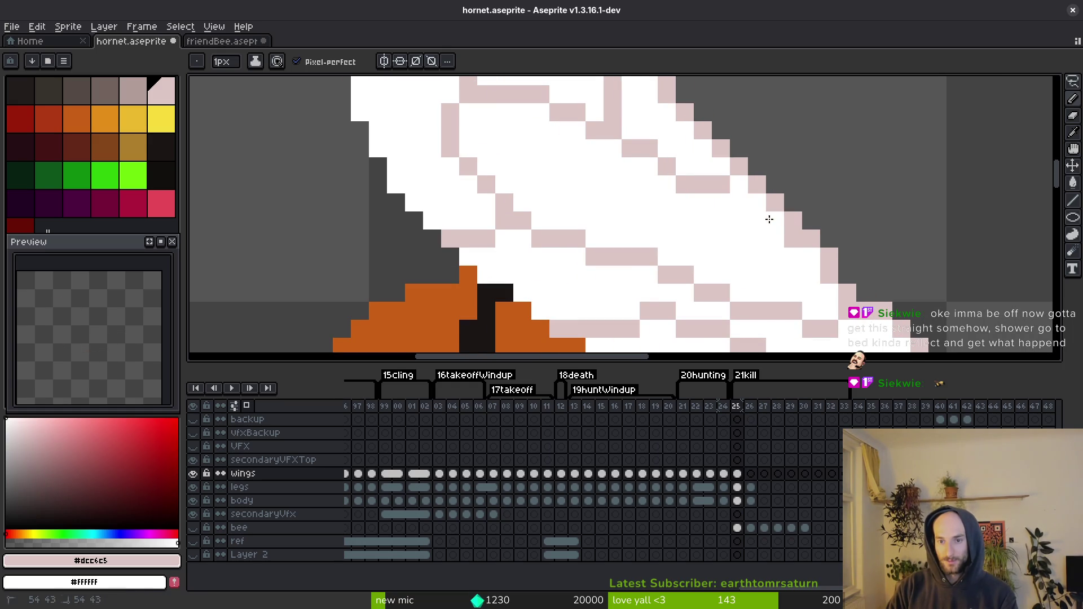
pyautogui.moveTo(822, 327); pyautogui.dragTo(754, 239)
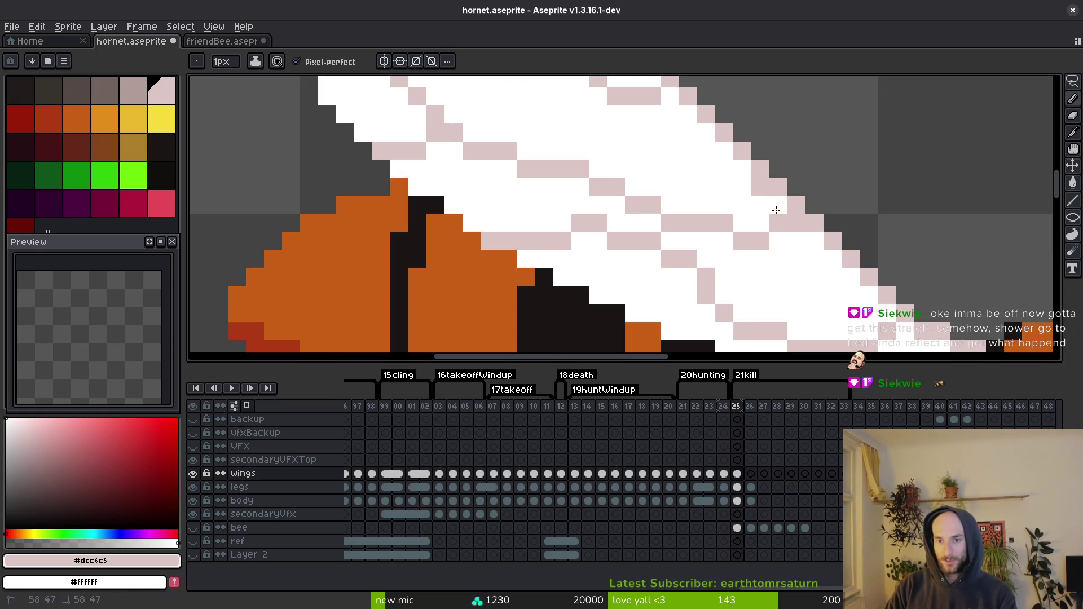
pyautogui.scroll(-4, 756, 192)
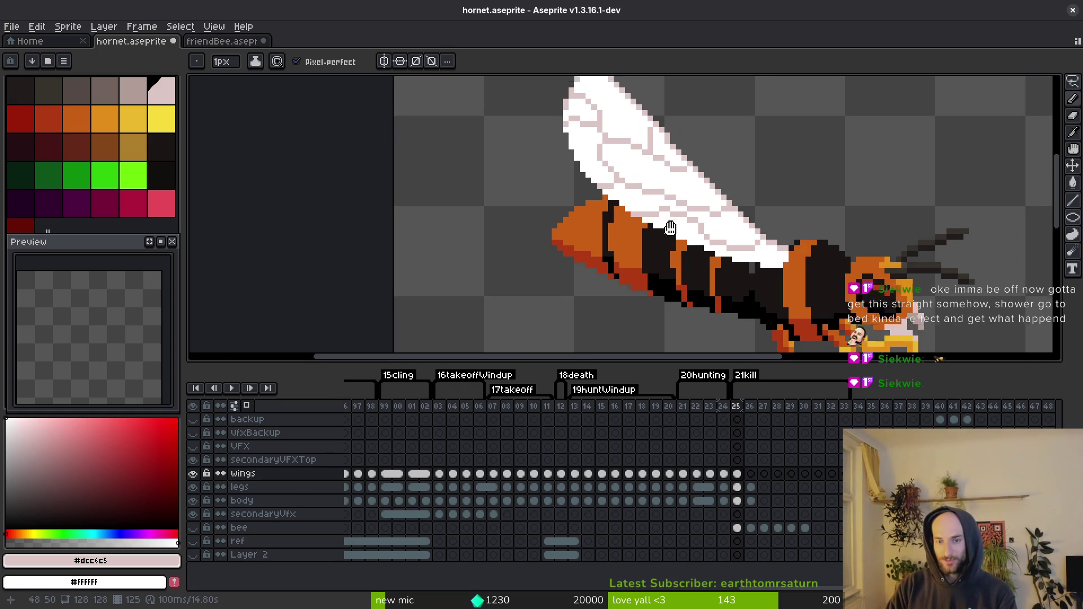
pyautogui.scroll(-1, 700, 246)
pyautogui.scroll(5, 677, 195)
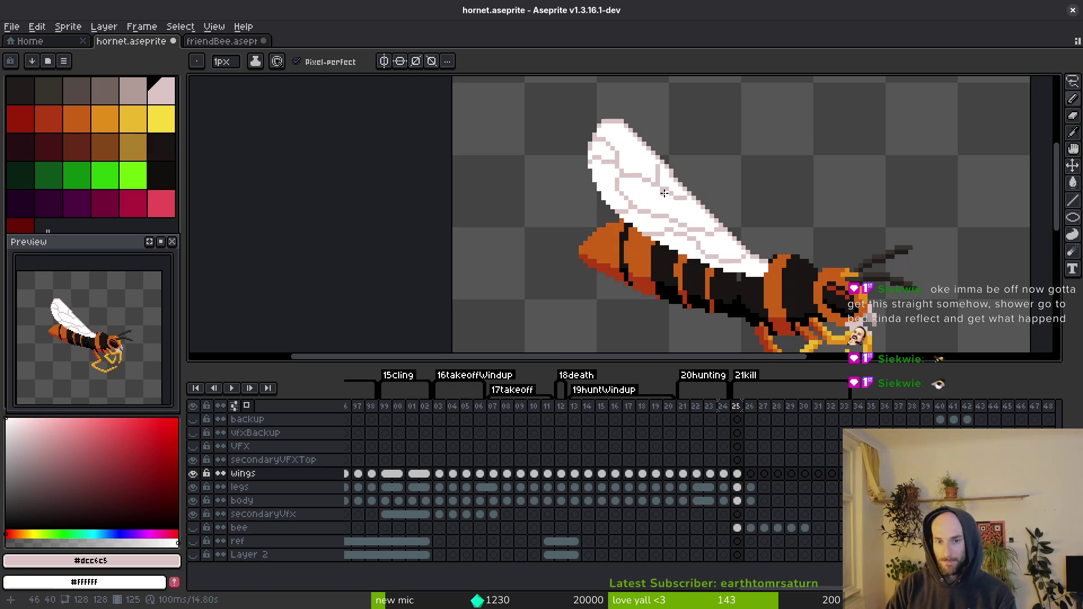
pyautogui.scroll(-2, 687, 223)
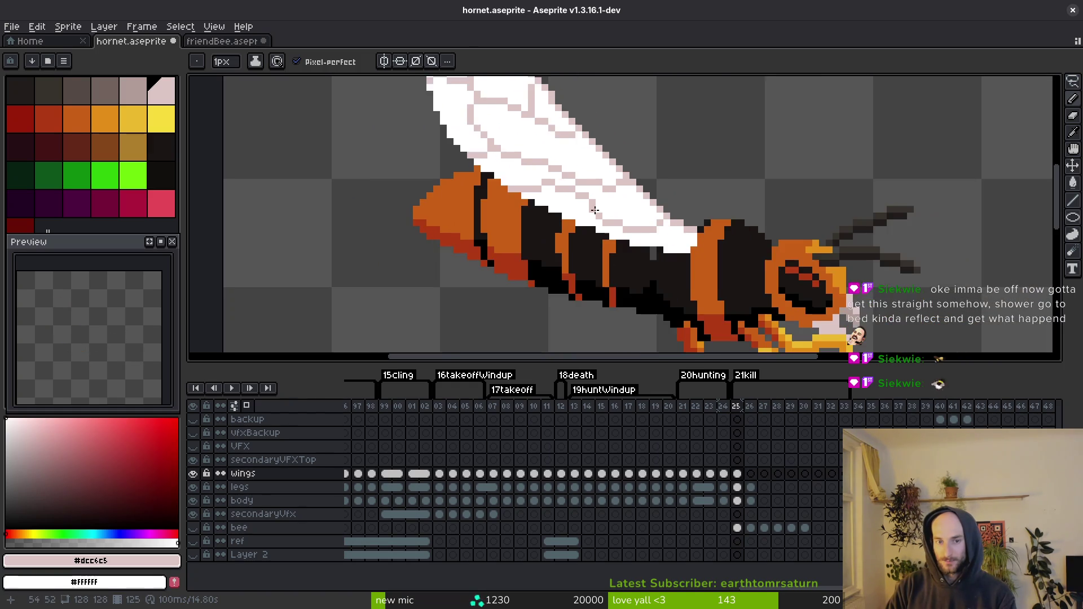
pyautogui.scroll(3, 659, 195)
pyautogui.scroll(-3, 663, 237)
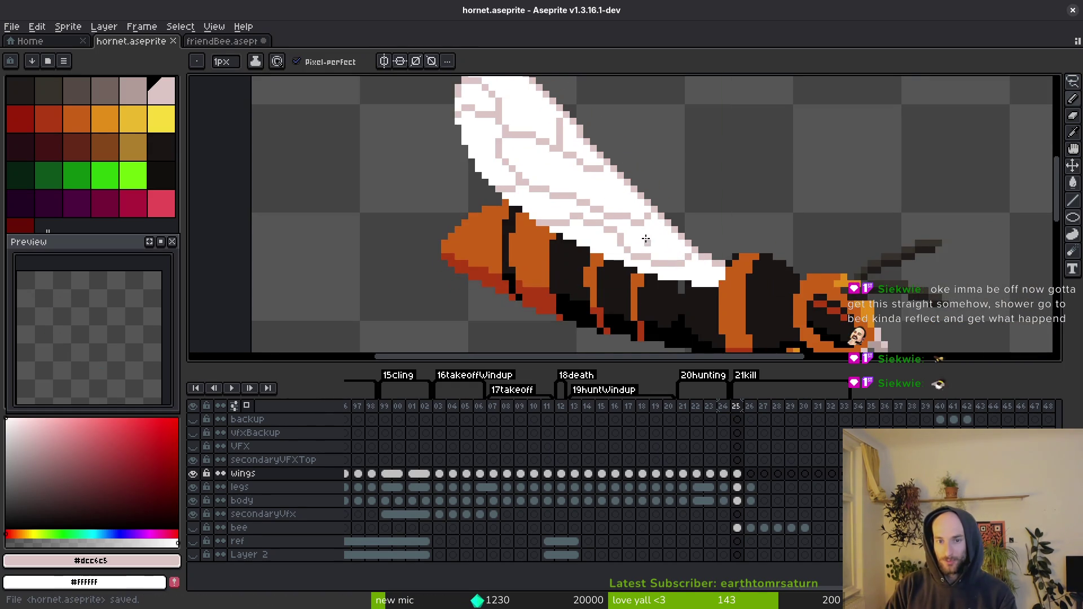
# Step: Save hornet.aseprite, inspect the frame 25 wing, fix a pixel and save again
pyautogui.hotkey('ctrl', 's')
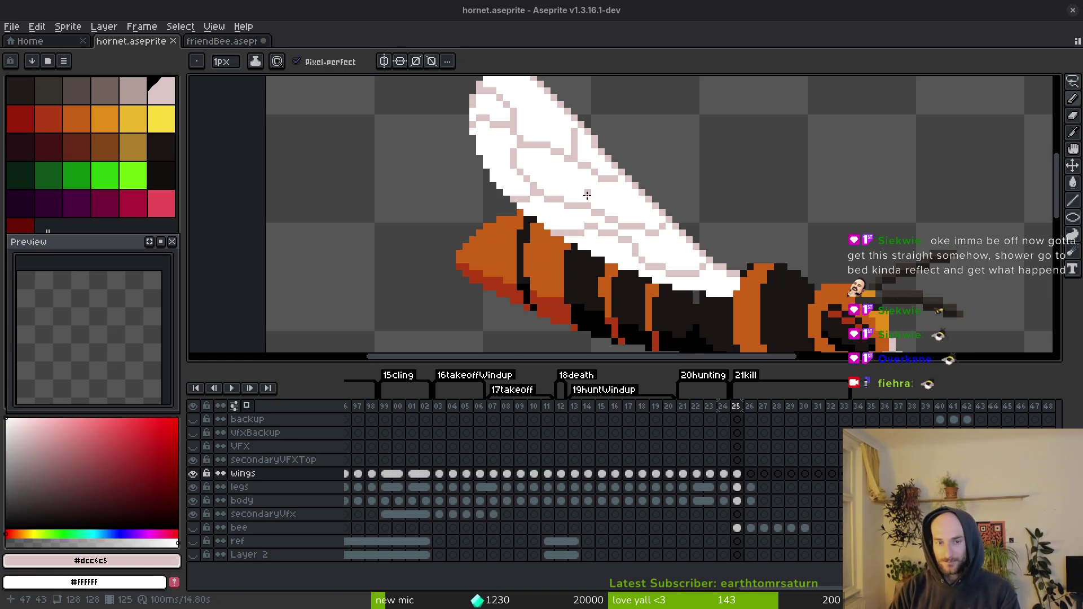
pyautogui.scroll(-3, 586, 195)
pyautogui.scroll(6, 564, 204)
pyautogui.scroll(-4, 573, 236)
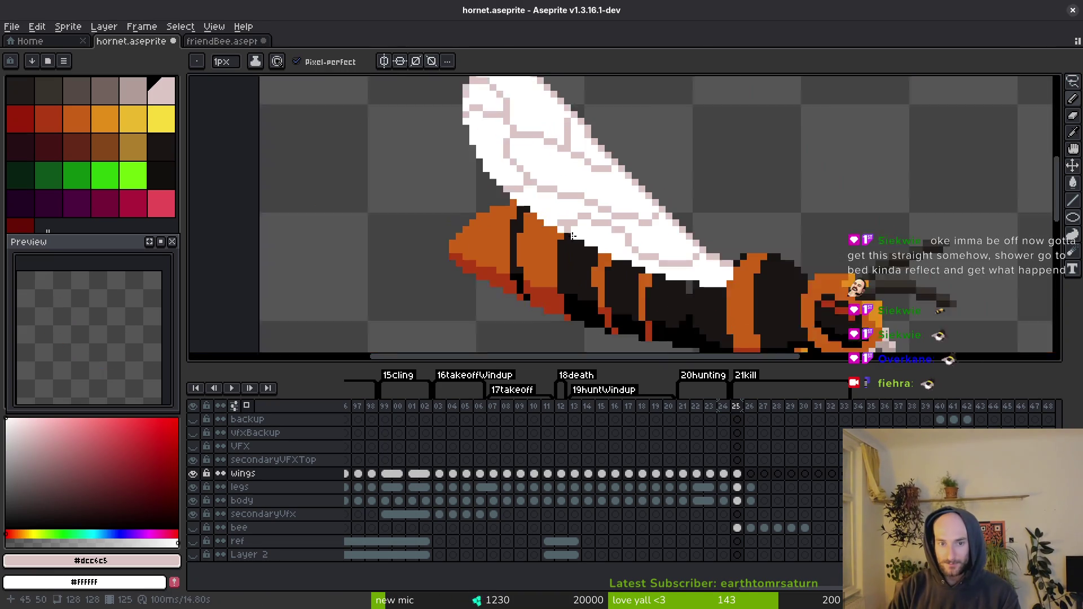
pyautogui.scroll(-1, 572, 236)
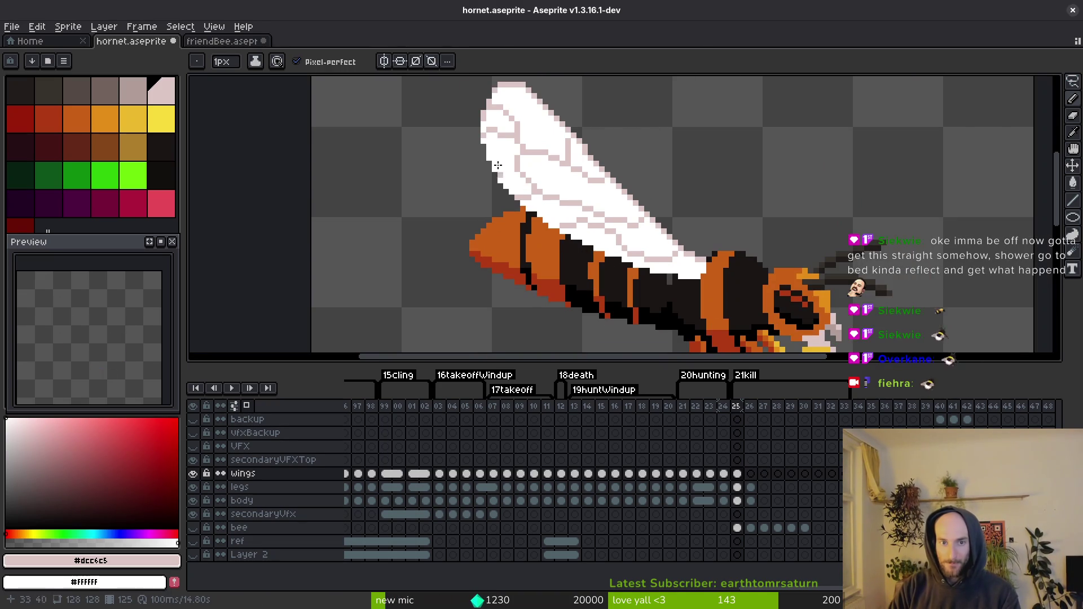
pyautogui.scroll(5, 498, 164)
pyautogui.scroll(-4, 587, 175)
pyautogui.scroll(4, 535, 156)
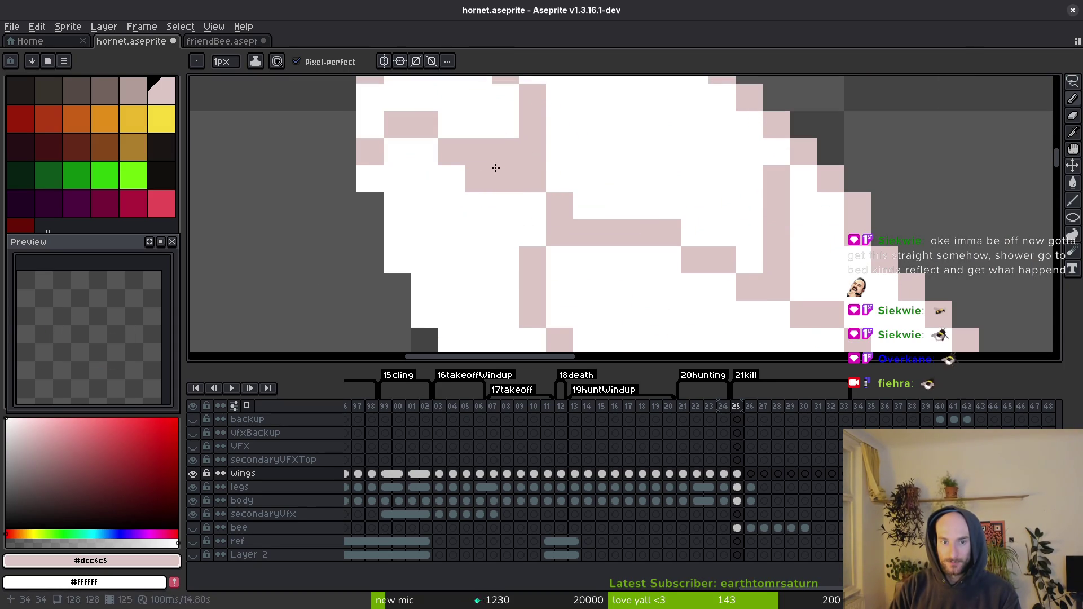
pyautogui.scroll(-4, 519, 161)
pyautogui.scroll(4, 501, 141)
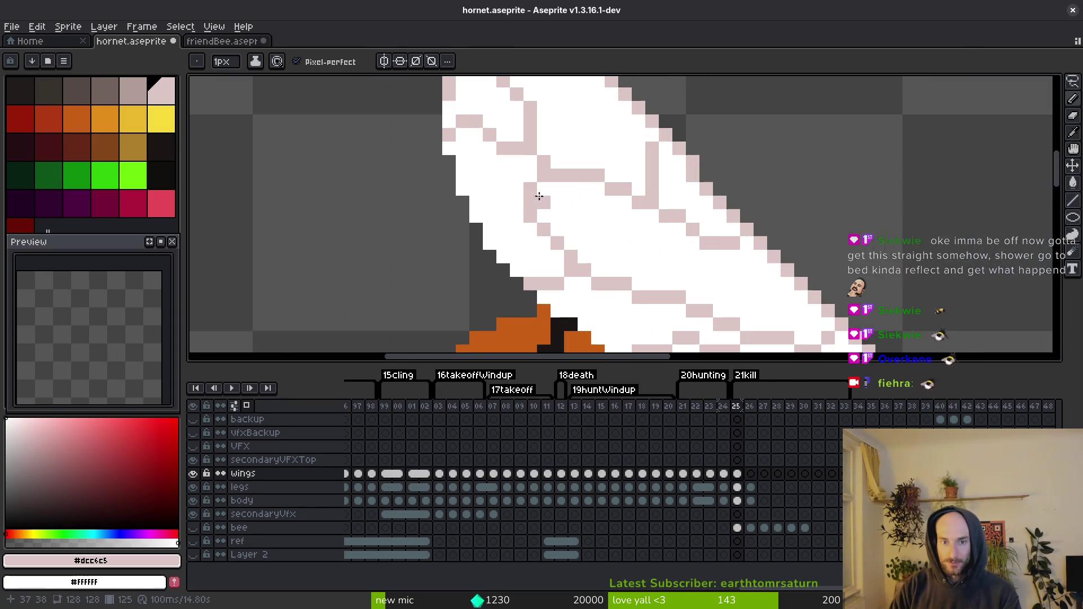
pyautogui.click(503, 124)
pyautogui.scroll(-4, 564, 197)
pyautogui.hotkey('ctrl', 's')
pyautogui.scroll(-1, 570, 198)
pyautogui.scroll(6, 583, 196)
pyautogui.scroll(-2, 592, 290)
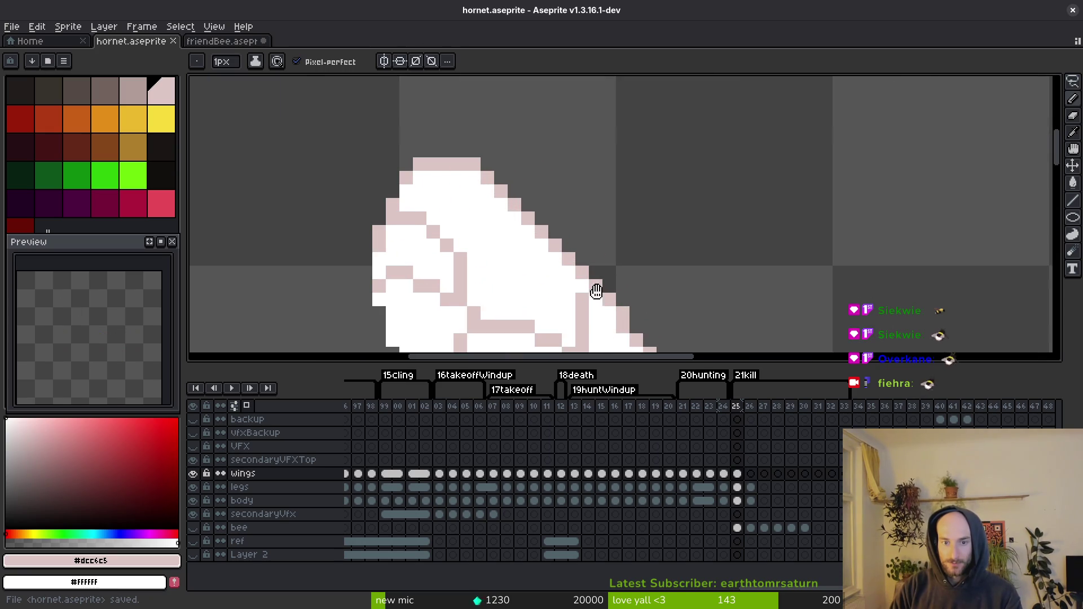
pyautogui.scroll(2, 579, 217)
# Step: Touch up one more wing edge pixel on frame 25, then advance to kill frame 26
pyautogui.click(581, 223)
pyautogui.scroll(-3, 614, 219)
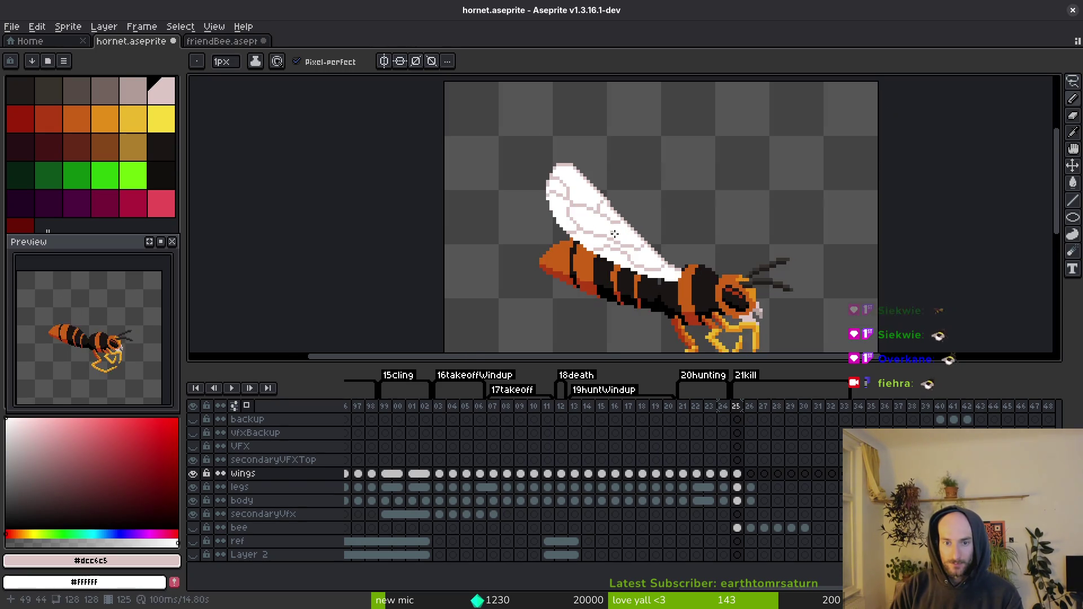
pyautogui.scroll(3, 627, 228)
pyautogui.scroll(-3, 626, 250)
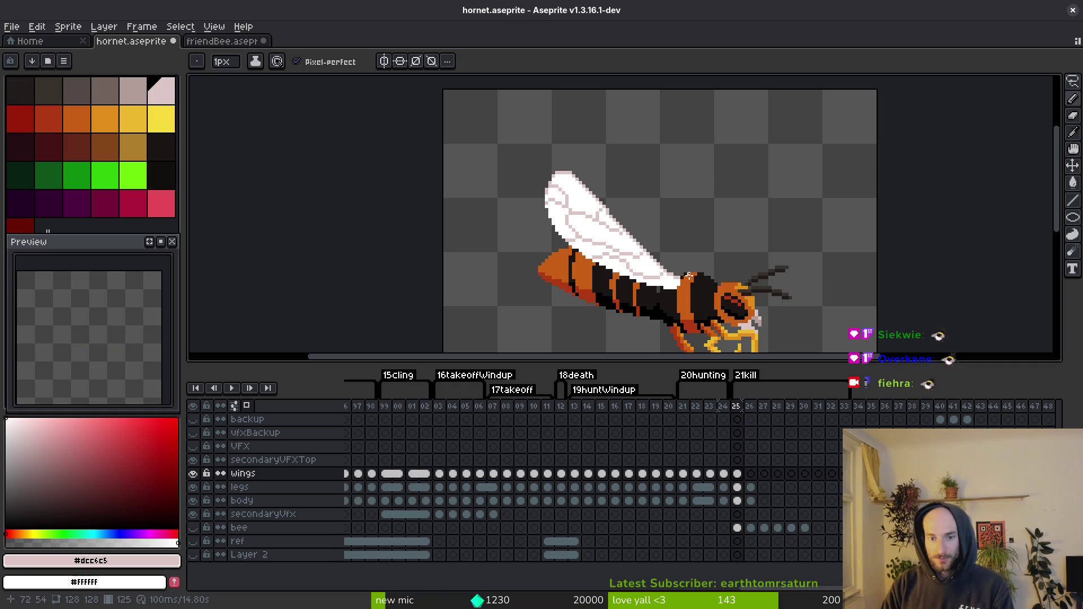
pyautogui.press('i')
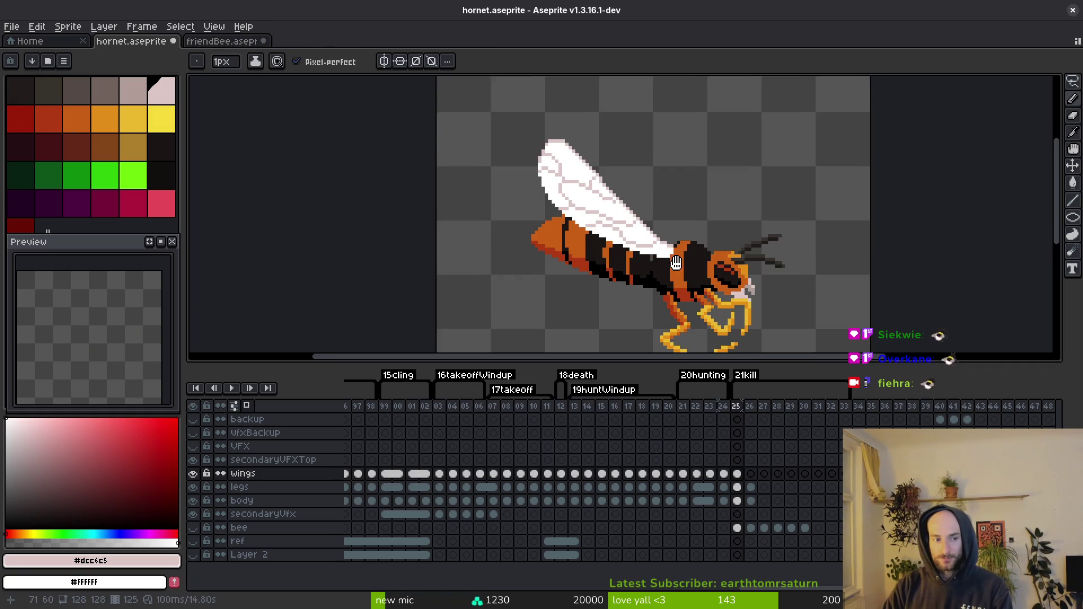
pyautogui.press('Right')
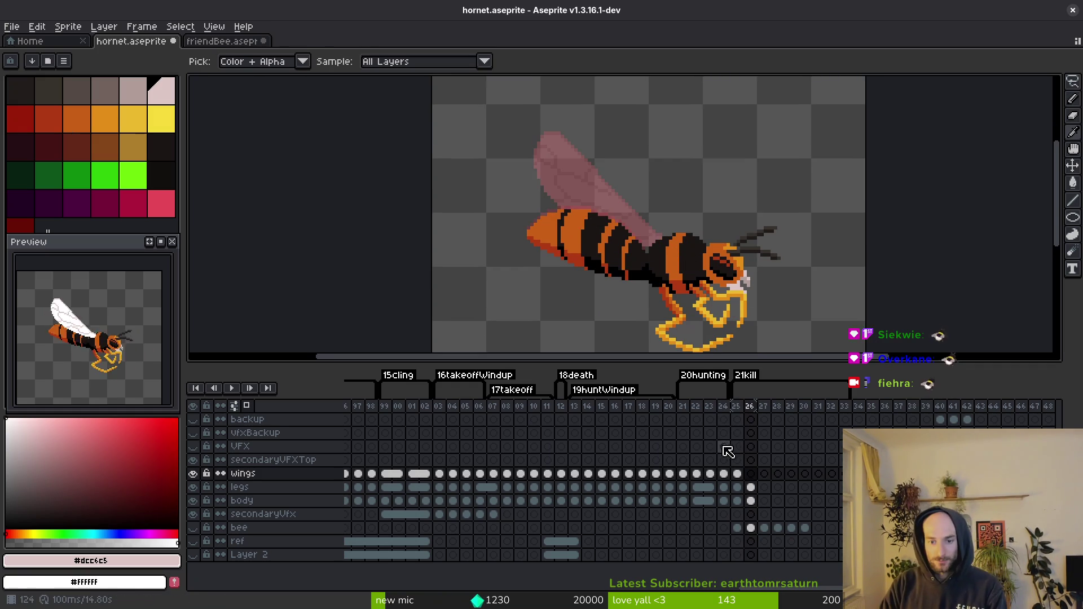
# Step: Copy the frame 25 wings cel and paste it into frame 26
pyautogui.click(737, 474)
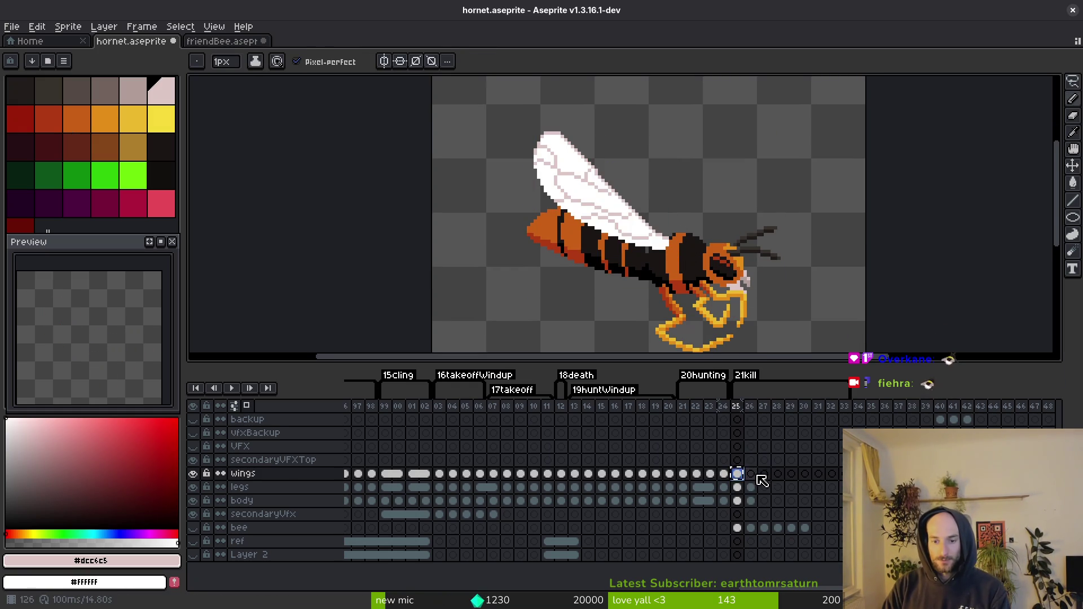
pyautogui.press('Right')
pyautogui.hotkey('ctrl', 'v')
pyautogui.hotkey('ctrl', 's')
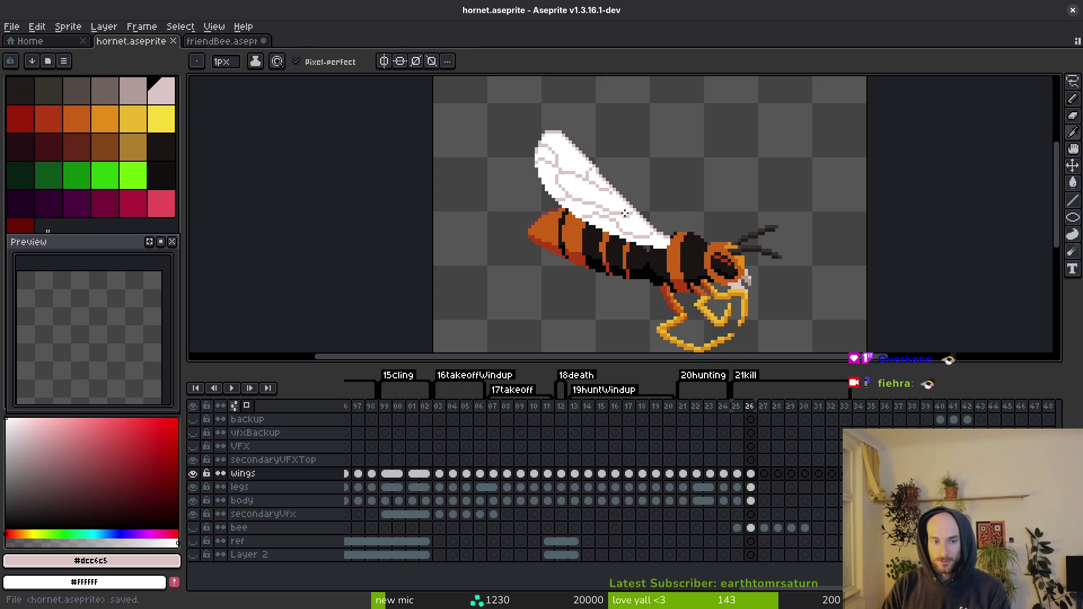
pyautogui.press('Right')
# Step: Lasso the frame 26 wing, rotate it about -2.8°, nudge it onto the body, and save
pyautogui.hotkey('shift', 'w')
pyautogui.moveTo(643, 167); pyautogui.dragTo(507, 158)
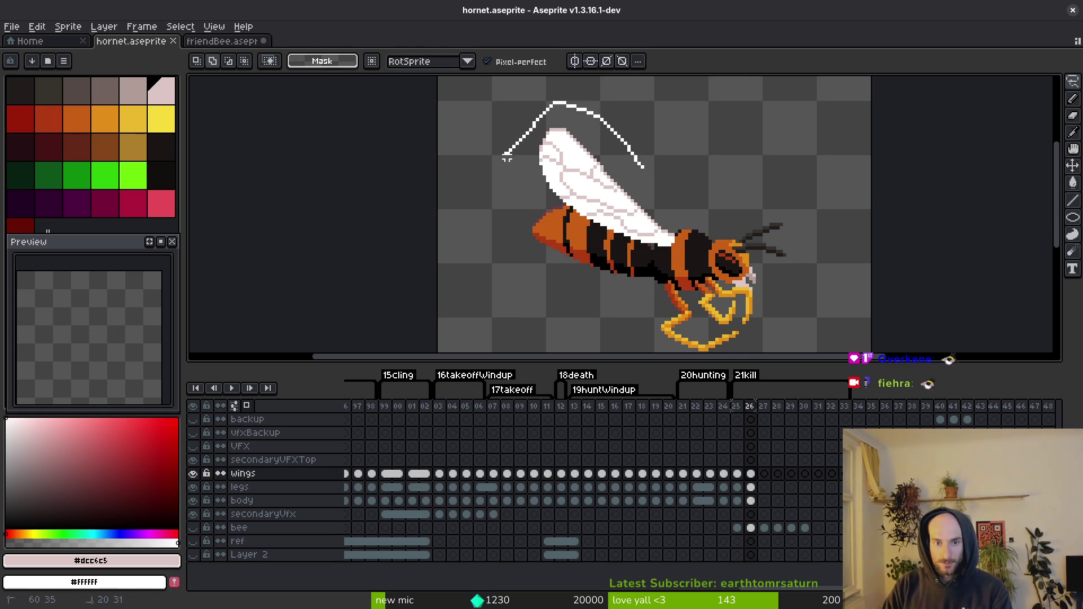
pyautogui.moveTo(677, 244); pyautogui.dragTo(656, 259)
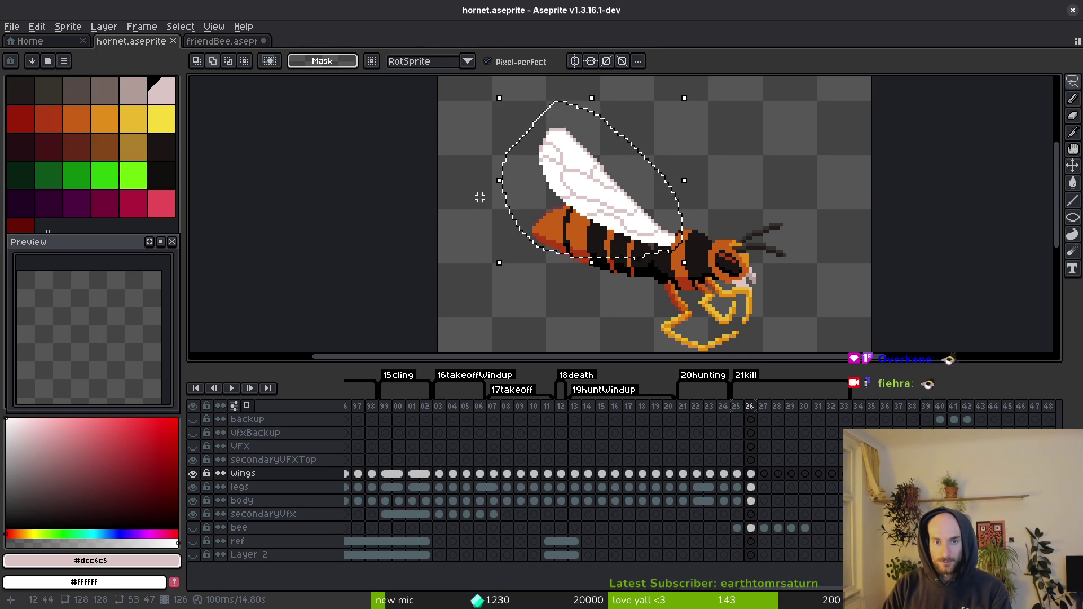
pyautogui.moveTo(495, 264); pyautogui.dragTo(505, 266)
pyautogui.moveTo(604, 206); pyautogui.dragTo(624, 213)
pyautogui.scroll(2, 623, 213)
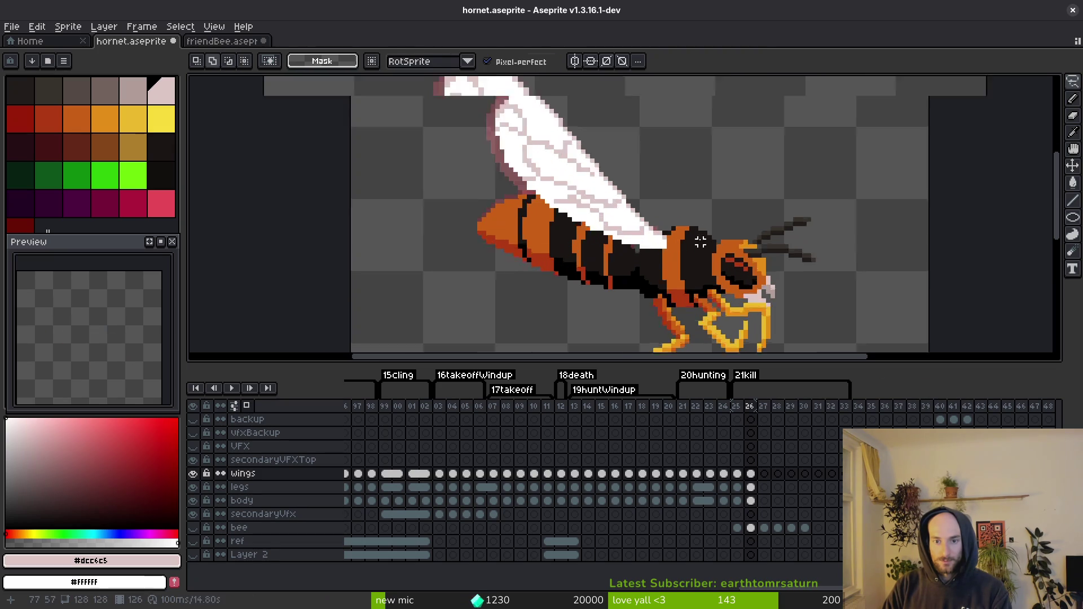
pyautogui.press('b')
pyautogui.scroll(1, 629, 253)
pyautogui.scroll(-4, 629, 253)
pyautogui.hotkey('ctrl', 's')
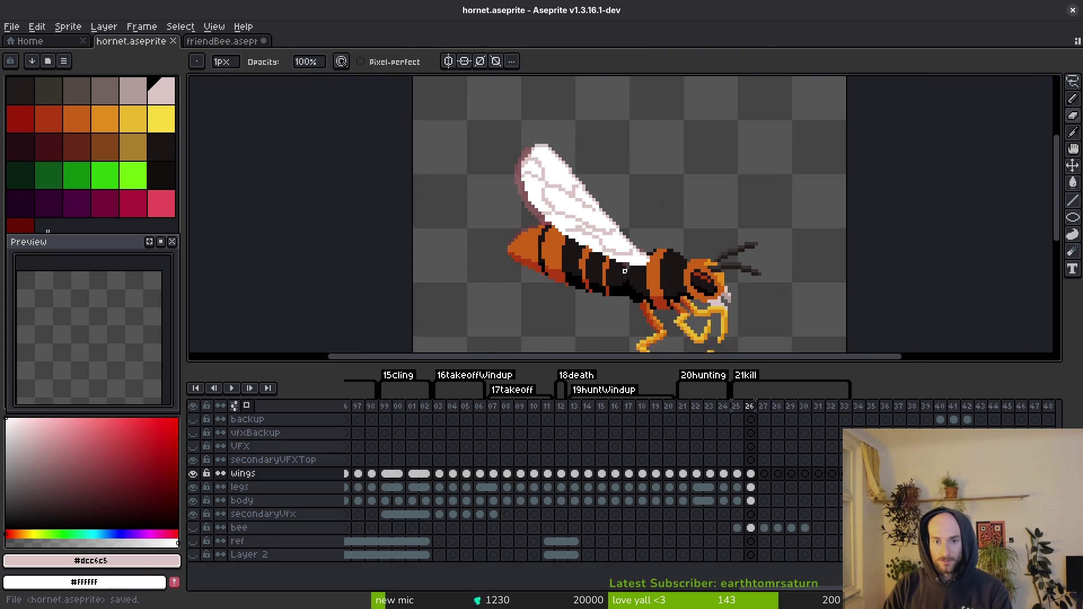
pyautogui.scroll(3, 672, 262)
pyautogui.keyDown('alt'); pyautogui.click(632, 223); pyautogui.keyUp('alt')
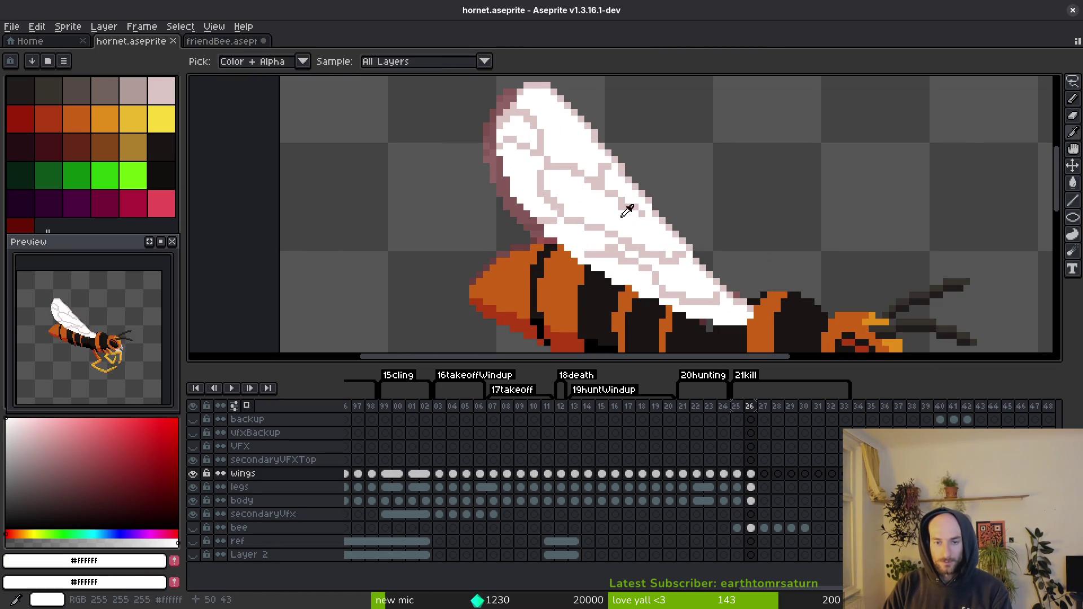
# Step: Repaint scattered frame 26 wing vein pixels in light pink #dcc6c5 and white
pyautogui.keyDown('alt'); pyautogui.click(625, 180); pyautogui.keyUp('alt')
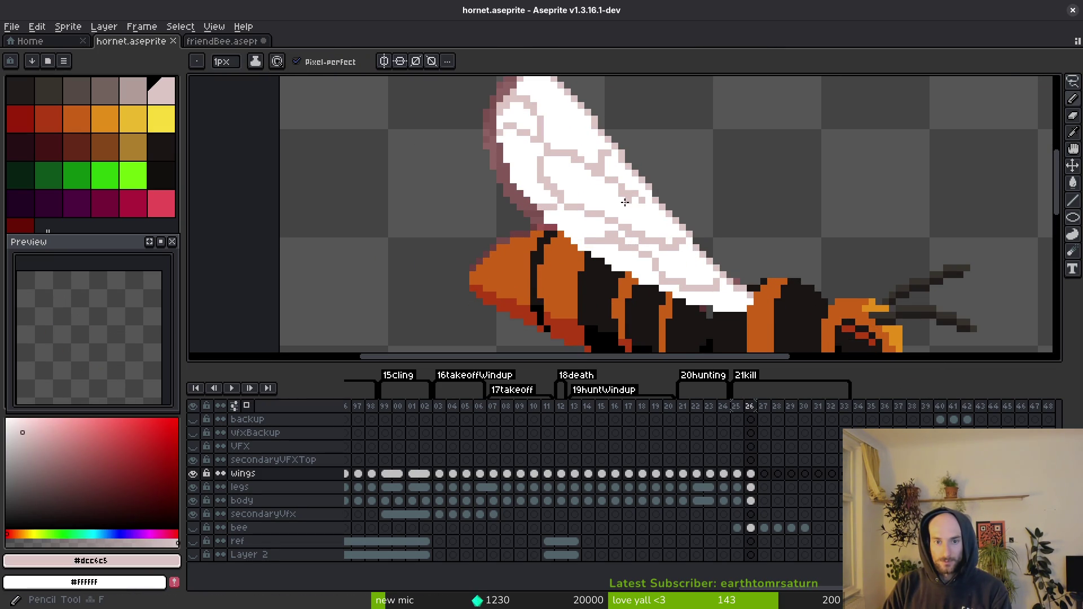
pyautogui.scroll(1, 624, 186)
pyautogui.click(641, 182)
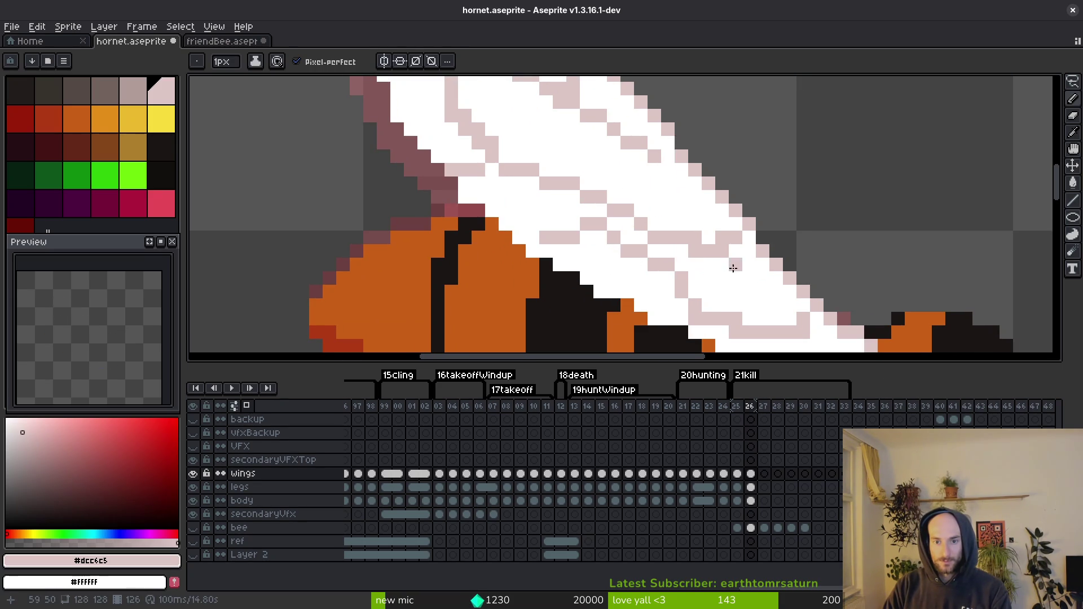
pyautogui.scroll(-3, 724, 239)
pyautogui.hscroll(2, 666, 244)
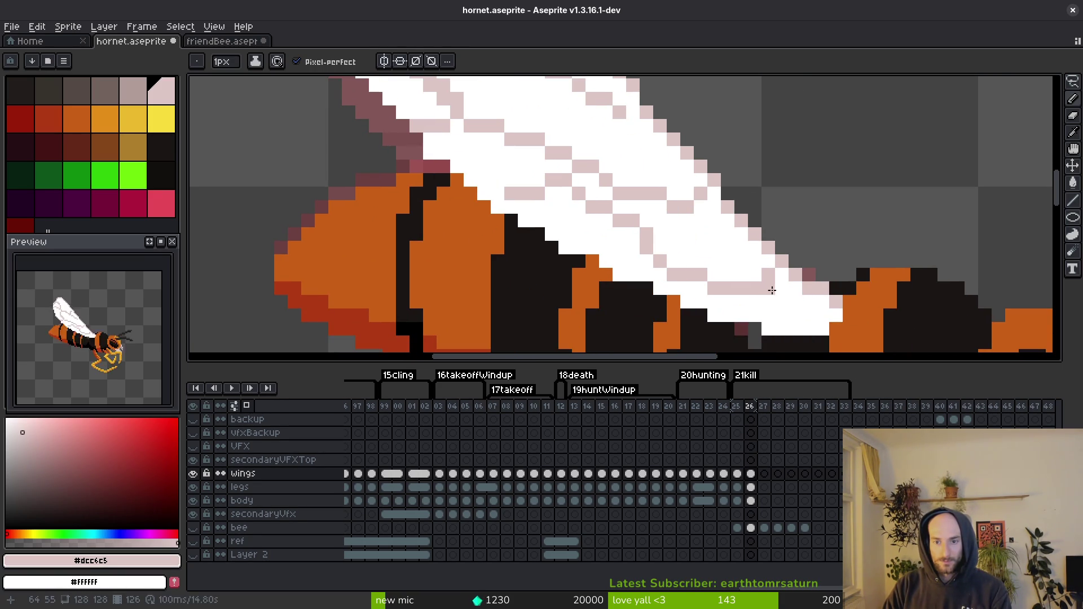
pyautogui.scroll(3, 672, 254)
pyautogui.hscroll(-5, 672, 254)
pyautogui.scroll(5, 588, 180)
pyautogui.hscroll(-3, 587, 180)
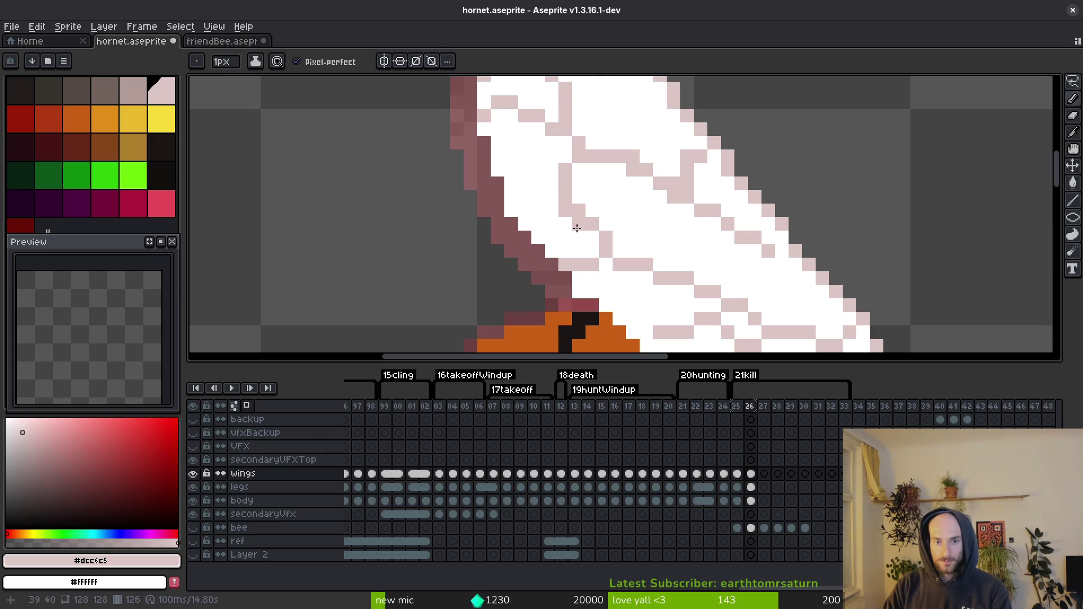
pyautogui.click(573, 204)
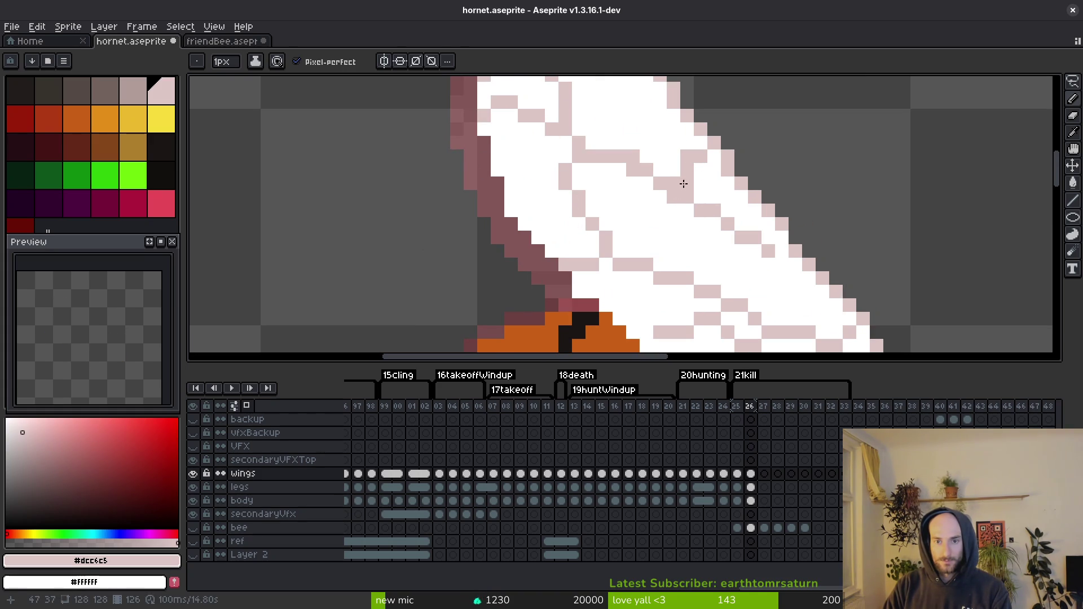
pyautogui.click(690, 153)
pyautogui.click(706, 161)
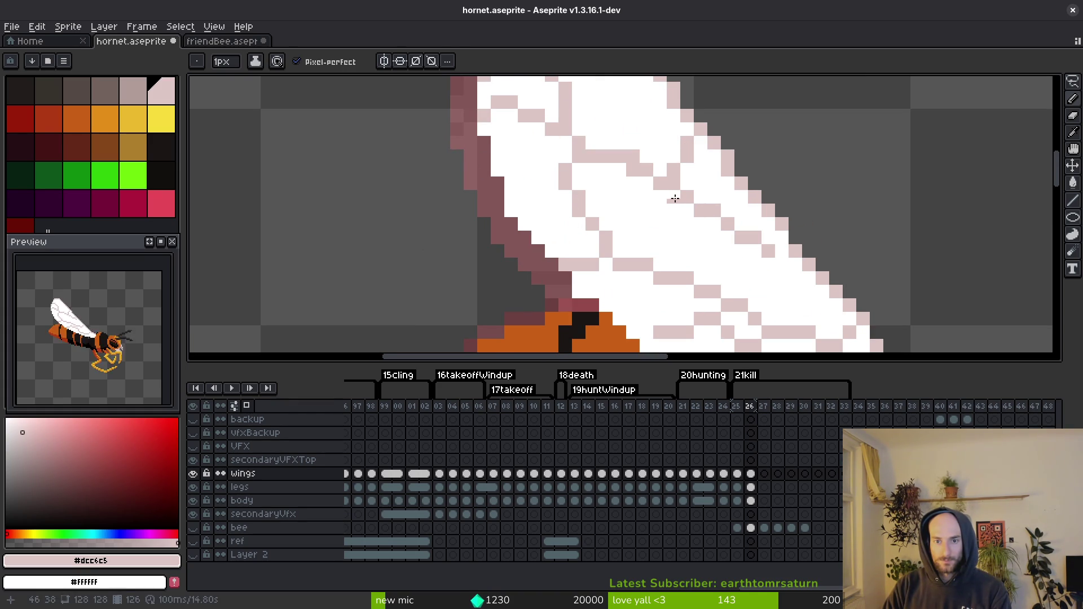
# Step: Clear stray pink pixels to white, extend the light pink vein downward, and save
pyautogui.moveTo(646, 207); pyautogui.dragTo(680, 276)
pyautogui.rightClick(665, 231)
pyautogui.click(581, 227)
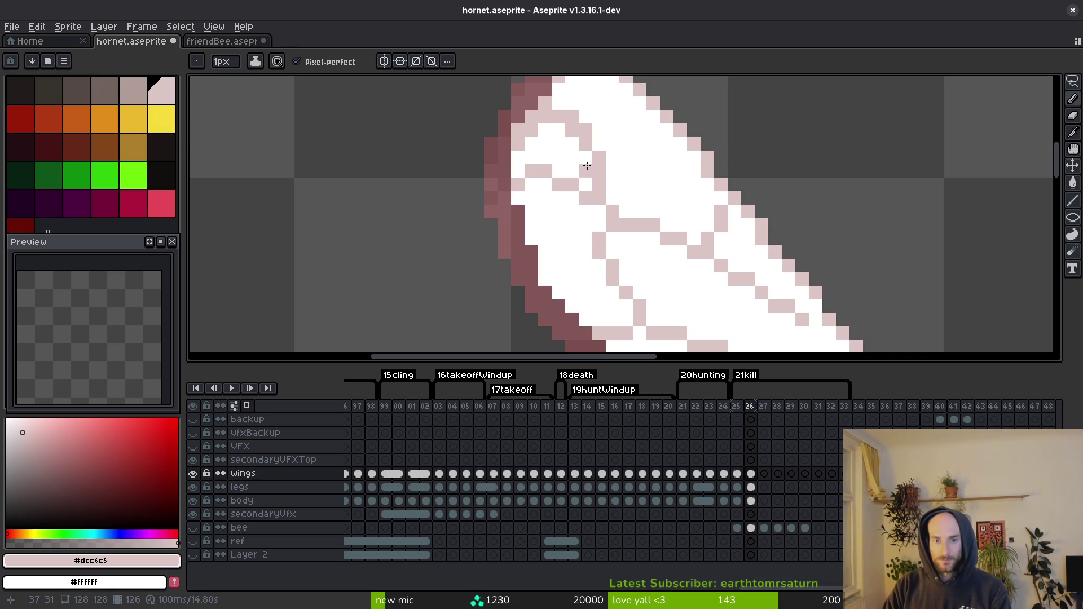
pyautogui.moveTo(566, 117); pyautogui.dragTo(576, 138)
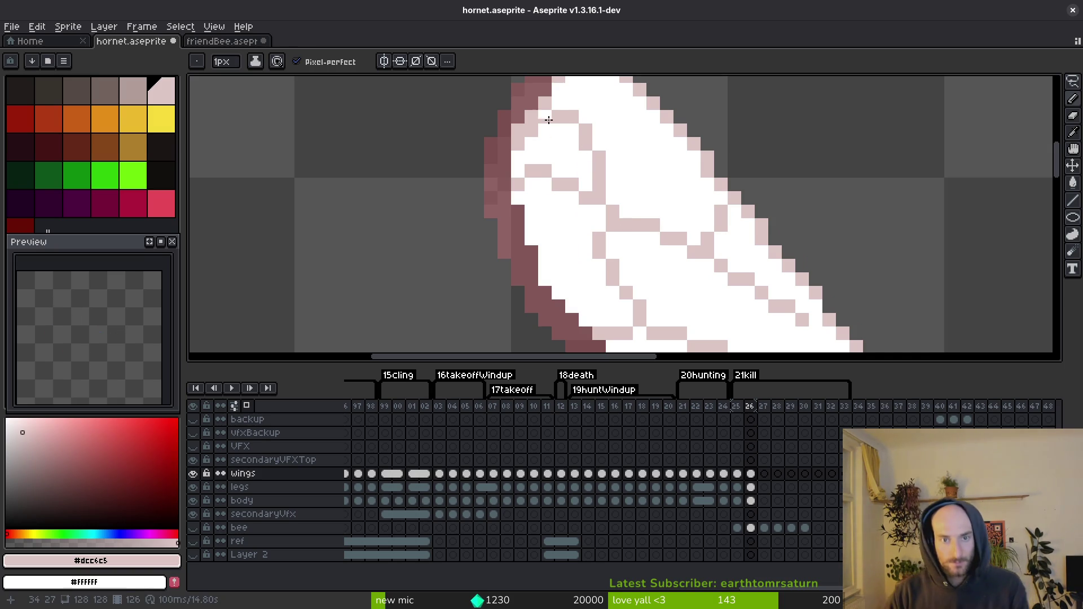
pyautogui.scroll(3, 559, 140)
pyautogui.moveTo(559, 139); pyautogui.dragTo(569, 168)
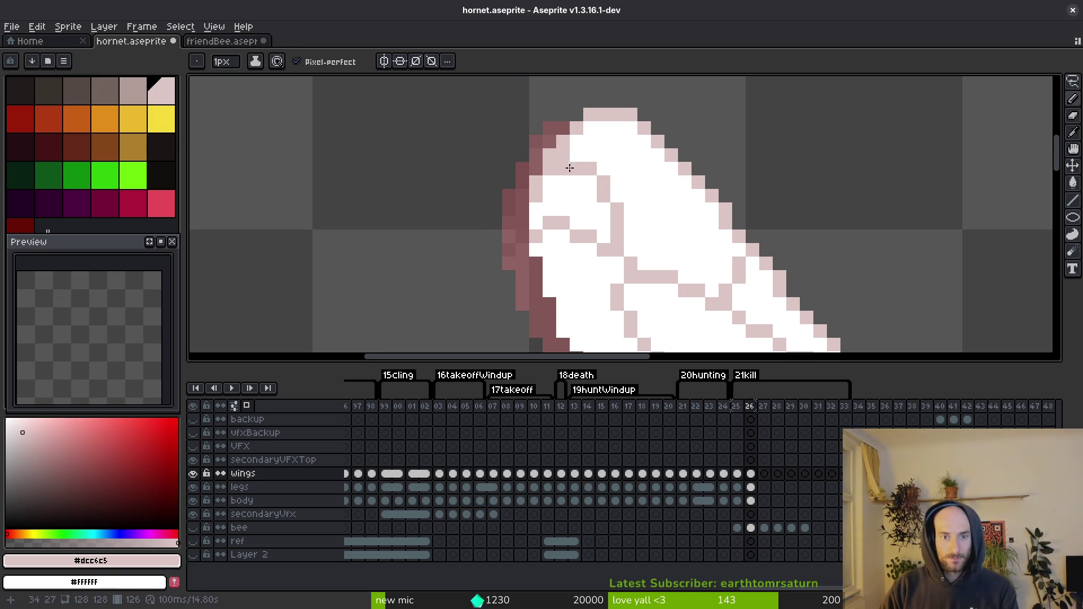
pyautogui.click(572, 228)
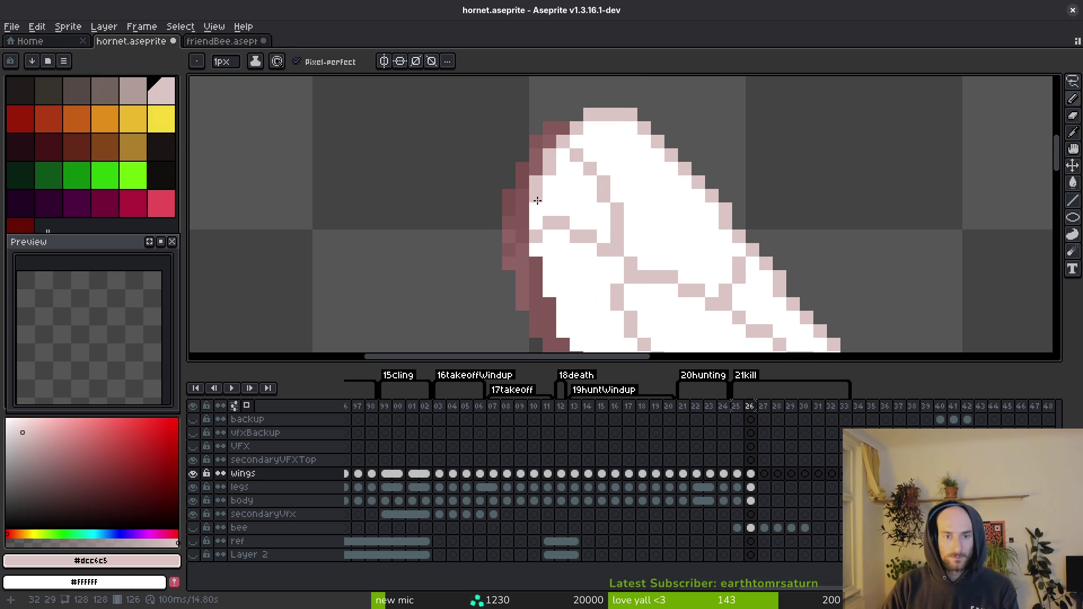
pyautogui.scroll(-3, 538, 200)
pyautogui.hotkey('ctrl', 's')
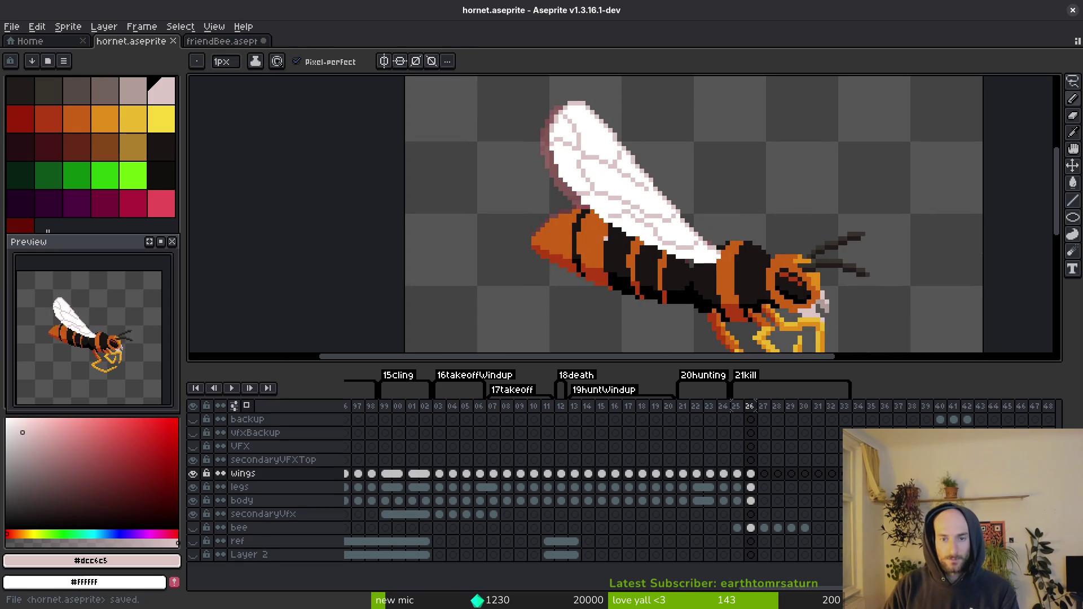
pyautogui.scroll(2, 577, 209)
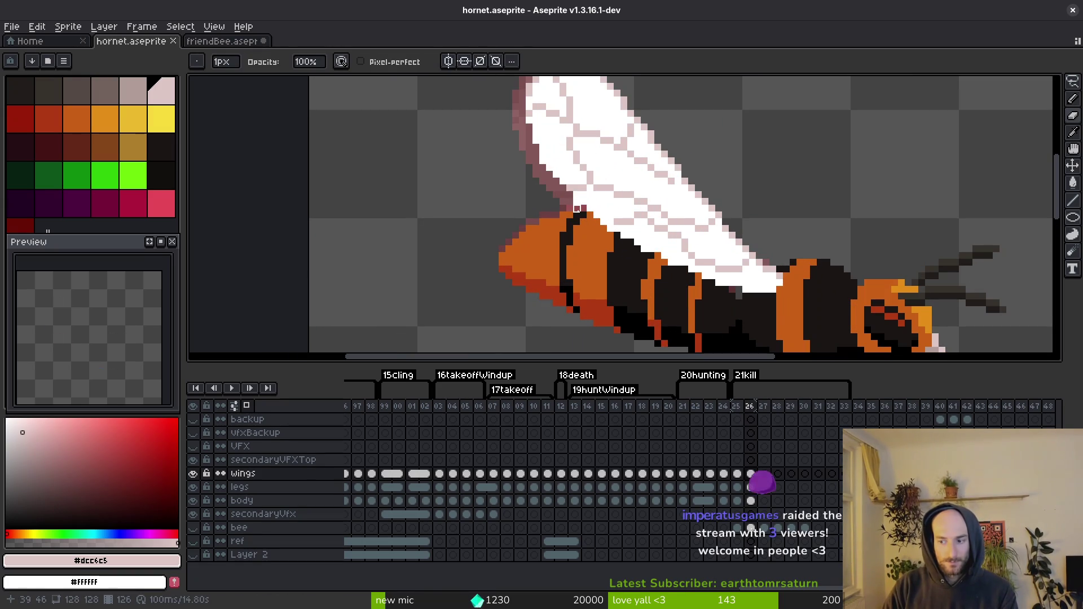
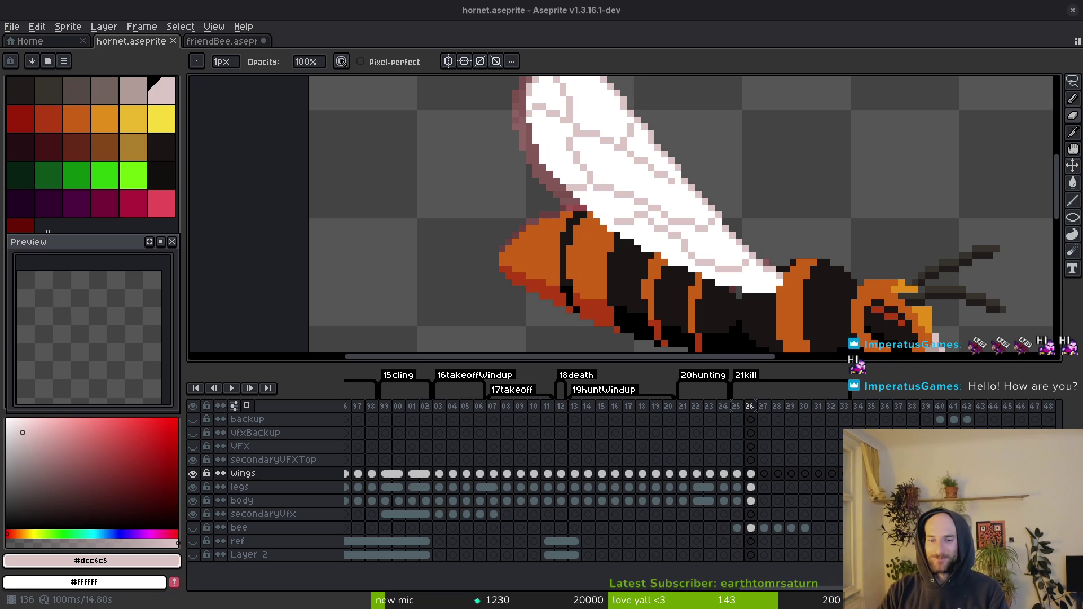
# Step: Compare hornet frames 26 and 27, toggling between the eyedropper and pencil
pyautogui.scroll(-3, 618, 162)
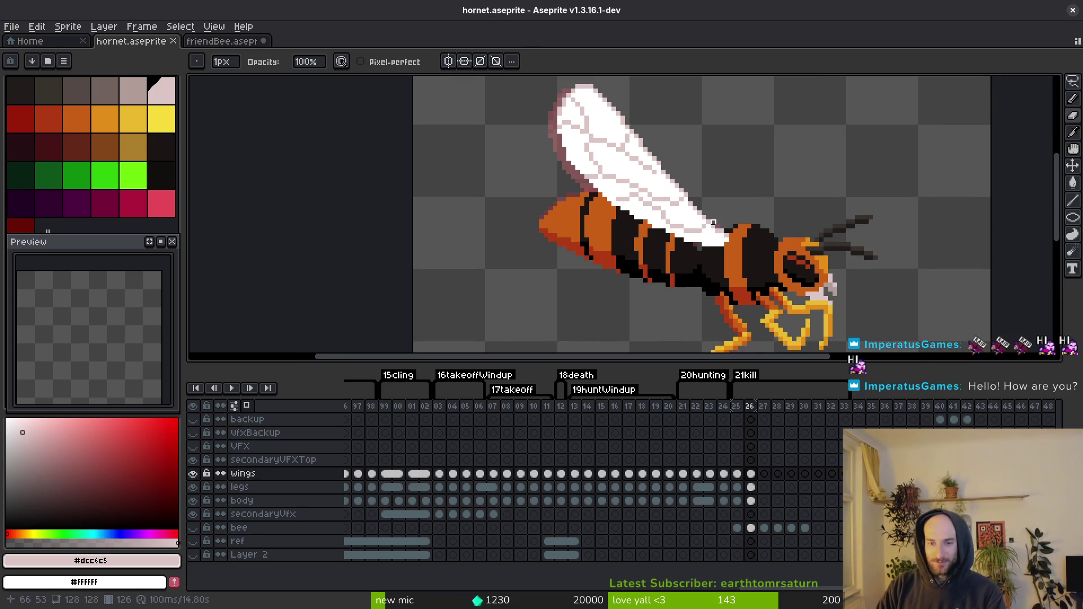
pyautogui.scroll(2, 725, 256)
pyautogui.scroll(-2, 725, 257)
pyautogui.press('i')
pyautogui.press('.')
pyautogui.press(',')
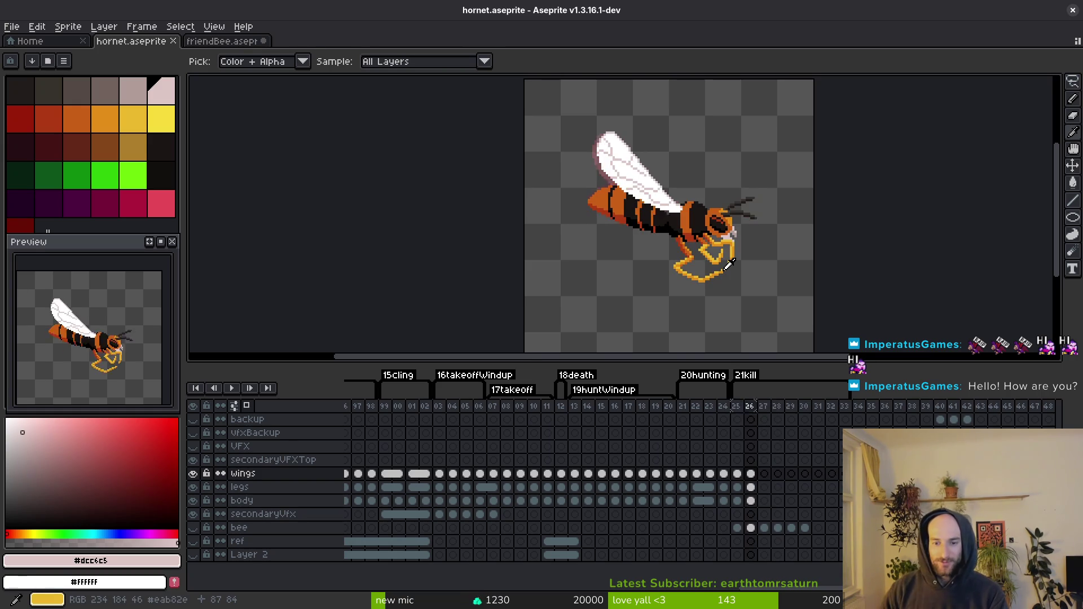
pyautogui.press('.')
pyautogui.press('b')
pyautogui.press(',')
pyautogui.press('i')
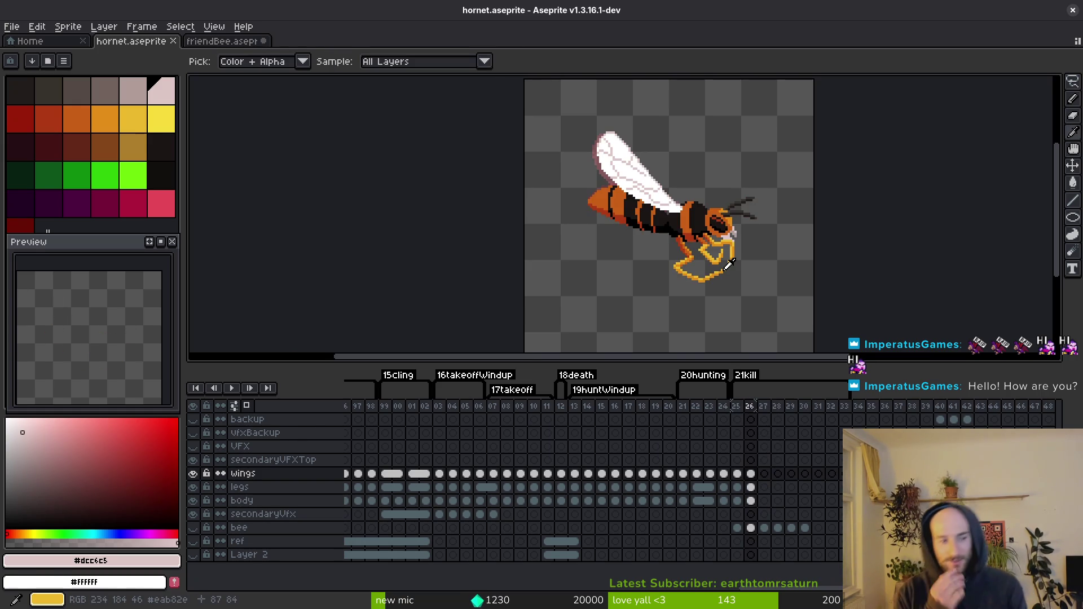
pyautogui.press('b')
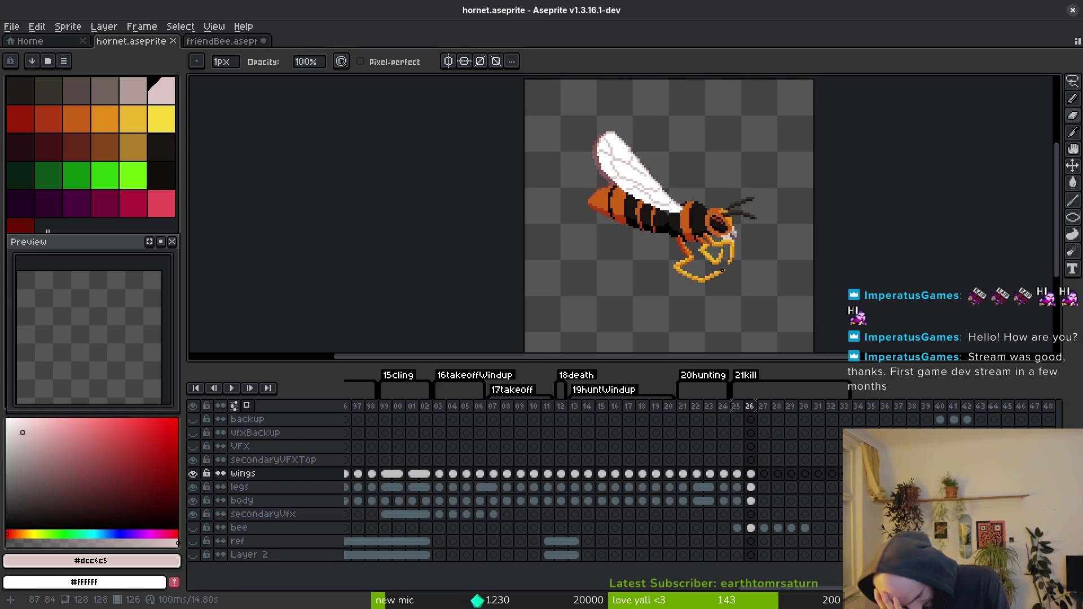
# Step: Open Replace Color to swap the #dcc6c5 wing shade for palette index 4
pyautogui.press('i')
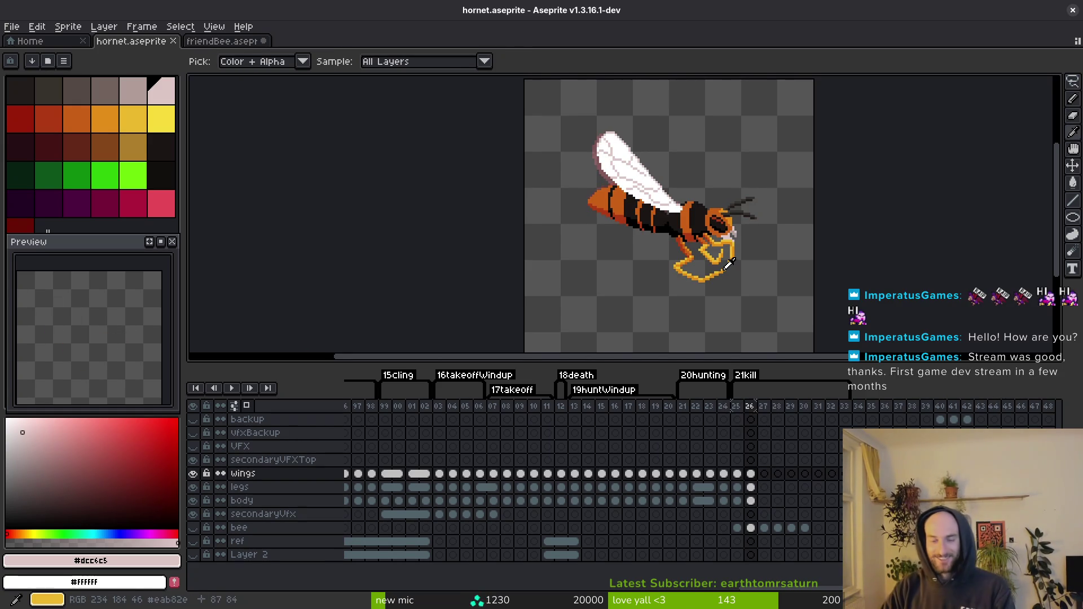
pyautogui.scroll(5, 647, 186)
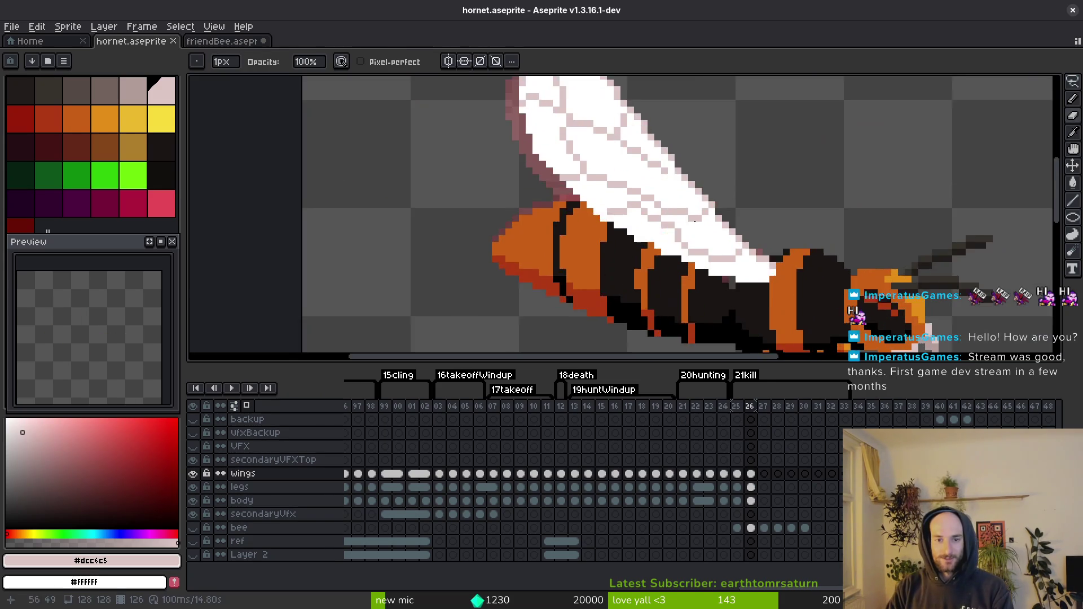
pyautogui.hotkey('shift', 'r')
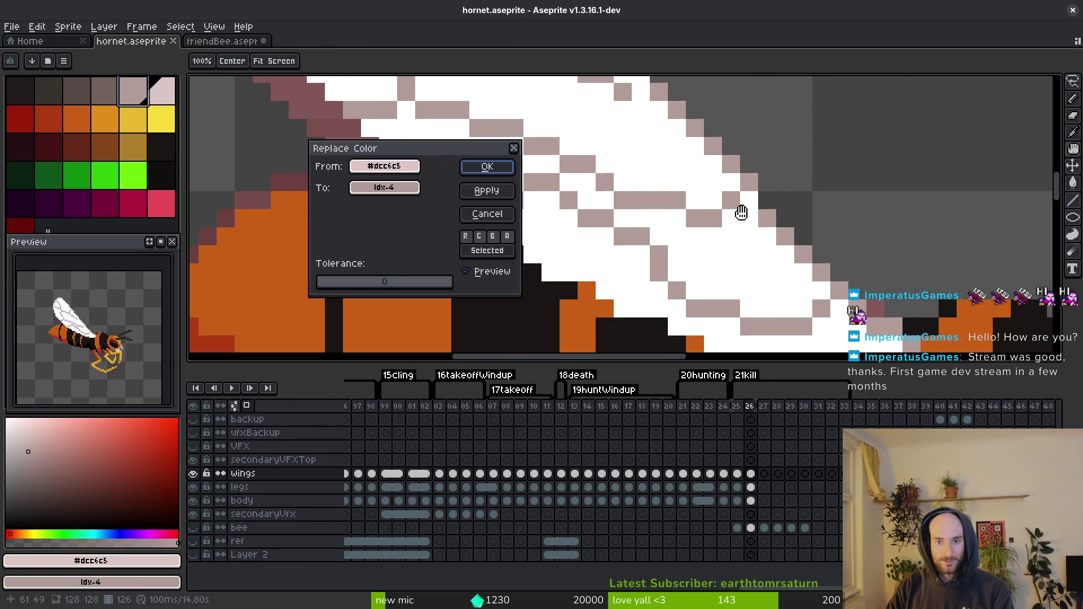
# Step: Recolour #dcc6c5 wing pixels to palette index 4 and white pixels to index 5
pyautogui.click(487, 167)
pyautogui.click(624, 138)
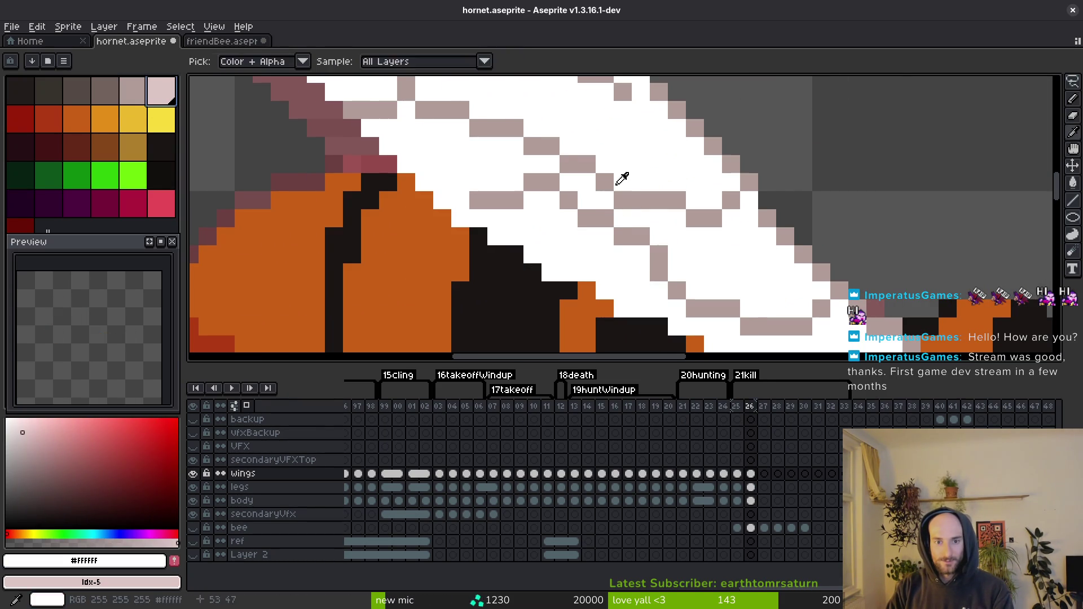
pyautogui.hotkey('shift', 'r')
pyautogui.press('Return')
pyautogui.press('b')
# Step: Save hornet.aseprite and eyedrop the wing's #b19d99 shade
pyautogui.hotkey('ctrl', 's')
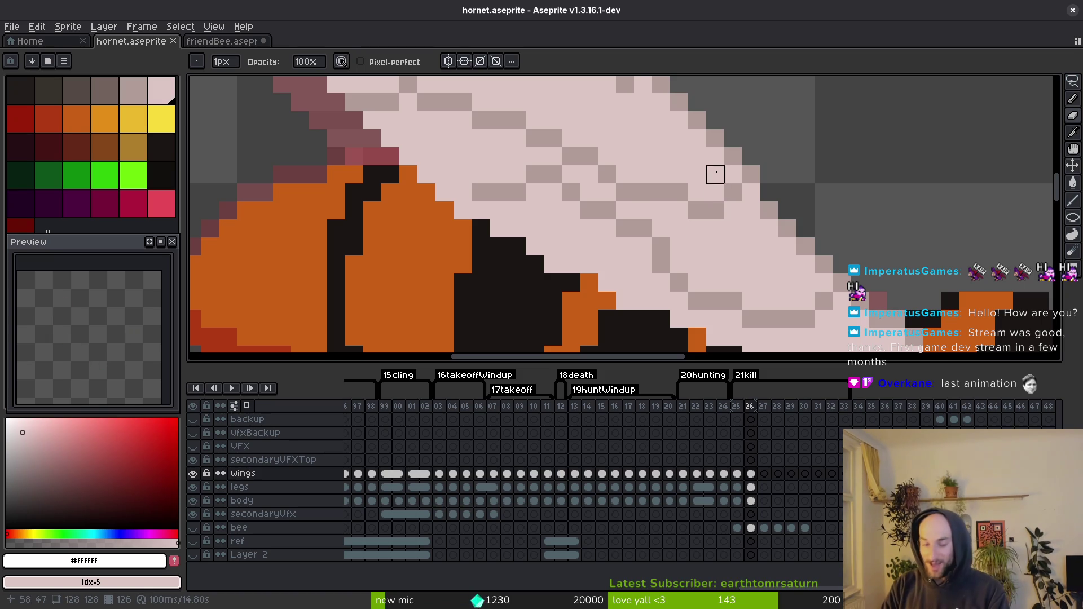
pyautogui.scroll(-3, 715, 174)
pyautogui.scroll(3, 651, 232)
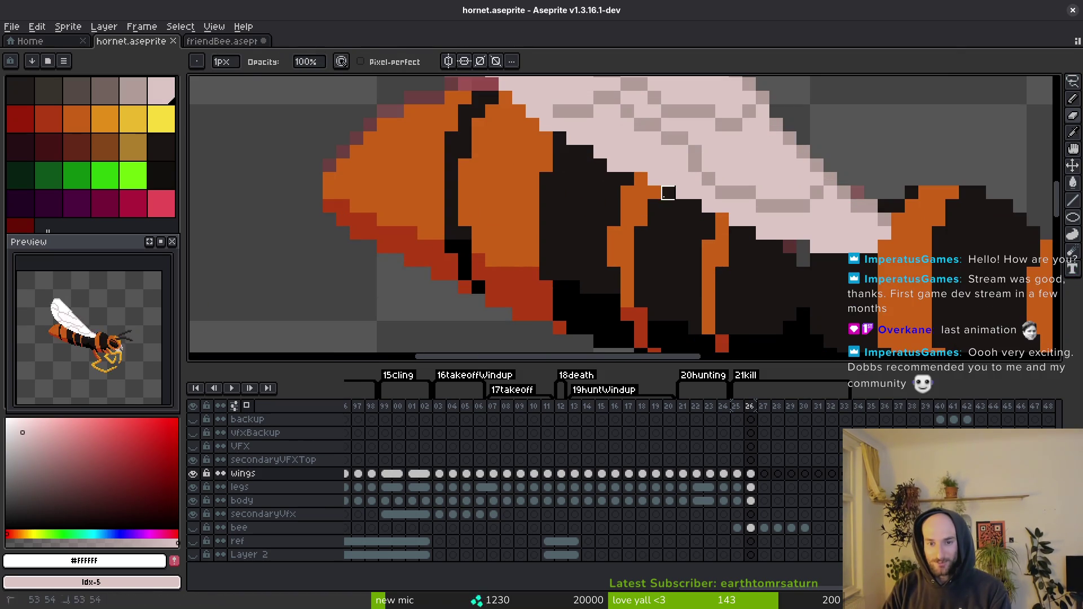
pyautogui.hotkey('ctrl', 's')
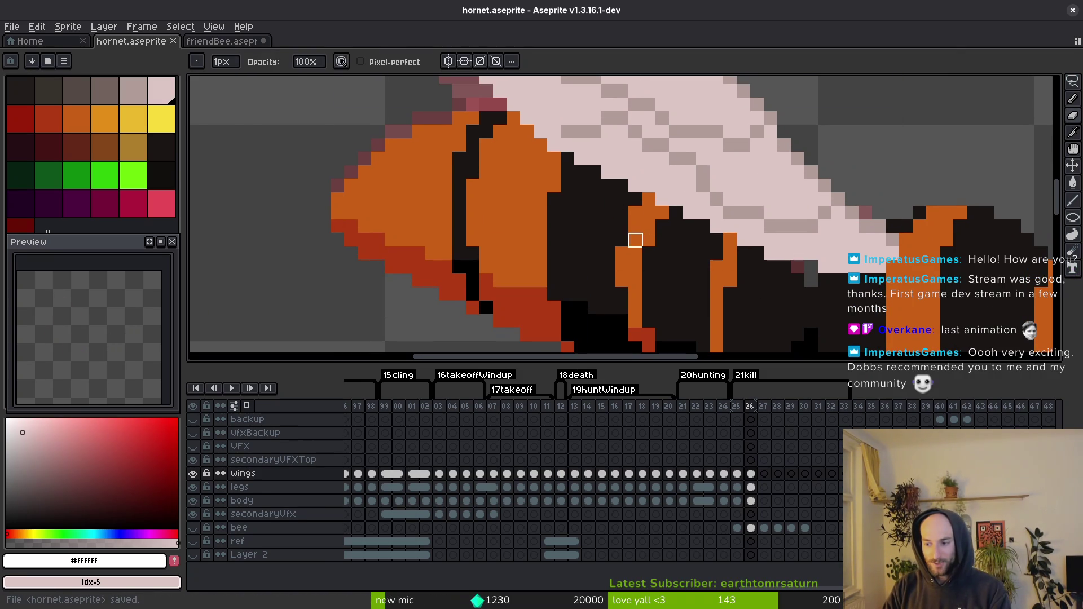
pyautogui.scroll(-1, 718, 270)
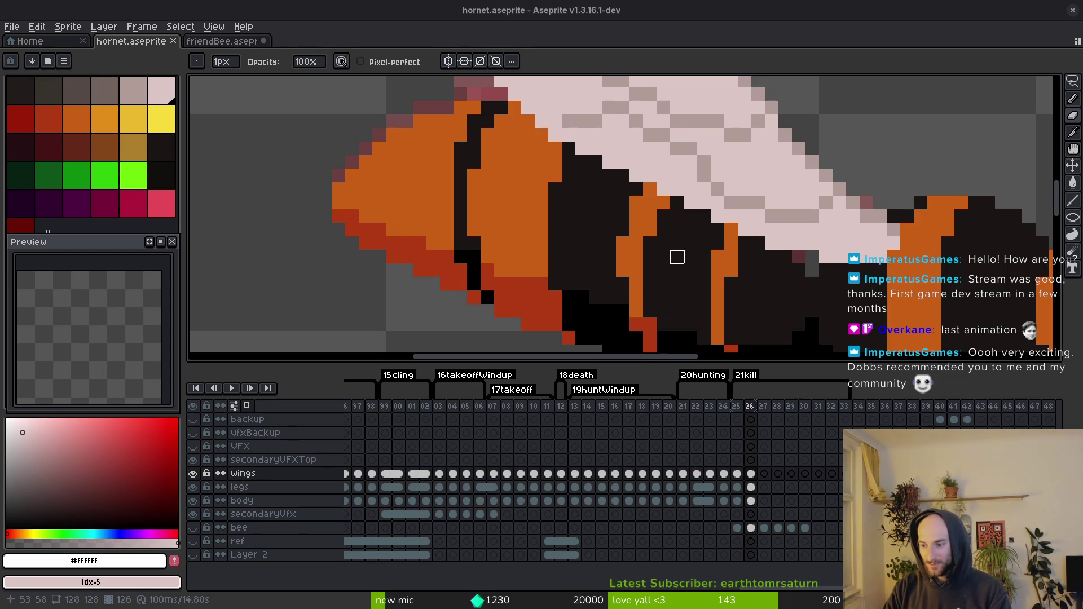
pyautogui.scroll(-2, 662, 256)
pyautogui.scroll(-2, 728, 251)
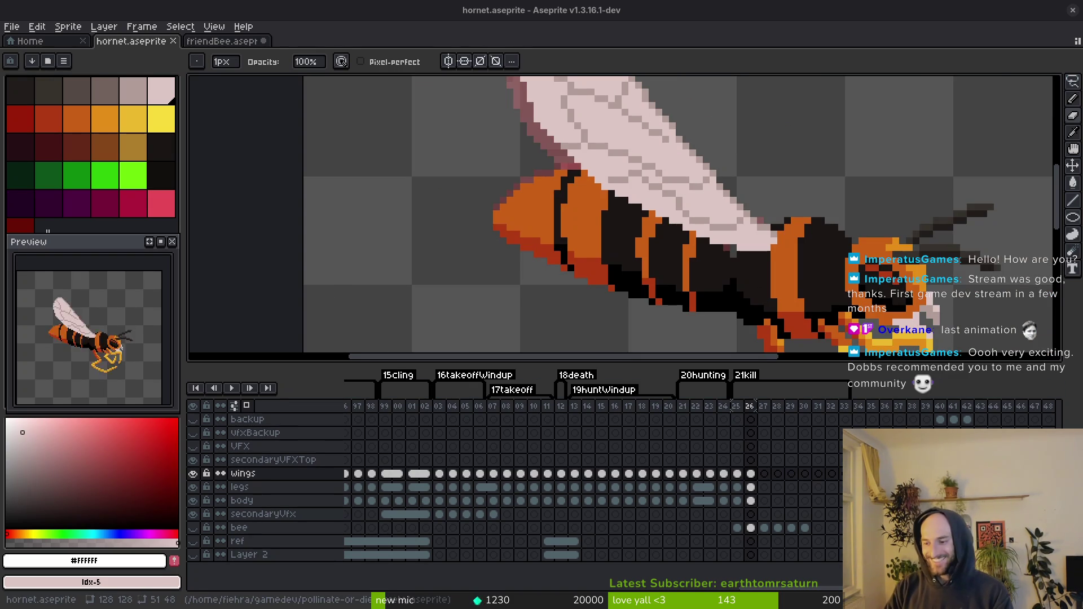
pyautogui.scroll(4, 722, 249)
pyautogui.scroll(-3, 743, 258)
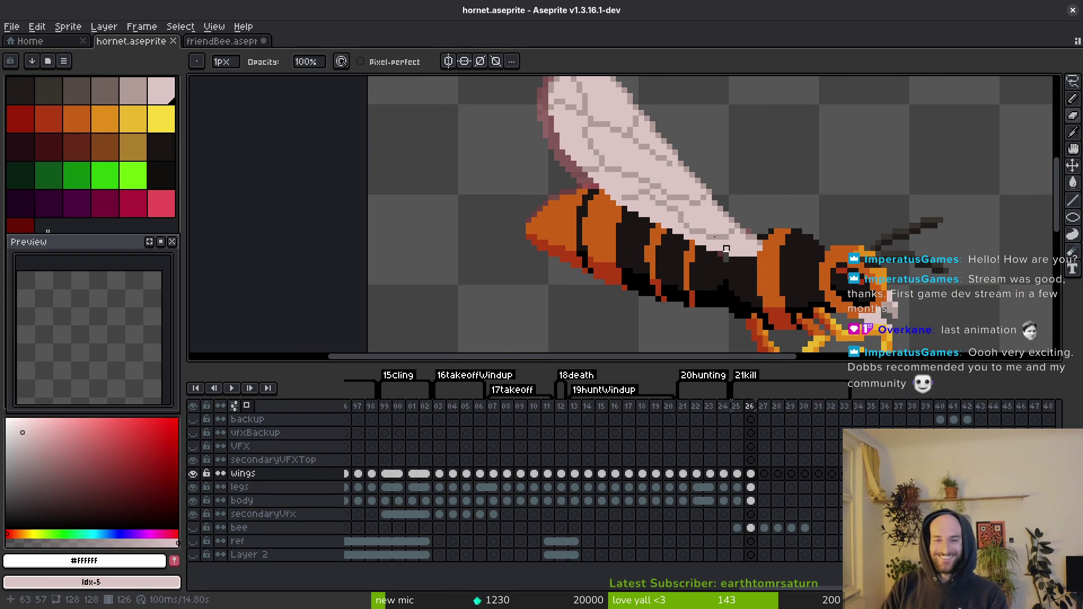
pyautogui.scroll(-2, 694, 252)
pyautogui.scroll(5, 675, 198)
pyautogui.press('alt')
pyautogui.click(645, 148)
# Step: Save hornet.aseprite with the #b19d99 drawing colour set
pyautogui.hotkey('ctrl', 's')
pyautogui.scroll(-3, 674, 169)
pyautogui.scroll(2, 683, 192)
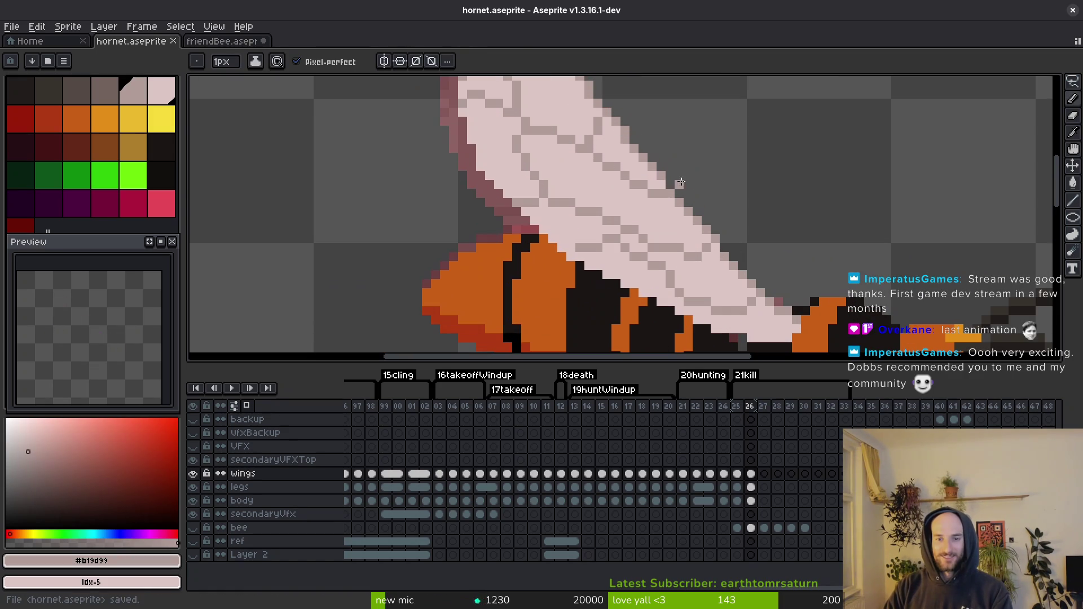
pyautogui.scroll(1, 700, 221)
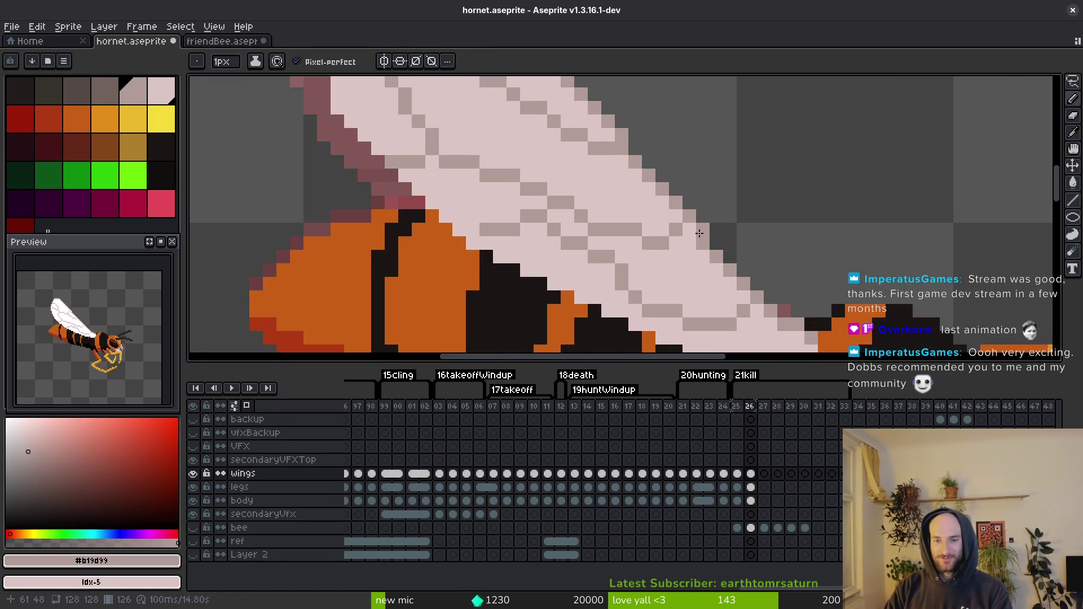
pyautogui.scroll(-1, 699, 234)
pyautogui.scroll(3, 701, 282)
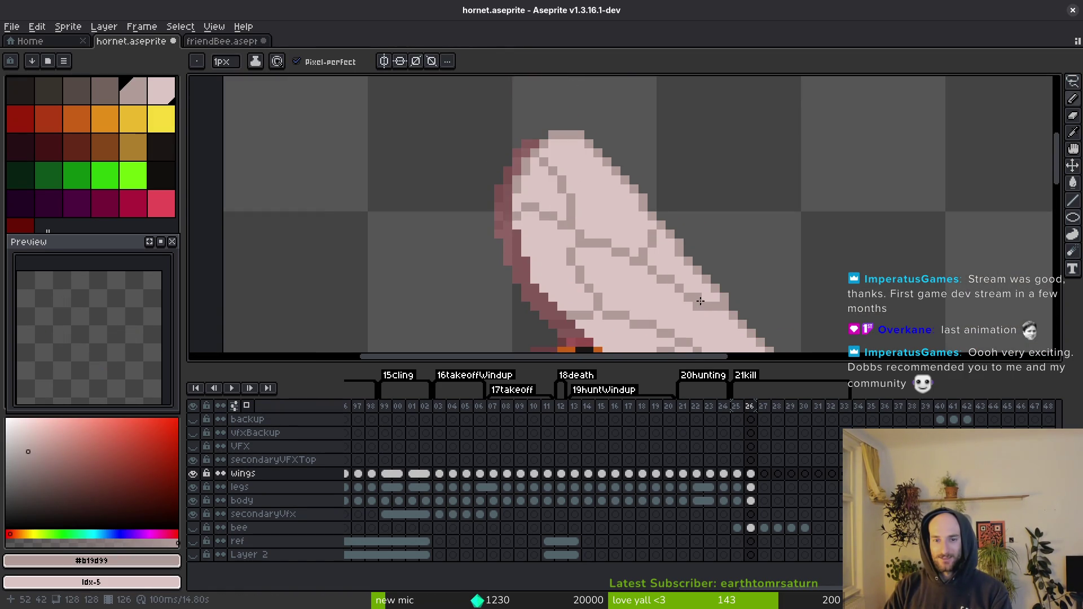
pyautogui.scroll(-3, 701, 301)
pyautogui.hotkey('ctrl', 's')
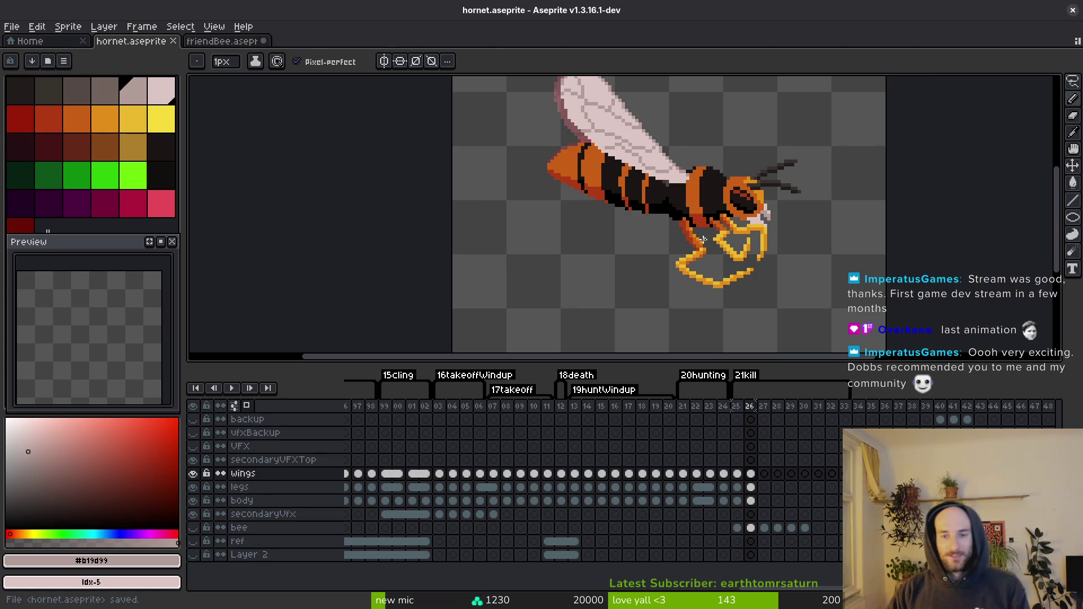
# Step: Play the animation, stop on frame 25 and pick the Rectangular Marquee tool
pyautogui.press('Return')
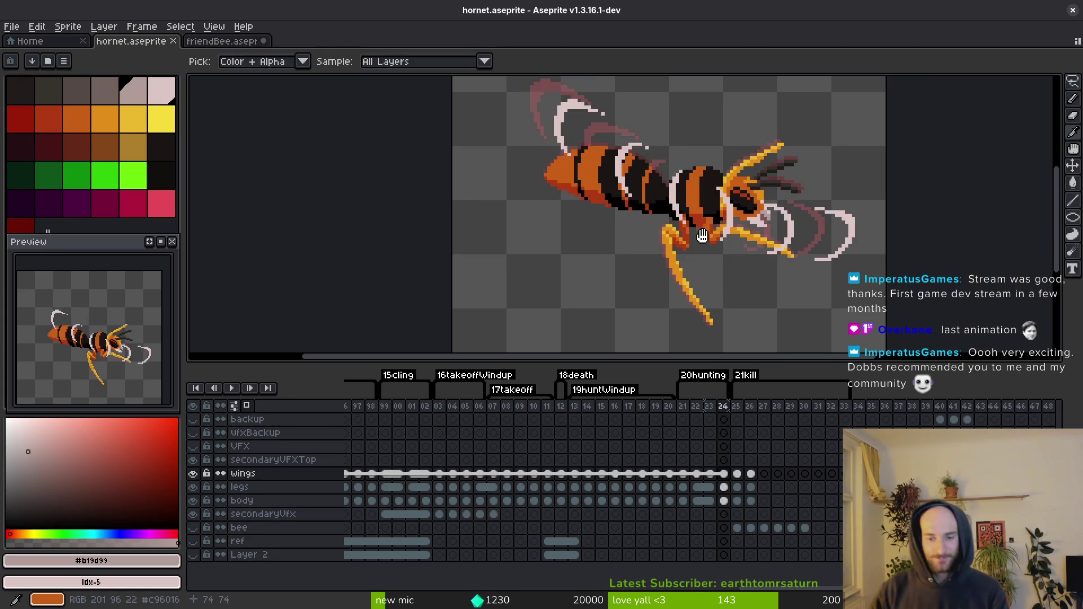
pyautogui.scroll(-4, 706, 248)
pyautogui.press('Return')
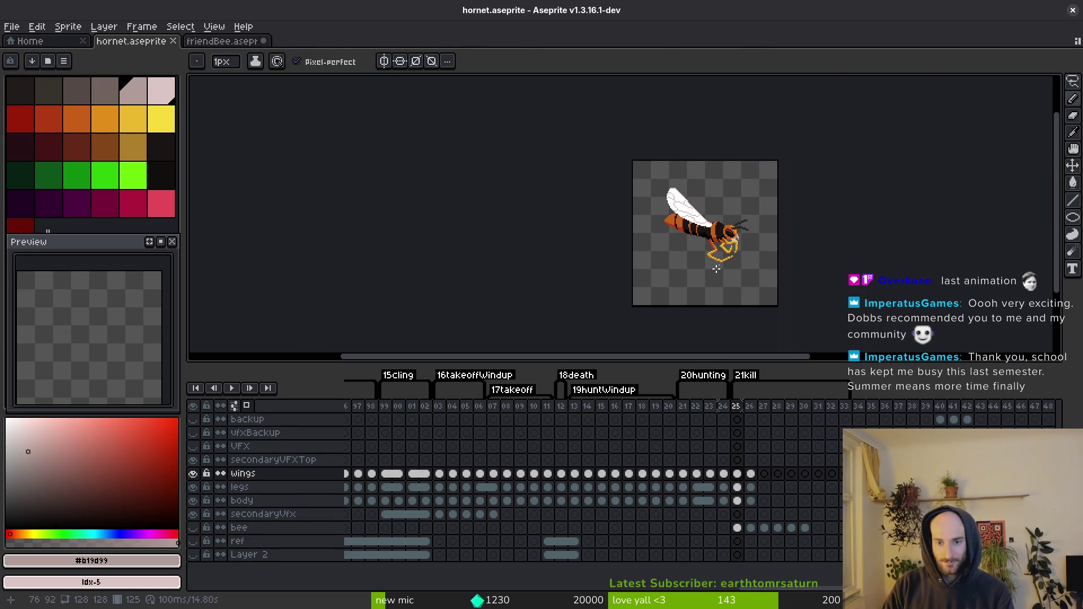
pyautogui.scroll(5, 711, 248)
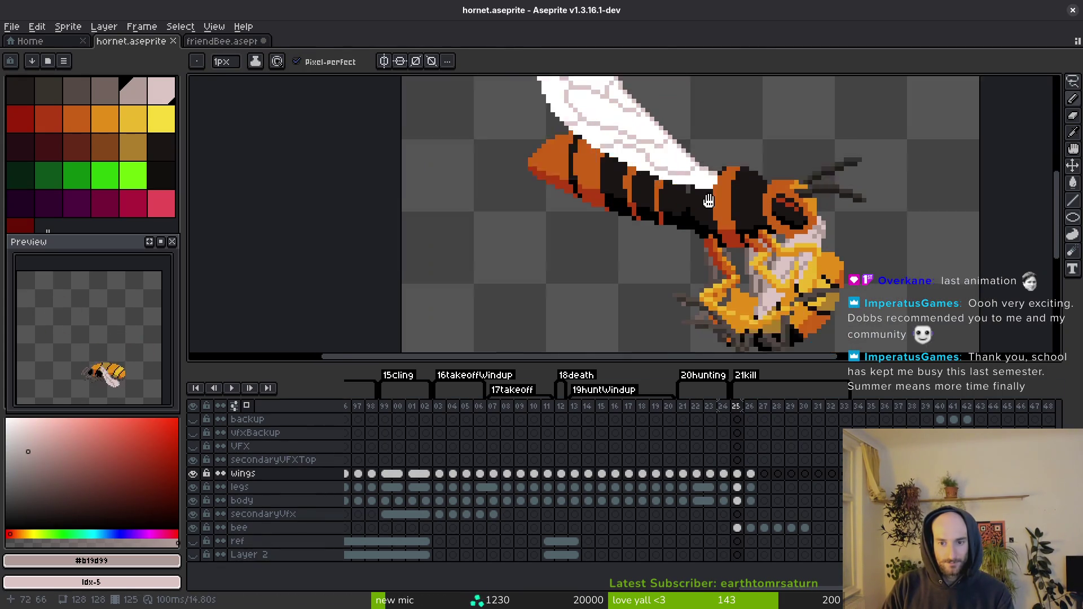
pyautogui.press('m')
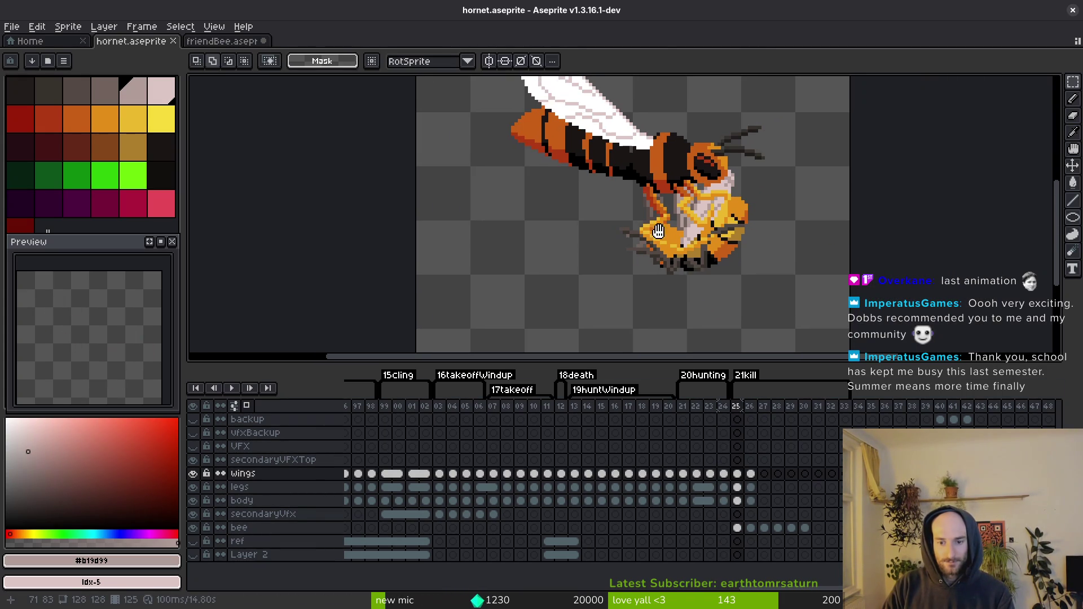
# Step: Select bee cels 25–30 and drag the bee right and down beneath the hornet's head
pyautogui.scroll(-1, 670, 271)
pyautogui.click(737, 528)
pyautogui.moveTo(523, 91); pyautogui.dragTo(836, 351)
pyautogui.moveTo(806, 528); pyautogui.dragTo(779, 528)
pyautogui.keyDown('shift'); pyautogui.click(738, 527); pyautogui.keyUp('shift')
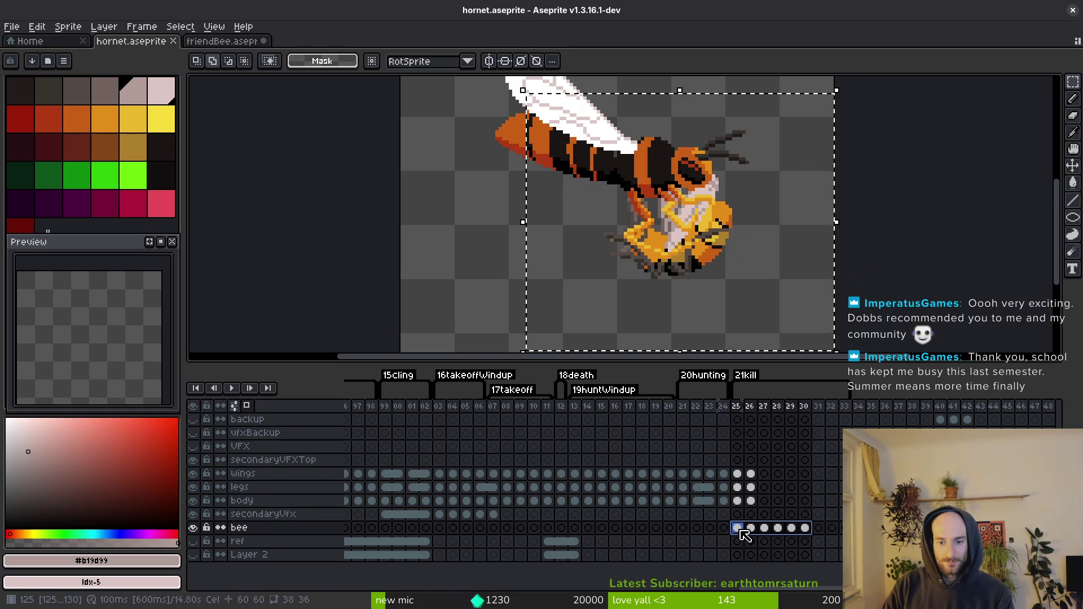
pyautogui.moveTo(701, 278)
pyautogui.mouseDown()
pyautogui.moveTo(752, 271)
pyautogui.moveTo(786, 286)
pyautogui.moveTo(731, 262)
pyautogui.mouseUp()
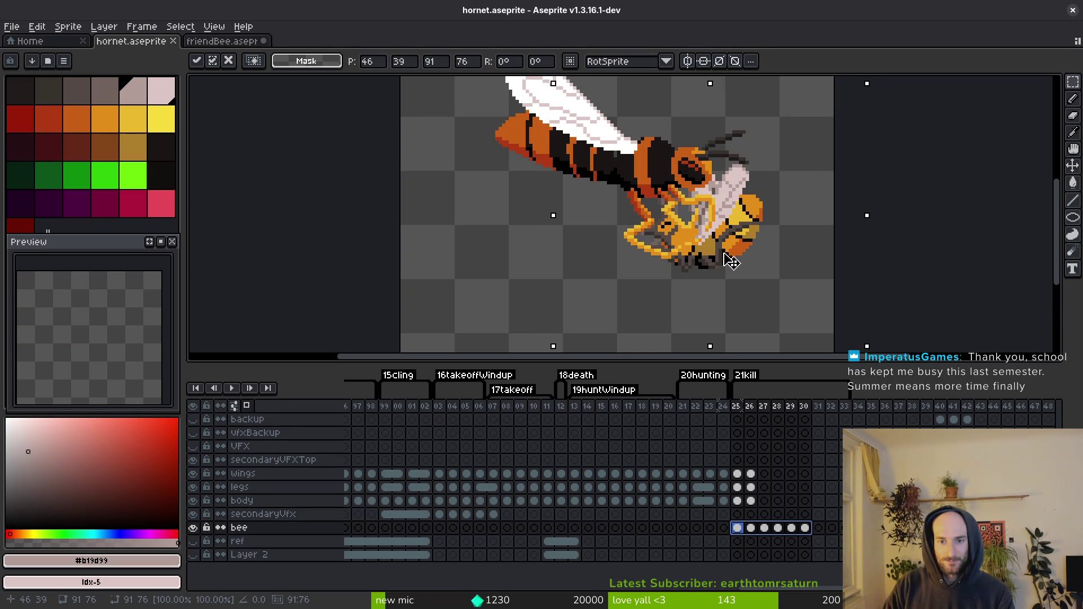
pyautogui.scroll(-4, 732, 261)
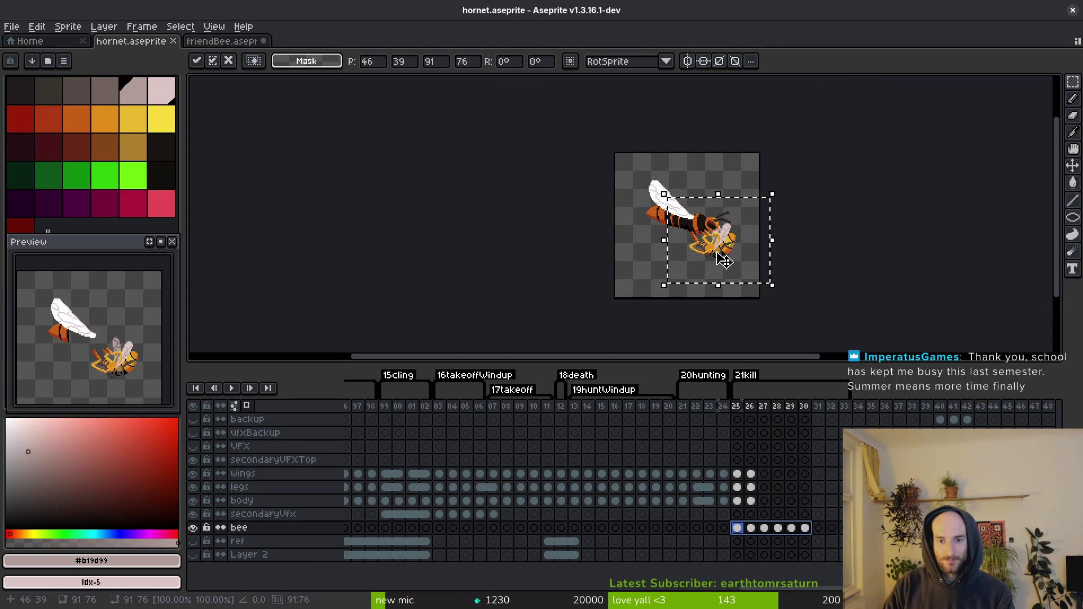
pyautogui.scroll(2, 724, 260)
pyautogui.moveTo(734, 250); pyautogui.dragTo(743, 258)
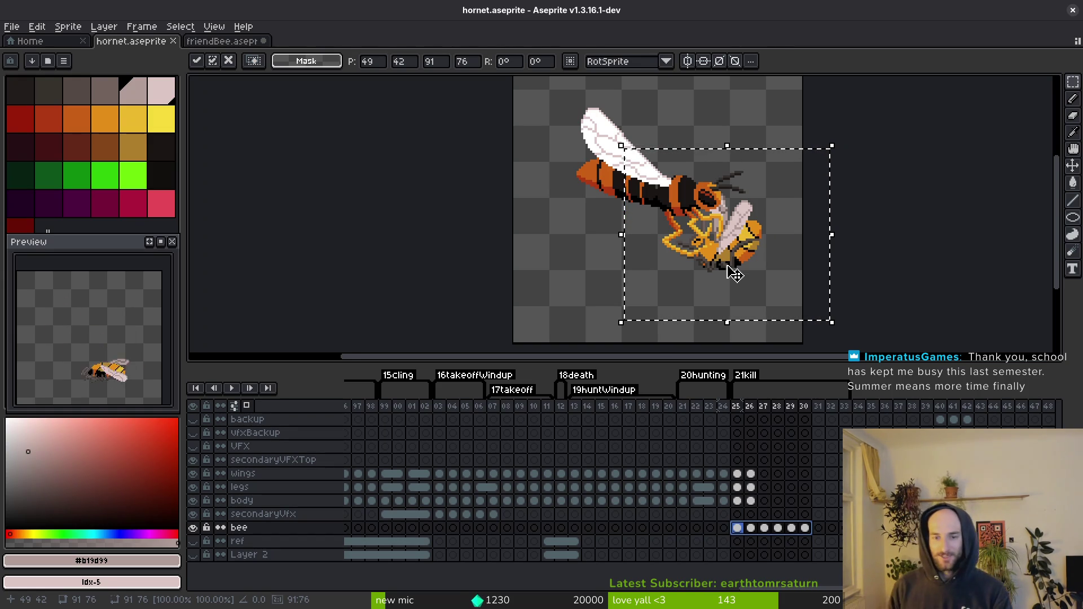
pyautogui.scroll(3, 739, 267)
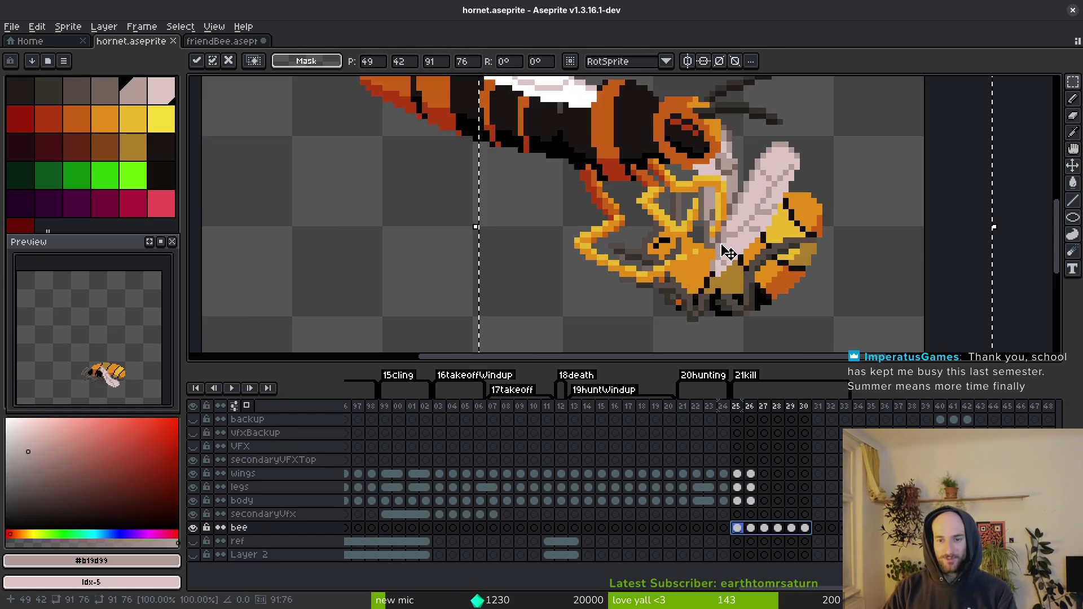
pyautogui.scroll(-1, 709, 280)
pyautogui.scroll(-2, 708, 280)
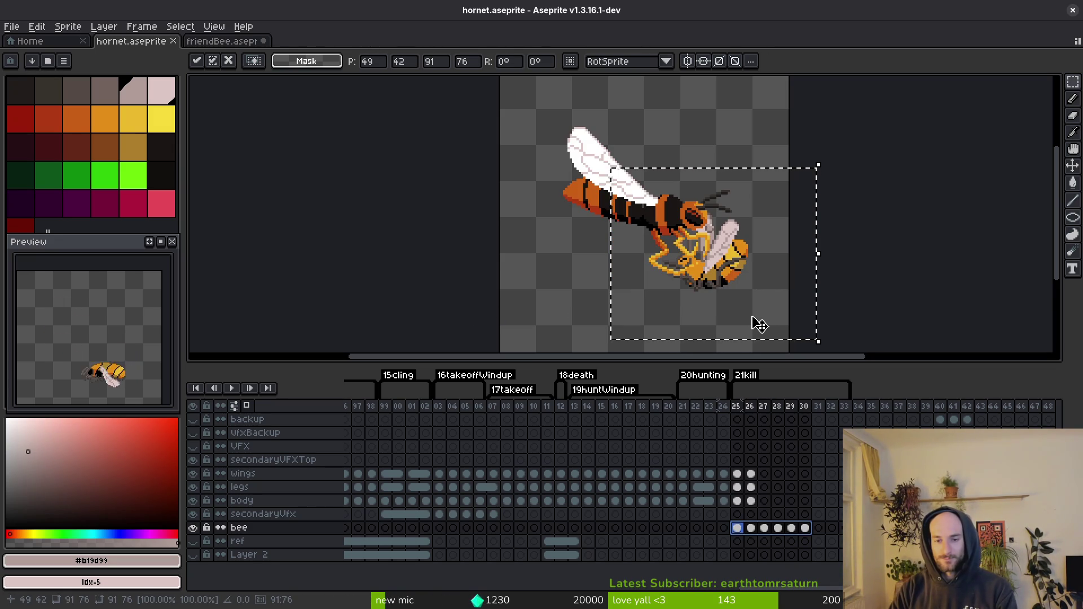
# Step: Commit the bee's move, step through nearby frames, then play the hornet animation
pyautogui.press('Return')
pyautogui.press('alt')
pyautogui.press('Right')
pyautogui.press('Right')
pyautogui.press('Right')
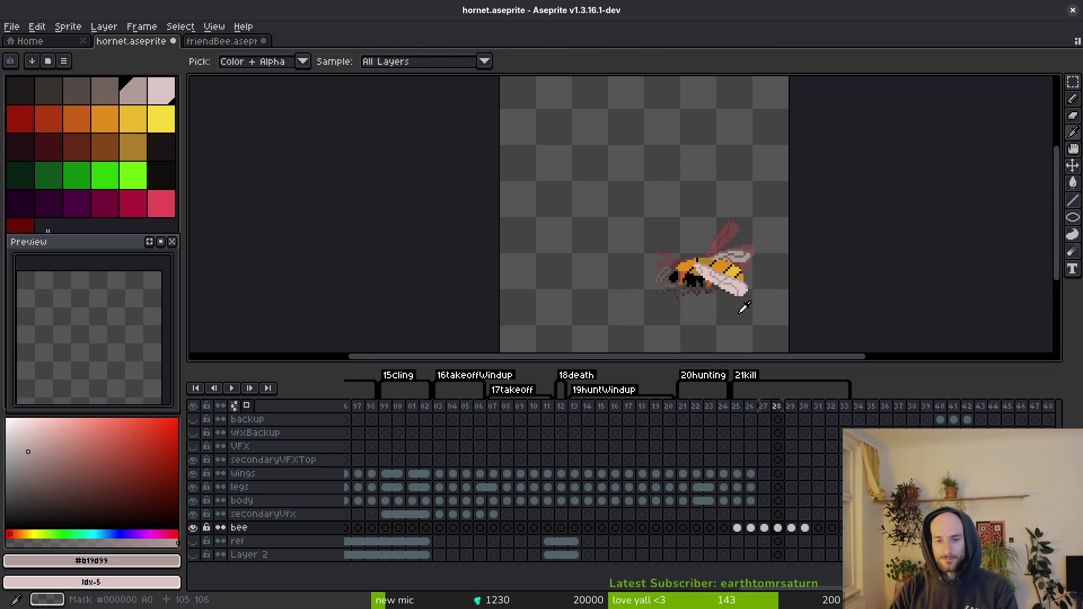
pyautogui.press('Left')
pyautogui.press('Left')
pyautogui.press('Right')
pyautogui.press('Right')
pyautogui.press('Right')
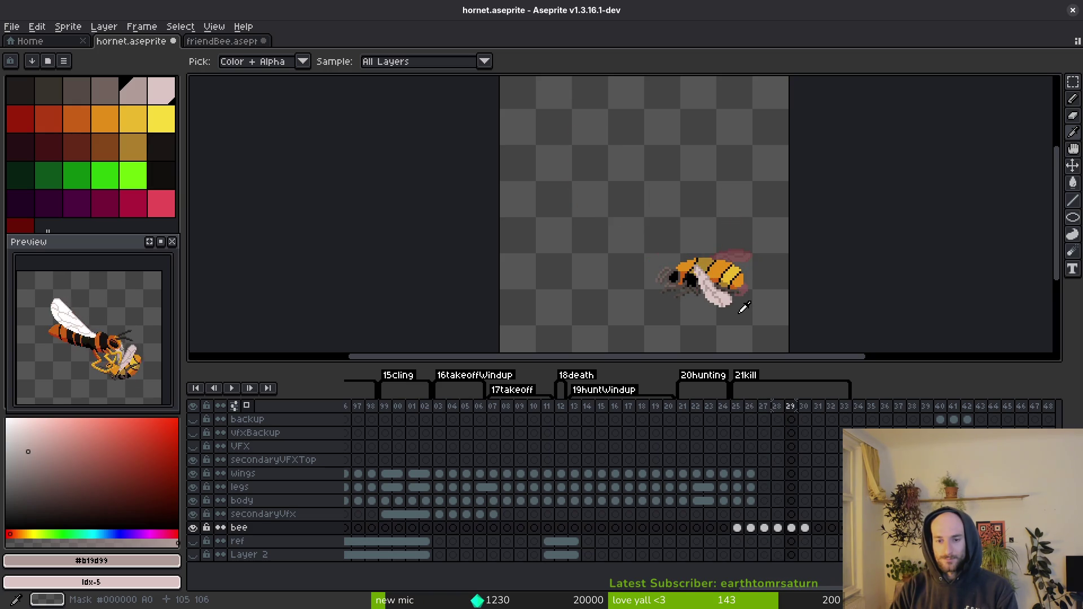
pyautogui.press('Left')
pyautogui.press('Left')
pyautogui.press('Left')
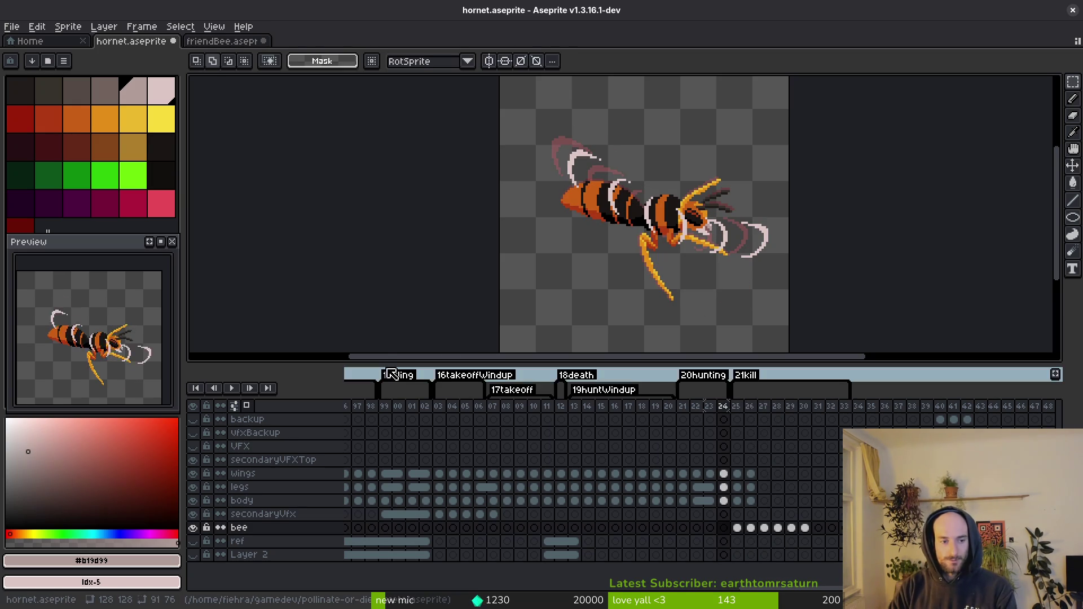
pyautogui.press('Right')
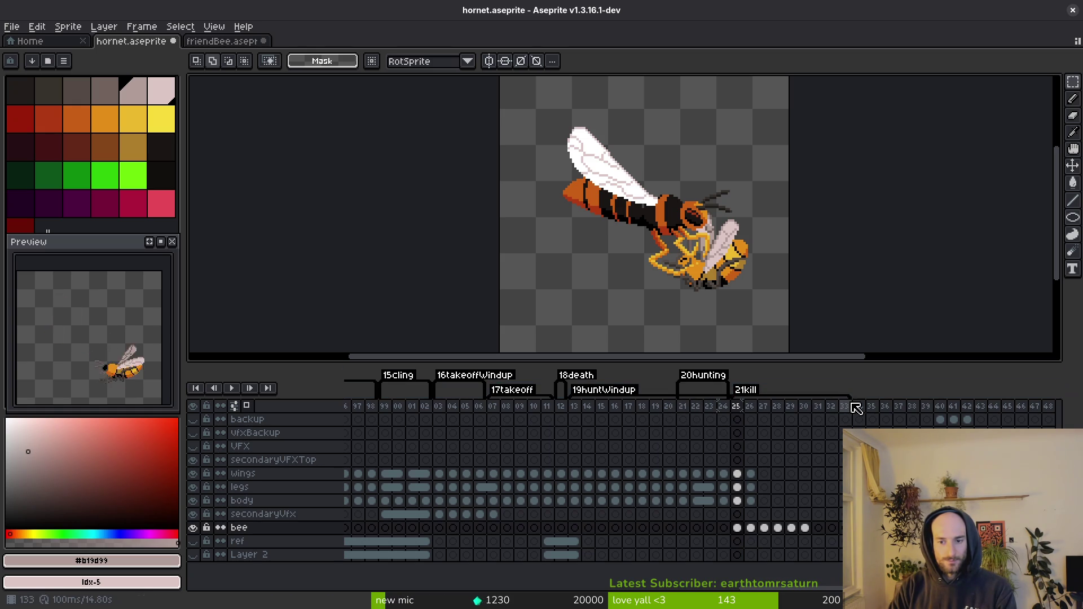
pyautogui.hotkey('ctrl', 'z')
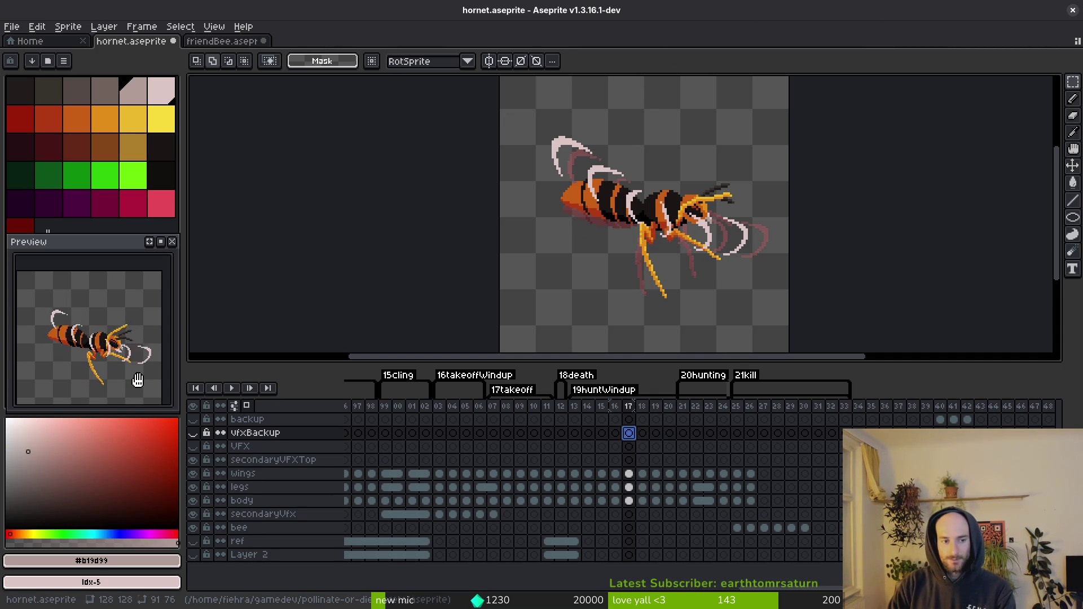
pyautogui.press('Return')
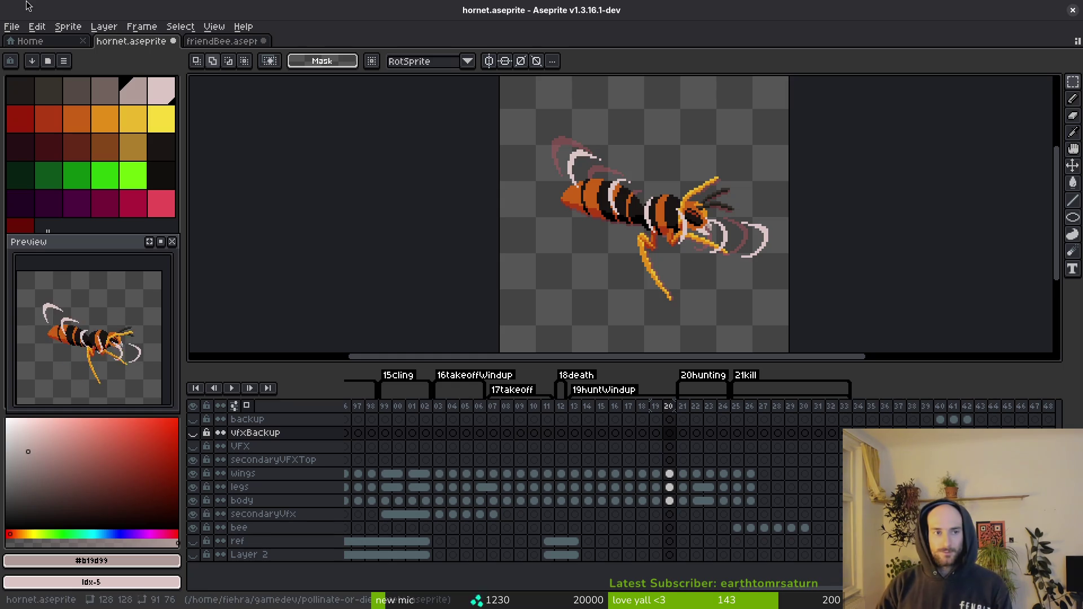
pyautogui.click(205, 42)
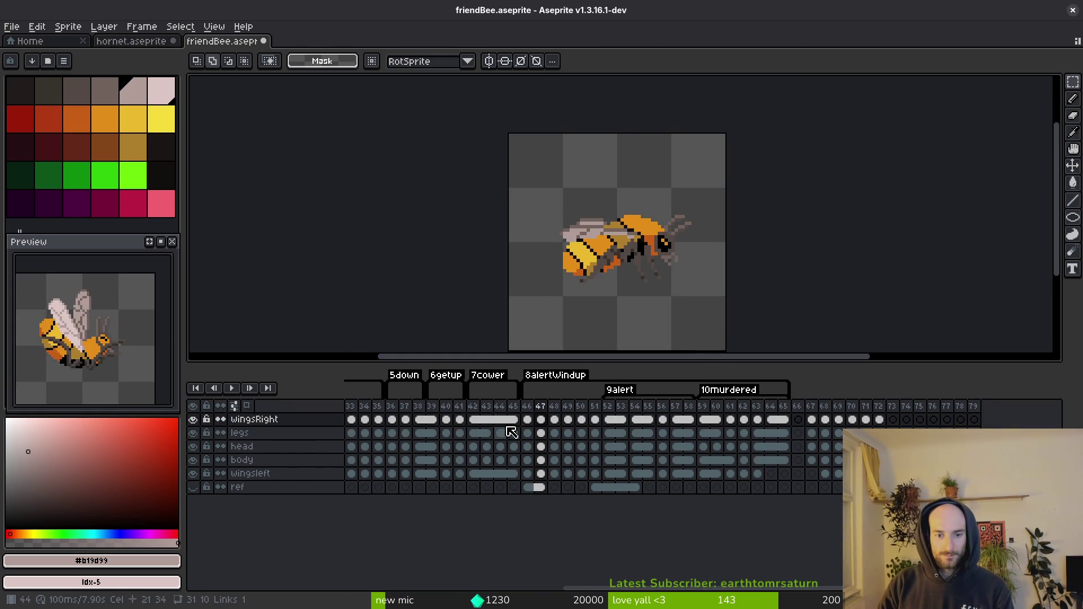
# Step: Copy friendBee cels 56–57 and paste them into hornet frames 29–30
pyautogui.moveTo(616, 424)
pyautogui.mouseDown()
pyautogui.moveTo(661, 449)
pyautogui.moveTo(671, 472)
pyautogui.mouseUp()
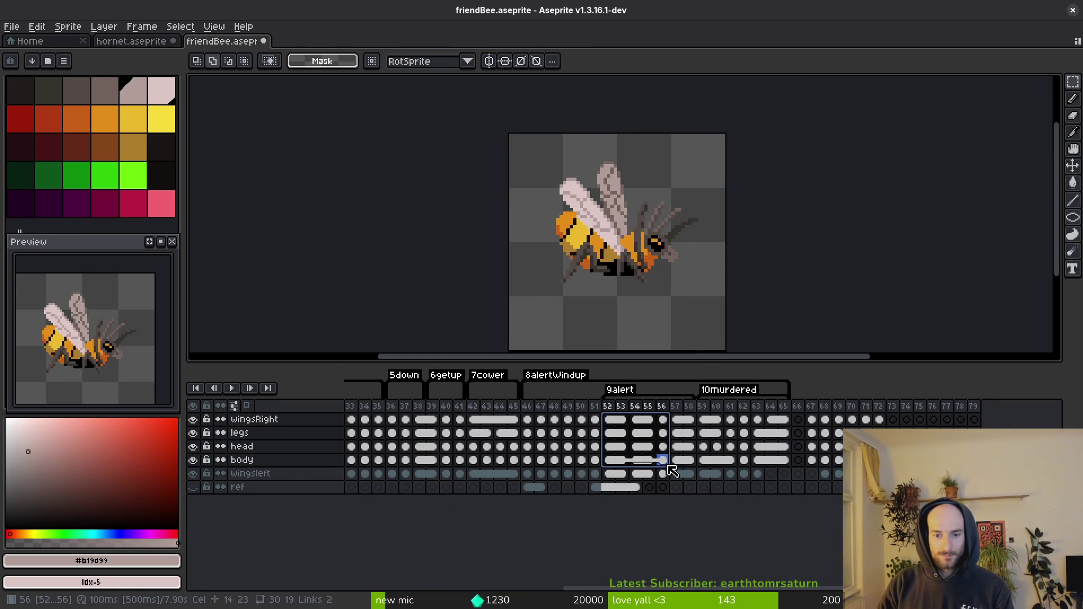
pyautogui.moveTo(662, 420); pyautogui.dragTo(676, 473)
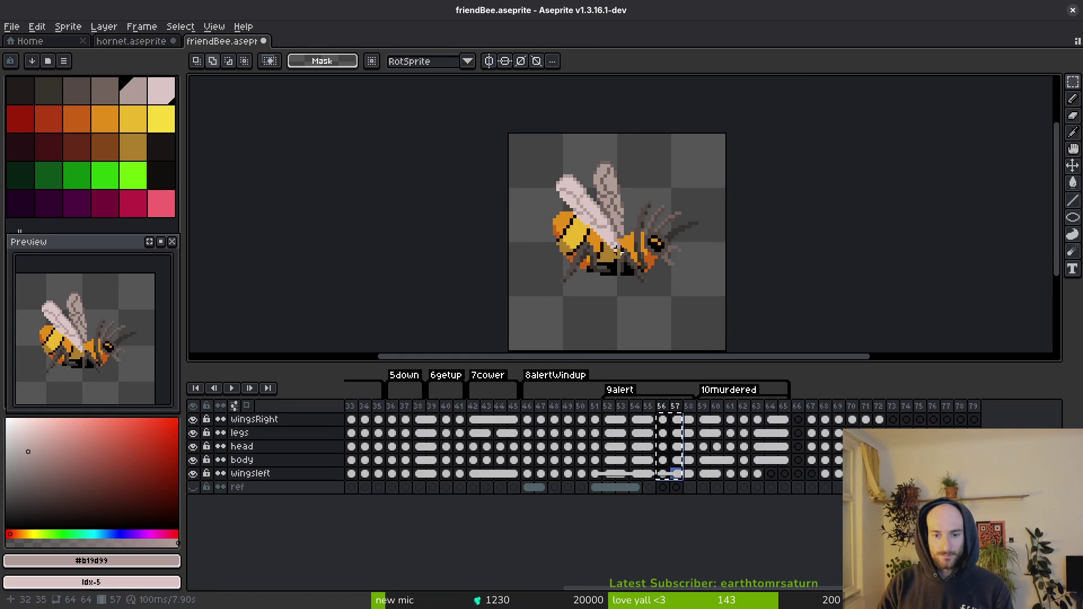
pyautogui.click(132, 41)
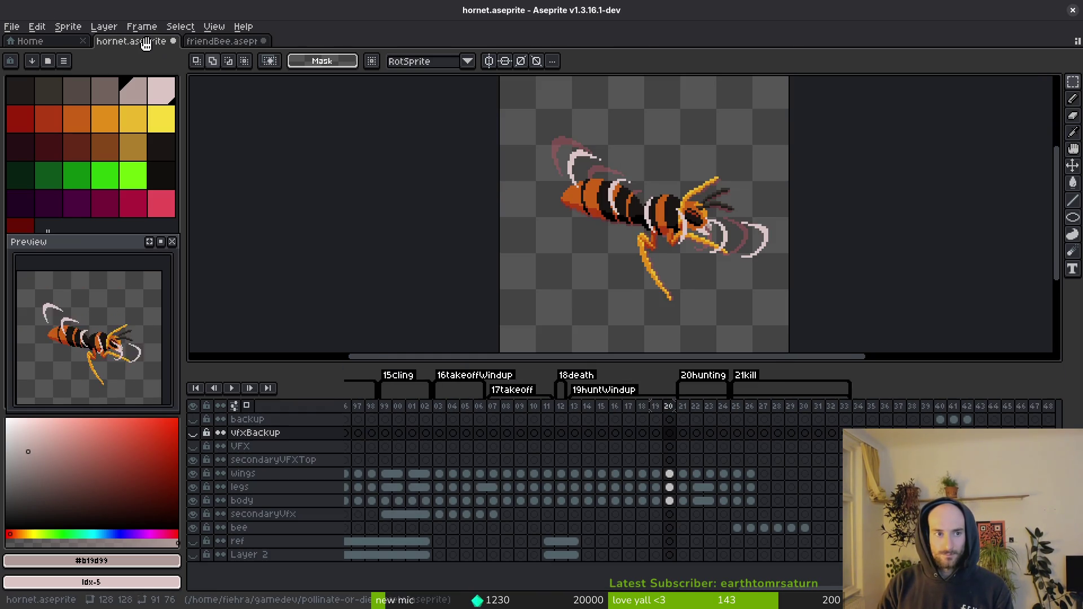
pyautogui.click(805, 432)
pyautogui.click(805, 421)
pyautogui.click(796, 423)
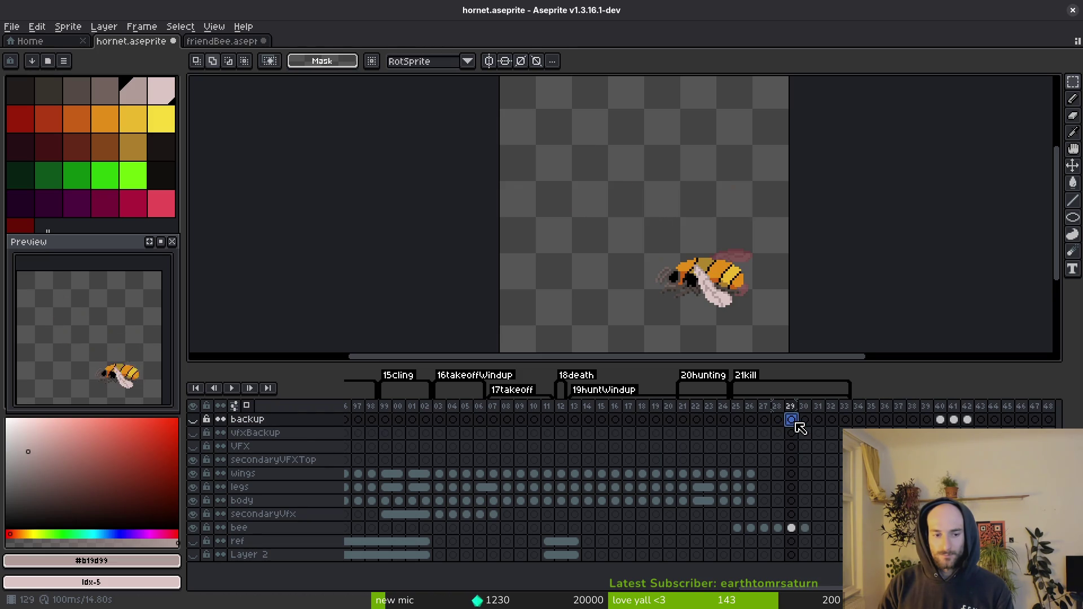
pyautogui.hotkey('ctrl', 'v')
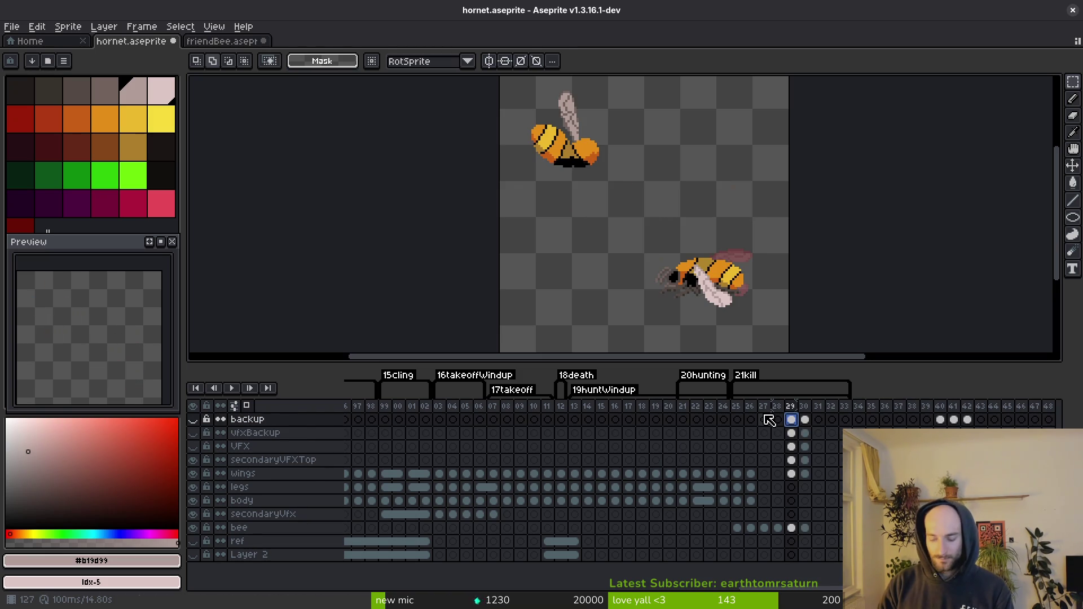
# Step: Move the pasted bee cels onto new layers and flatten Layers 9–5 into one layer
pyautogui.hotkey('shift', 'n')
pyautogui.hotkey('shift', 'n')
pyautogui.hotkey('shift', 'n')
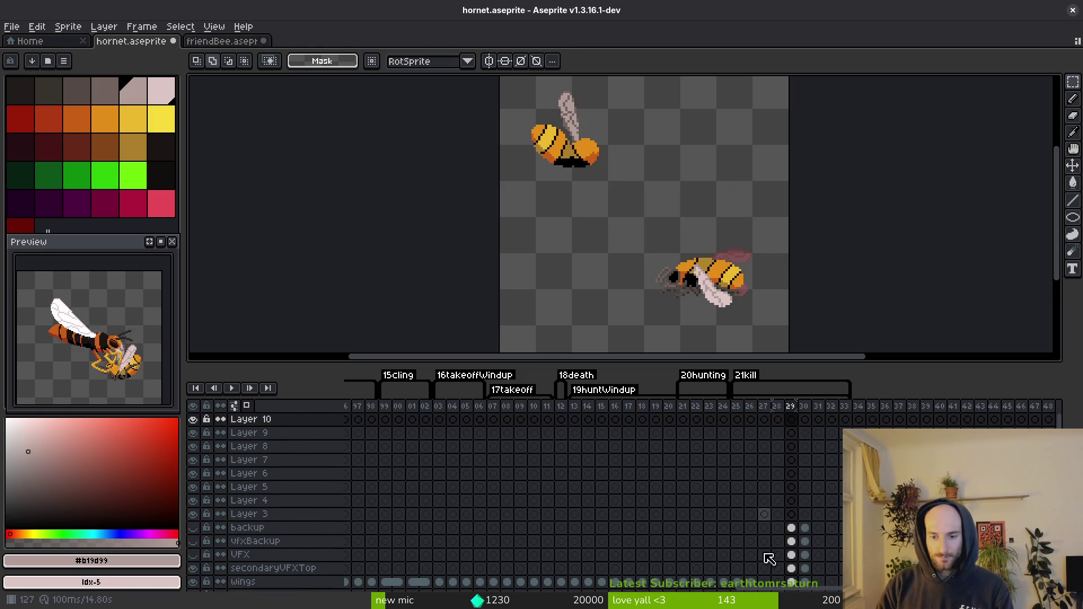
pyautogui.scroll(-2, 784, 534)
pyautogui.moveTo(783, 487)
pyautogui.mouseDown()
pyautogui.moveTo(793, 537)
pyautogui.moveTo(801, 451)
pyautogui.mouseUp()
pyautogui.scroll(2, 747, 496)
pyautogui.click(271, 433)
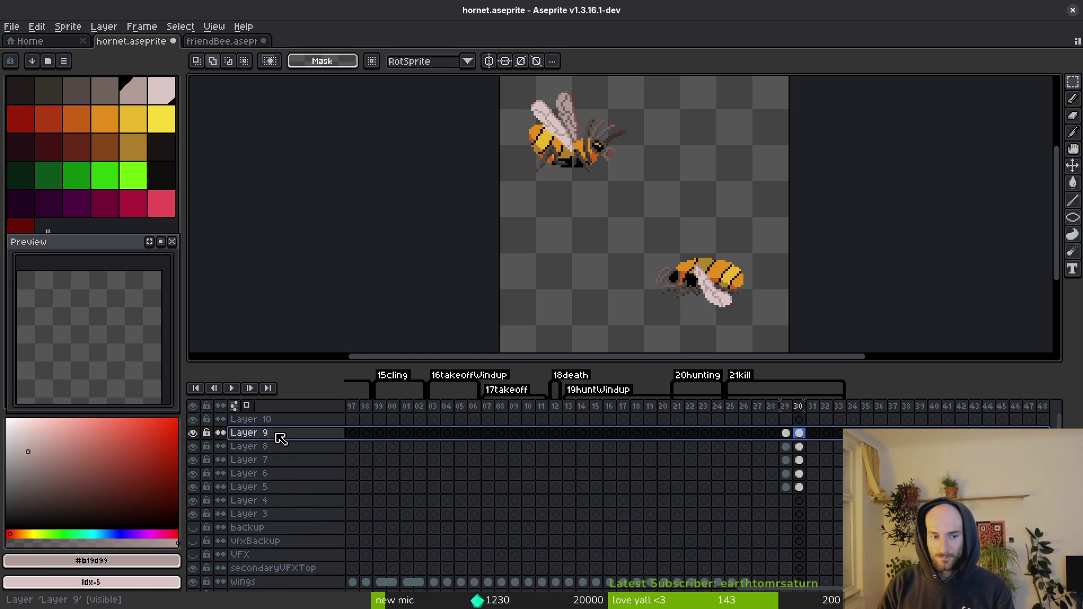
pyautogui.moveTo(281, 440); pyautogui.dragTo(281, 490)
pyautogui.rightClick(284, 465)
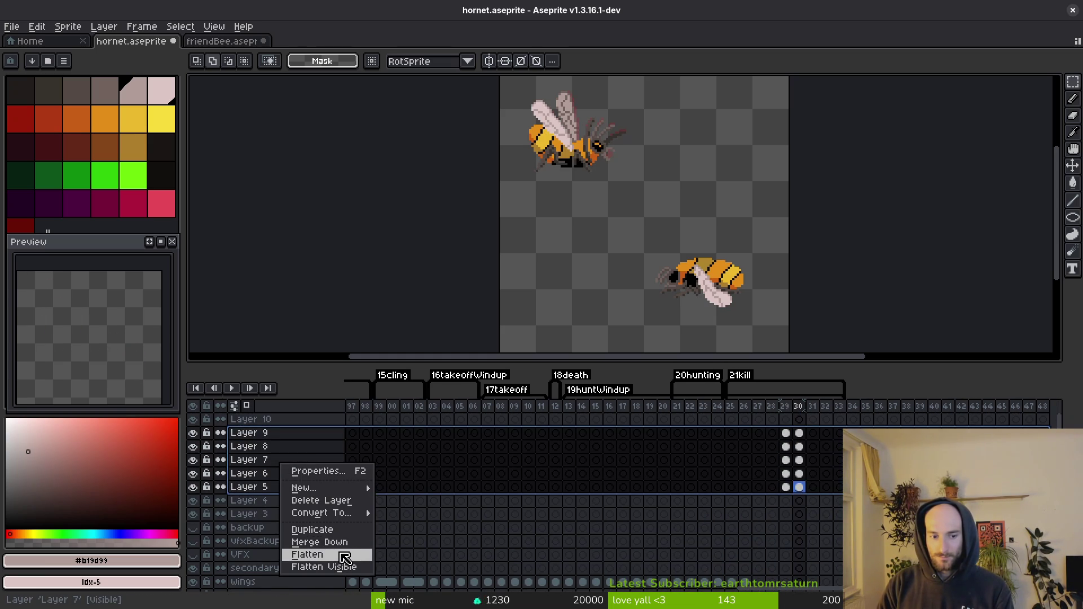
pyautogui.click(344, 556)
pyautogui.click(790, 435)
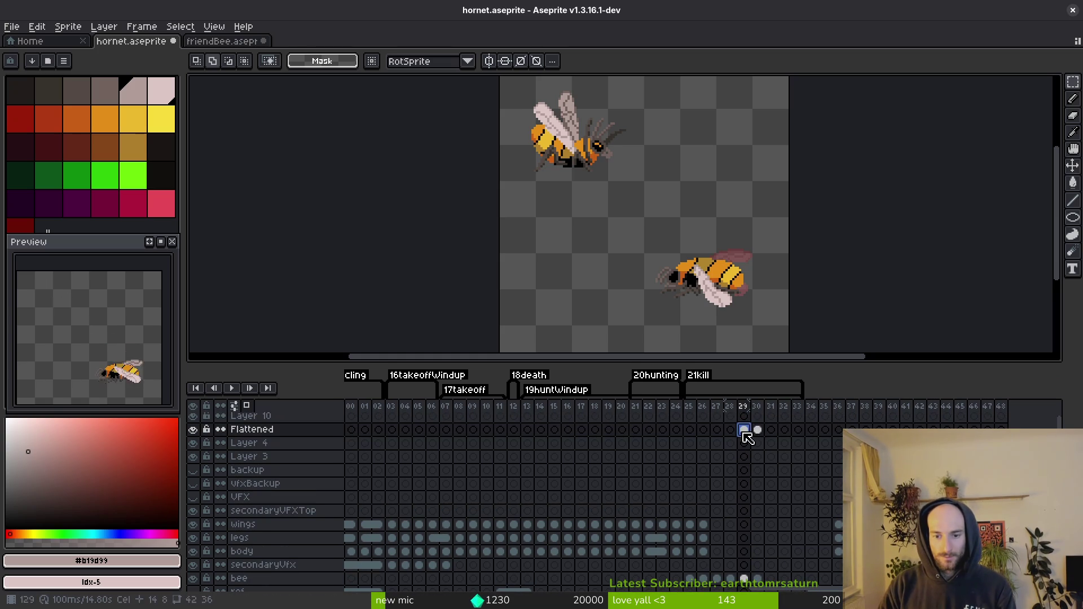
# Step: Mirror the bee on frames 23–24 horizontally and move it down into the hornet's legs
pyautogui.hotkey('ctrl', 'z')
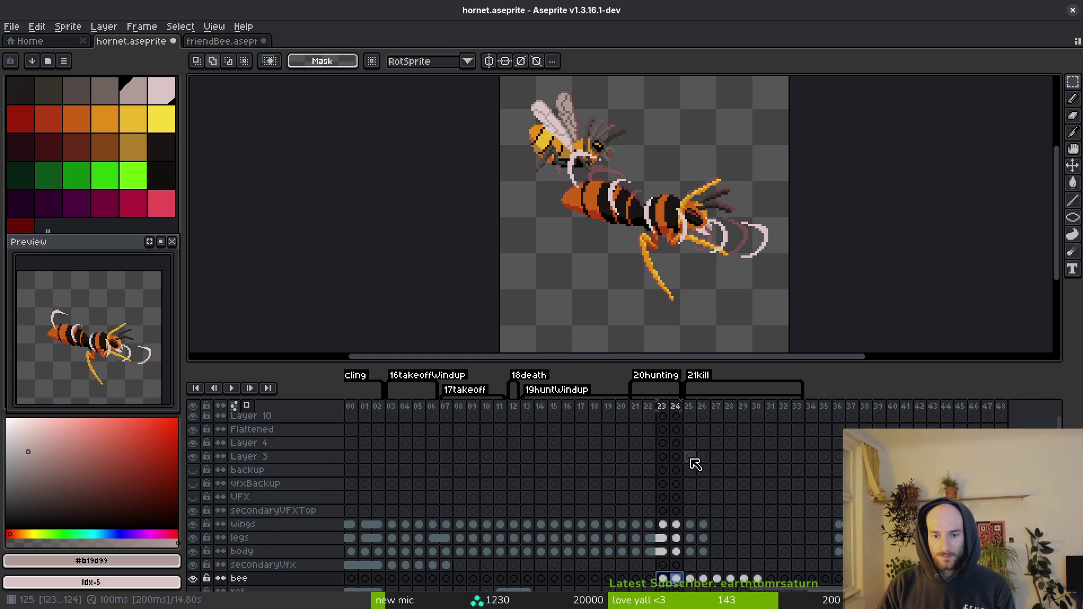
pyautogui.hotkey('ctrl', 'z')
pyautogui.hotkey('ctrl', 'z')
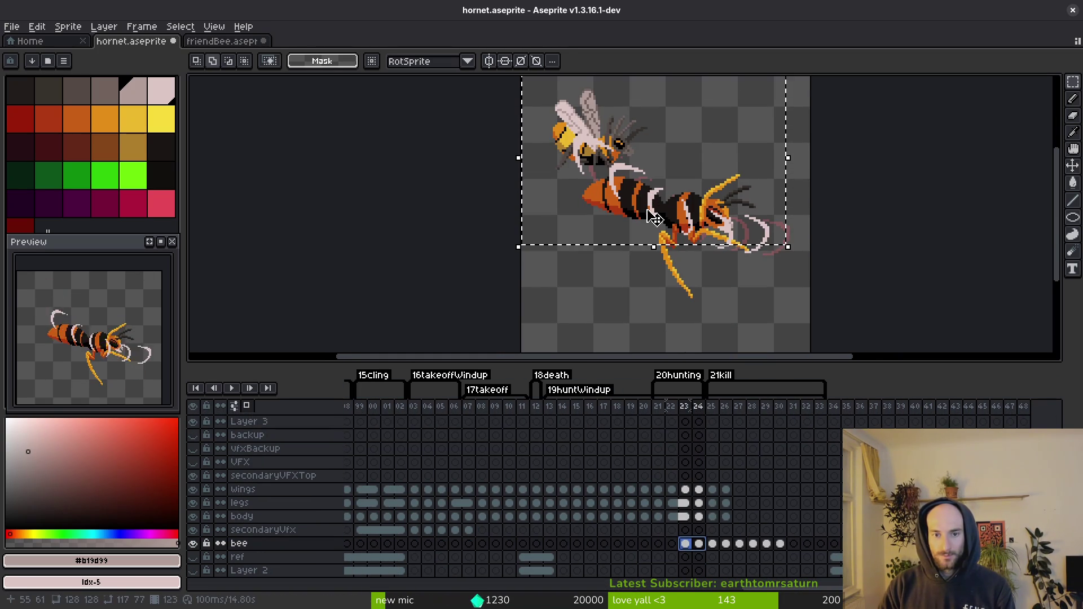
pyautogui.hotkey('shift', 'h')
pyautogui.moveTo(742, 151); pyautogui.dragTo(756, 291)
pyautogui.click(700, 394)
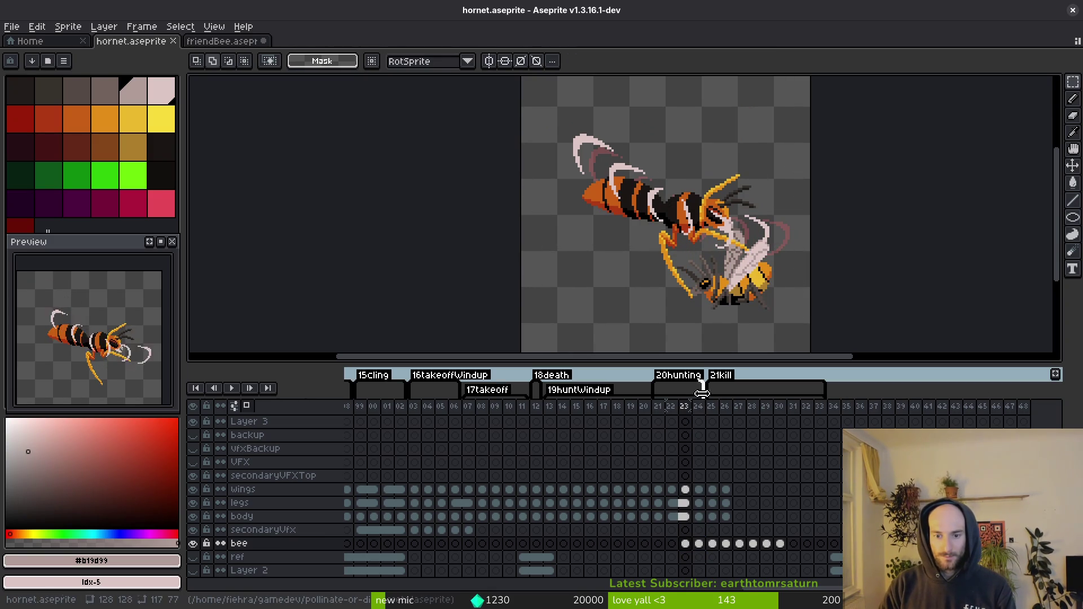
# Step: Extend the 20hunting tag to frame 26 and start the 21kill tag later
pyautogui.moveTo(726, 394); pyautogui.dragTo(728, 394)
pyautogui.click(698, 560)
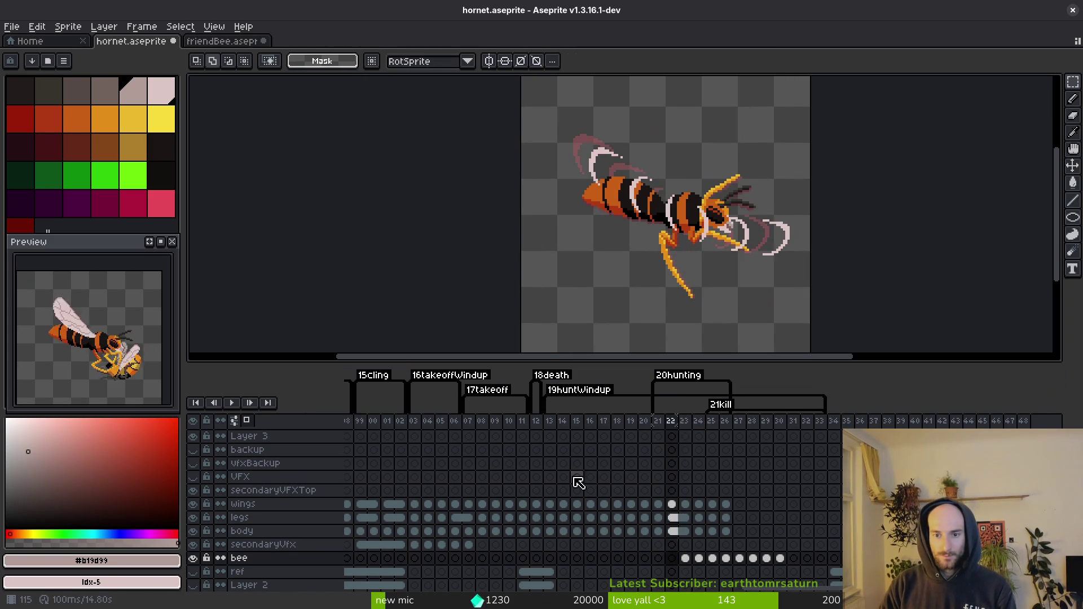
pyautogui.press('i')
pyautogui.press('Right')
pyautogui.scroll(-1, 715, 256)
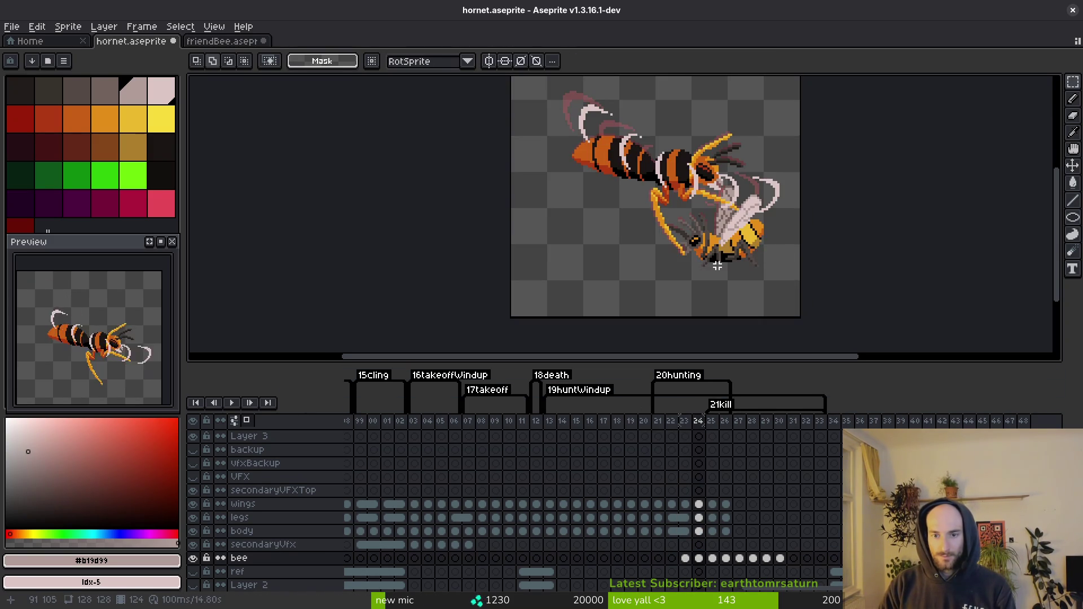
pyautogui.scroll(1, 725, 242)
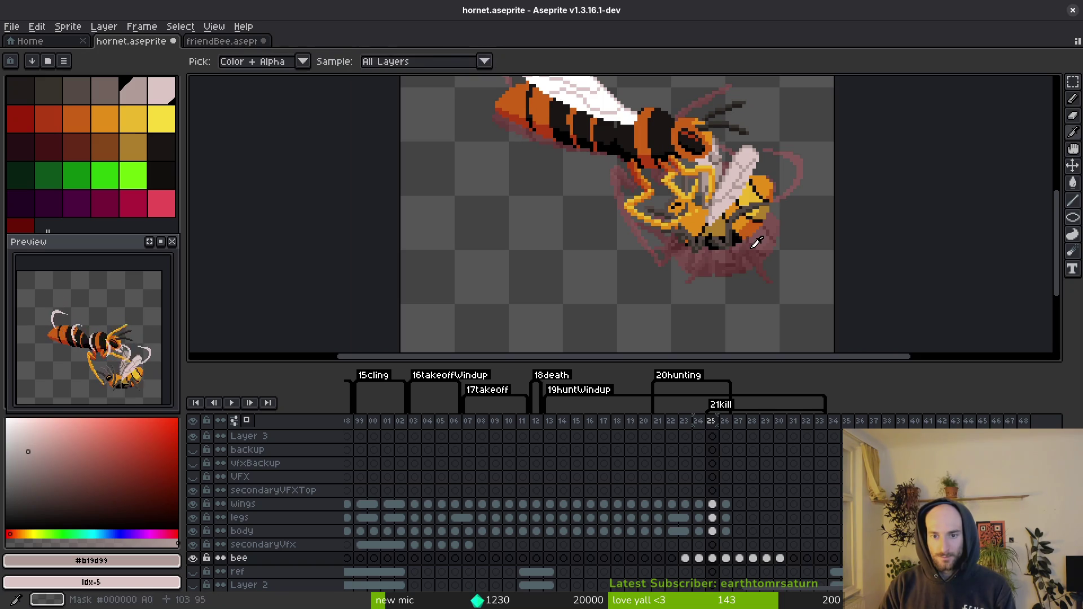
pyautogui.press('Left')
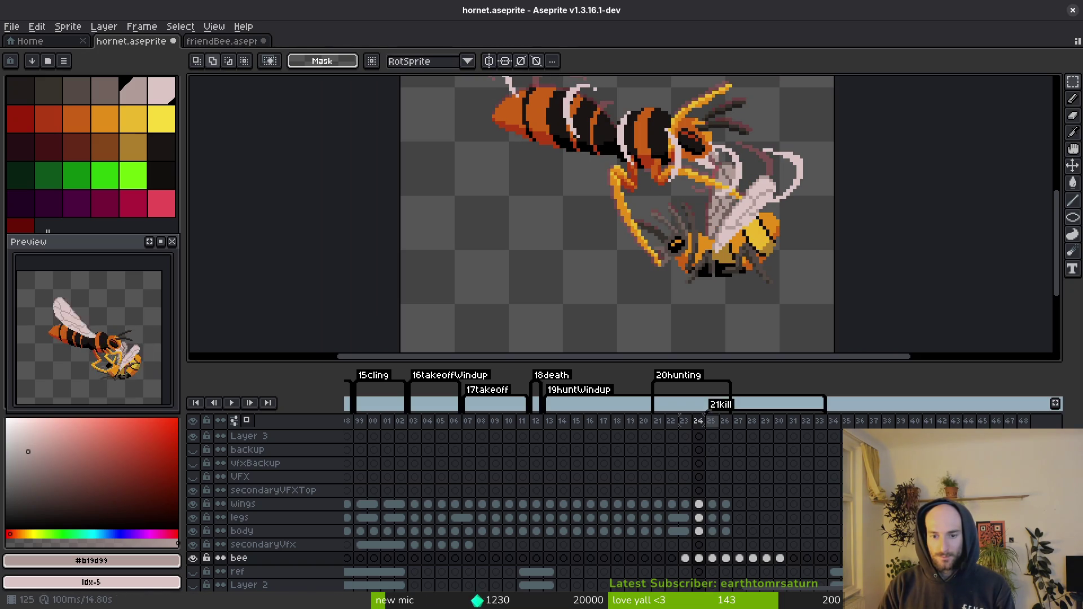
pyautogui.moveTo(713, 420); pyautogui.dragTo(739, 417)
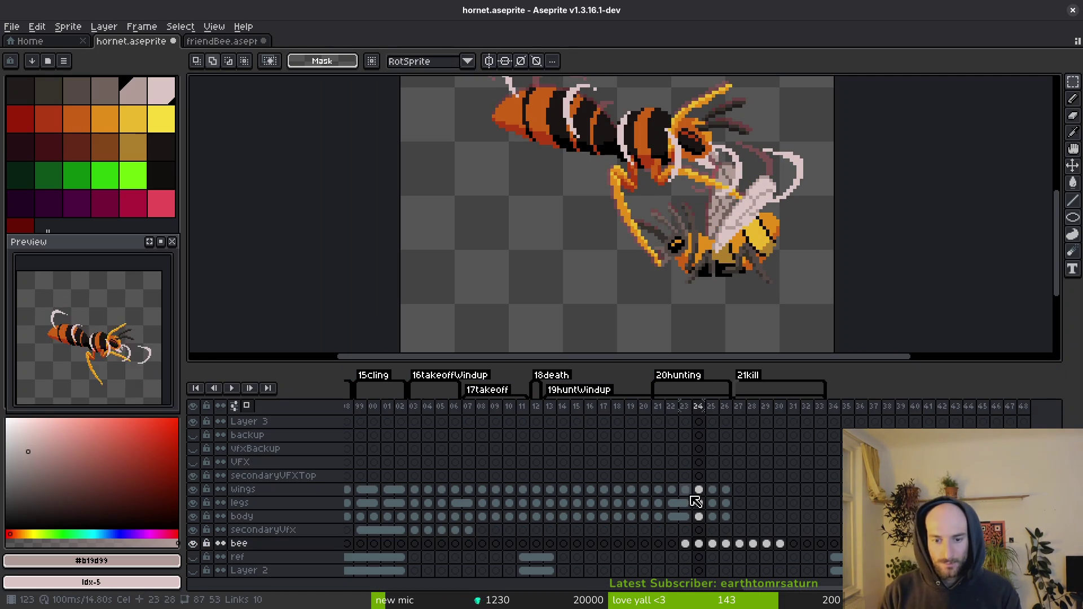
# Step: Enable onion skin and hide the hornet's wings, legs and body layers
pyautogui.click(699, 490)
pyautogui.press('Right')
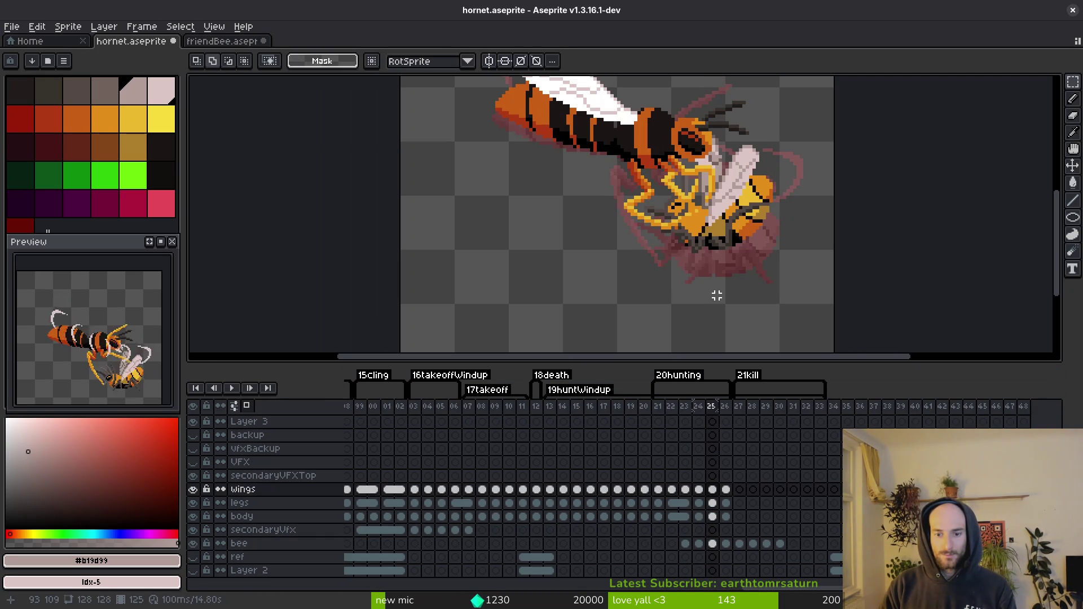
pyautogui.press('Left')
pyautogui.press('Down')
pyautogui.press('Down')
pyautogui.press('Down')
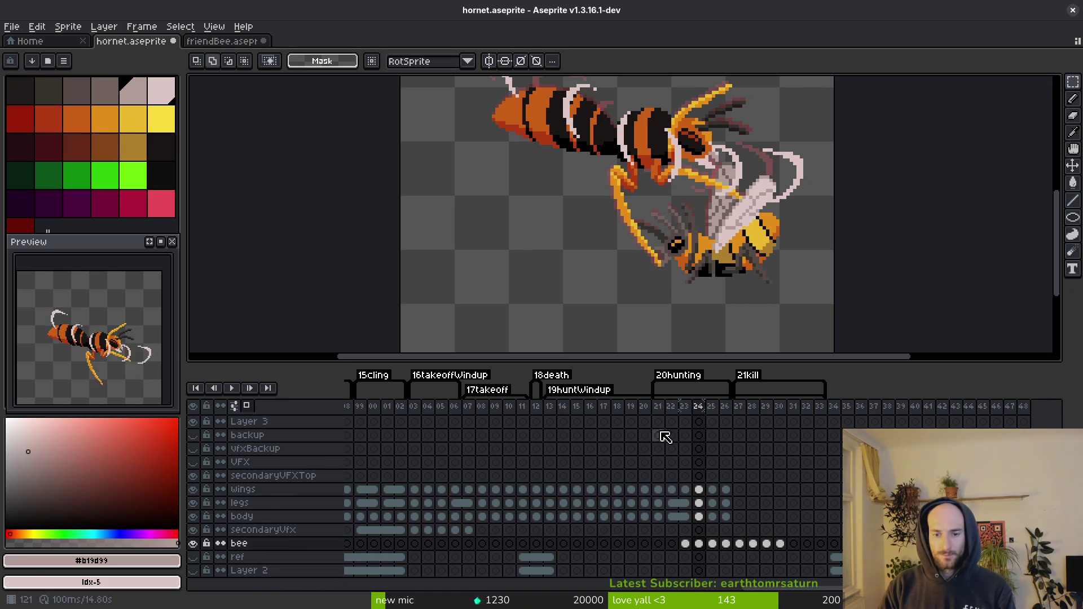
pyautogui.press('F3')
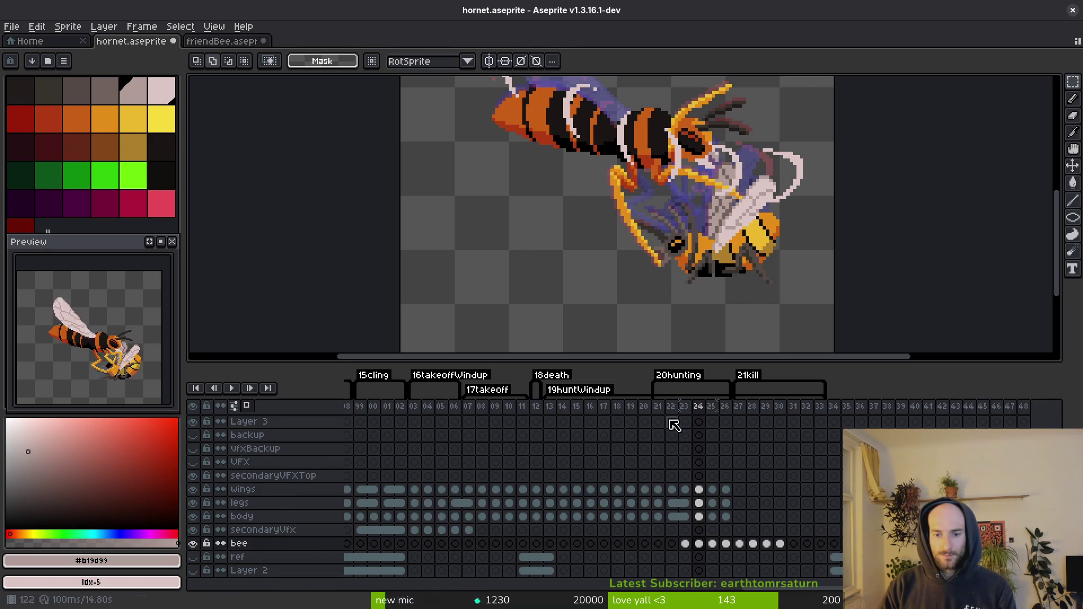
pyautogui.moveTo(193, 517); pyautogui.dragTo(204, 493)
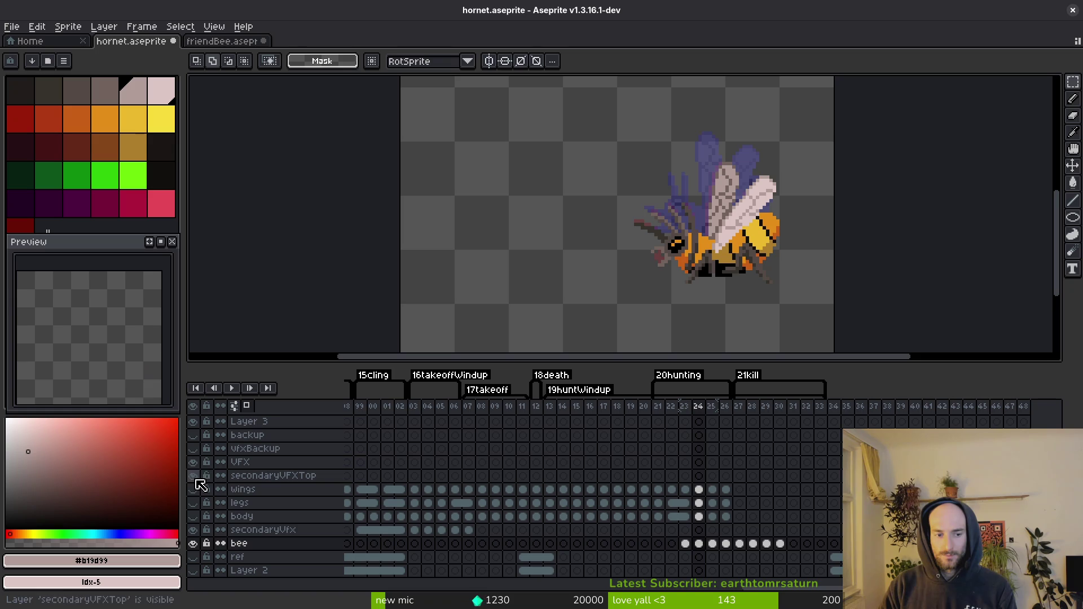
# Step: Select the bee on the canvas and its cels on frames 23–24
pyautogui.scroll(1, 708, 253)
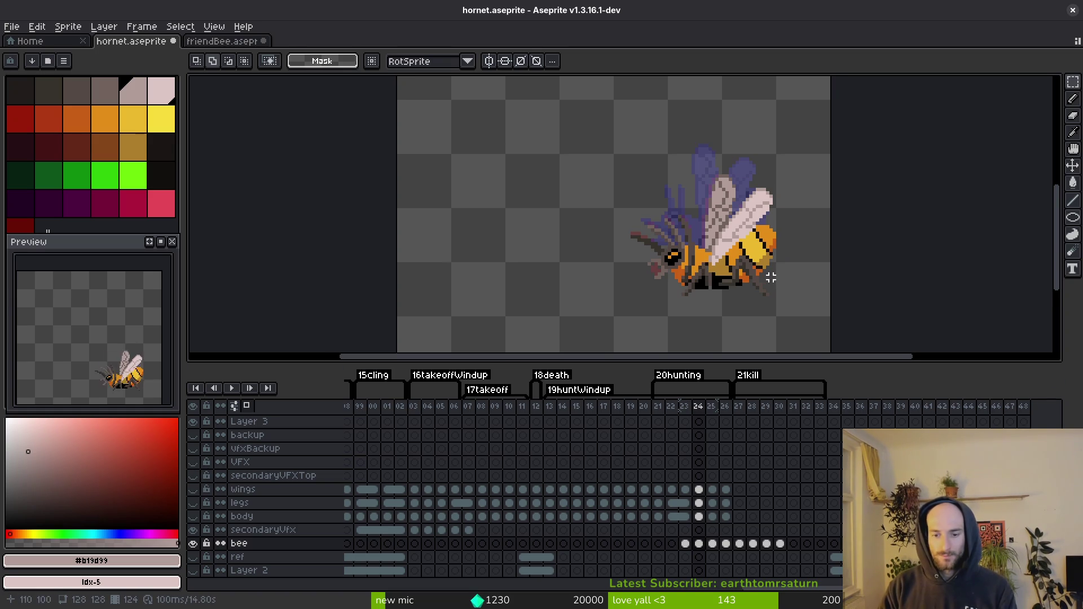
pyautogui.hscroll(1, 769, 274)
pyautogui.moveTo(842, 104)
pyautogui.mouseDown()
pyautogui.moveTo(541, 311)
pyautogui.moveTo(492, 316)
pyautogui.mouseUp()
pyautogui.click(685, 543)
pyautogui.keyDown('shift'); pyautogui.click(699, 543); pyautogui.keyUp('shift')
pyautogui.scroll(2, 705, 273)
# Step: Nudge the bee up and right, commit it, and start the 21kill tag two frames earlier
pyautogui.press('Up')
pyautogui.press('Up')
pyautogui.press('Up')
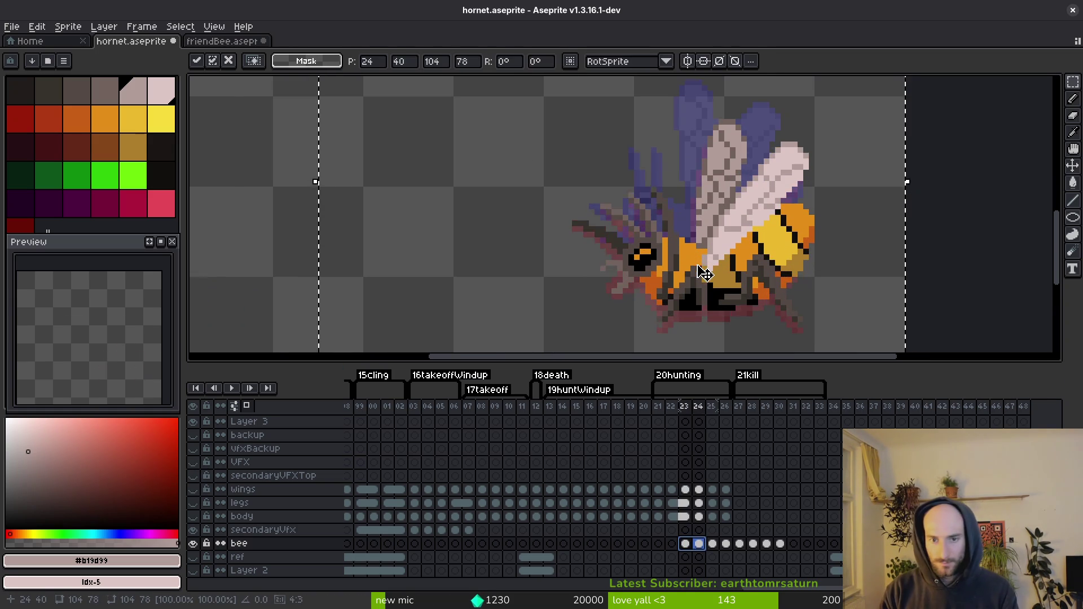
pyautogui.press('Down')
pyautogui.press('Down')
pyautogui.press('Down')
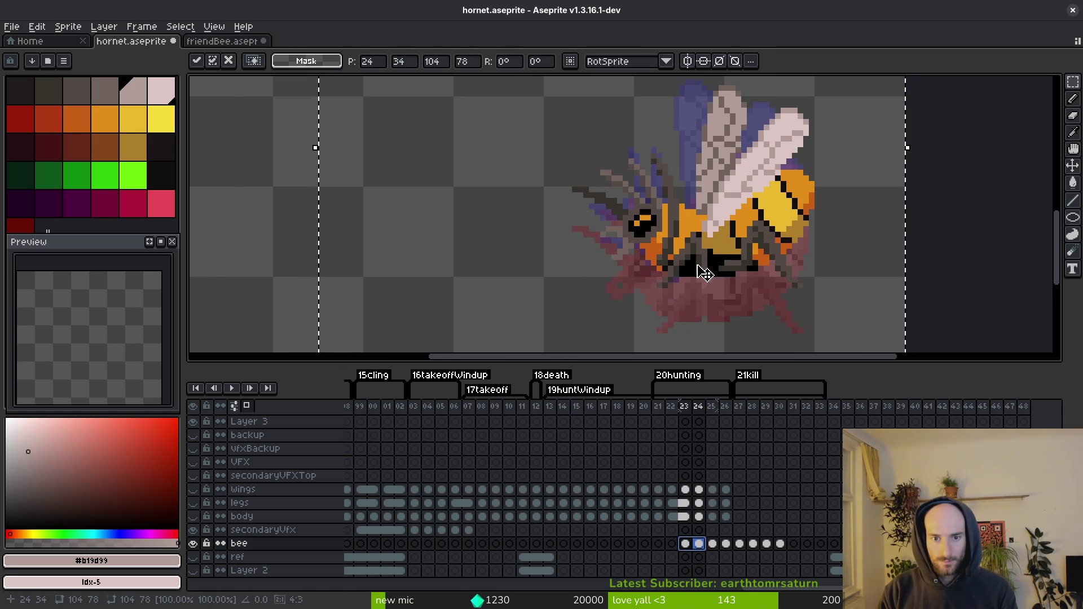
pyautogui.press('Down')
pyautogui.press('Down')
pyautogui.press('Down')
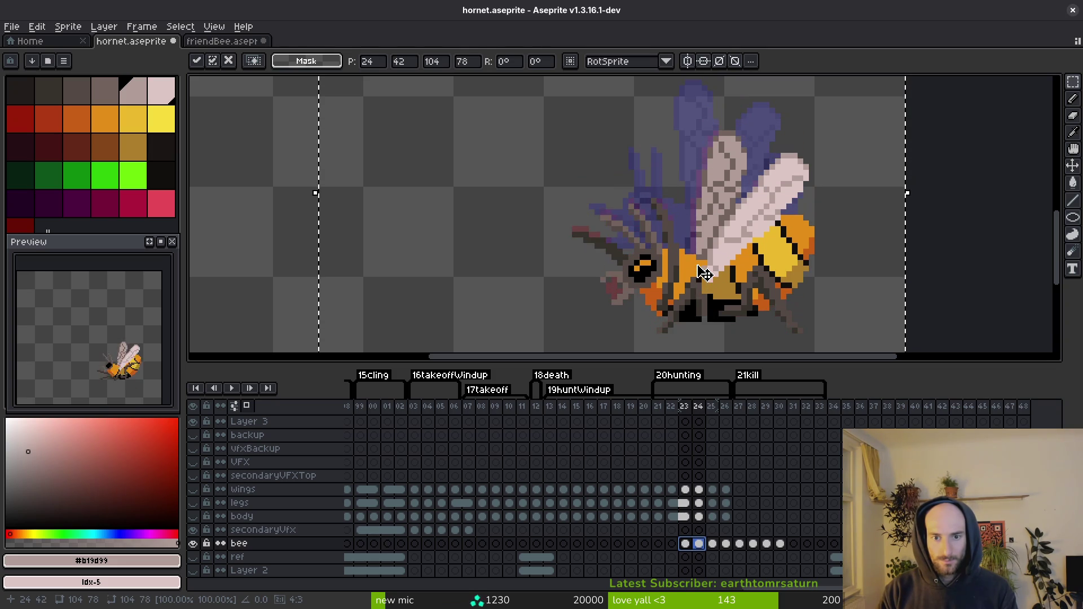
pyautogui.press('Up')
pyautogui.press('Up')
pyautogui.press('Up')
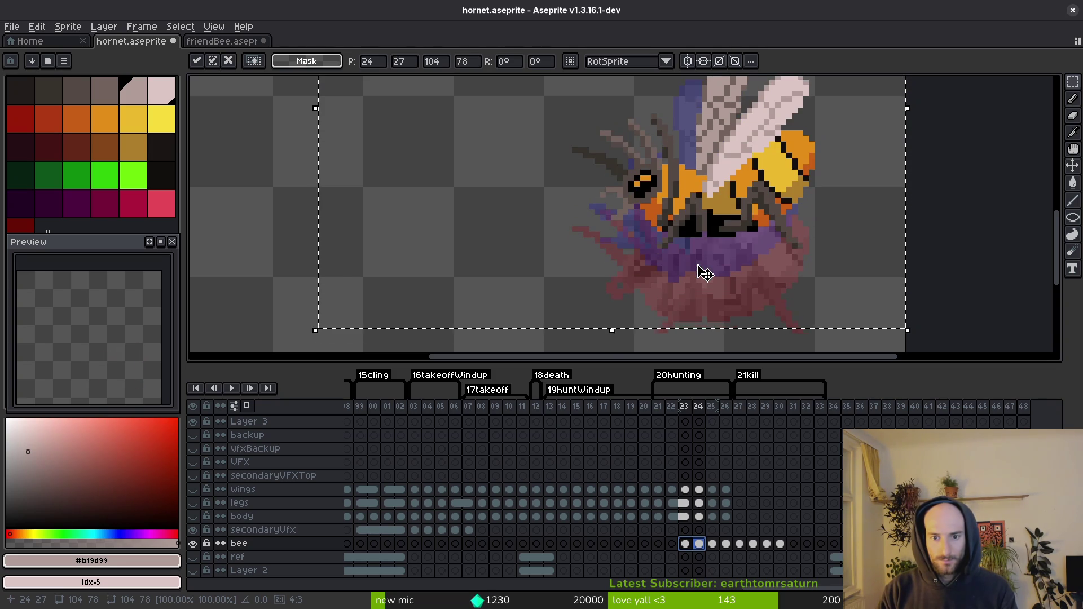
pyautogui.press('Down')
pyautogui.press('Right')
pyautogui.press('Right')
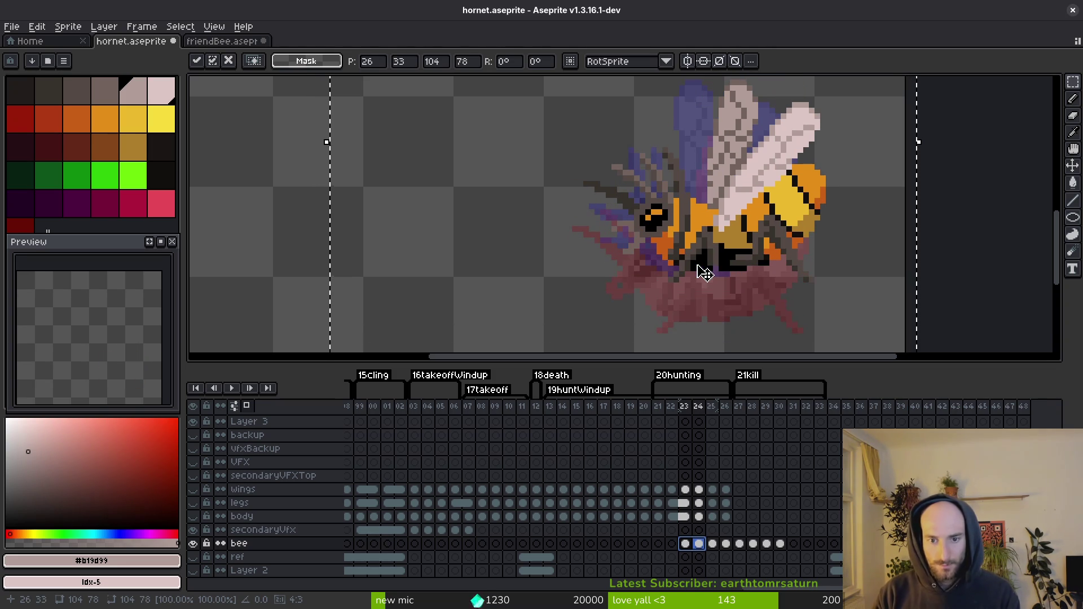
pyautogui.scroll(-3, 704, 273)
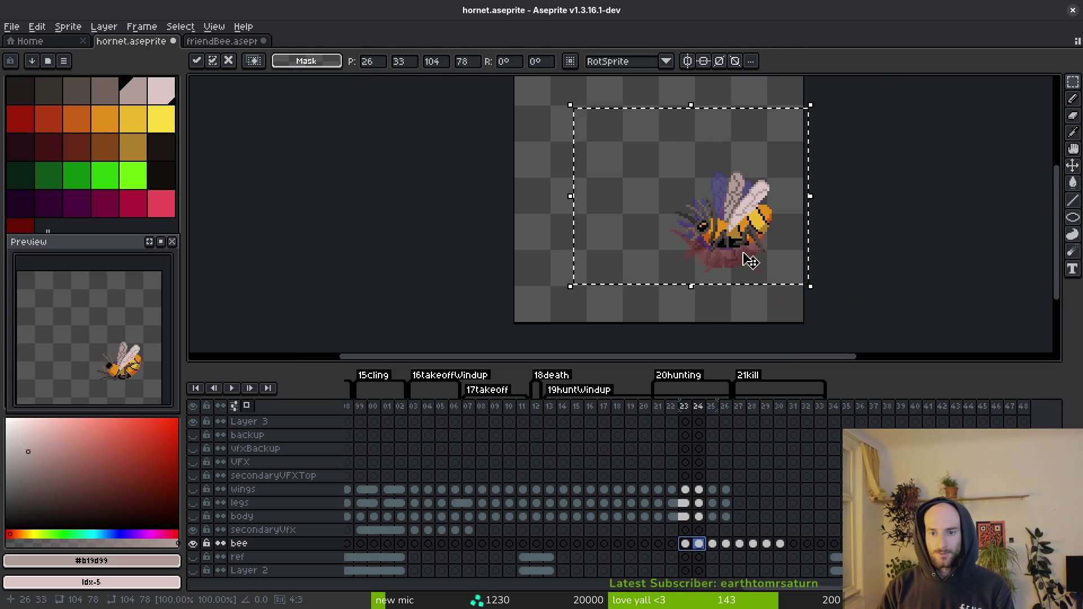
pyautogui.hotkey('ctrl', 'd')
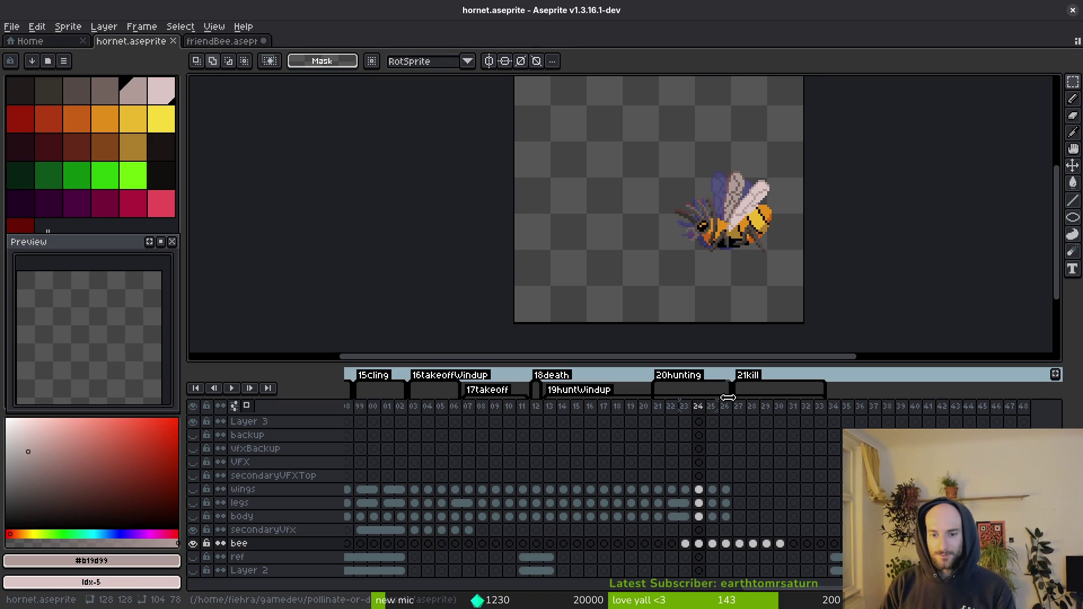
pyautogui.moveTo(738, 405); pyautogui.dragTo(719, 411)
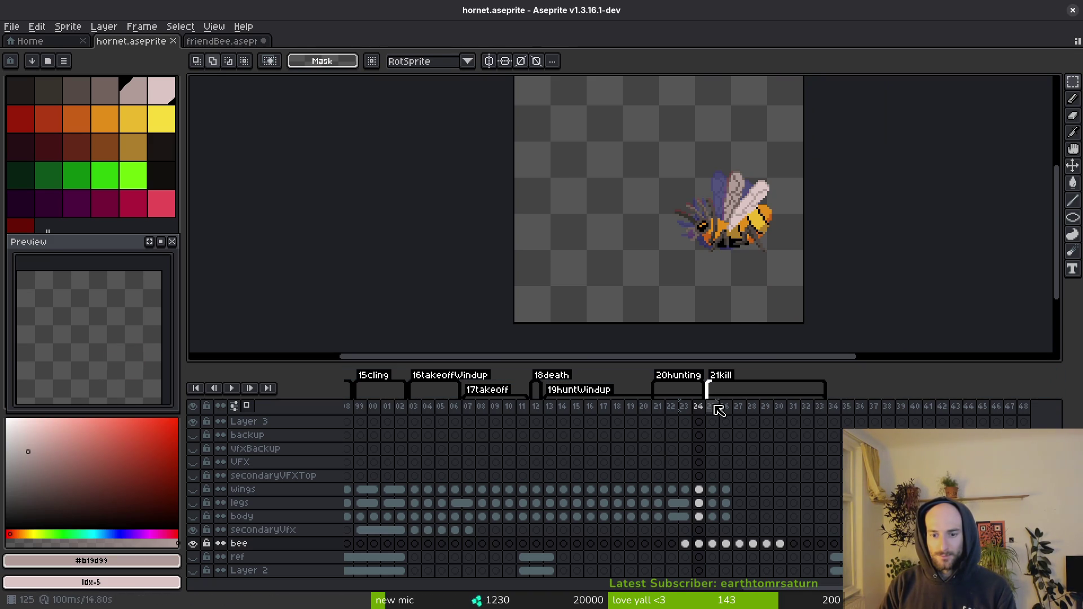
pyautogui.click(643, 407)
# Step: Save hornet.aseprite and show the wings, legs and body layers again
pyautogui.hotkey('ctrl', 's')
pyautogui.click(576, 407)
pyautogui.moveTo(44, 371)
pyautogui.mouseDown()
pyautogui.moveTo(84, 327)
pyautogui.moveTo(67, 356)
pyautogui.mouseUp()
pyautogui.moveTo(193, 517); pyautogui.dragTo(193, 489)
# Step: Copy bee cels 23–24 and paste them at frames 21, 19, 17 and 15
pyautogui.moveTo(685, 544); pyautogui.dragTo(698, 544)
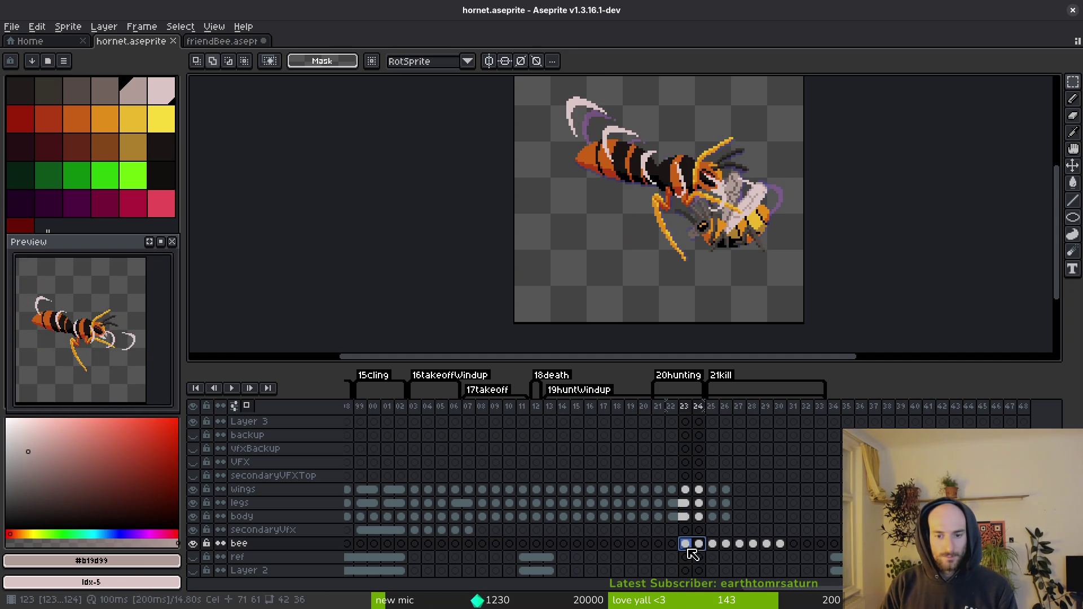
pyautogui.hotkey('ctrl', 'c')
pyautogui.click(658, 545)
pyautogui.hotkey('ctrl', 'v')
pyautogui.click(631, 543)
pyautogui.hotkey('ctrl', 'v')
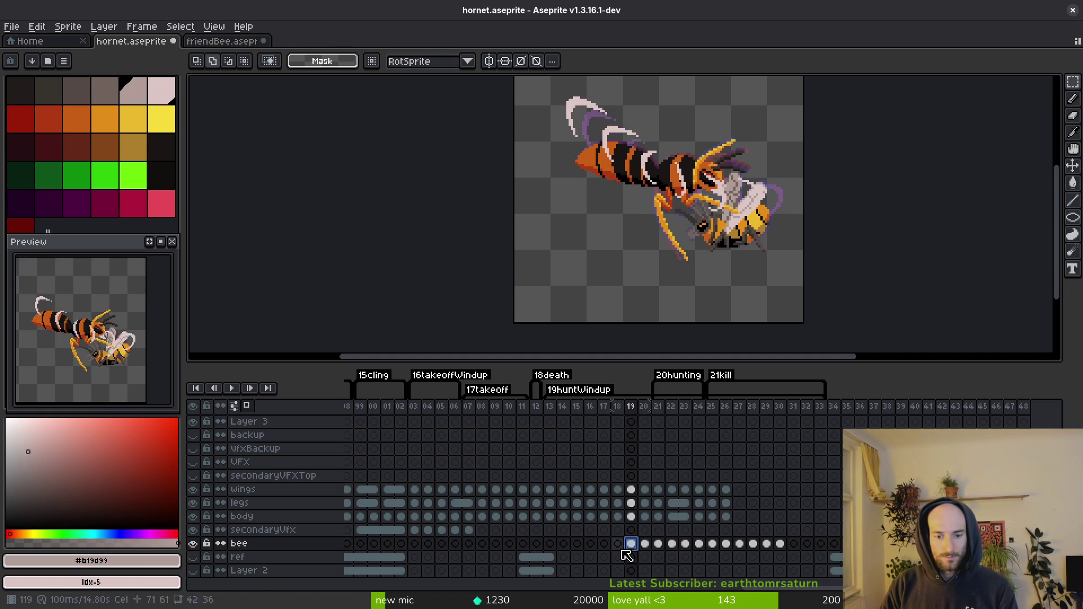
pyautogui.click(604, 544)
pyautogui.hotkey('ctrl', 'v')
pyautogui.click(576, 543)
pyautogui.hotkey('ctrl', 'v')
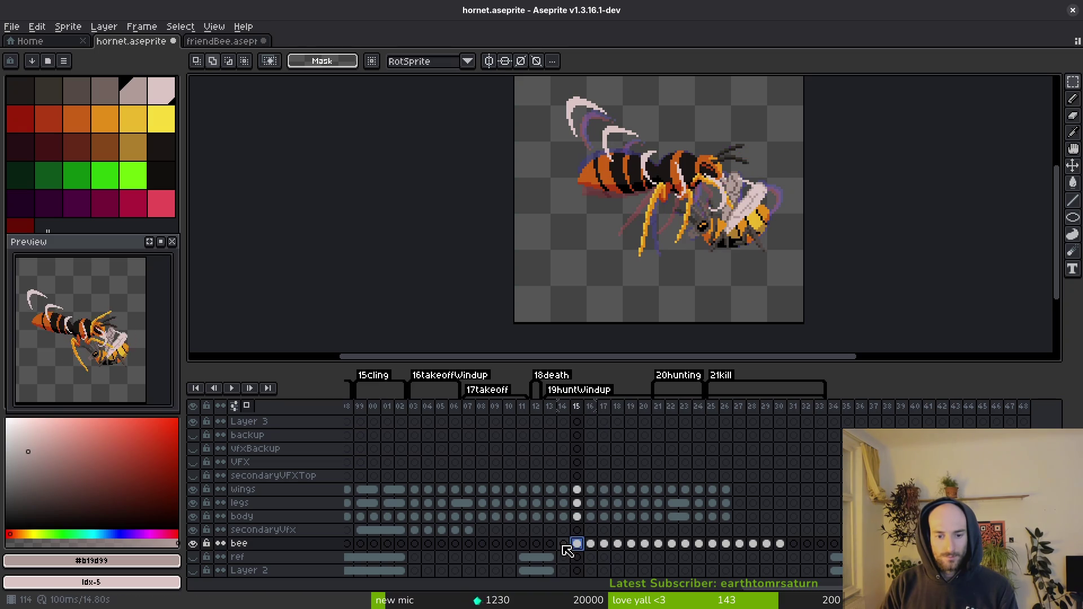
# Step: Clear the bee cels in frames 15–20, then launch the game to test it
pyautogui.moveTo(582, 548); pyautogui.dragTo(637, 553)
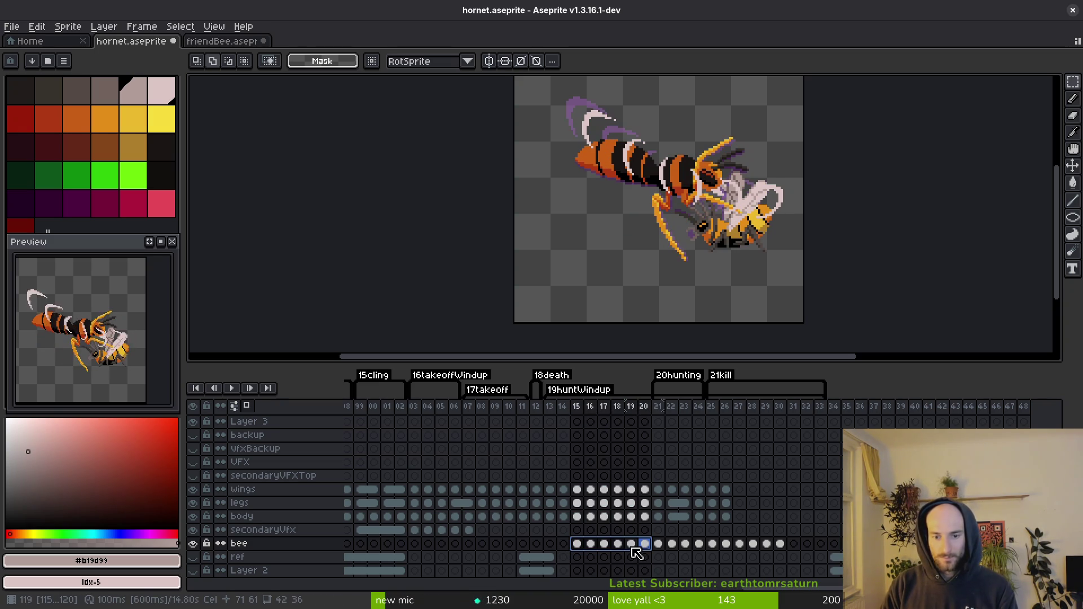
pyautogui.press('Delete')
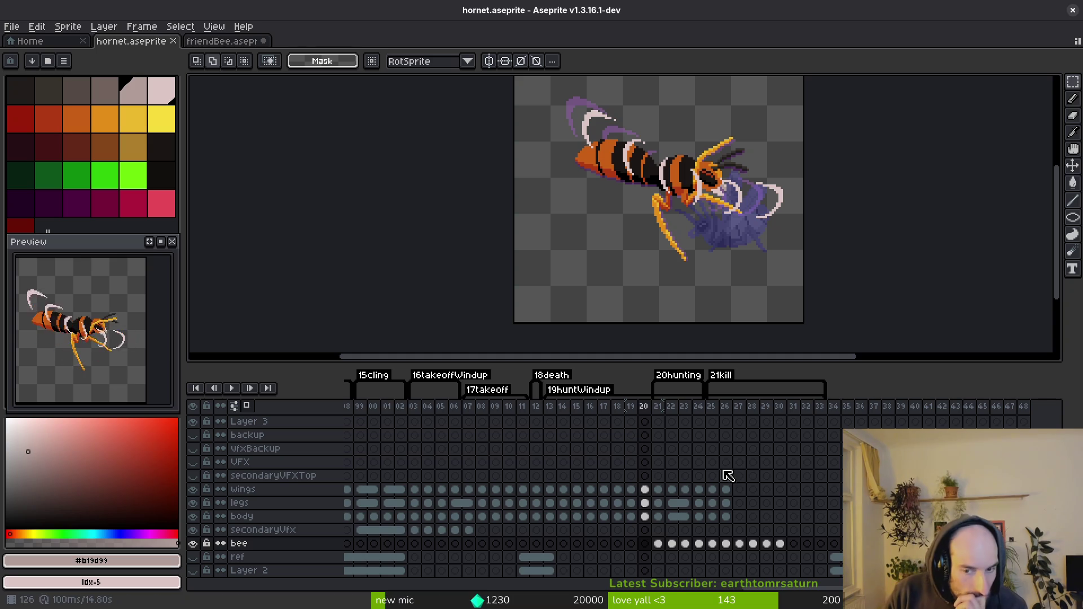
pyautogui.moveTo(726, 490); pyautogui.dragTo(728, 516)
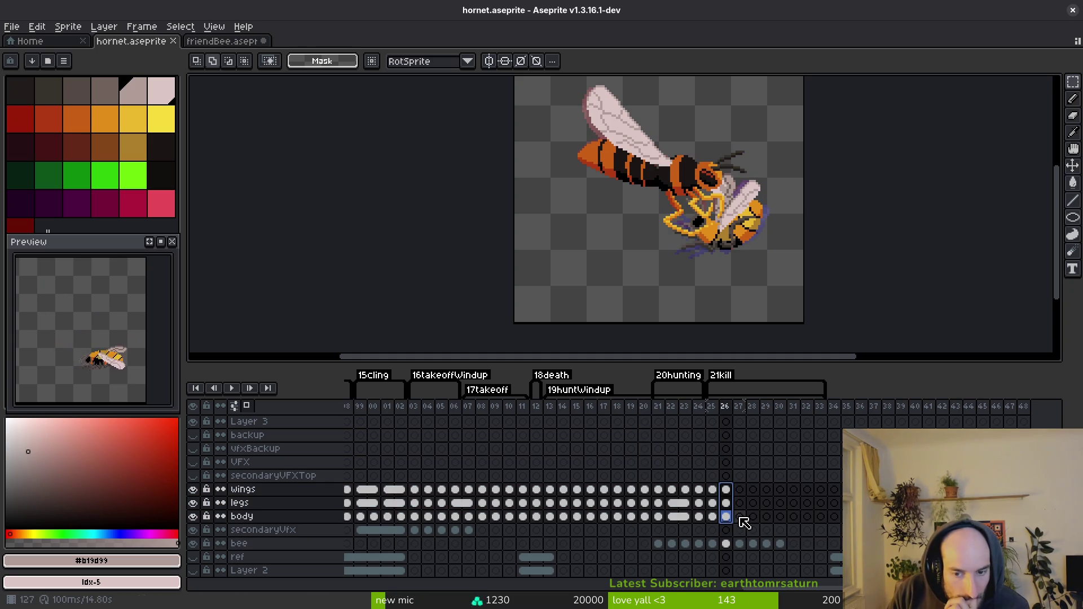
pyautogui.click(604, 503)
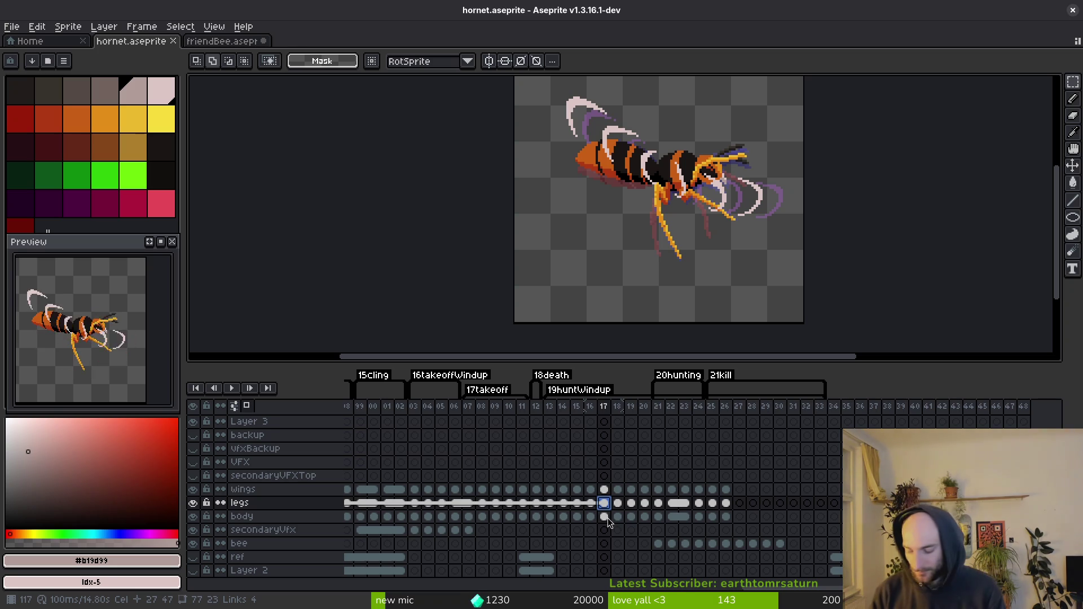
pyautogui.hotkey('alt', 'Tab')
pyautogui.press('F5')
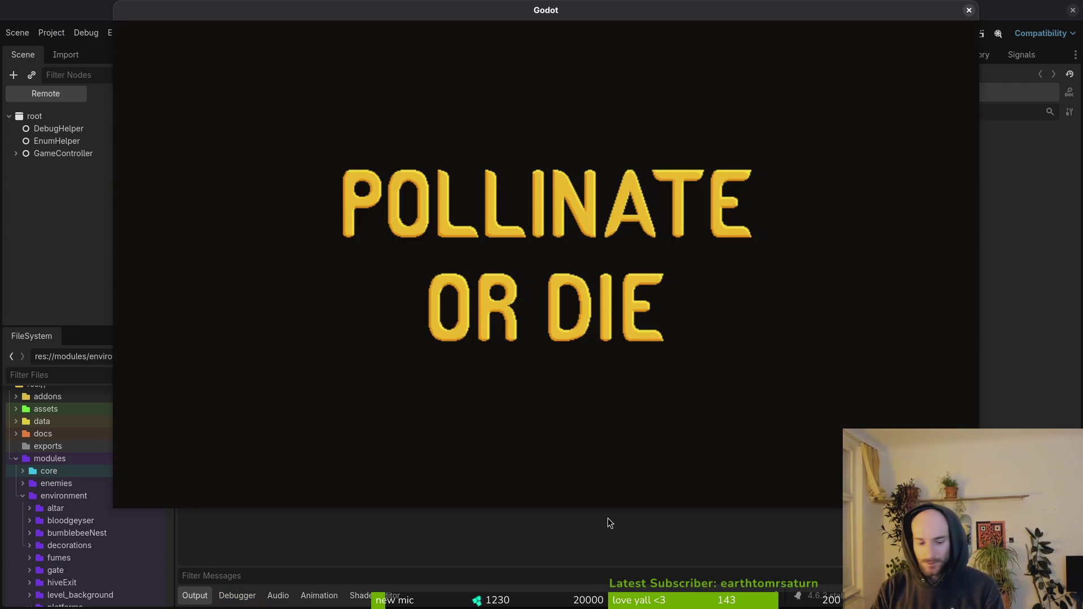
pyautogui.press('Return')
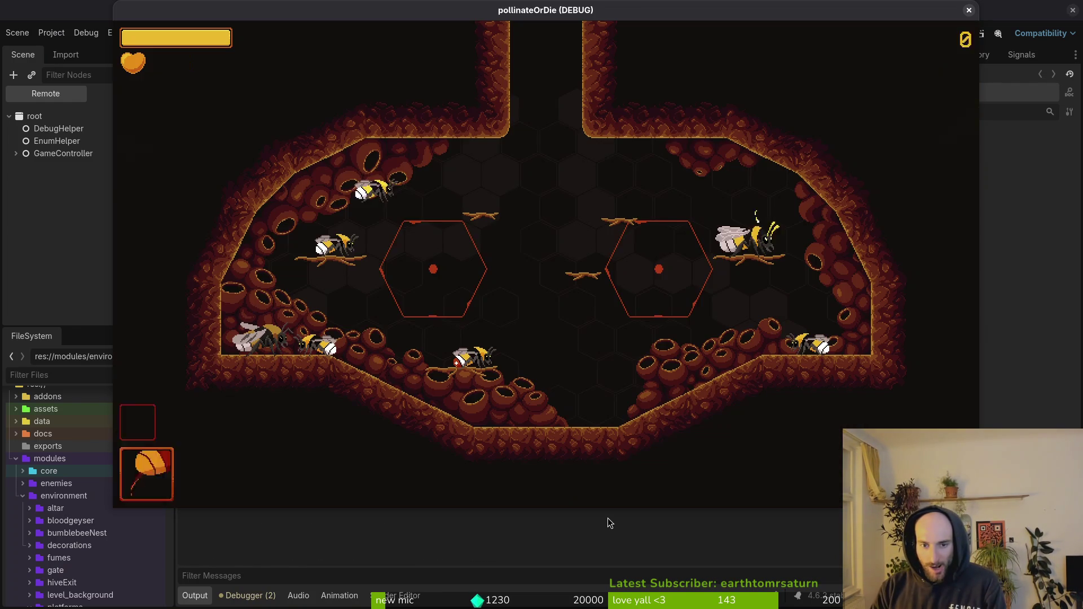
pyautogui.hotkey('alt', 'Tab')
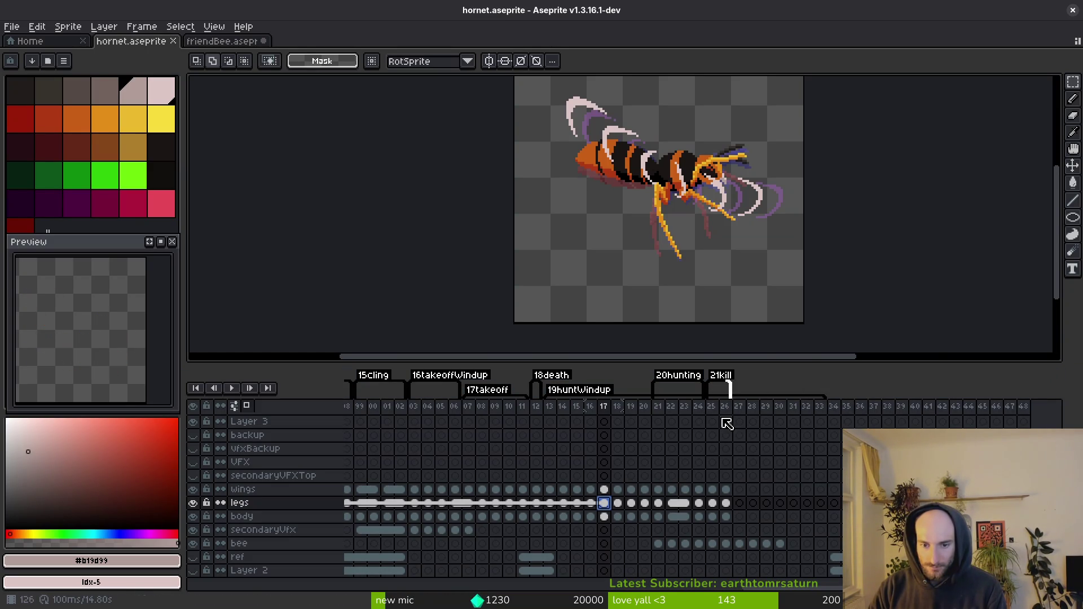
# Step: Extend the 21kill tag one frame further and save hornet.aseprite
pyautogui.moveTo(812, 395)
pyautogui.mouseDown()
pyautogui.moveTo(824, 396)
pyautogui.moveTo(811, 411)
pyautogui.mouseUp()
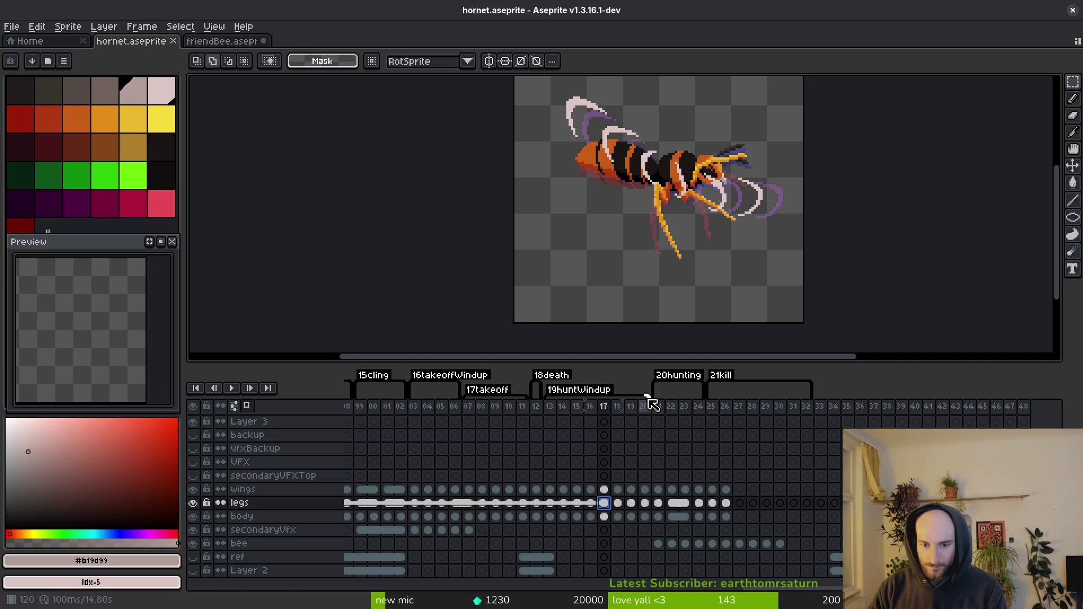
pyautogui.hotkey('ctrl', 's')
pyautogui.click(726, 516)
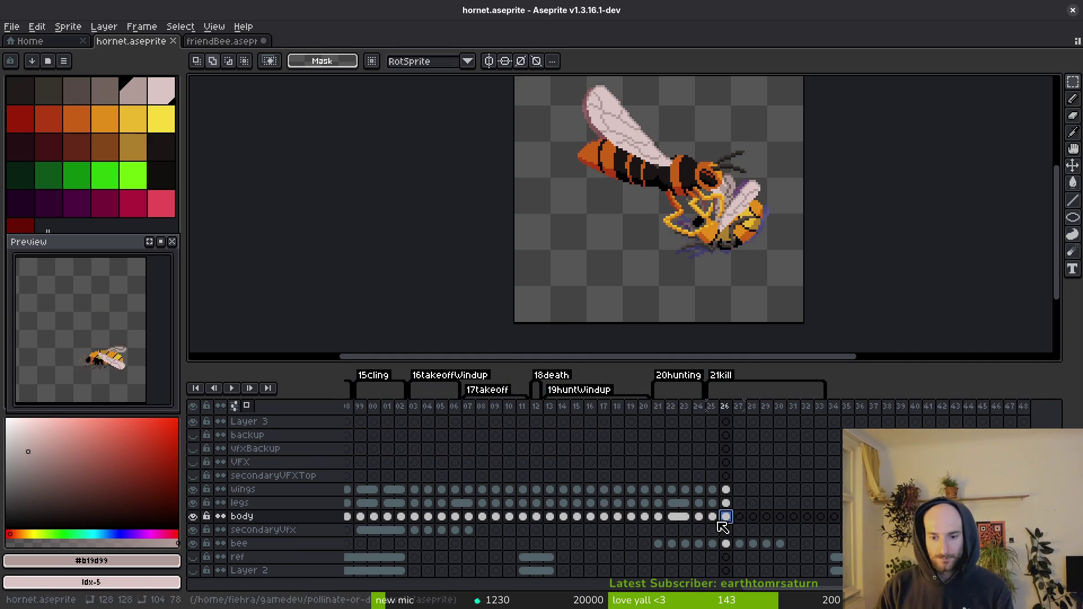
# Step: Step through frames 26–28 on the body layer to compare the hornet's poses
pyautogui.click(753, 516)
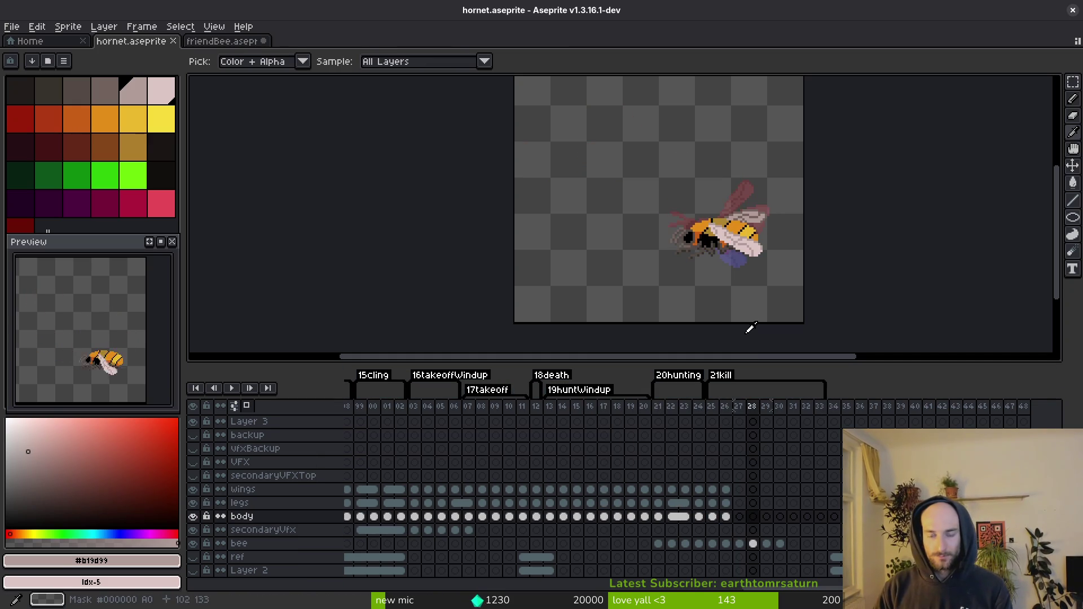
pyautogui.press('v')
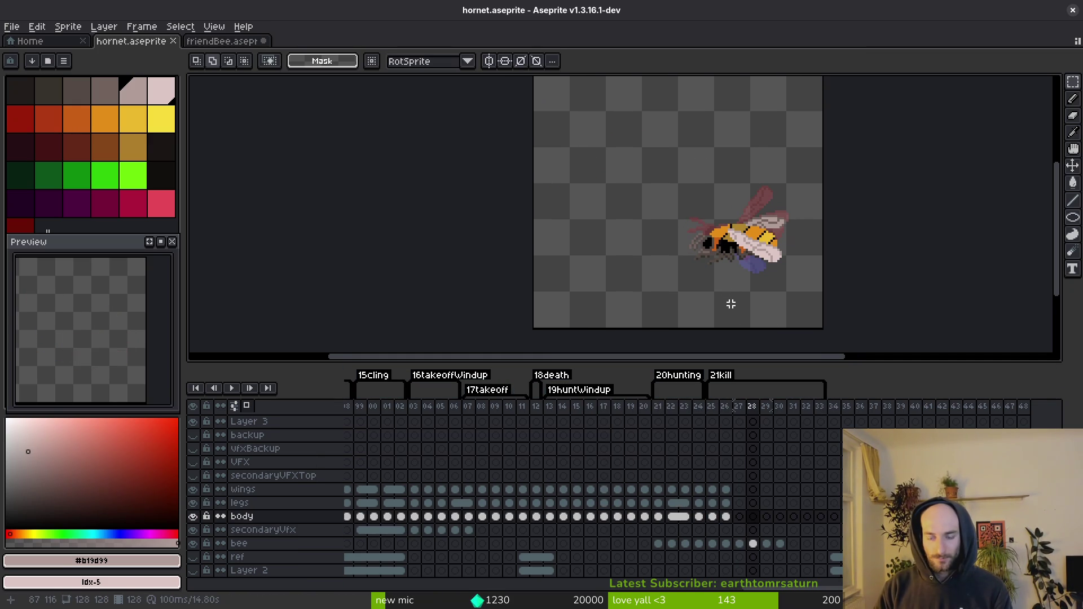
pyautogui.press('Left')
pyautogui.scroll(-2, 744, 289)
pyautogui.press('Left')
pyautogui.press('i')
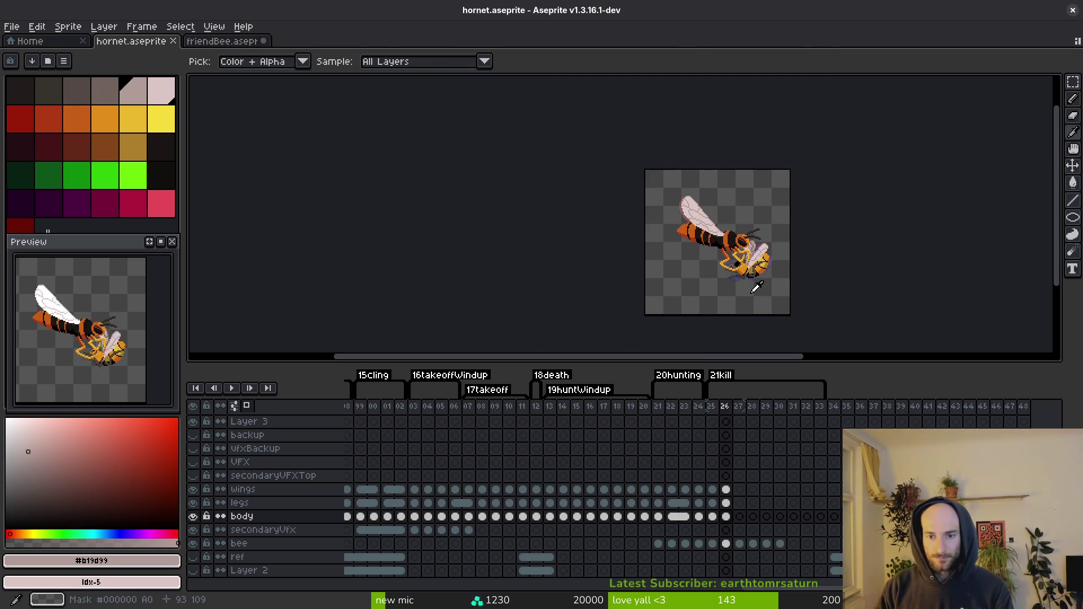
pyautogui.press('Right')
pyautogui.press('Right')
pyautogui.press('v')
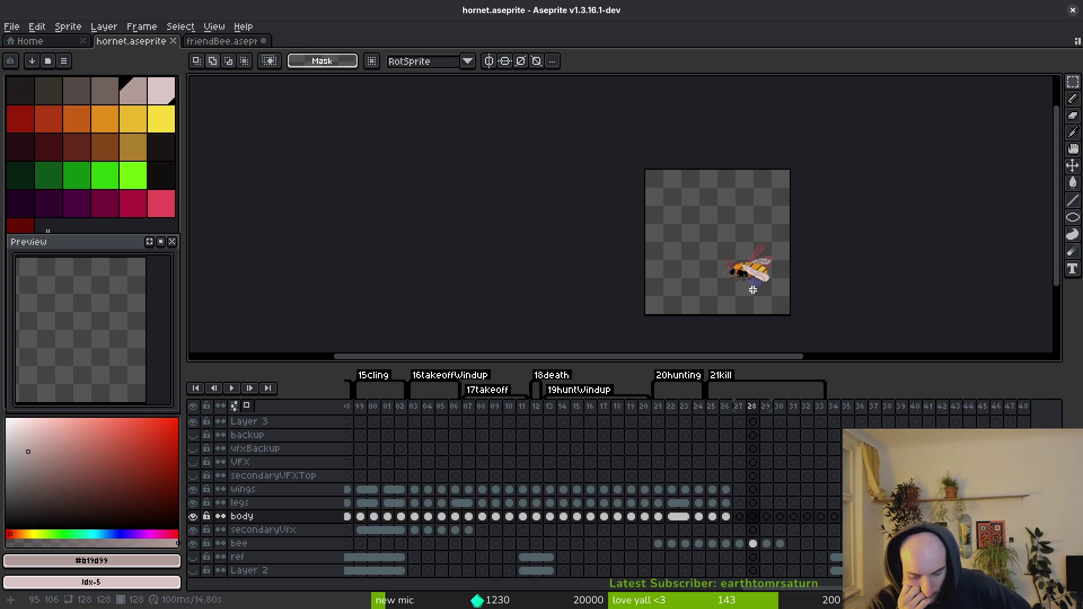
pyautogui.press('i')
pyautogui.press('Left')
pyautogui.press('Left')
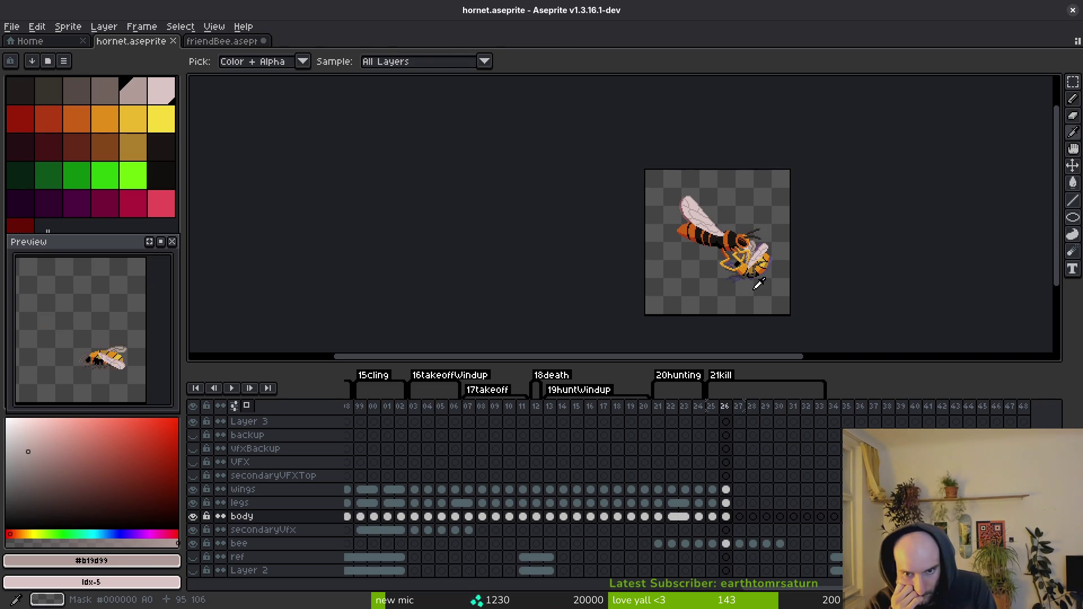
pyautogui.press('Right')
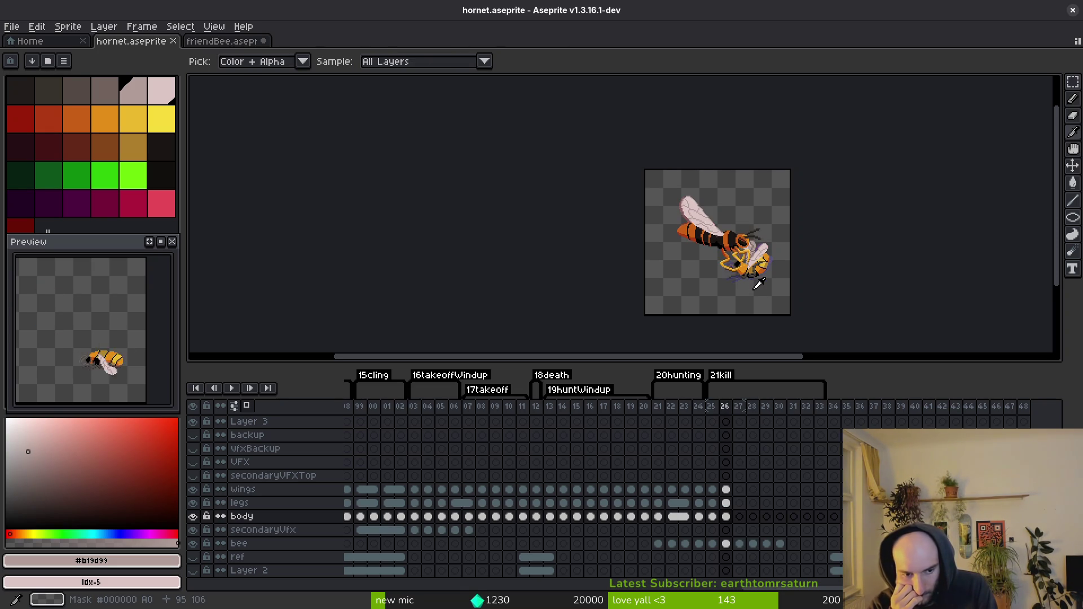
# Step: Recheck frames 26 and 27 on the body layer
pyautogui.press('m')
pyautogui.hscroll(-15, 565, 485)
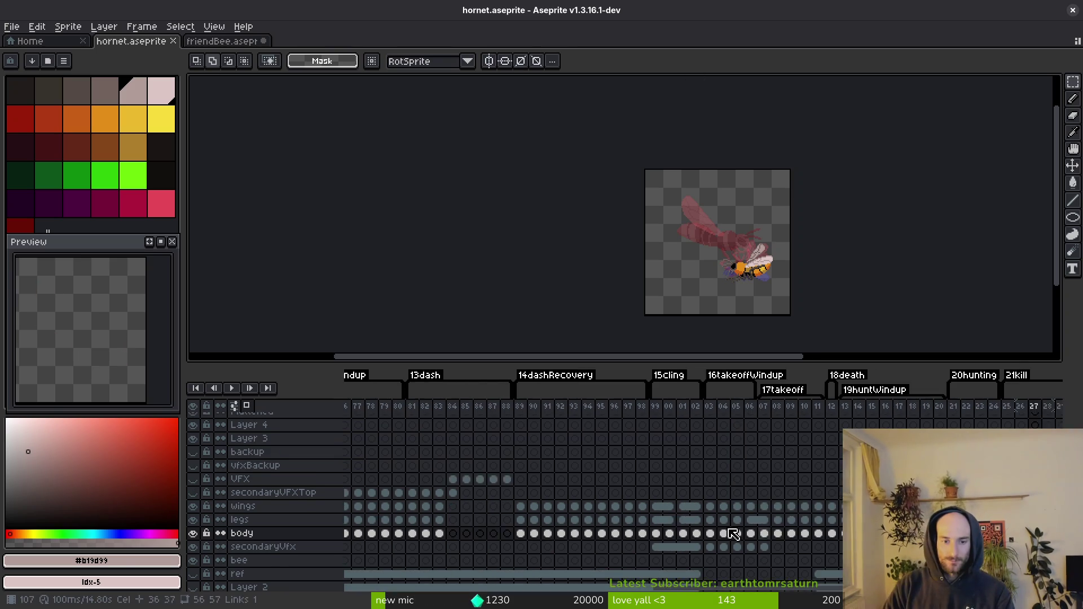
pyautogui.scroll(2, 633, 499)
pyautogui.scroll(-1, 484, 474)
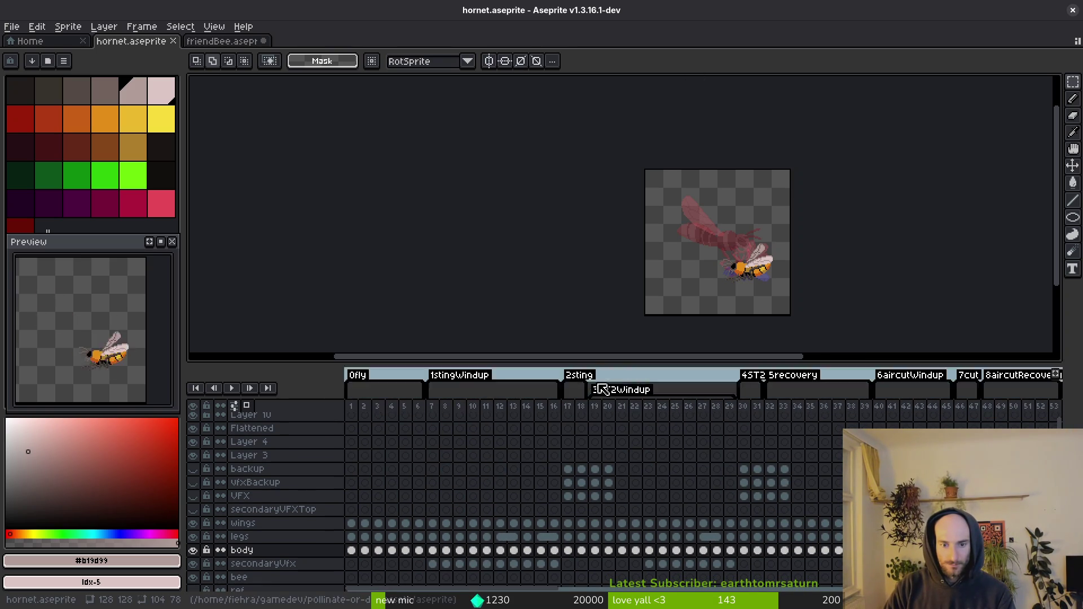
pyautogui.hscroll(5, 660, 475)
pyautogui.hscroll(10, 631, 474)
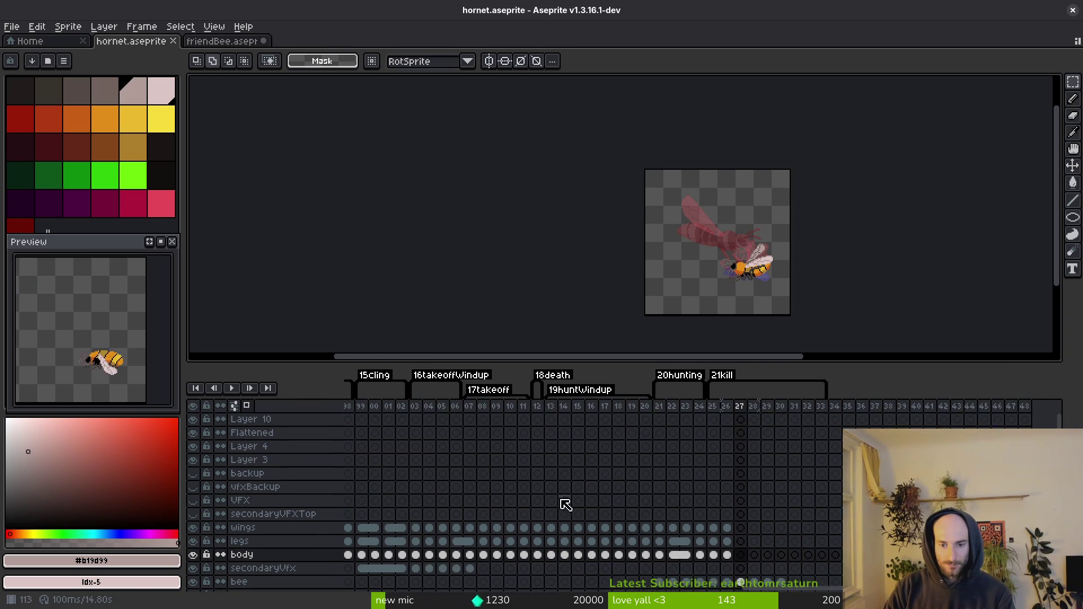
pyautogui.scroll(-1, 563, 503)
pyautogui.click(660, 523)
pyautogui.click(646, 535)
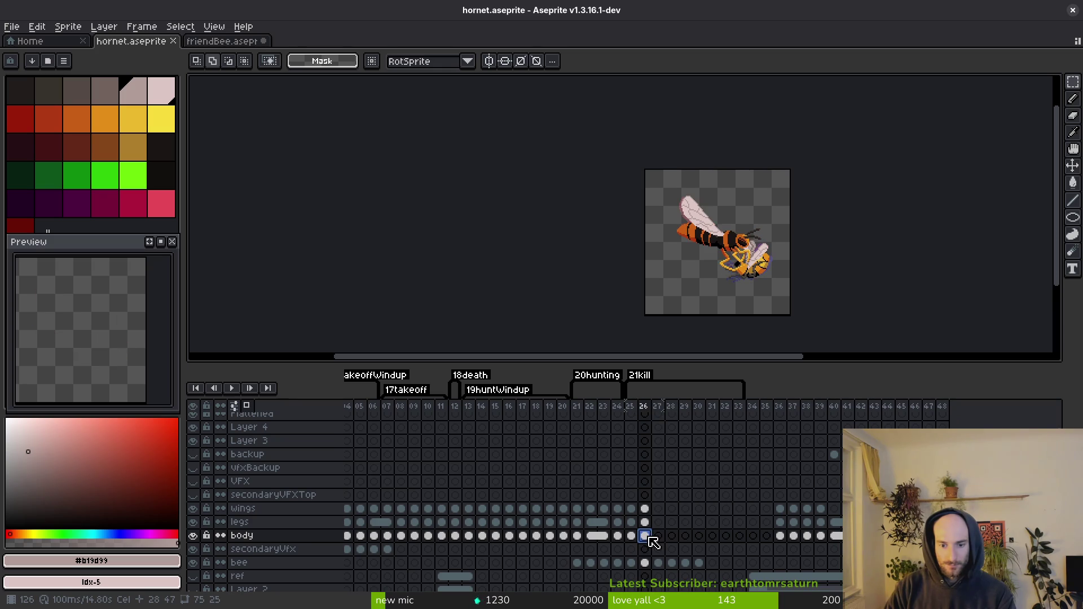
pyautogui.press('i')
pyautogui.press('Left')
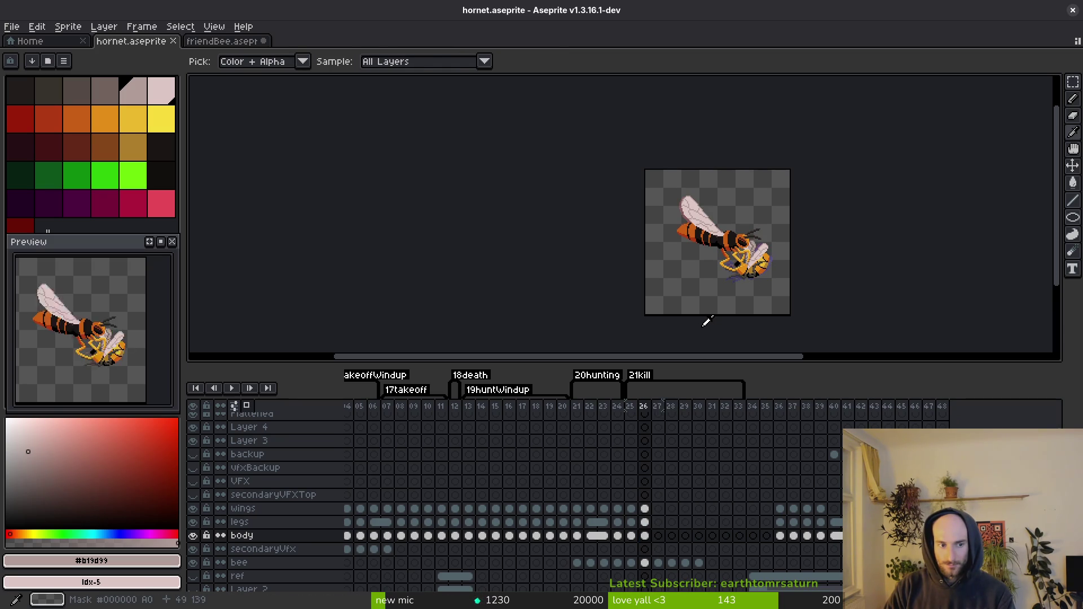
pyautogui.press('m')
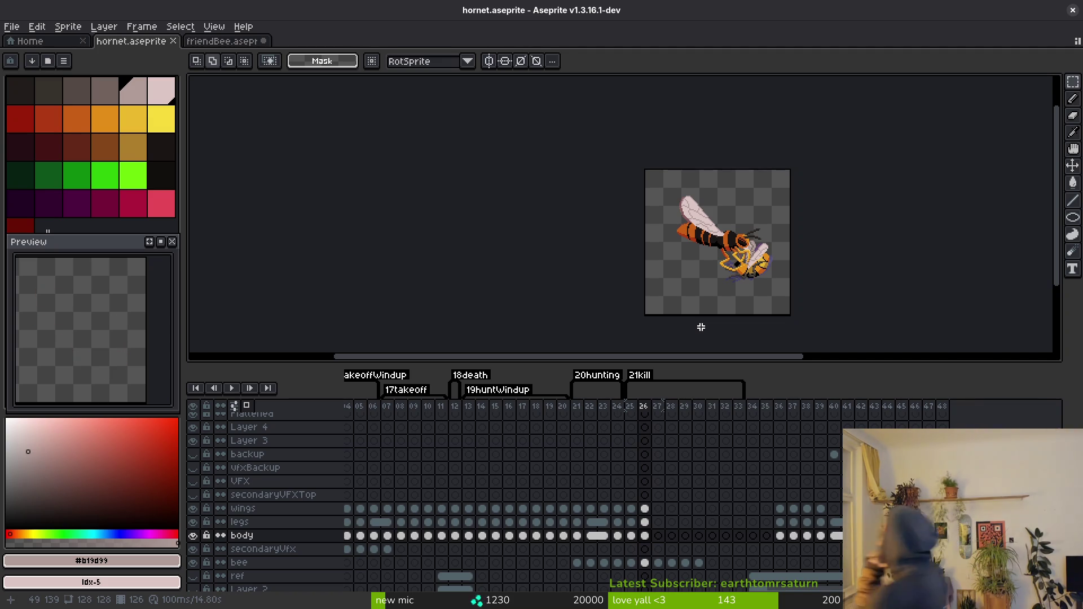
pyautogui.scroll(5, 763, 268)
# Step: Link the wings, legs and body cels for frames 26–27
pyautogui.moveTo(645, 536)
pyautogui.mouseDown()
pyautogui.moveTo(653, 512)
pyautogui.moveTo(654, 547)
pyautogui.mouseUp()
pyautogui.click(658, 536)
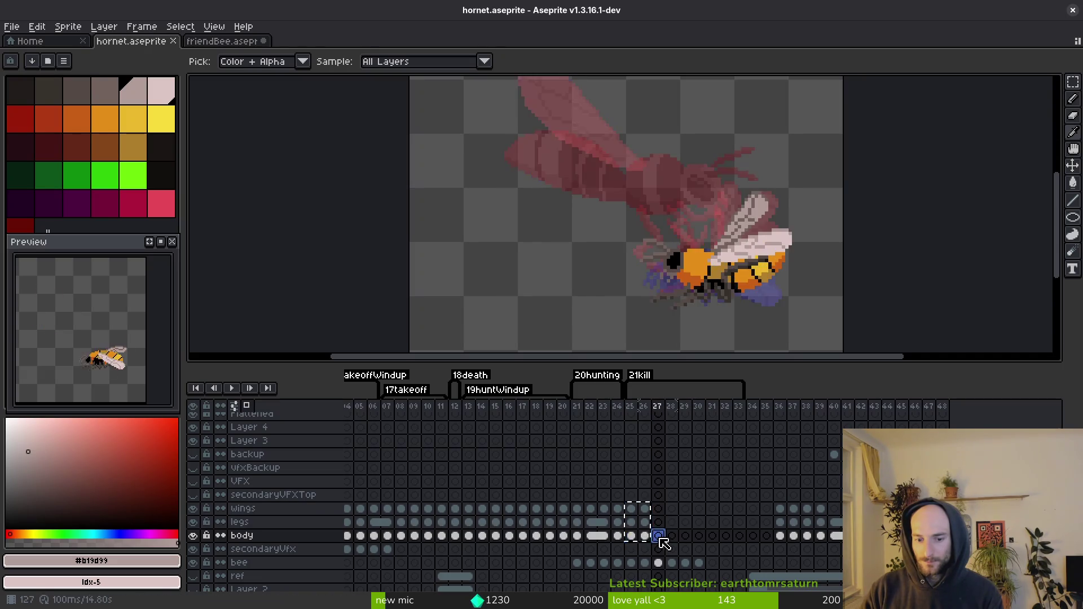
pyautogui.moveTo(632, 509)
pyautogui.mouseDown()
pyautogui.moveTo(649, 538)
pyautogui.moveTo(686, 533)
pyautogui.mouseUp()
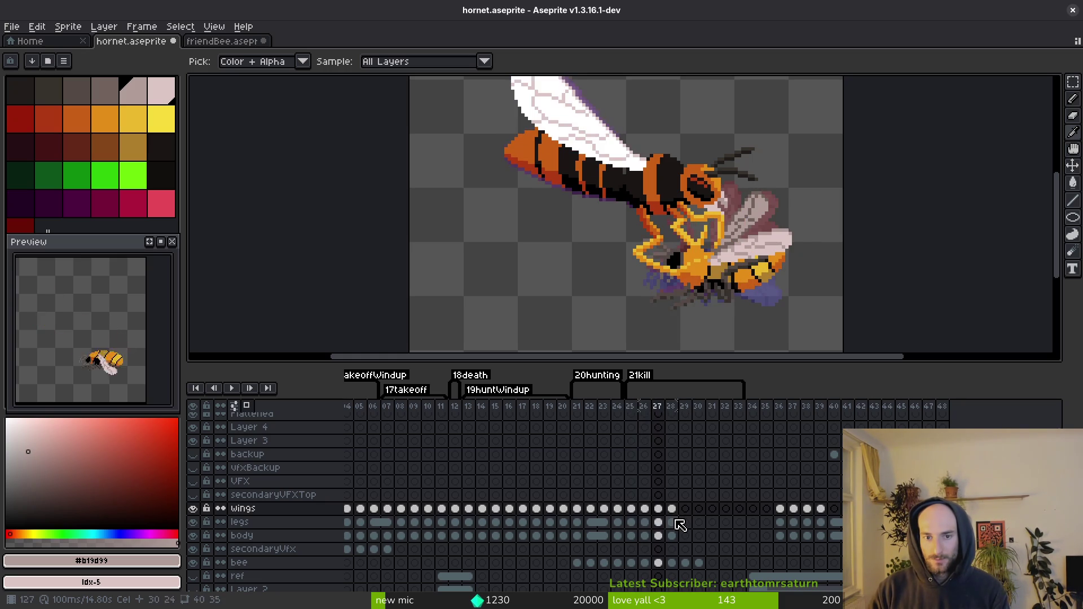
pyautogui.moveTo(646, 511); pyautogui.dragTo(659, 536)
pyautogui.rightClick(644, 536)
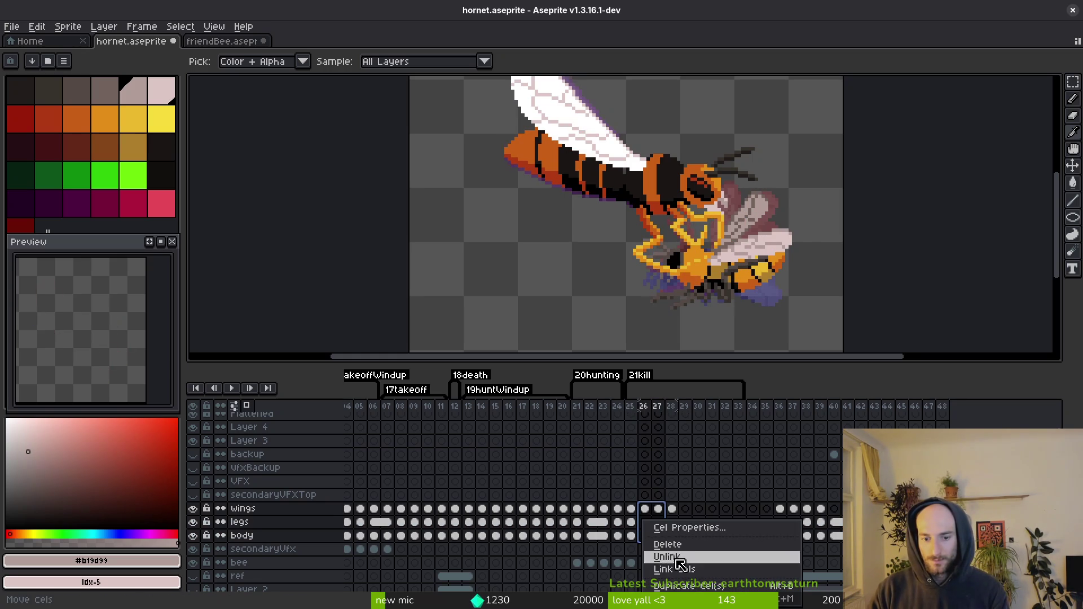
pyautogui.click(691, 567)
pyautogui.click(635, 535)
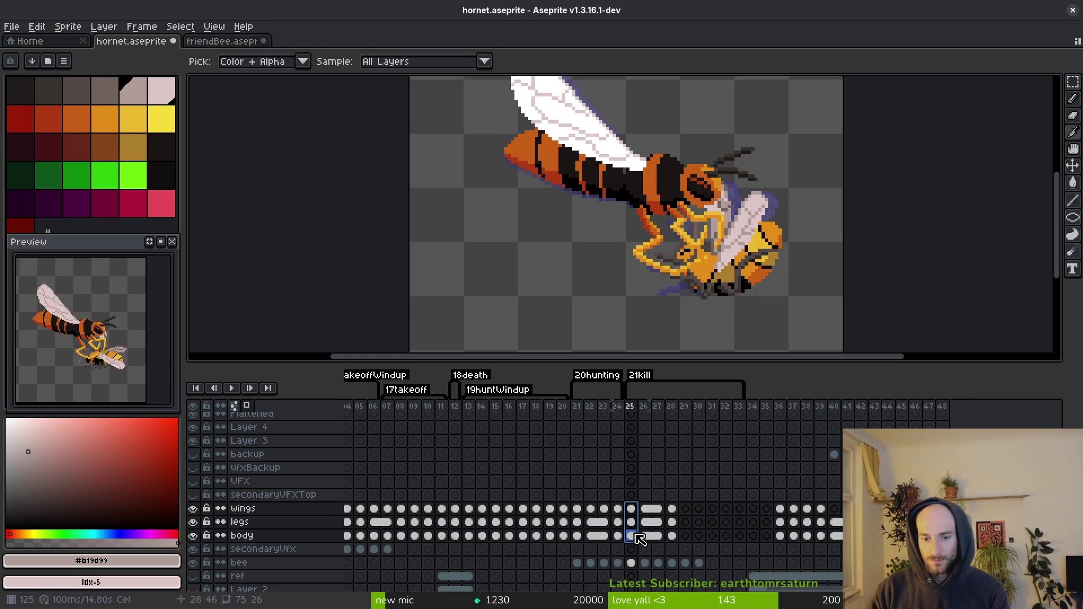
# Step: Link the wings, legs and body cels across frames 25–29 and save
pyautogui.keyDown('shift'); pyautogui.click(684, 522); pyautogui.keyUp('shift')
pyautogui.rightClick(681, 520)
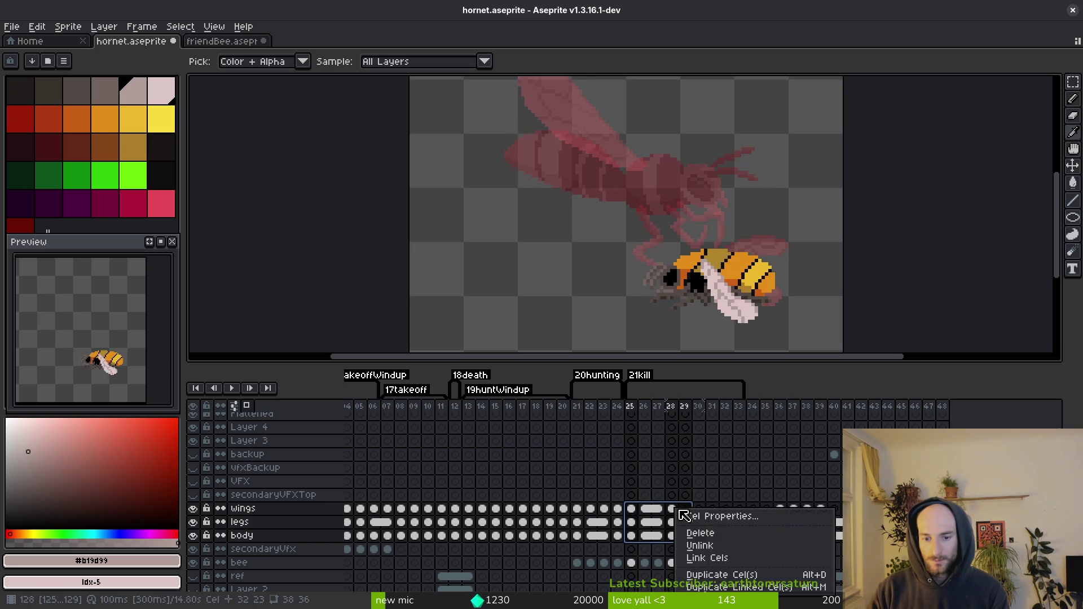
pyautogui.click(729, 553)
pyautogui.hotkey('ctrl', 's')
# Step: Clear the wings cels at frames 27–29
pyautogui.click(643, 509)
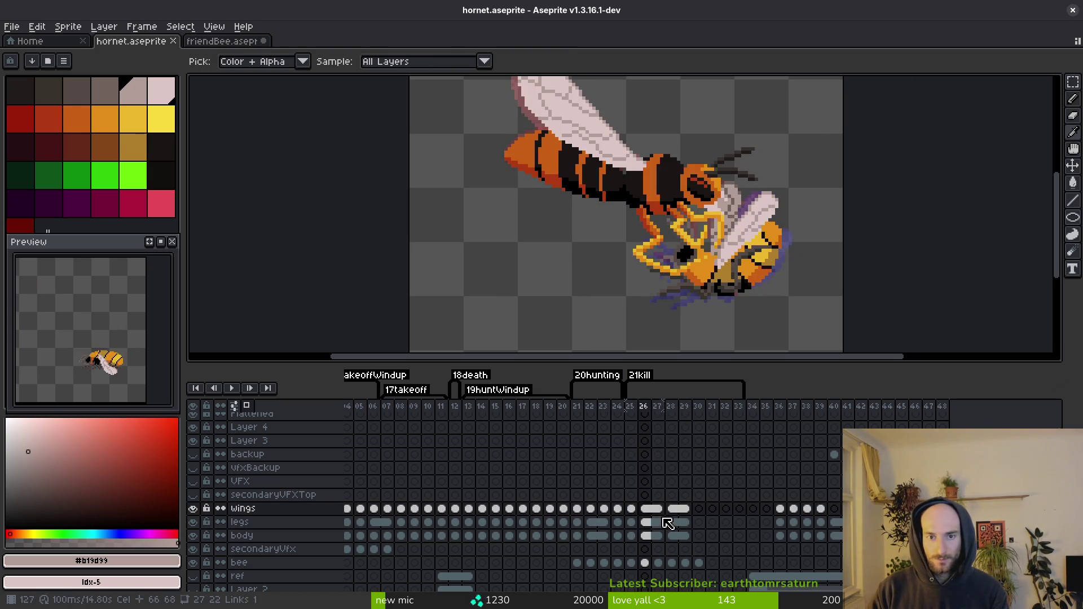
pyautogui.moveTo(657, 509); pyautogui.dragTo(690, 513)
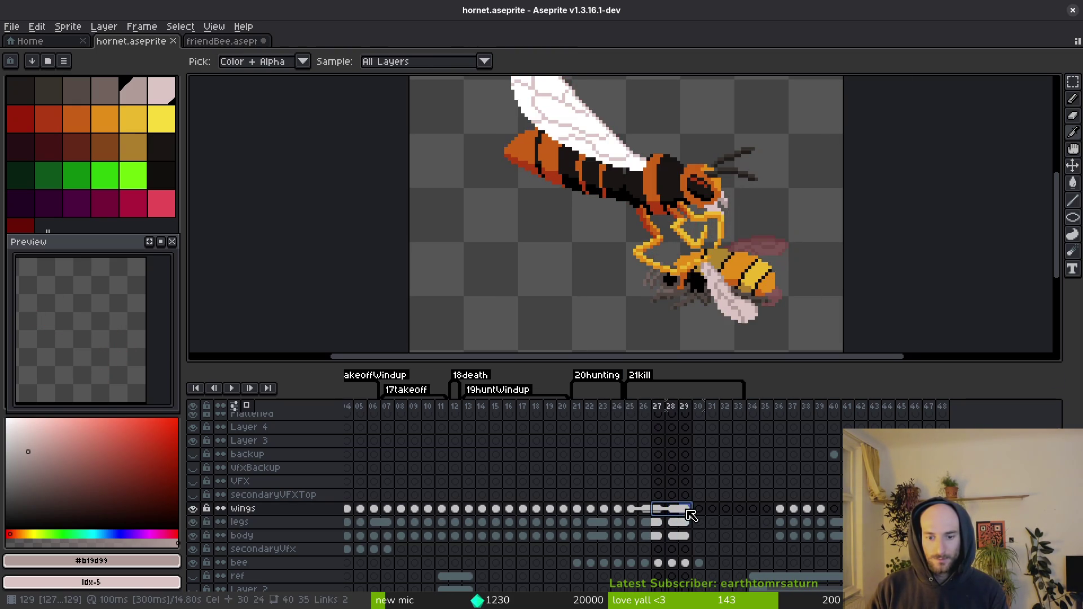
pyautogui.press('Delete')
# Step: Review the earlier wings cels around frames 90–94
pyautogui.hscroll(-10, 547, 501)
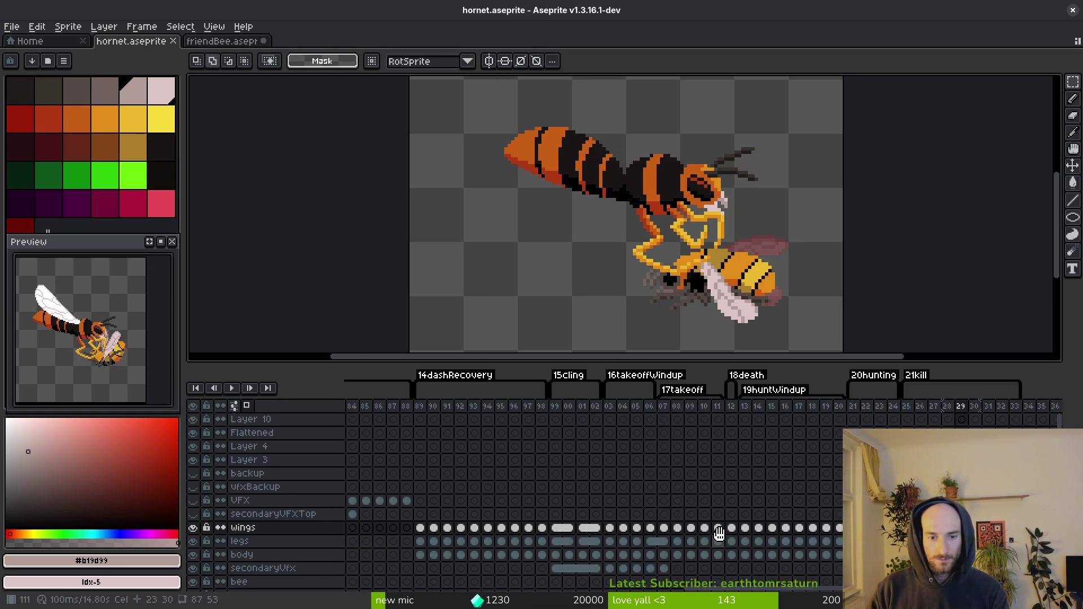
pyautogui.click(460, 527)
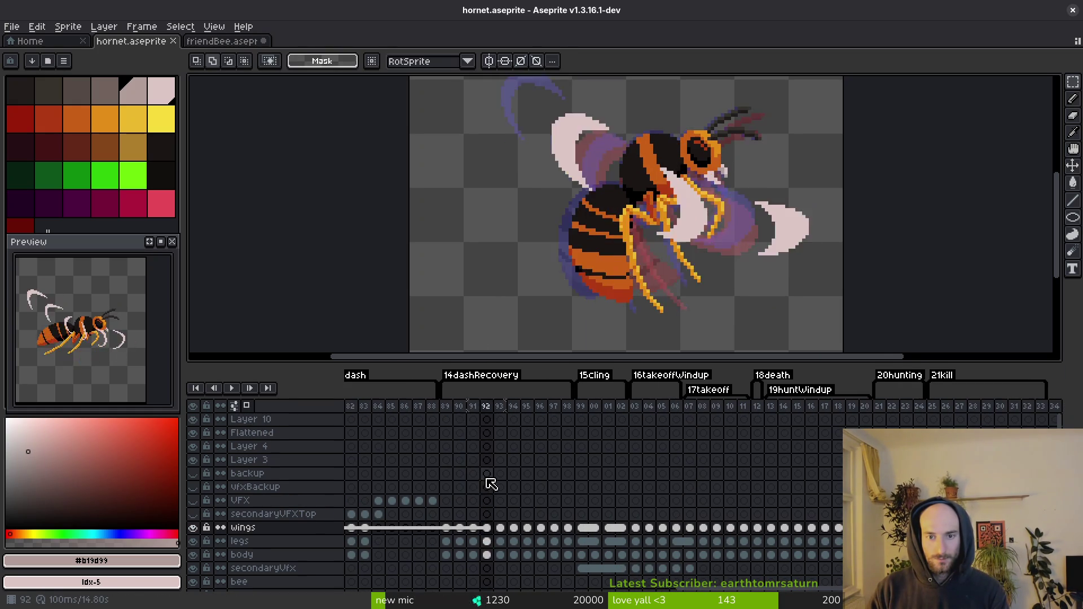
pyautogui.press('Right')
pyautogui.press('Right')
pyautogui.press('Right')
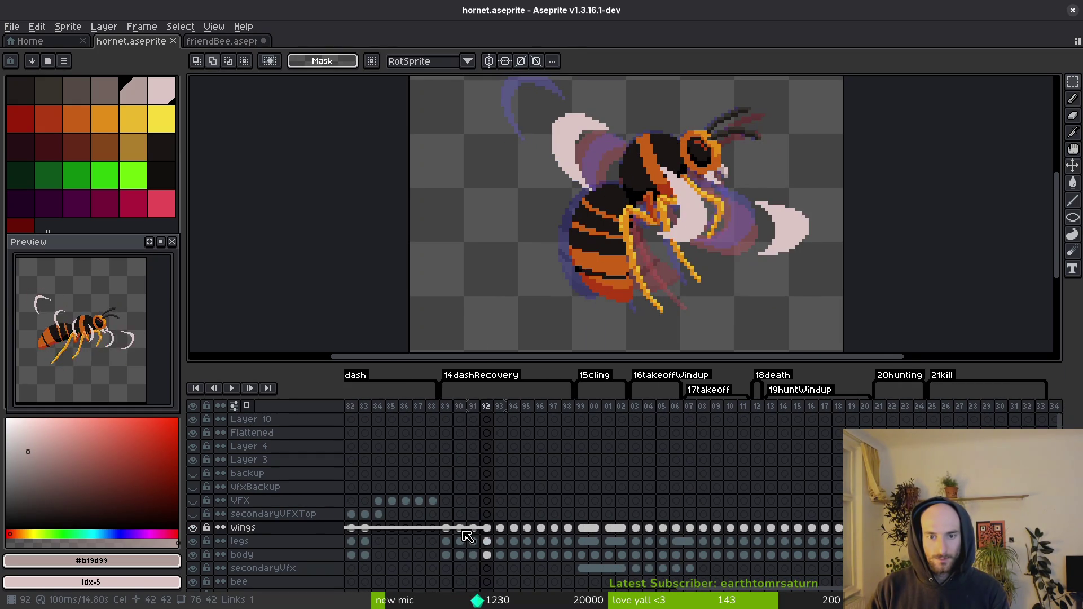
pyautogui.moveTo(477, 531); pyautogui.dragTo(819, 528)
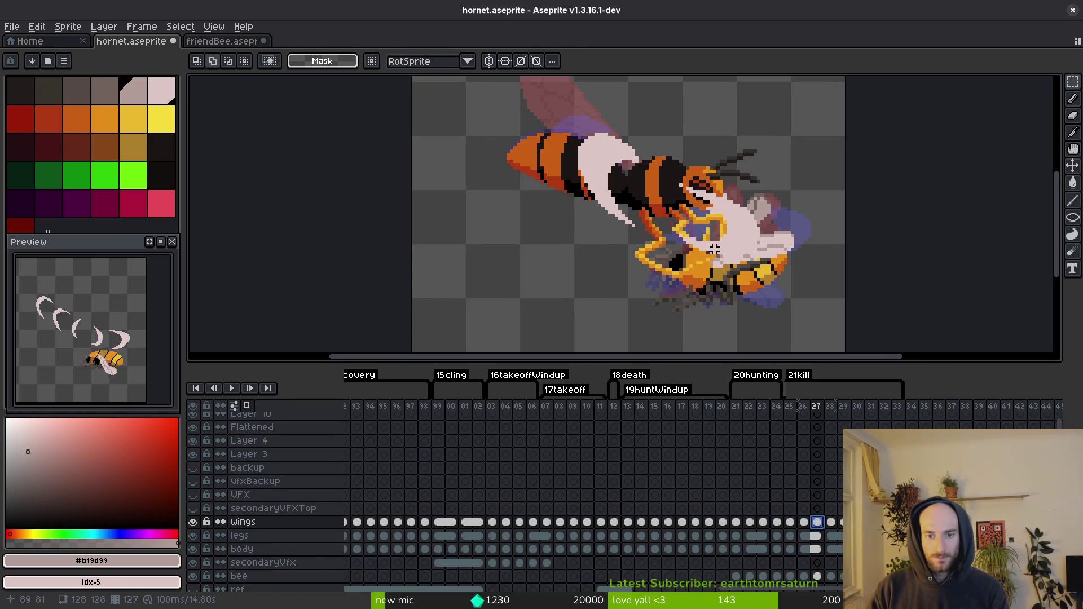
pyautogui.press('i')
# Step: Select the legs and body cels through frame 31 and save hornet.aseprite again
pyautogui.press('Right')
pyautogui.press('Right')
pyautogui.press('Right')
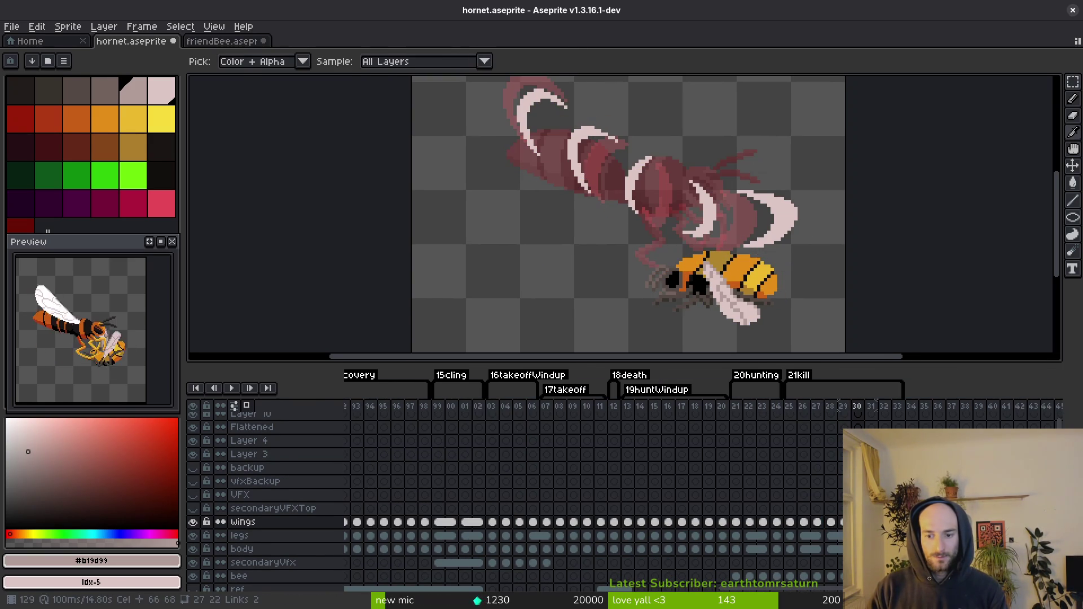
pyautogui.moveTo(804, 535); pyautogui.dragTo(818, 549)
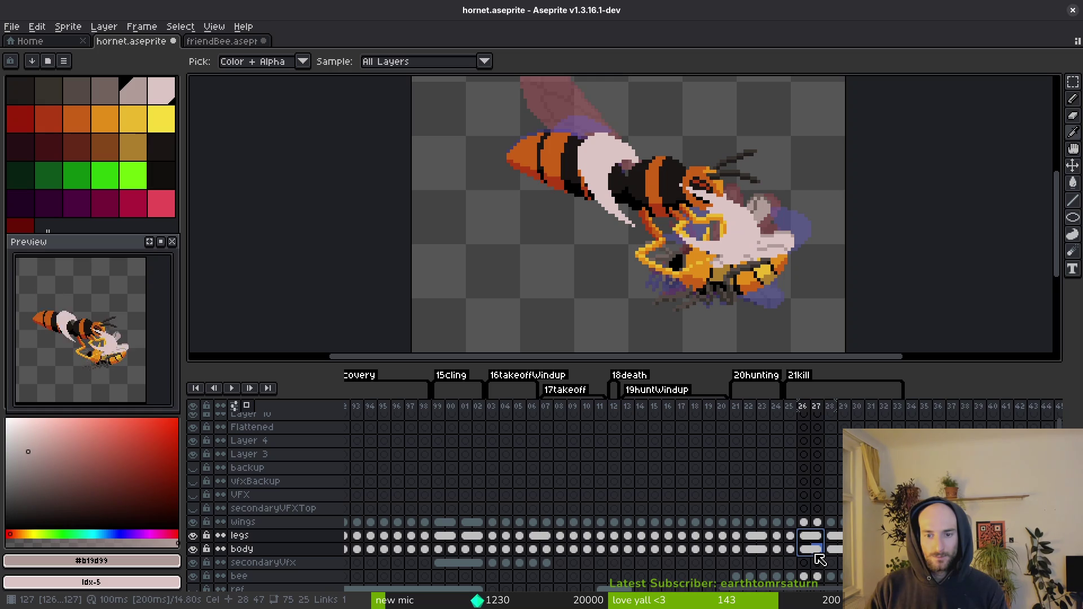
pyautogui.moveTo(818, 549); pyautogui.dragTo(872, 549)
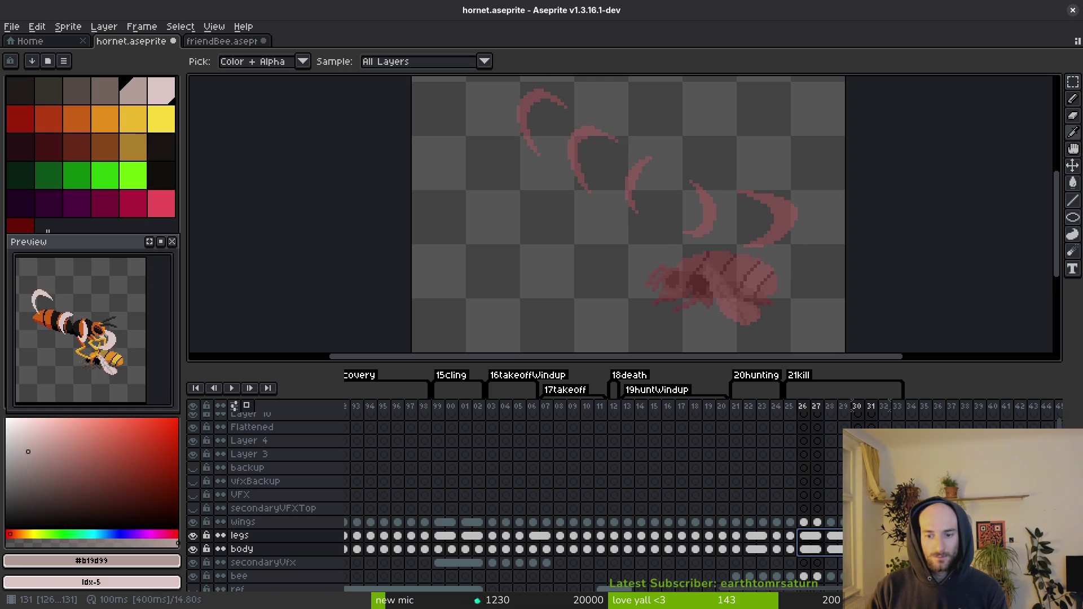
pyautogui.hotkey('ctrl', 's')
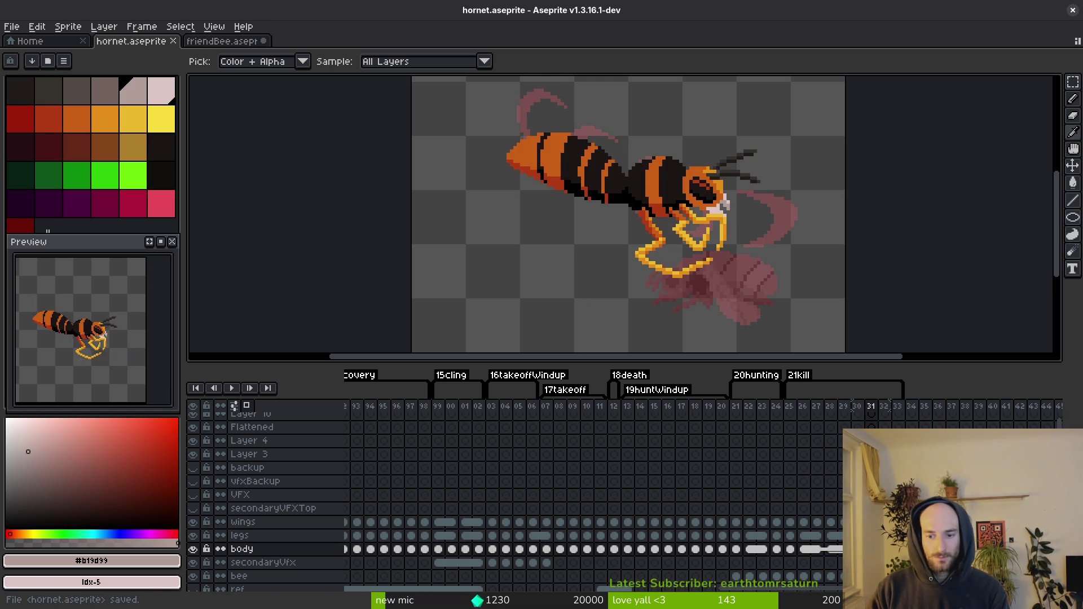
pyautogui.click(779, 523)
pyautogui.hotkey('ctrl', 's')
pyautogui.press('Return')
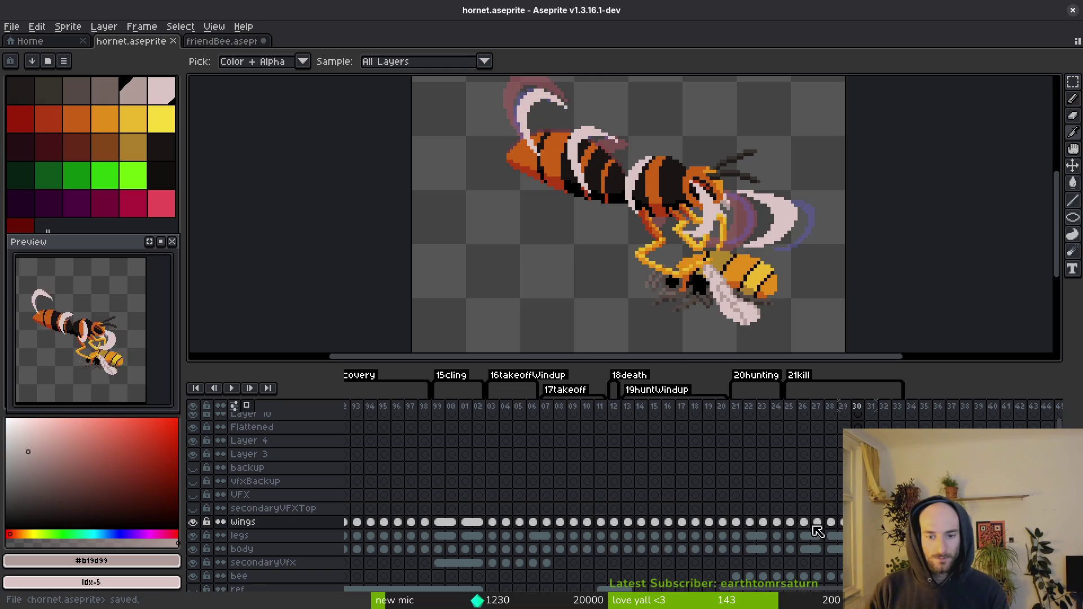
pyautogui.click(813, 508)
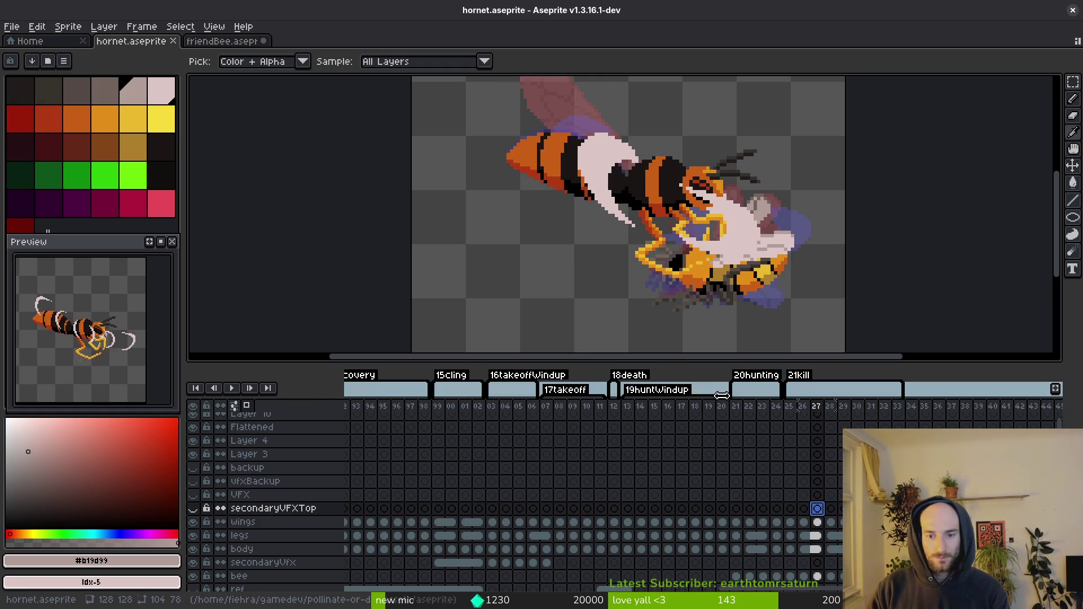
# Step: Step through frames 17–26 to review the hornet's kill animation
pyautogui.click(681, 468)
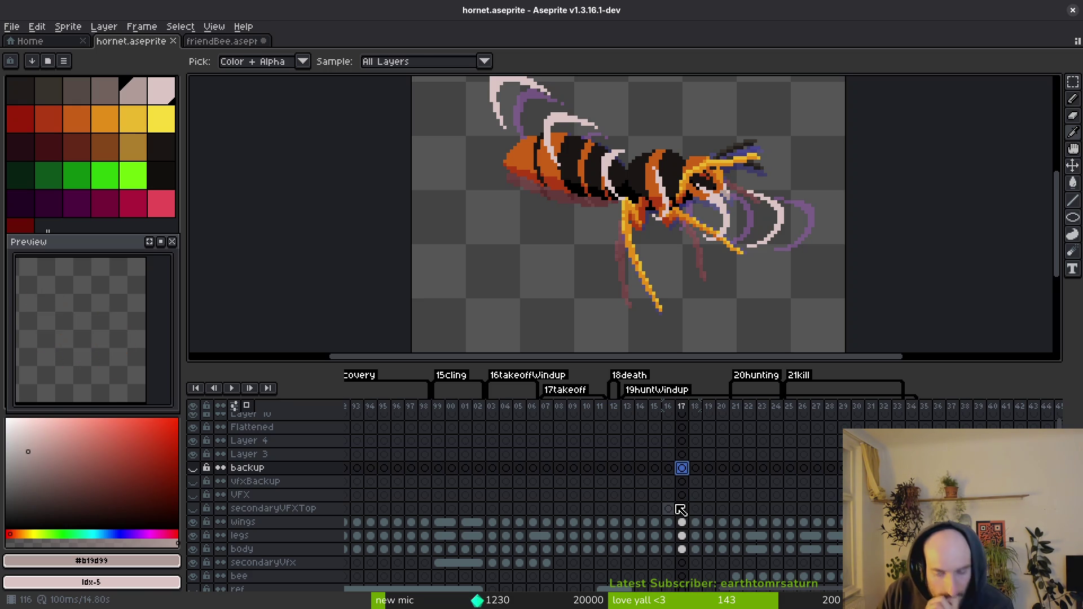
pyautogui.press('v')
pyautogui.scroll(-2, 729, 310)
pyautogui.press('i')
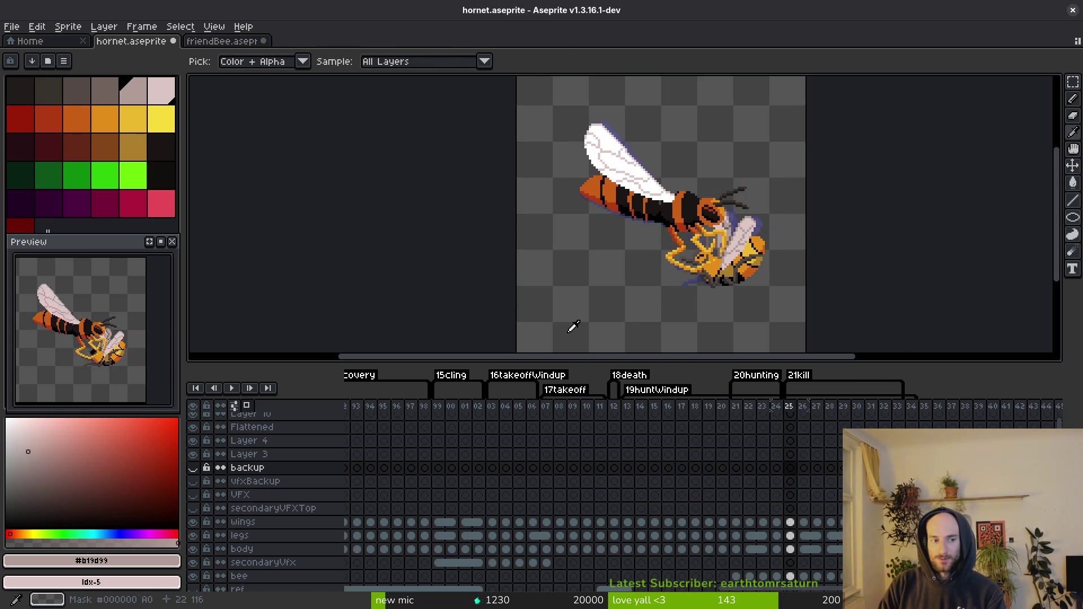
pyautogui.press('Left')
pyautogui.press('Left')
pyautogui.press('Left')
pyautogui.press('Left')
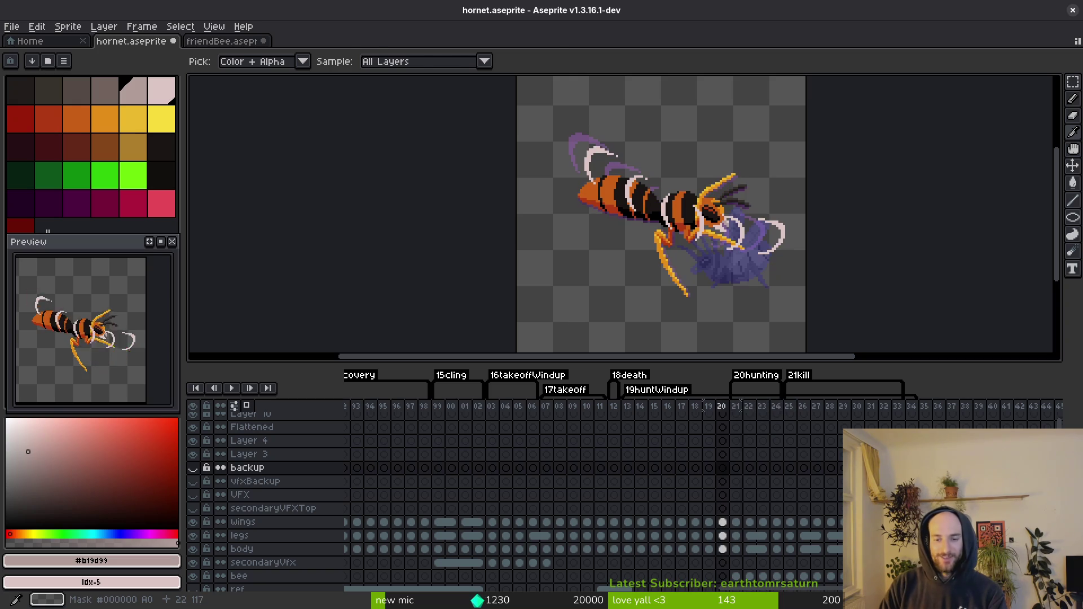
pyautogui.press('m')
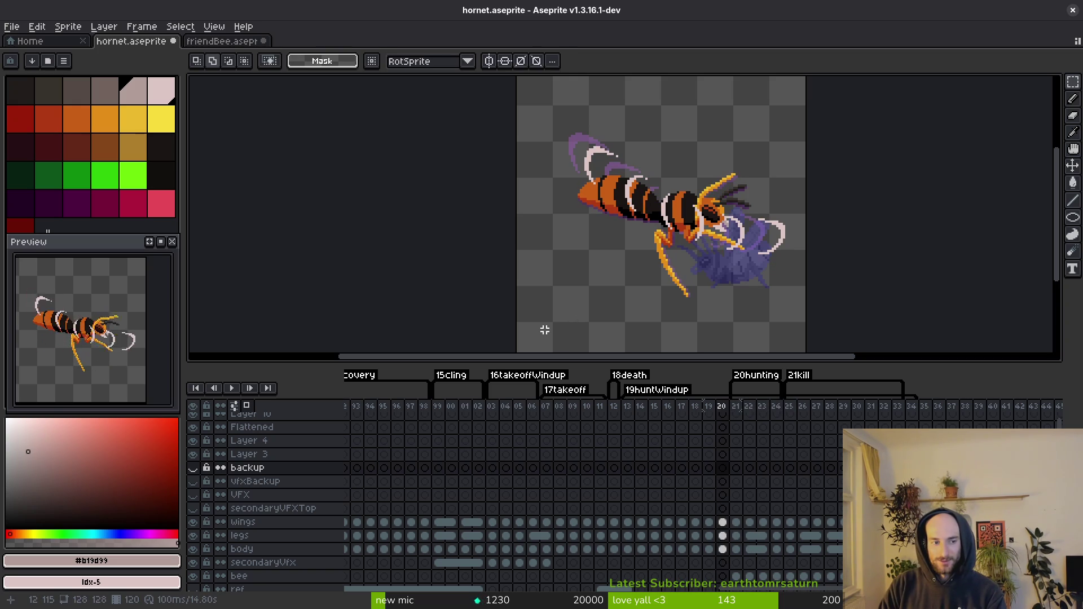
pyautogui.press('Right')
pyautogui.press('Right')
pyautogui.press('Right')
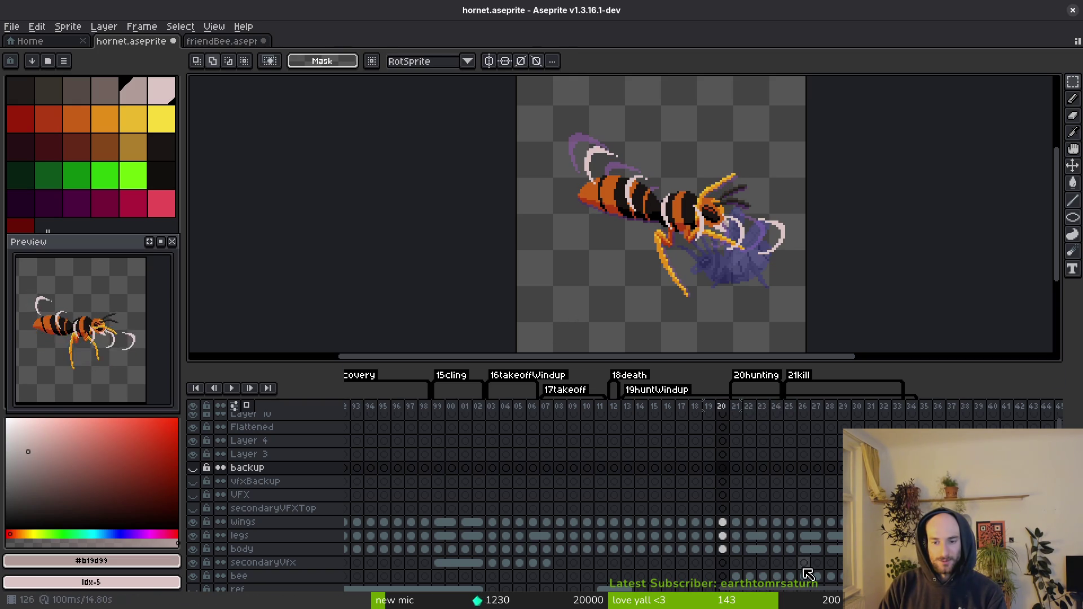
pyautogui.press('Left')
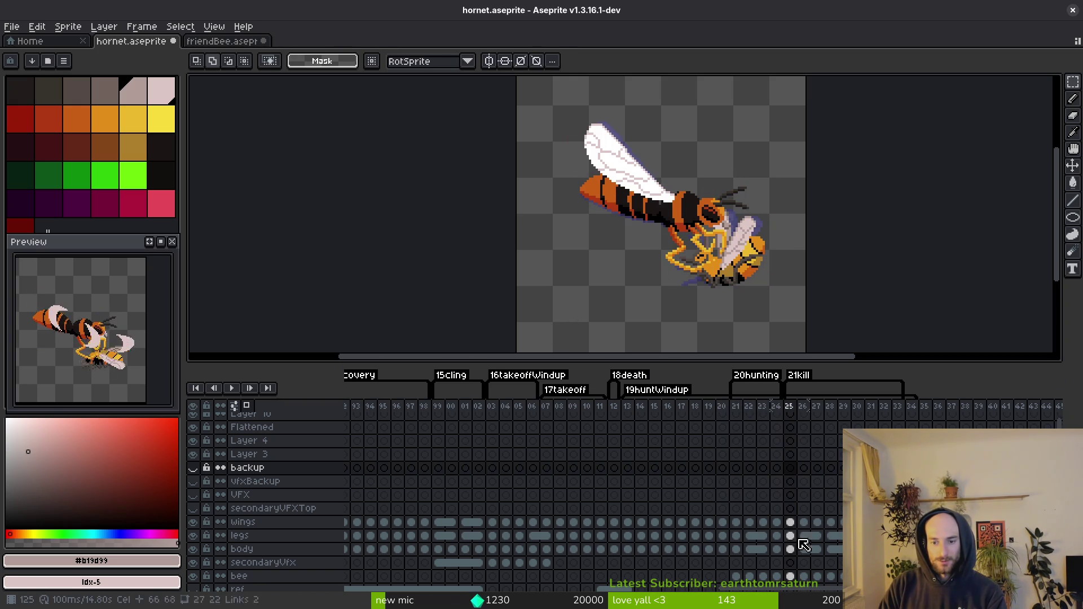
# Step: Select the wings cels at frames 27–28 and save the file
pyautogui.click(802, 526)
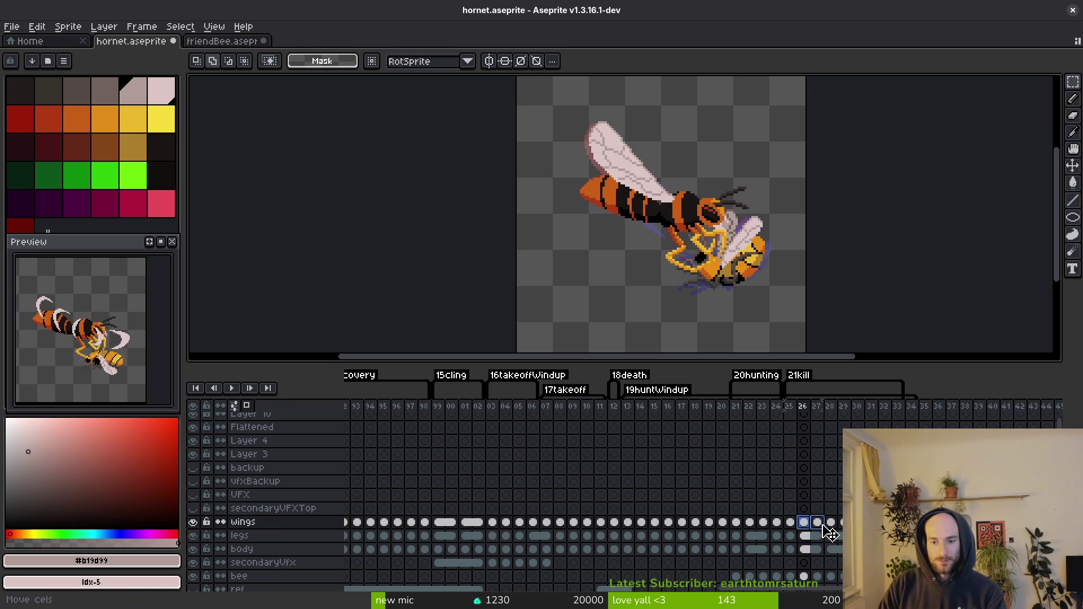
pyautogui.click(821, 526)
pyautogui.moveTo(822, 526); pyautogui.dragTo(833, 528)
pyautogui.rightClick(824, 528)
pyautogui.click(834, 570)
pyautogui.hotkey('ctrl', 's')
# Step: Link the wings cels at frames 25 and 26
pyautogui.click(790, 523)
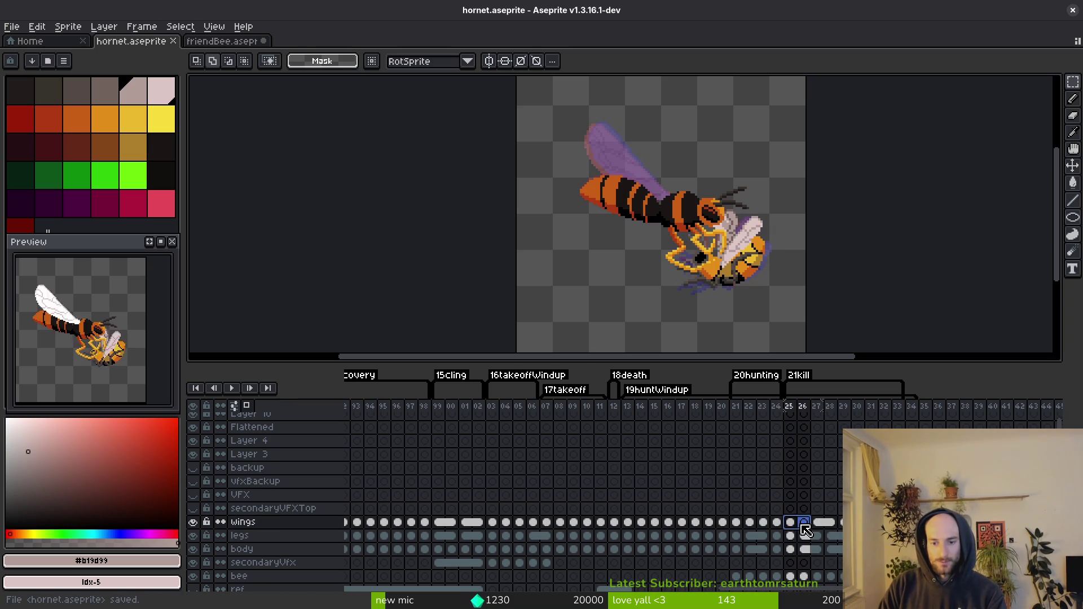
pyautogui.keyDown('shift'); pyautogui.click(803, 523); pyautogui.keyUp('shift')
pyautogui.rightClick(791, 523)
pyautogui.click(822, 570)
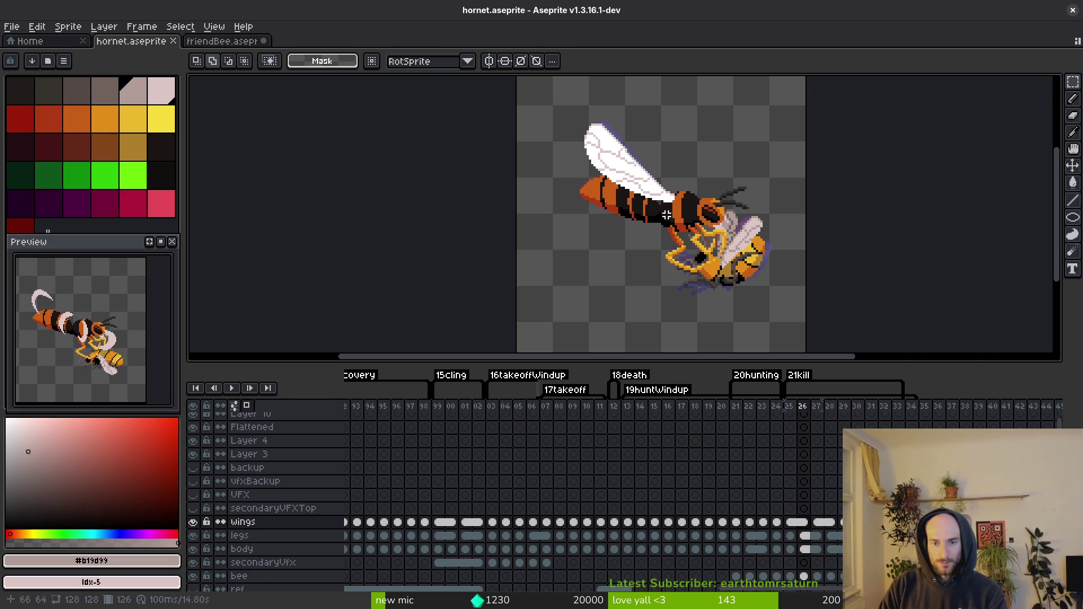
# Step: Compare frames 25–26, save, and shorten the 21kill tag to end at frame 31
pyautogui.press('alt')
pyautogui.scroll(2, 683, 231)
pyautogui.press('Left')
pyautogui.press('Right')
pyautogui.press('Left')
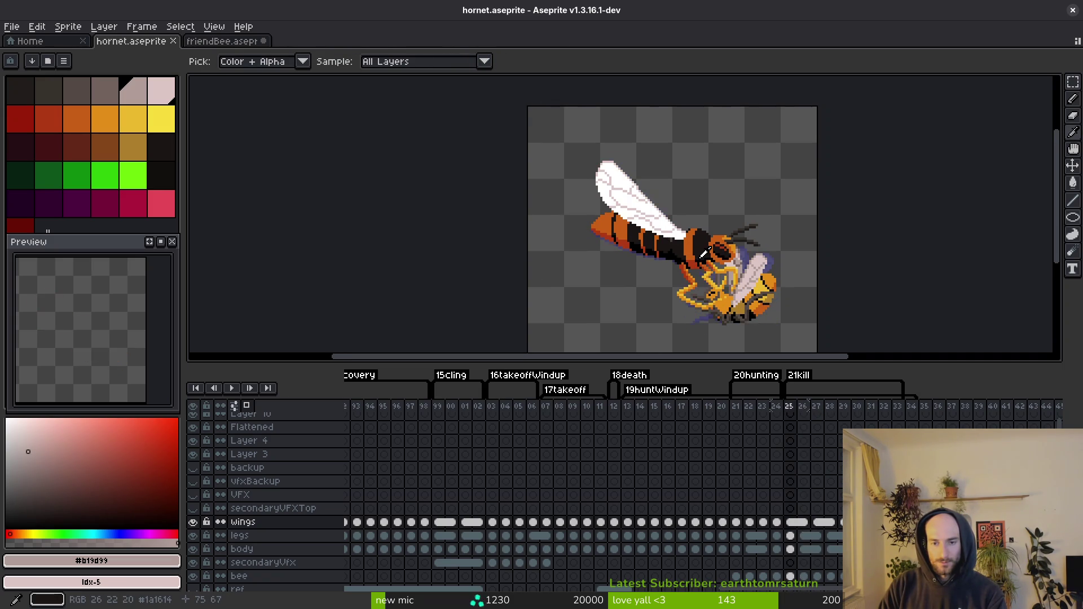
pyautogui.press('Right')
pyautogui.press('Right')
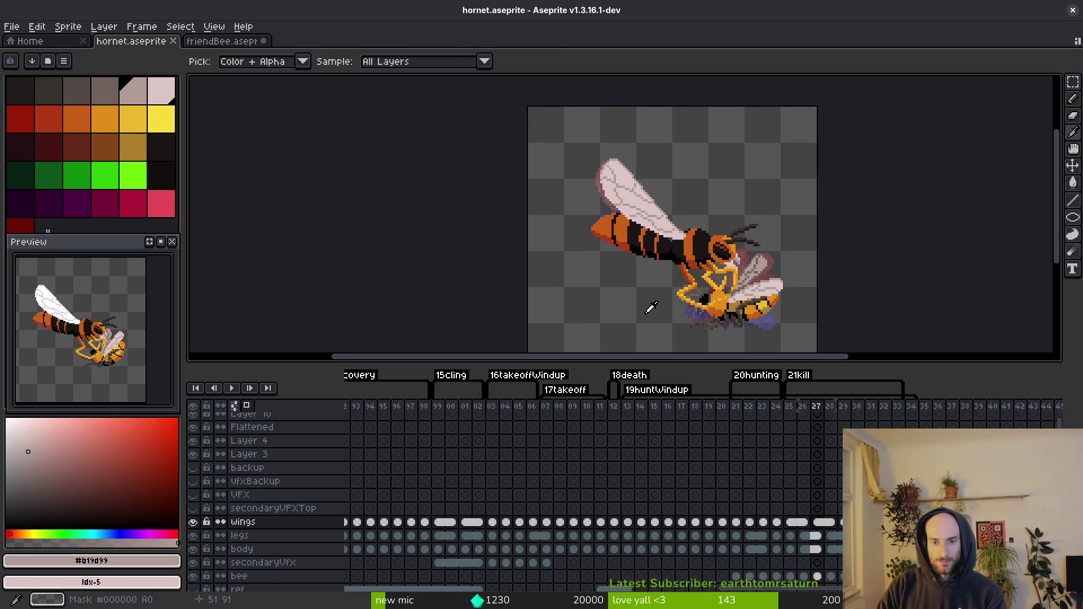
pyautogui.hotkey('ctrl', 's')
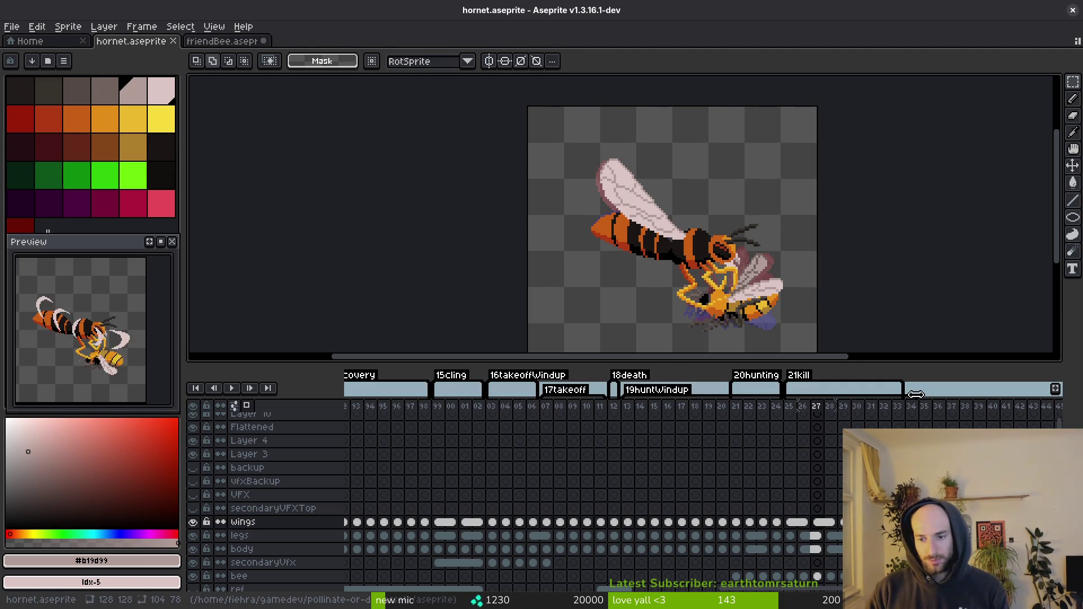
pyautogui.hotkey('ctrl', 's')
pyautogui.moveTo(902, 390); pyautogui.dragTo(873, 405)
pyautogui.click(872, 415)
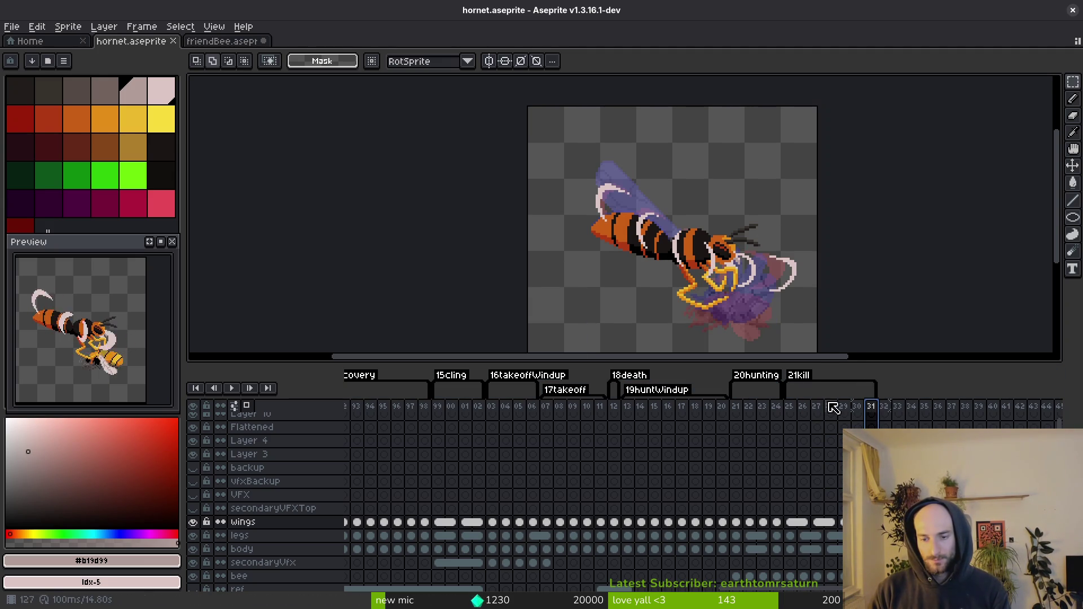
# Step: Hide the bee layer and generate the hornet sprite sheet
pyautogui.click(193, 576)
pyautogui.hotkey('ctrl', 'e')
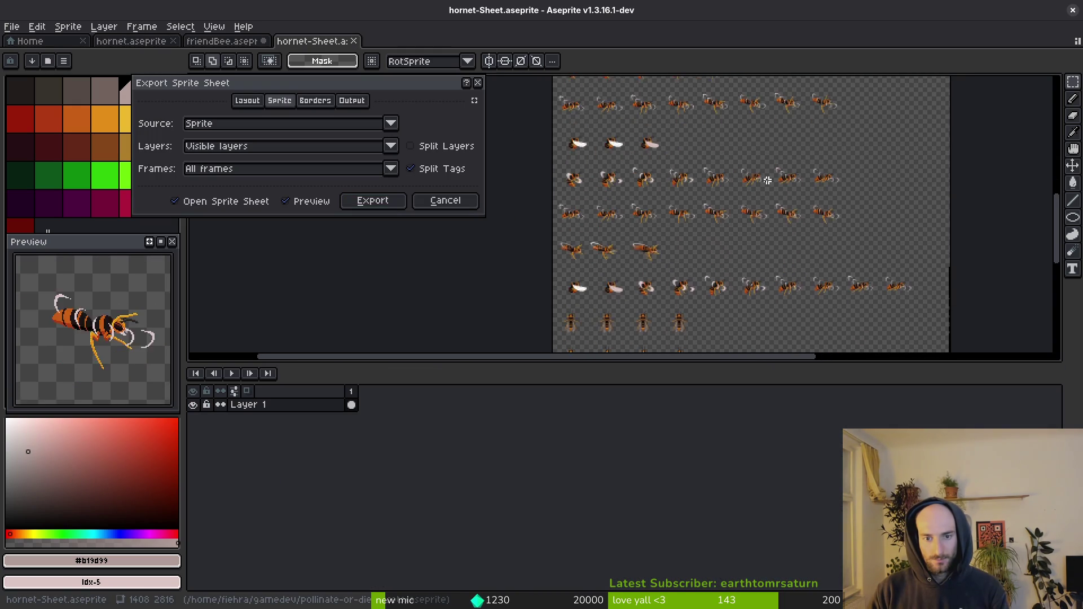
pyautogui.click(372, 199)
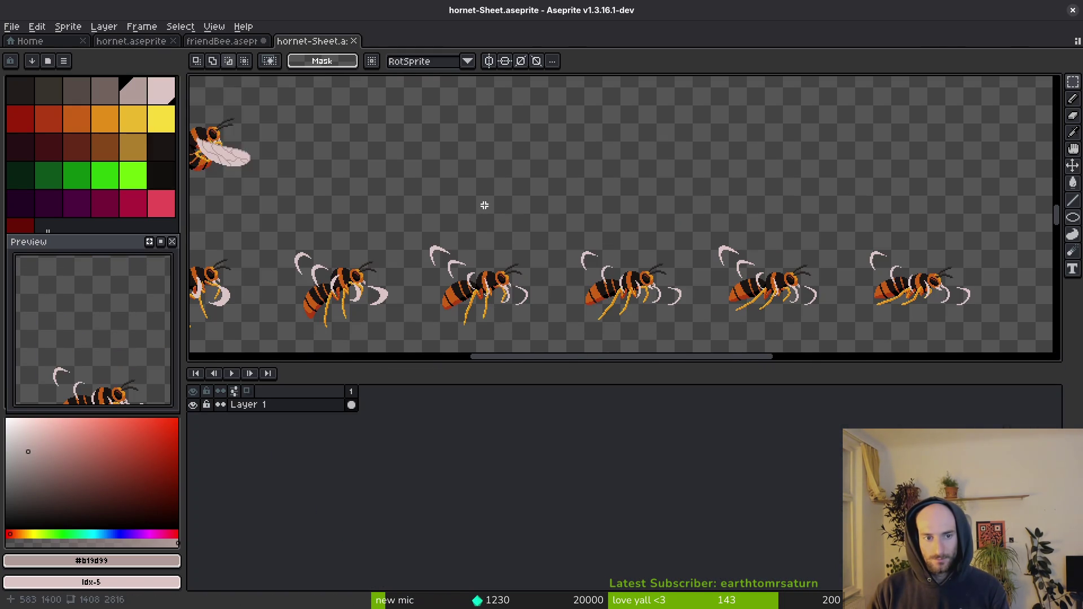
# Step: Export the sheet over art/enemies/hornet-Sheet.png, confirming the overwrite
pyautogui.hotkey('ctrl', 'shift', 'e')
pyautogui.click(273, 50)
pyautogui.click(299, 68)
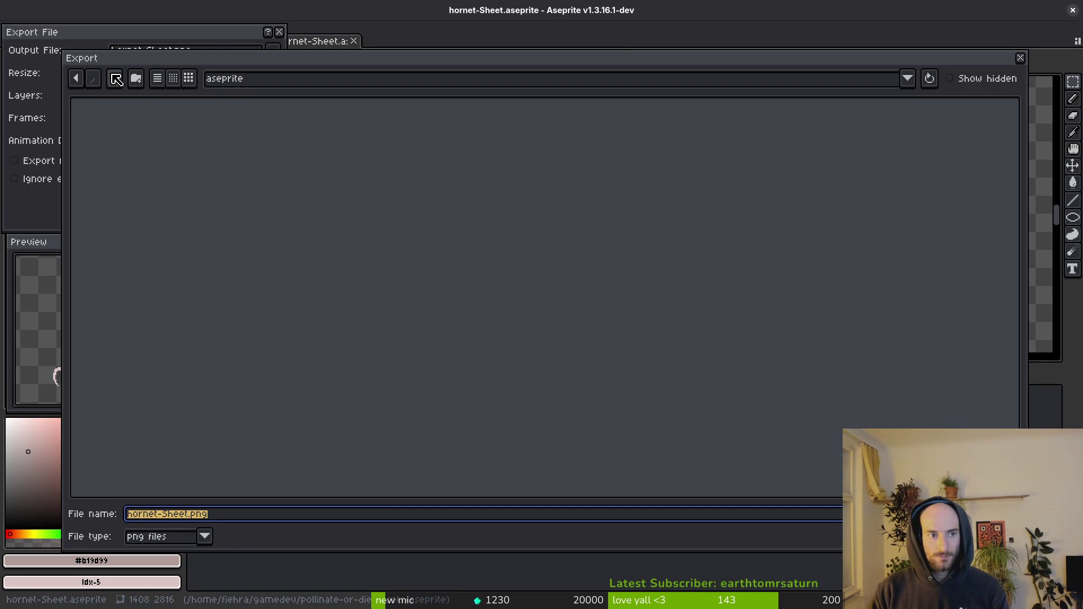
pyautogui.click(116, 79)
pyautogui.doubleClick(115, 132)
pyautogui.doubleClick(411, 157)
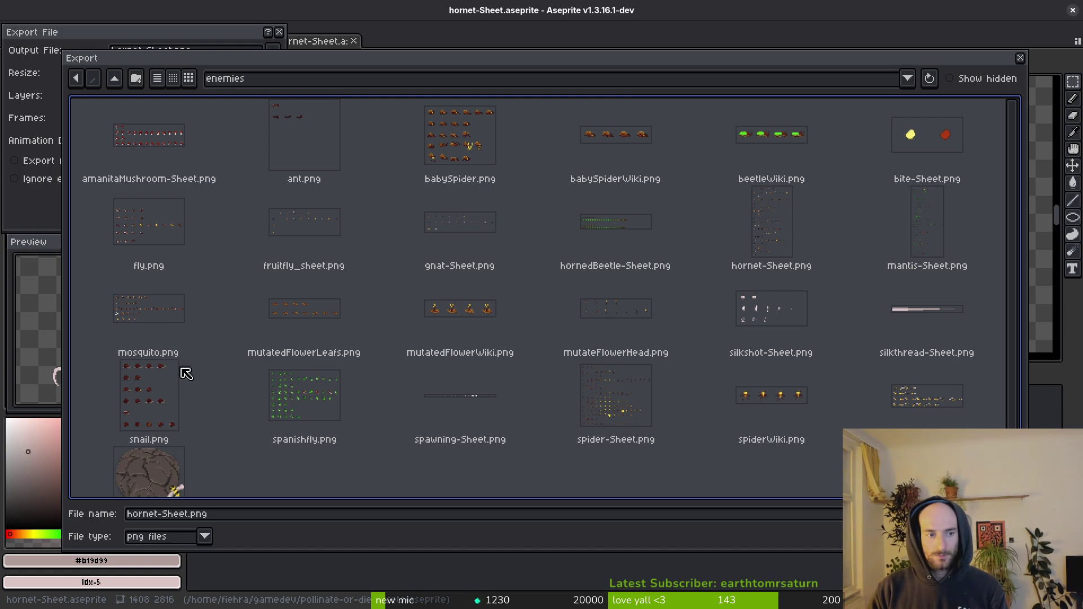
pyautogui.doubleClick(745, 228)
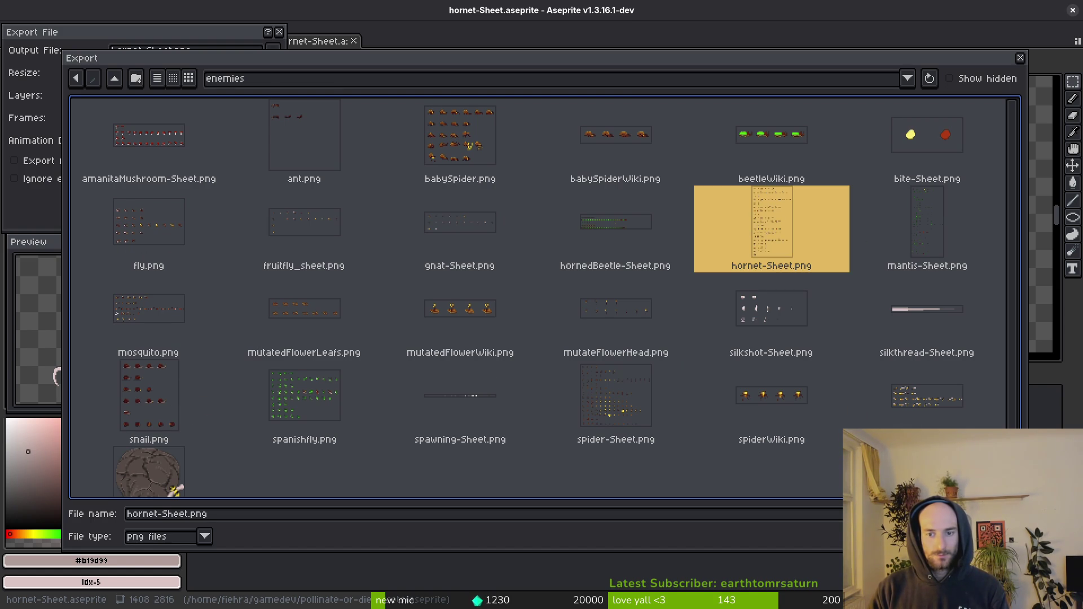
pyautogui.click(460, 339)
pyautogui.click(173, 198)
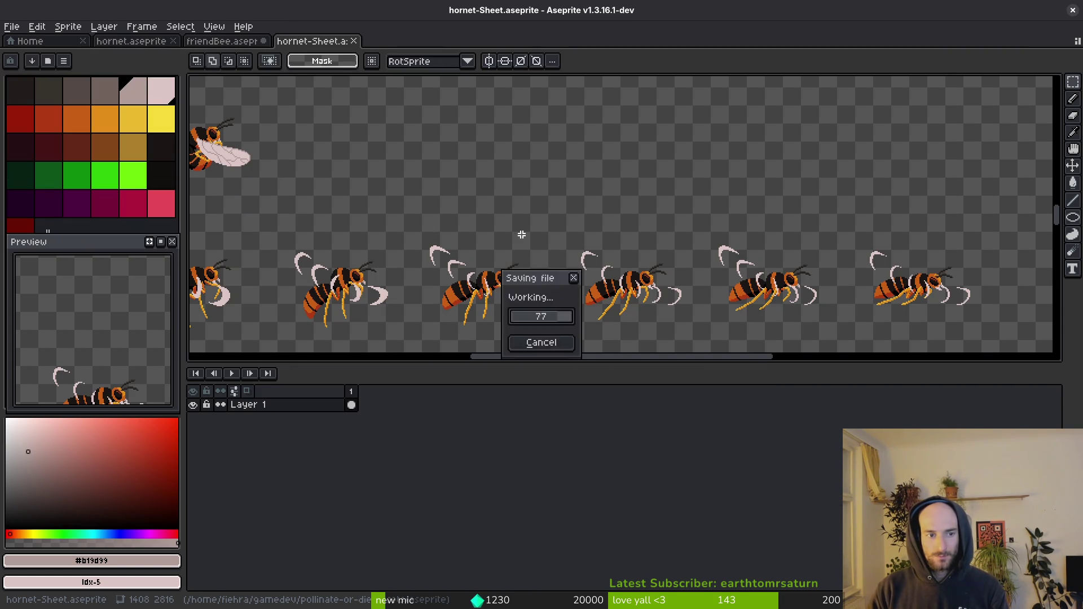
# Step: Switch to Godot and briefly run the game, then stop it
pyautogui.hotkey('alt', 'Tab')
pyautogui.press('F5')
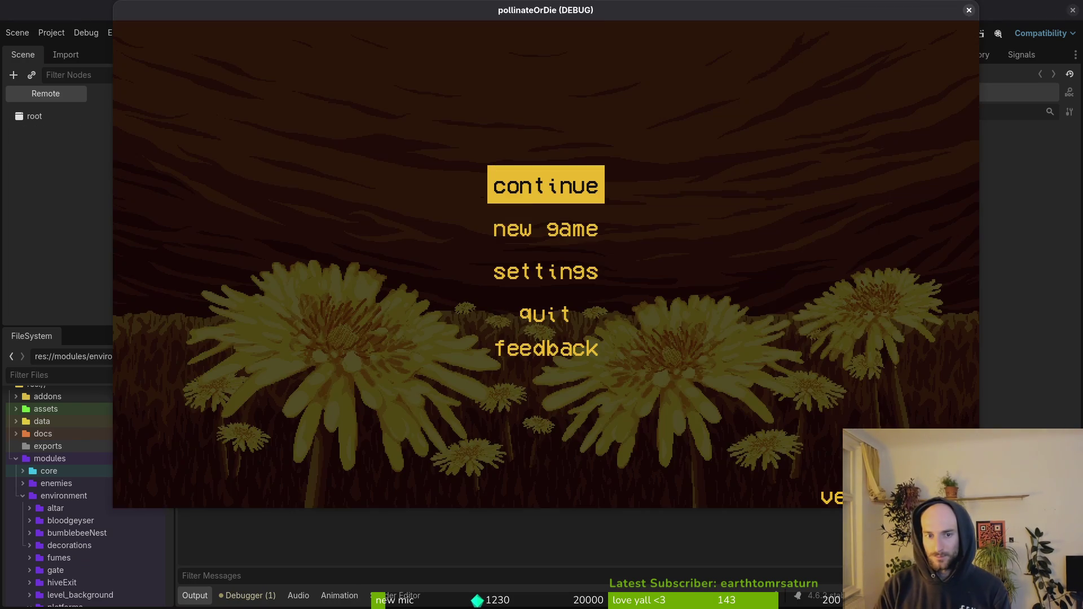
pyautogui.press('Return')
pyautogui.press('F8')
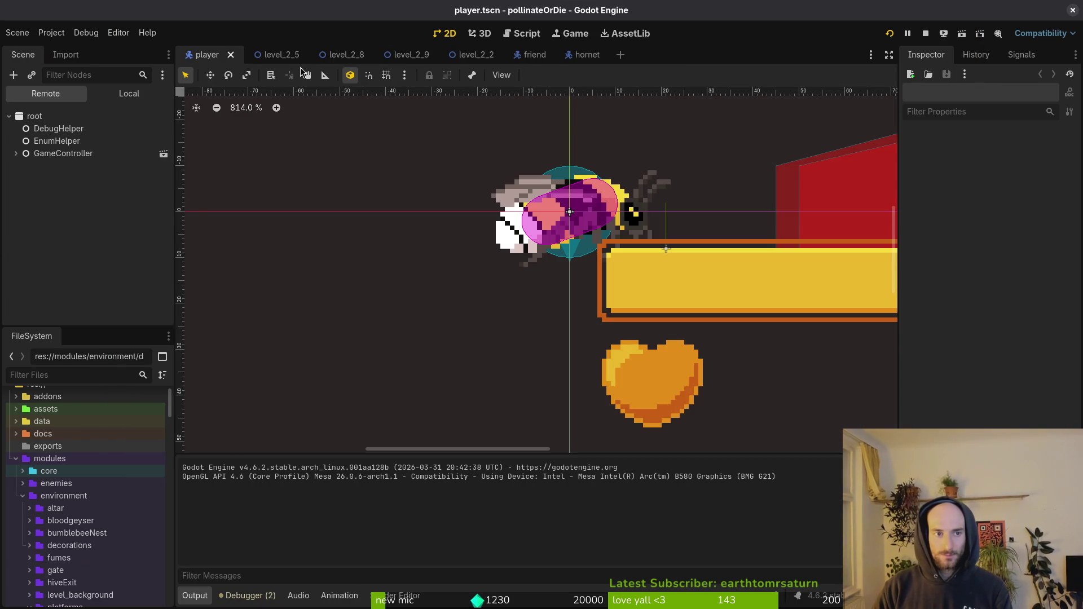
# Step: Select the Sprite2D in the hornet scene's local tree
pyautogui.click(572, 54)
pyautogui.click(129, 94)
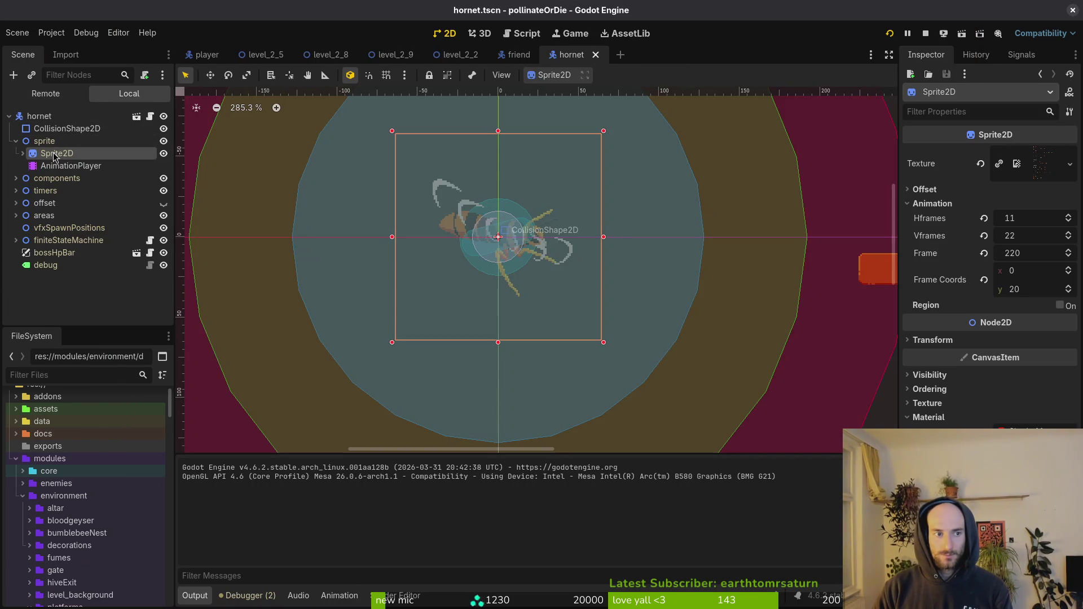
pyautogui.click(59, 165)
pyautogui.click(57, 152)
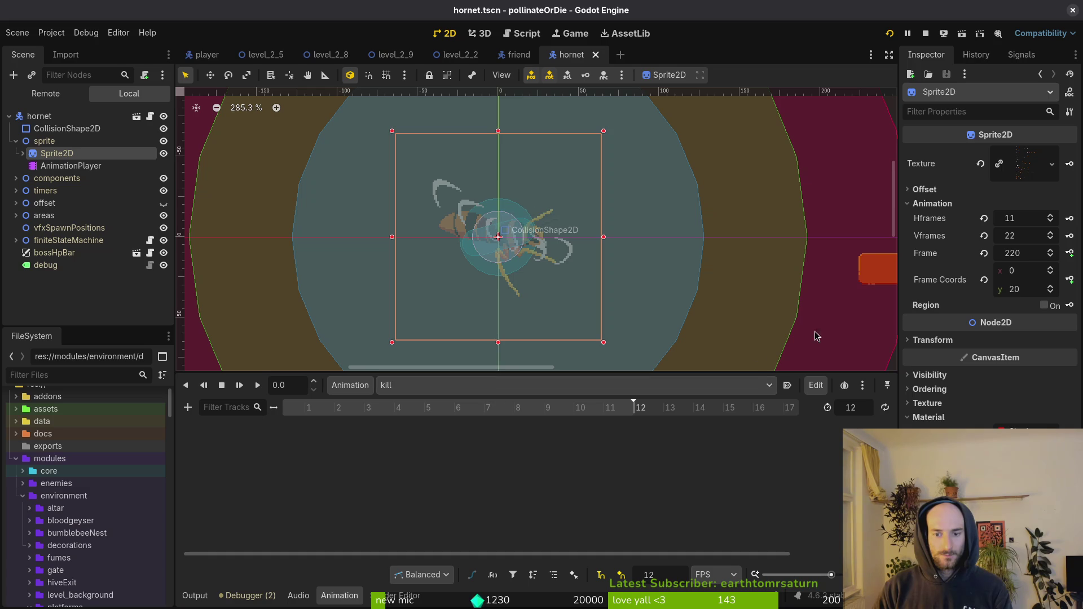
# Step: Key successive sprite frames from 232 into the kill animation's frame track
pyautogui.click(1052, 290)
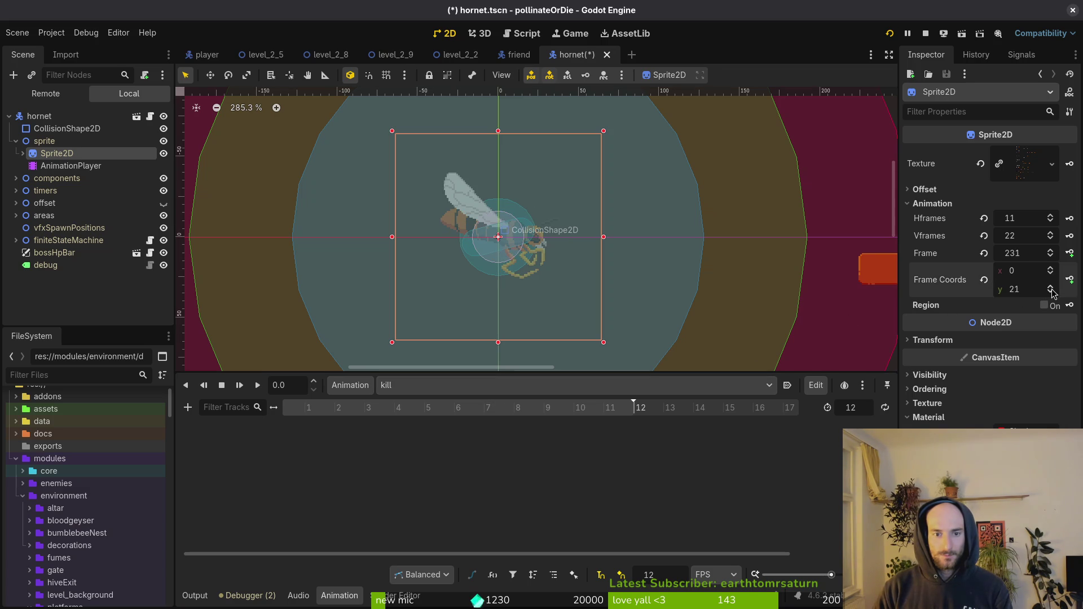
pyautogui.click(1051, 270)
pyautogui.click(1070, 254)
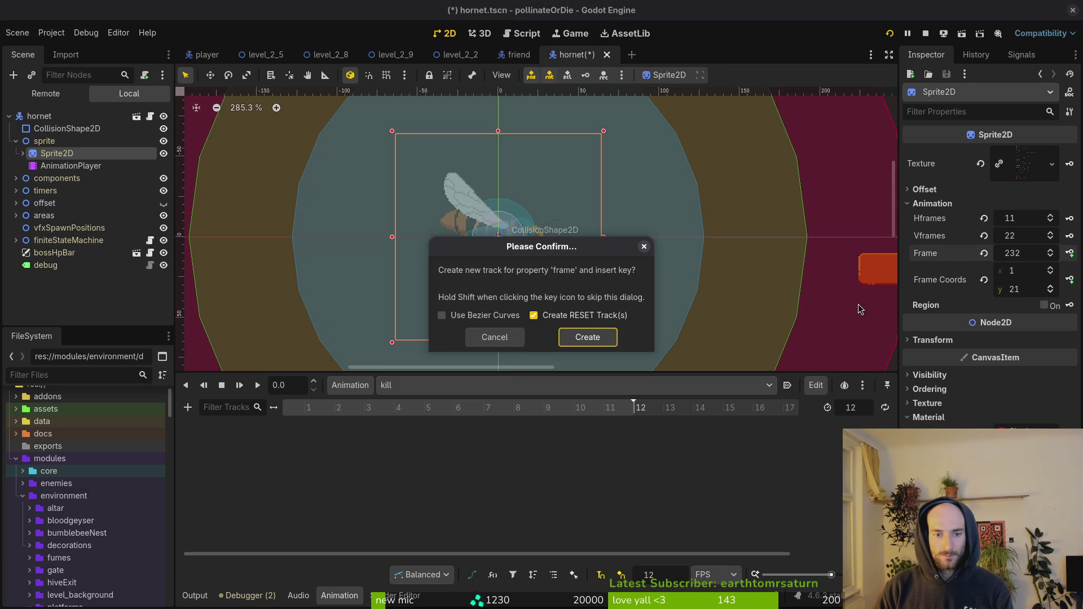
pyautogui.click(592, 337)
pyautogui.click(1070, 253)
pyautogui.click(1070, 253)
pyautogui.click(1070, 254)
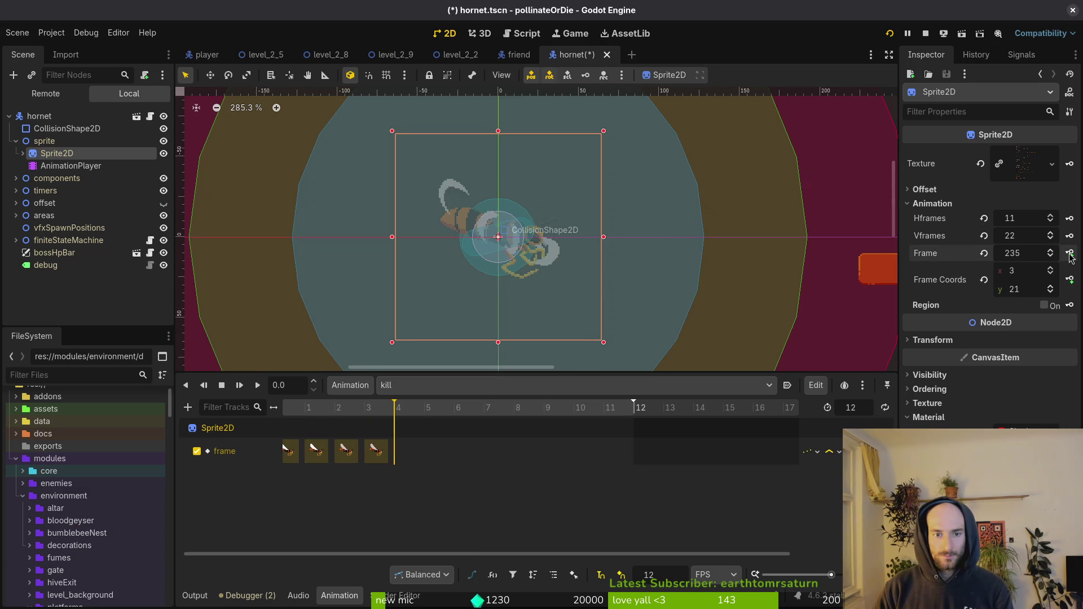
pyautogui.click(1070, 254)
pyautogui.click(1070, 254)
pyautogui.click(1070, 253)
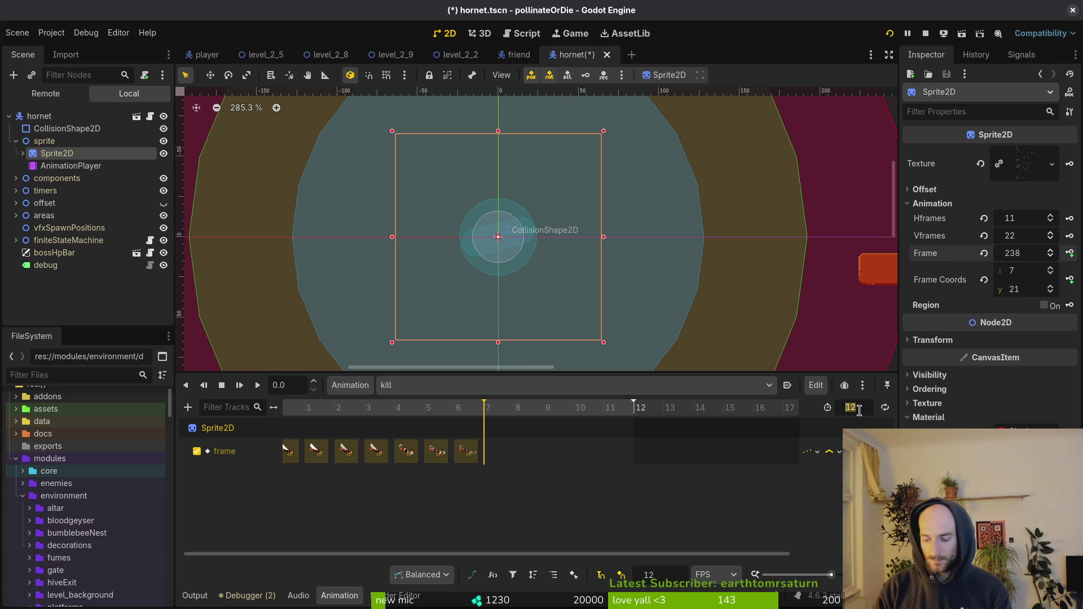
pyautogui.write('6')
# Step: Set the kill animation length to 7, save hornet.tscn, and run the game
pyautogui.press('F5')
pyautogui.hotkey('alt', 'Tab')
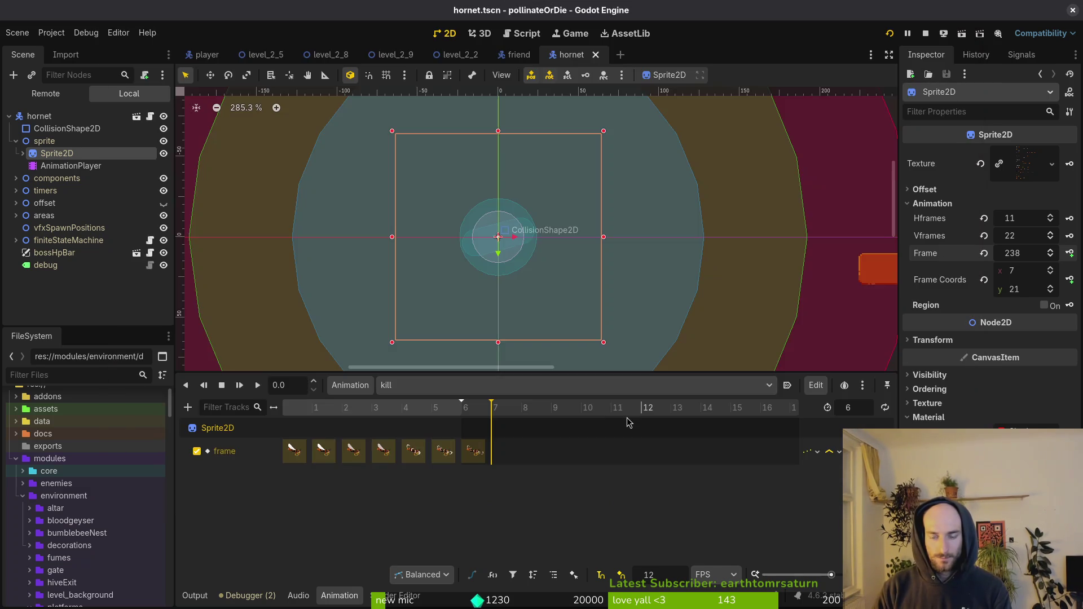
pyautogui.hotkey('alt', 'Tab')
pyautogui.write('7')
pyautogui.press('Return')
pyautogui.hotkey('ctrl', 's')
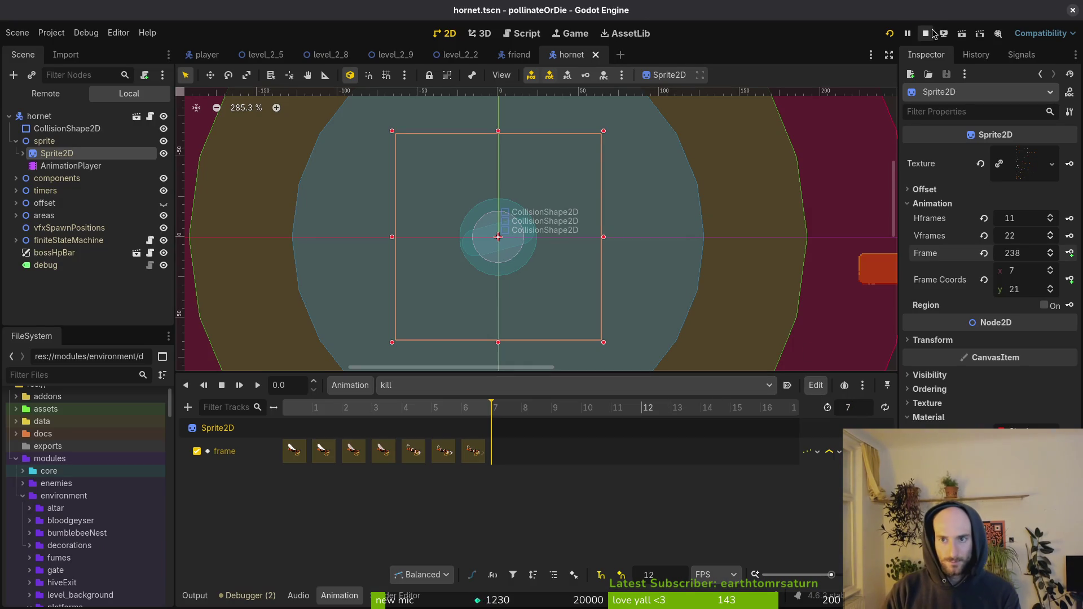
pyautogui.click(890, 34)
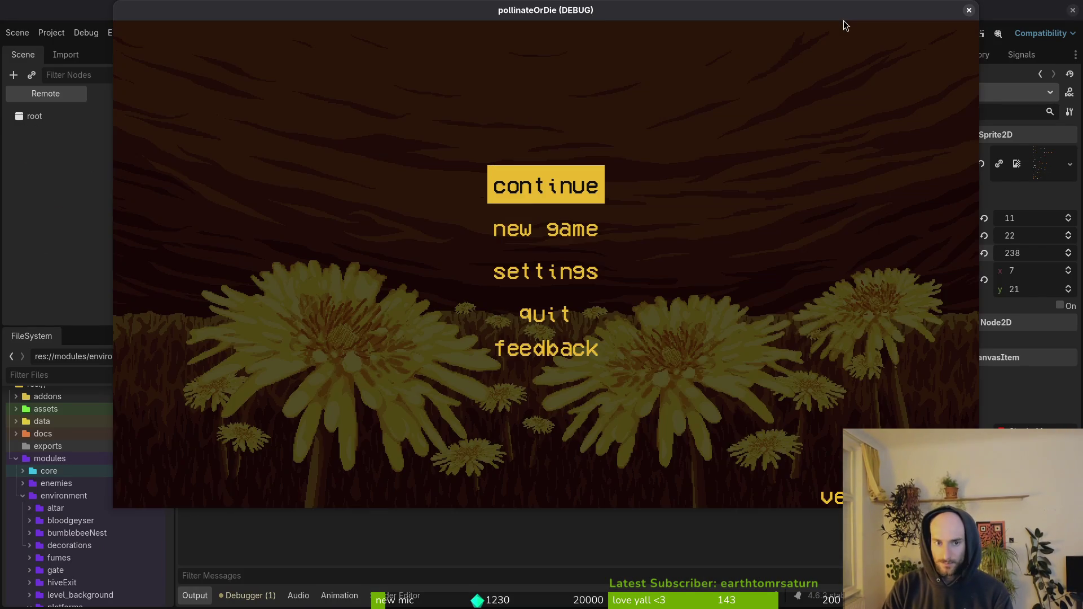
# Step: Load the Hornet boss arena from the debug level select
pyautogui.press('Return')
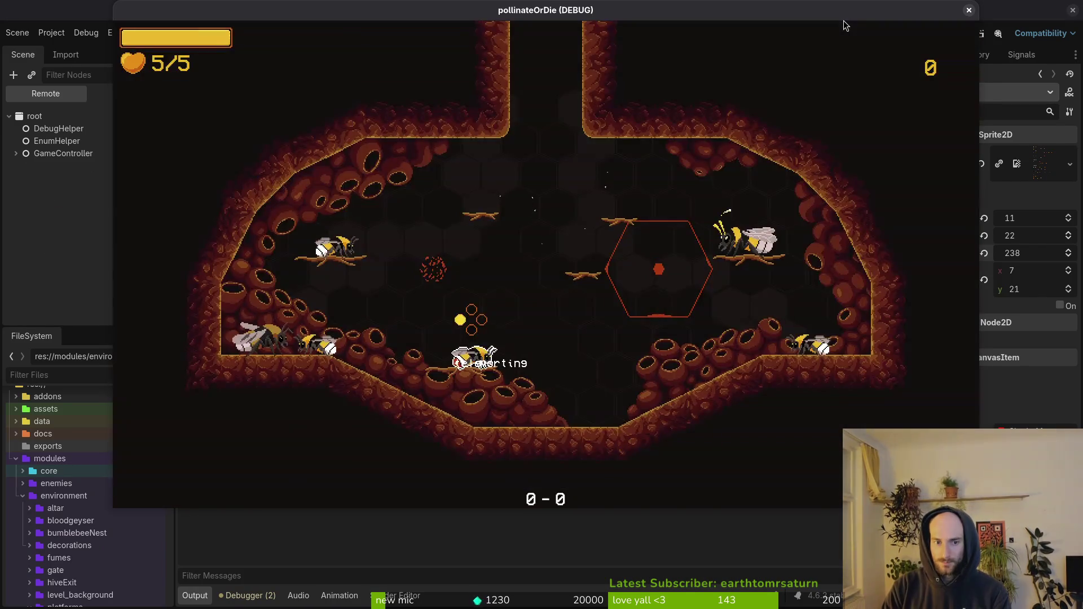
pyautogui.press('F1')
pyautogui.press('Up')
pyautogui.press('Return')
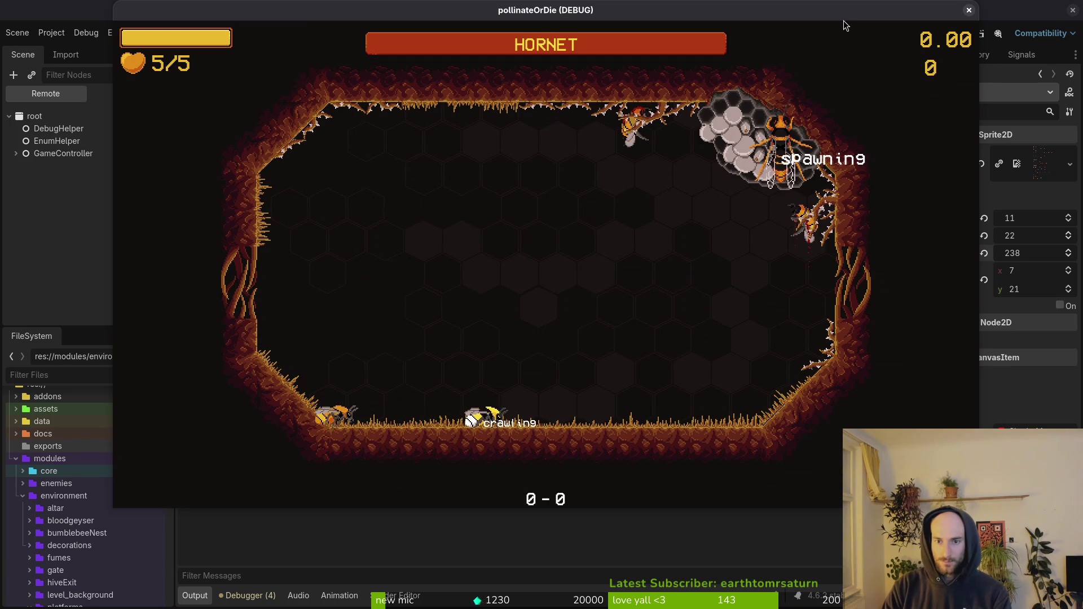
# Step: Dismiss the friend bee's dialogue and dash the bee around the arena toward the hornet
pyautogui.press('space')
pyautogui.press('space')
pyautogui.press('space')
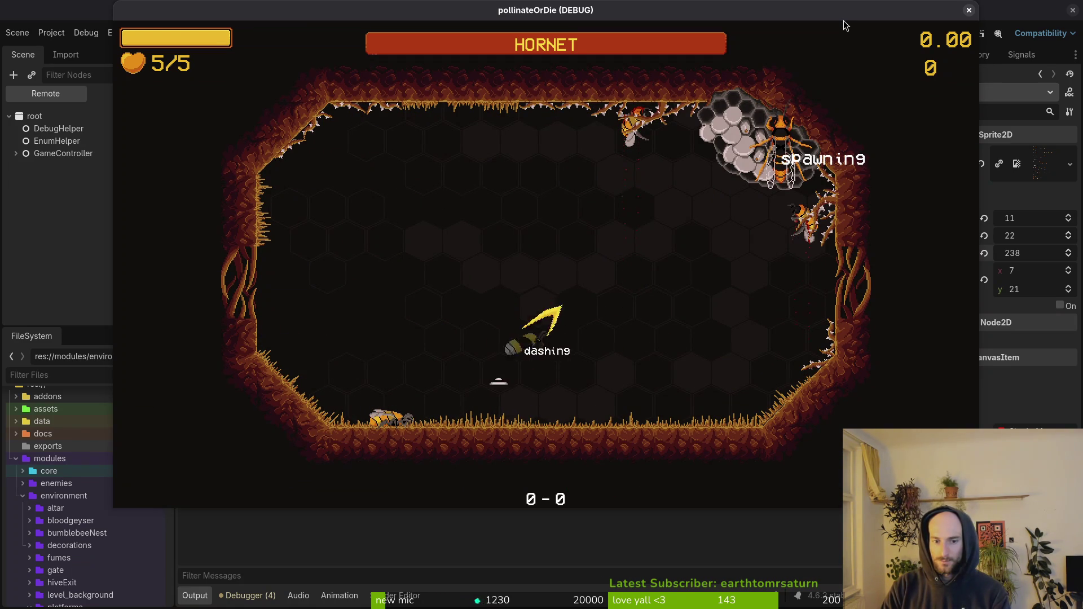
pyautogui.press('Left')
pyautogui.press('space')
pyautogui.press('Right')
pyautogui.press('space')
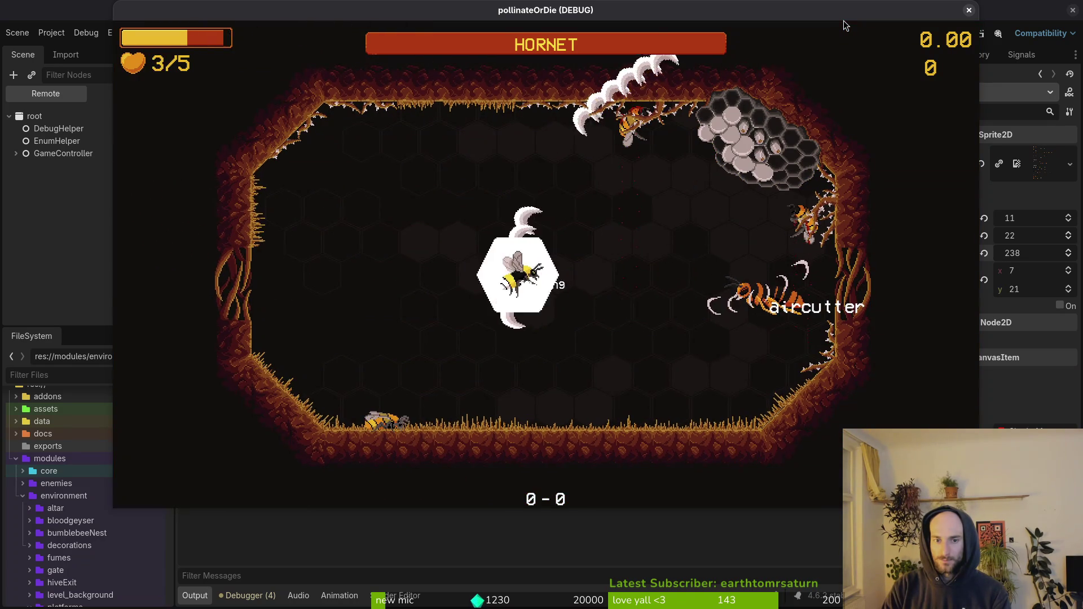
pyautogui.press('Left')
pyautogui.press('space')
pyautogui.press('Right')
pyautogui.press('space')
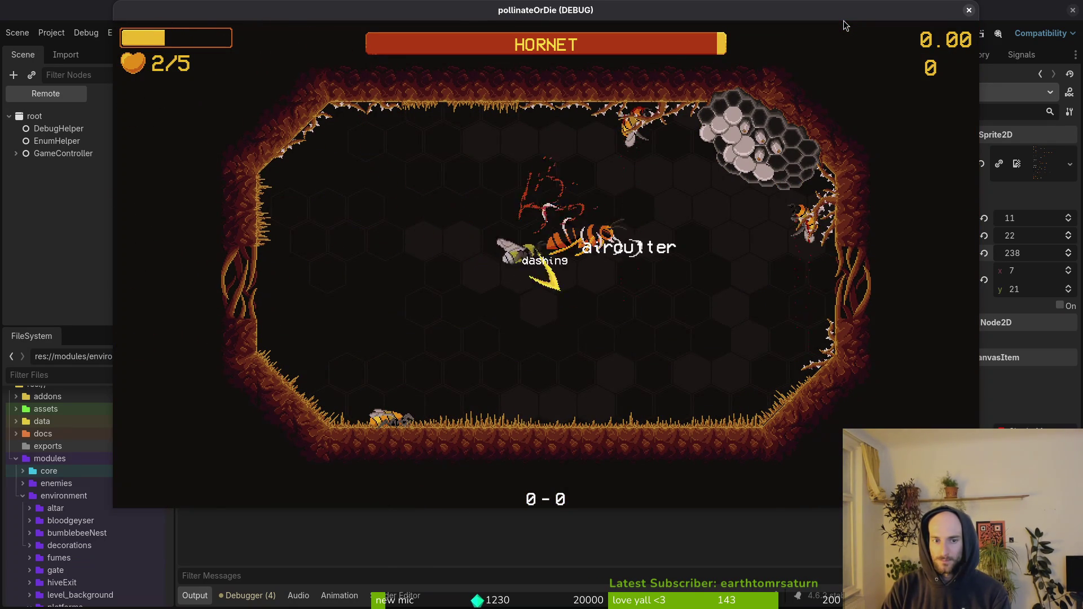
# Step: Smash and dash until the bee dies, then close hornet-Sheet in Aseprite
pyautogui.press('Left')
pyautogui.press('Down')
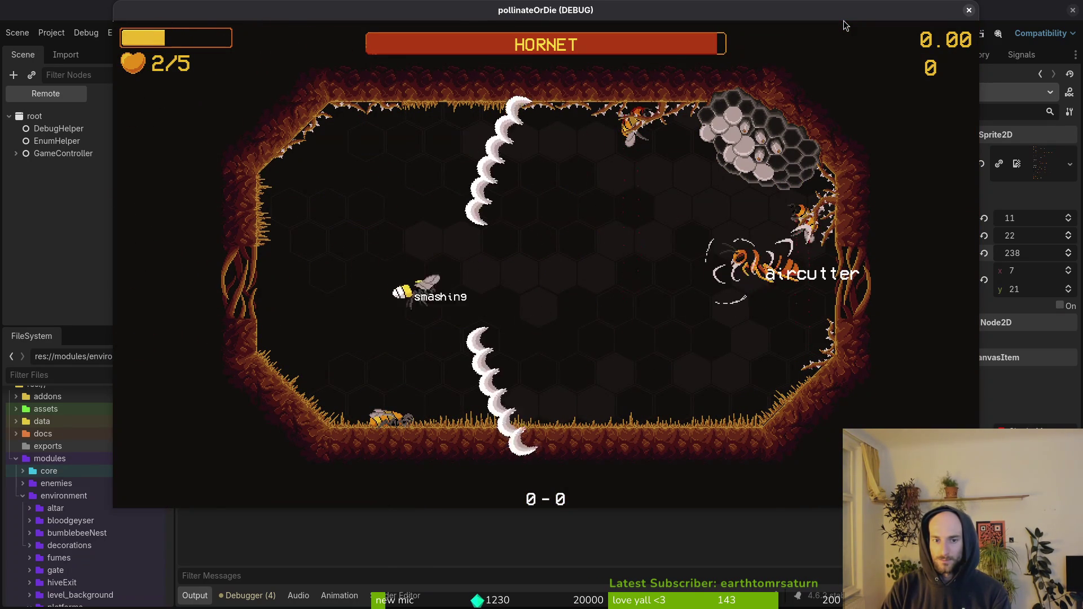
pyautogui.press('Left')
pyautogui.press('space')
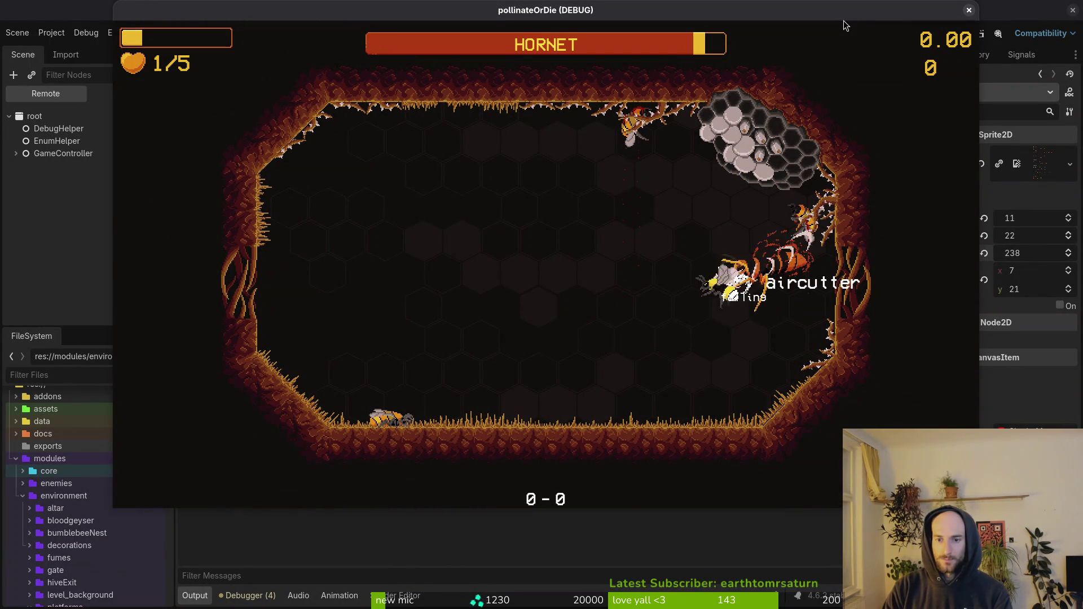
pyautogui.press('space')
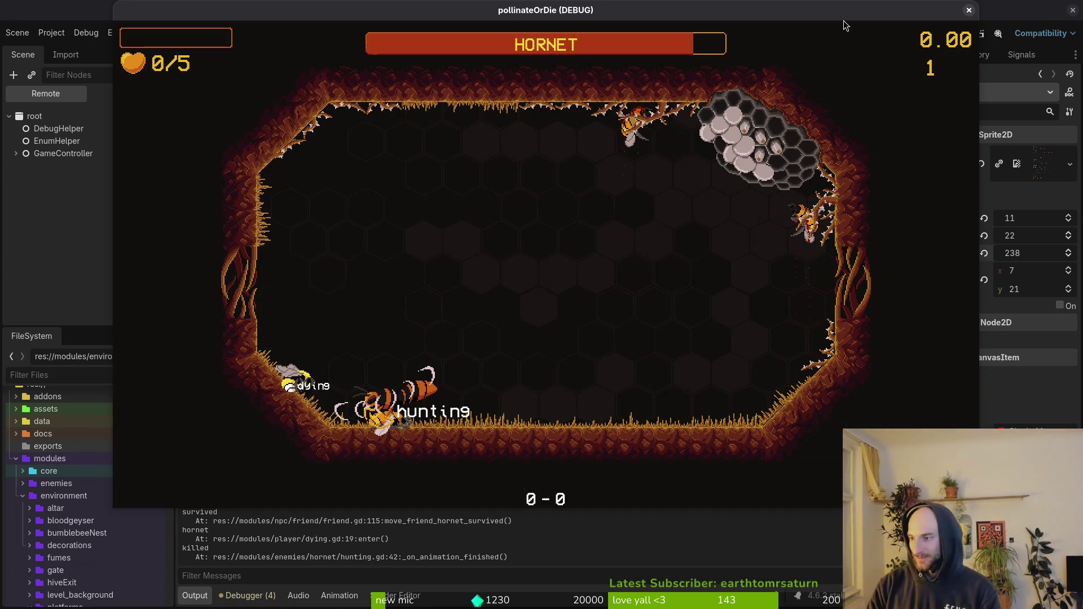
pyautogui.hotkey('alt', 'Tab')
pyautogui.hotkey('ctrl', 'w')
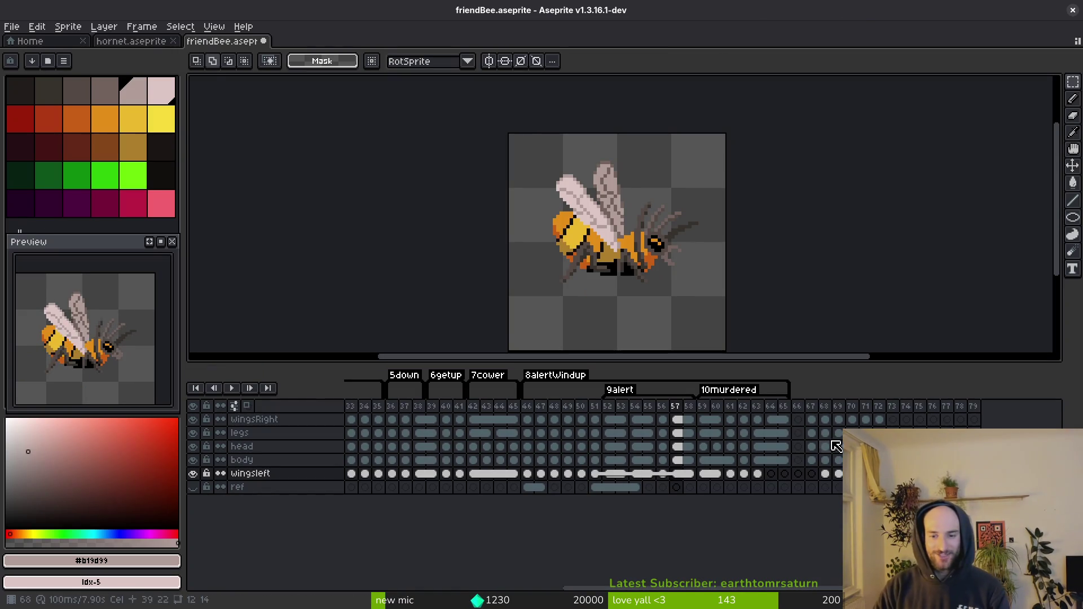
# Step: In hornet.aseprite, rename the Loop tag spanning frames 132–135 to 'carrying'
pyautogui.click(131, 41)
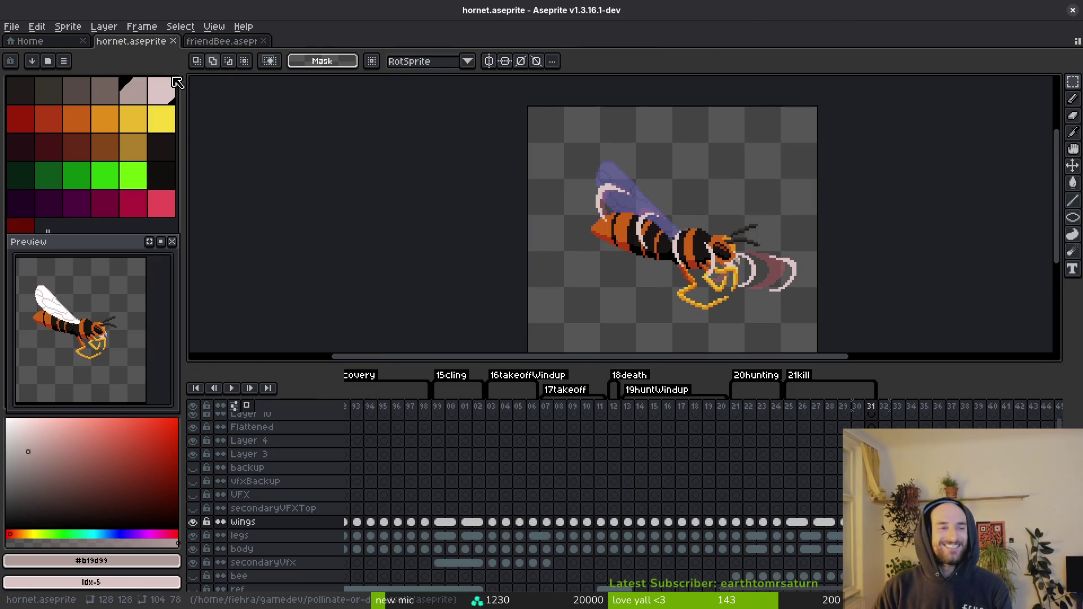
pyautogui.click(901, 409)
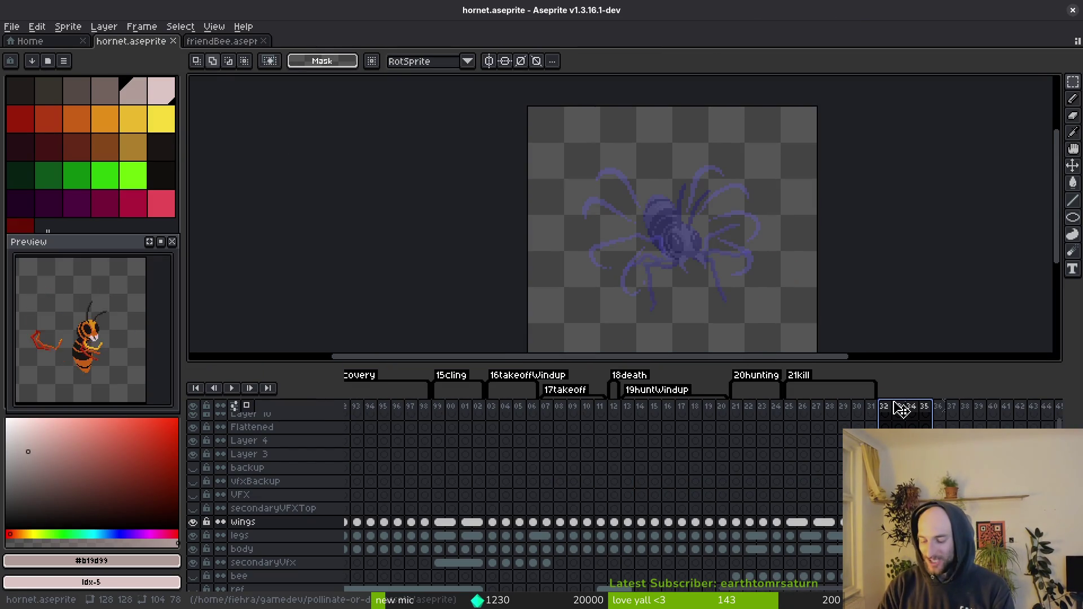
pyautogui.doubleClick(894, 376)
pyautogui.write('carrying')
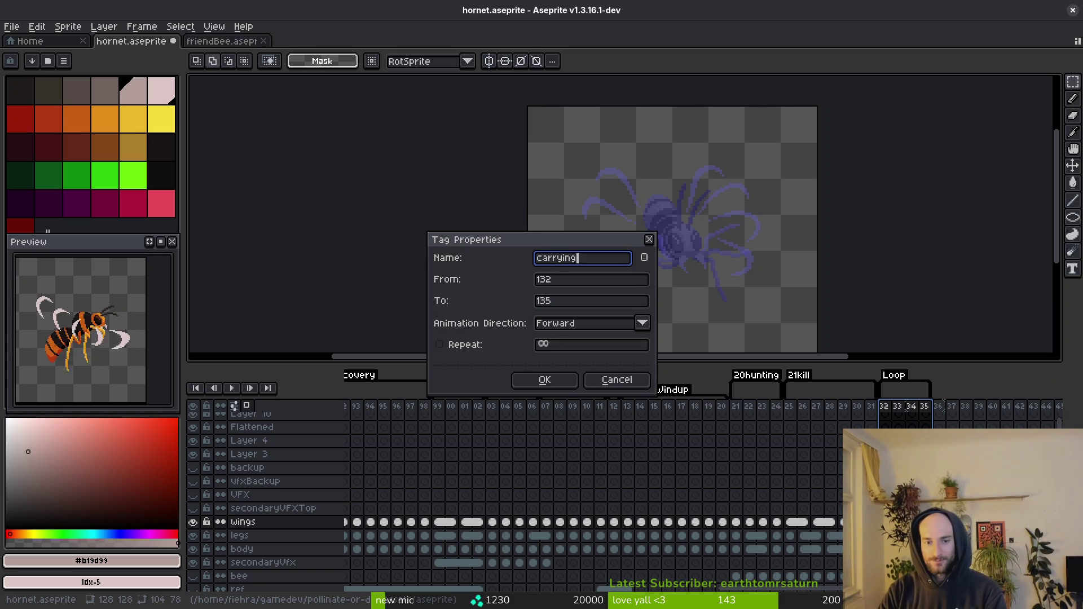
pyautogui.press('Return')
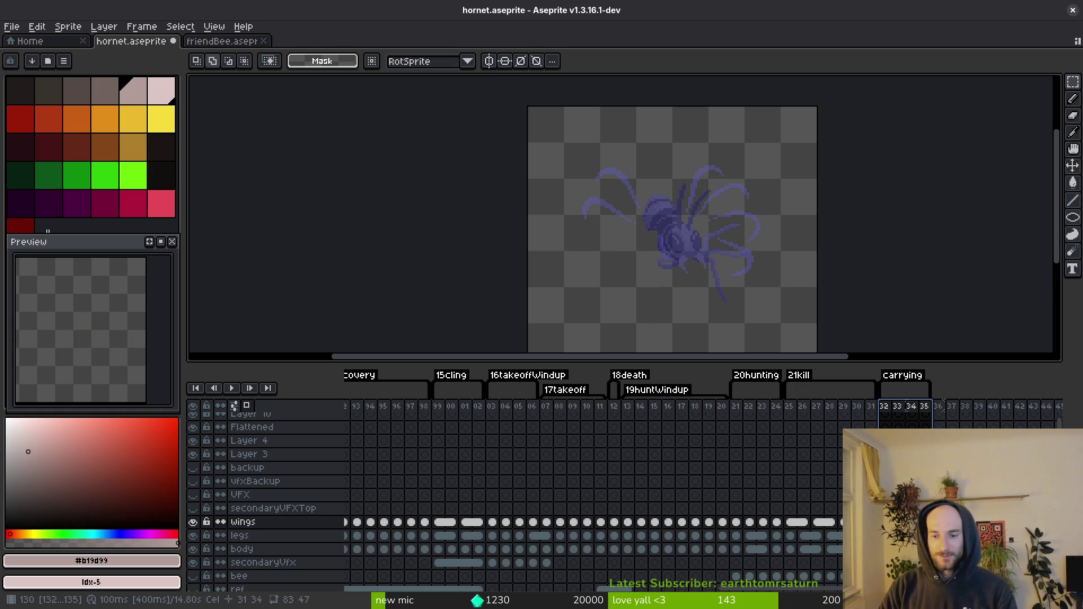
pyautogui.press('Right')
# Step: Select the wings, legs and body cels and check the carrying tag's first frames
pyautogui.press('Down')
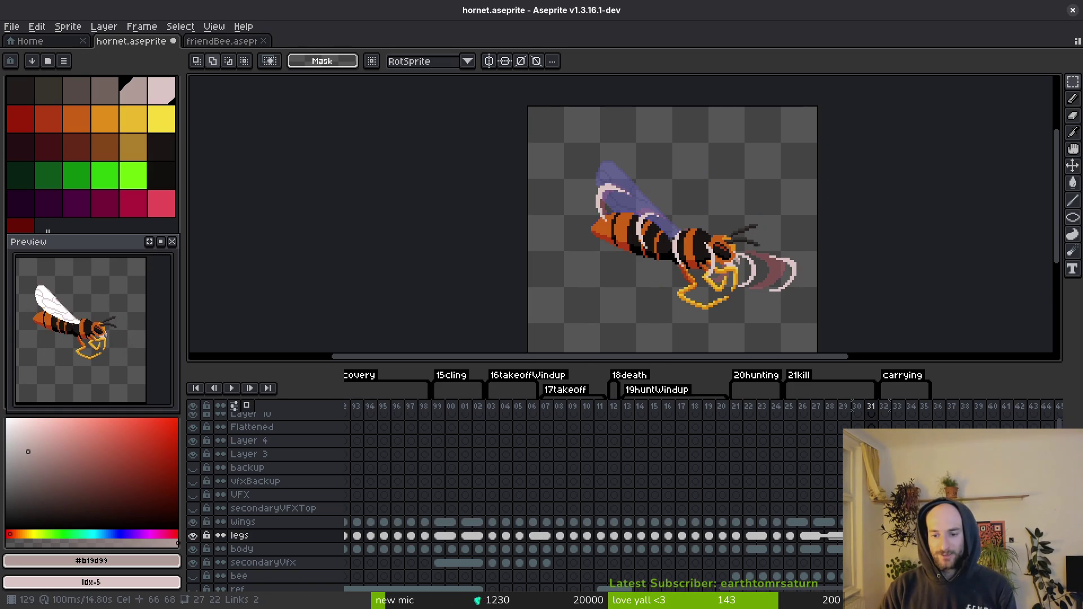
pyautogui.click(809, 523)
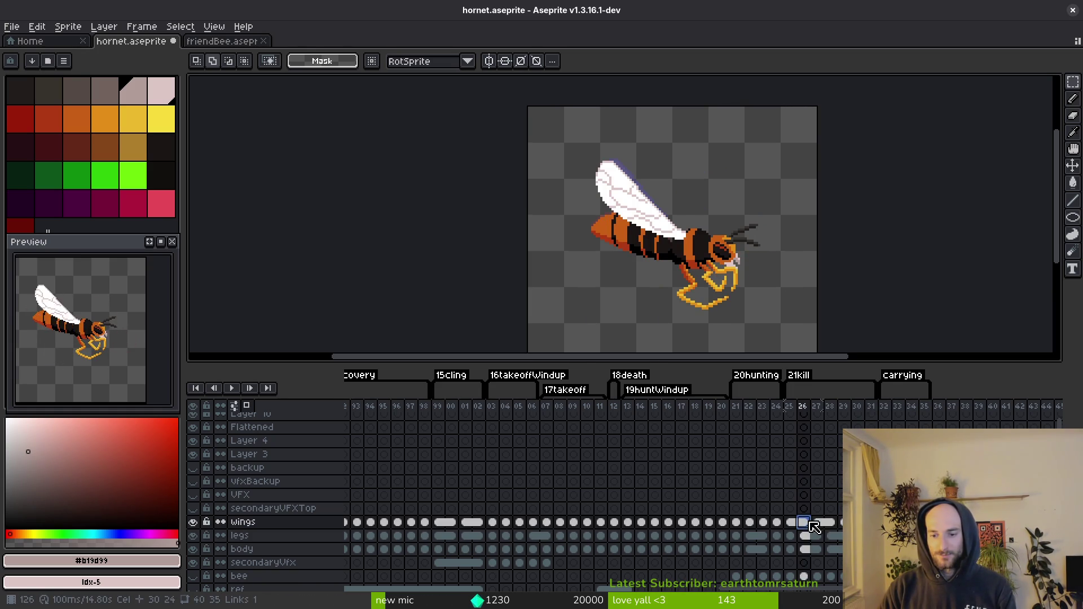
pyautogui.moveTo(804, 522); pyautogui.dragTo(871, 550)
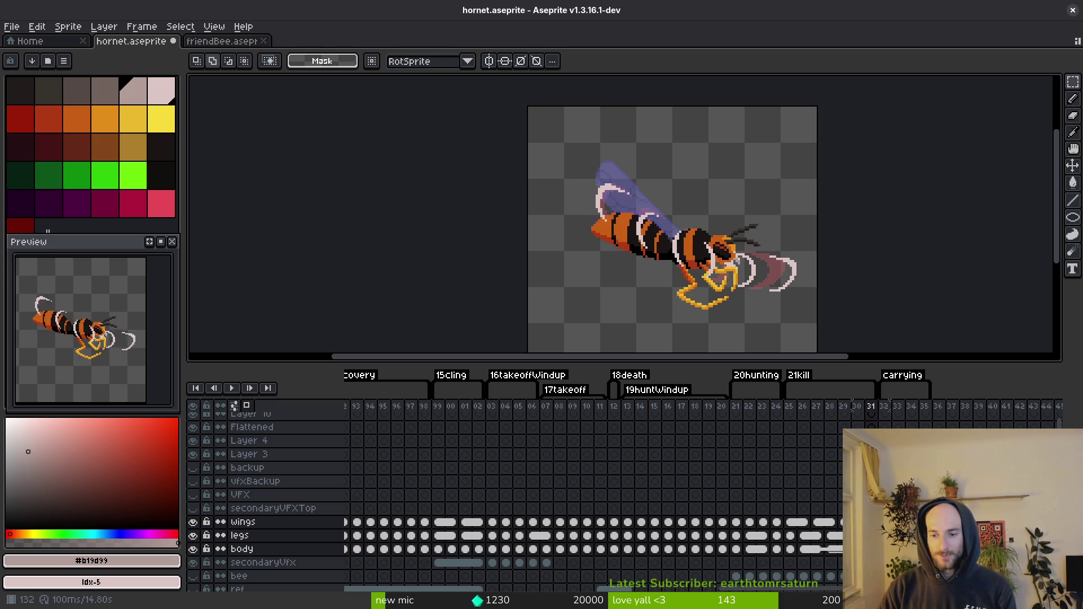
pyautogui.click(897, 406)
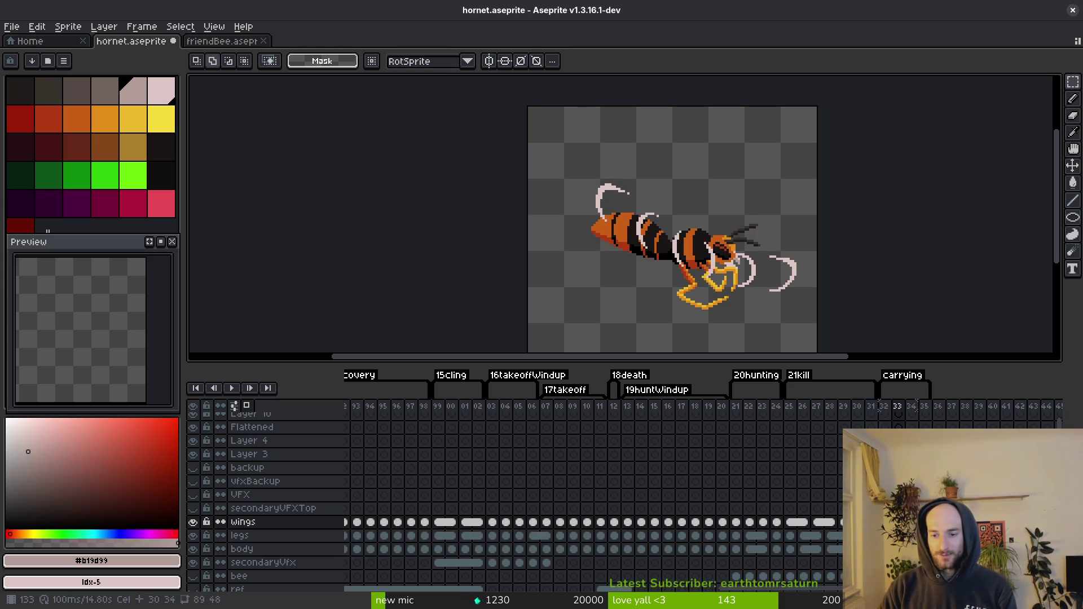
pyautogui.press('Down')
pyautogui.press('Left')
pyautogui.press('Right')
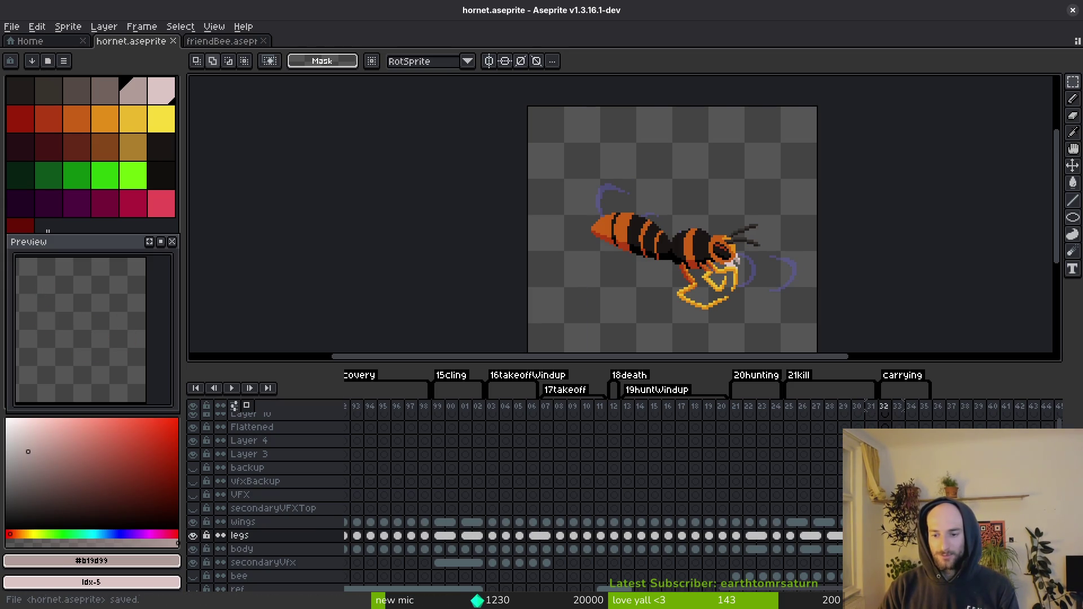
pyautogui.press('Up')
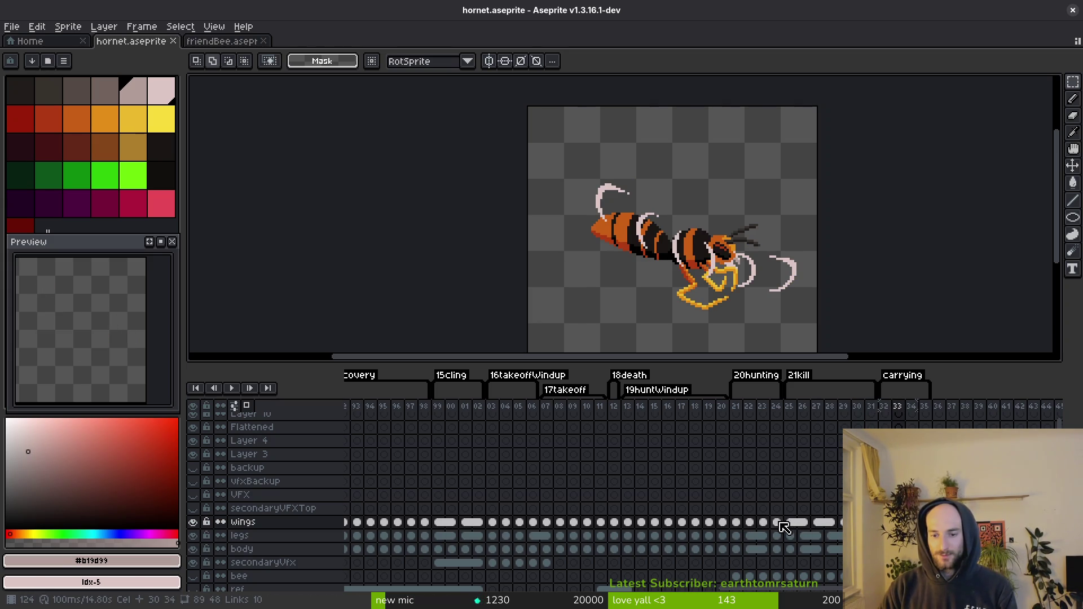
# Step: Shift the wing cels for frames 123–132 one frame later
pyautogui.click(776, 522)
pyautogui.click(763, 522)
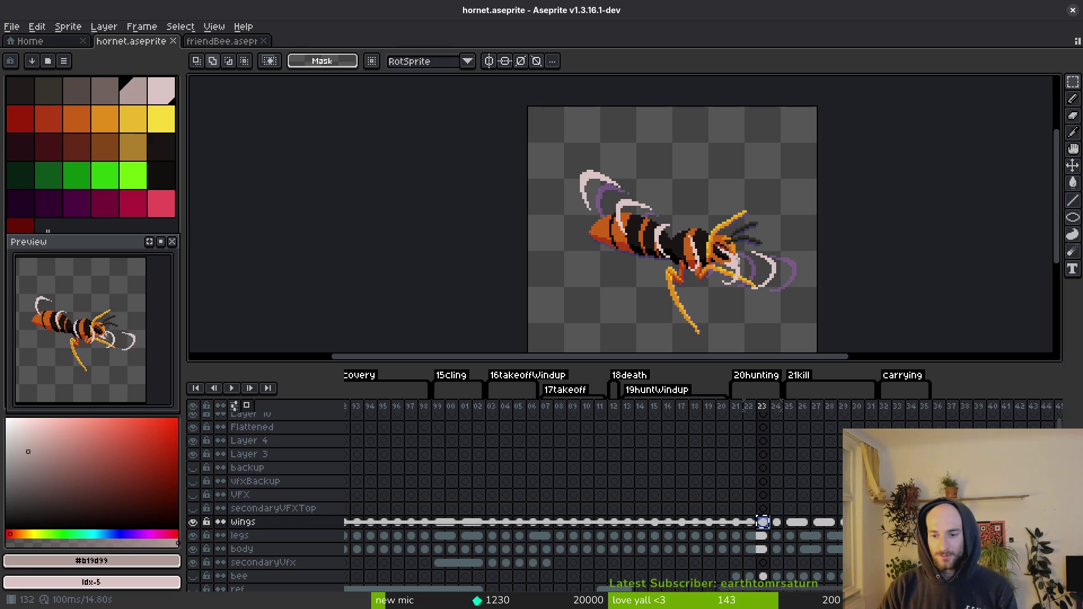
pyautogui.hotkey('ctrl', 'z')
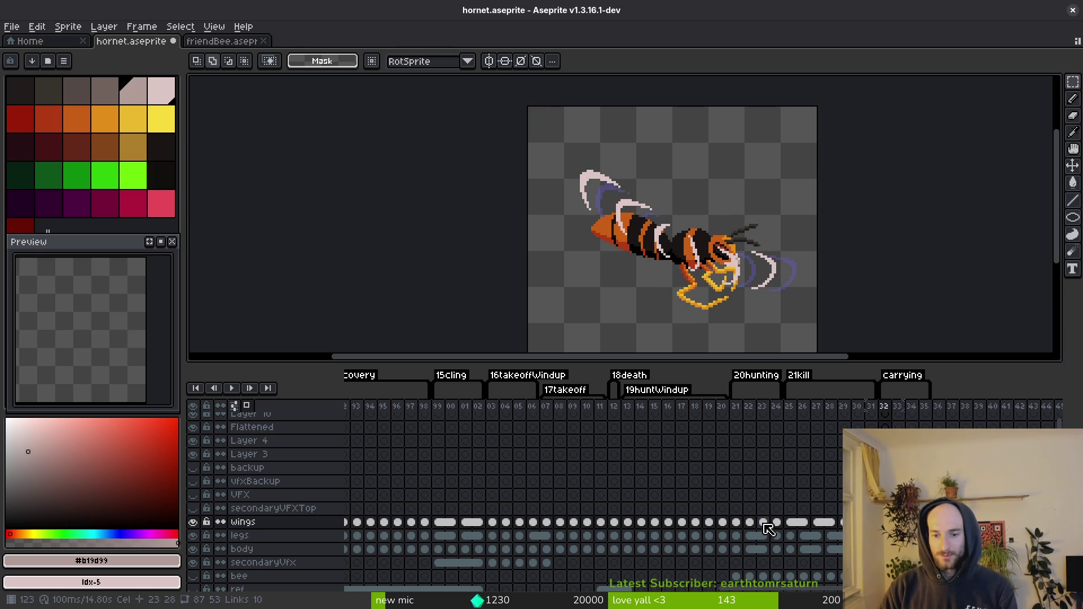
pyautogui.keyDown('shift'); pyautogui.click(763, 522); pyautogui.keyUp('shift')
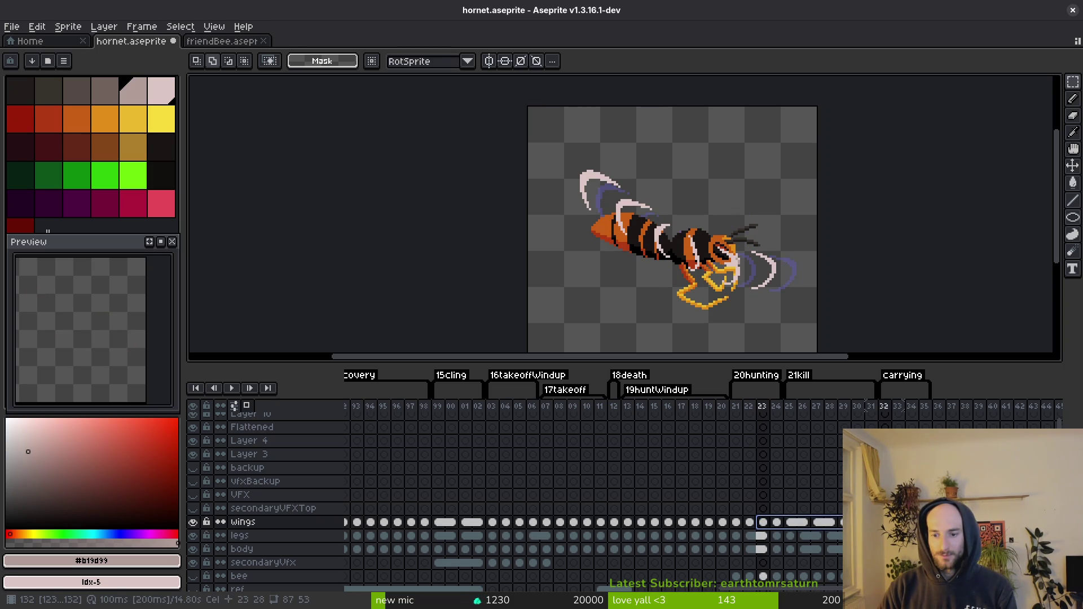
pyautogui.moveTo(762, 522); pyautogui.dragTo(777, 522)
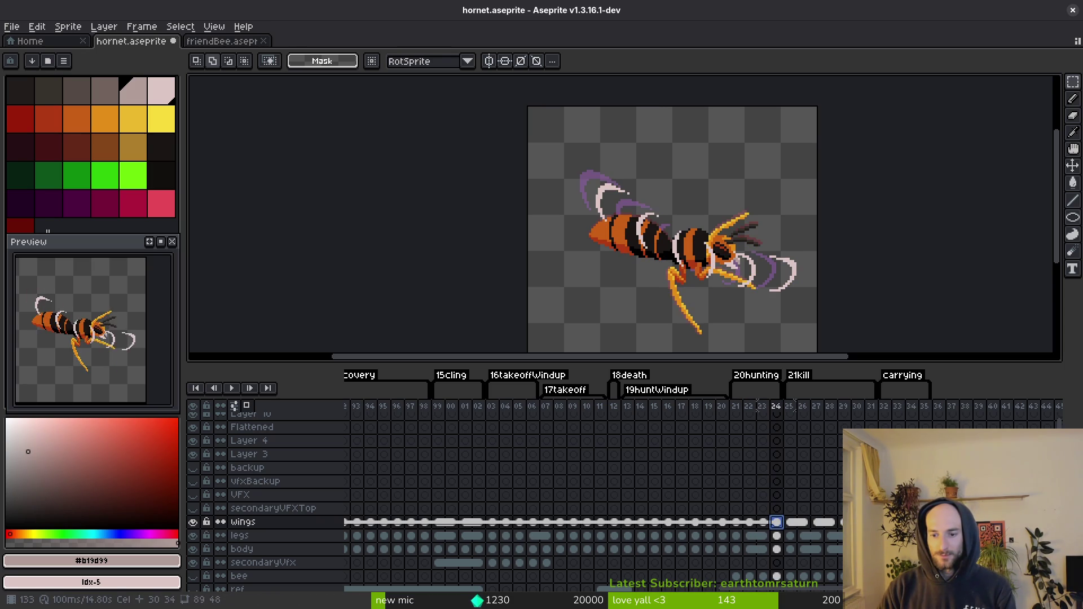
# Step: Shift the wing cels for frames 132–134 one frame later and save hornet.aseprite
pyautogui.click(884, 406)
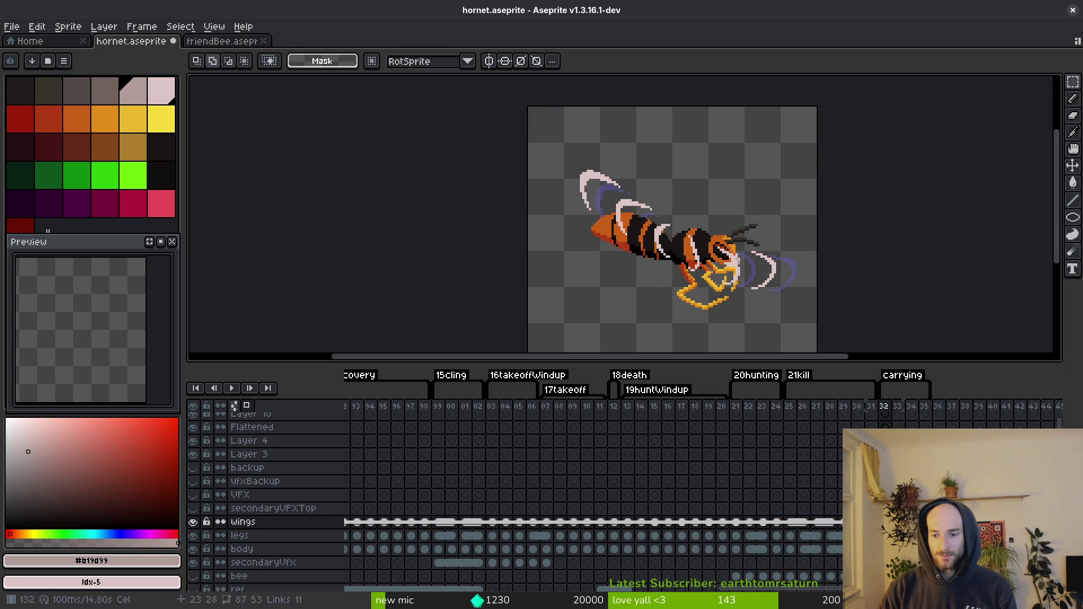
pyautogui.keyDown('shift'); pyautogui.click(911, 406); pyautogui.keyUp('shift')
pyautogui.moveTo(930, 407); pyautogui.dragTo(943, 402)
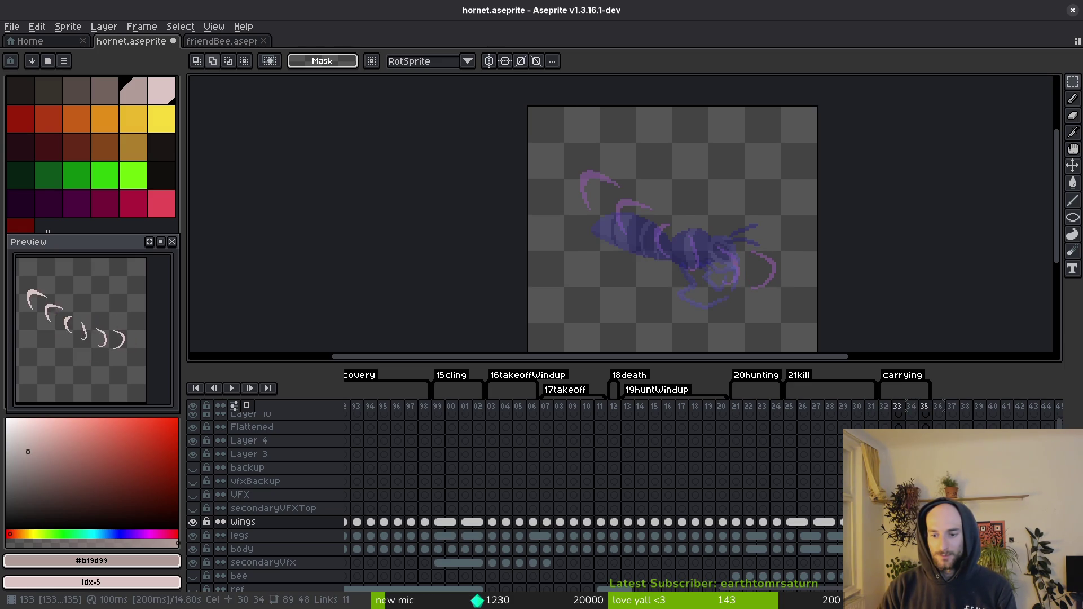
pyautogui.press('Left')
pyautogui.hotkey('ctrl', 's')
# Step: Scrub nearby frames on the legs and body layers to compare the wing poses
pyautogui.press('Down')
pyautogui.press('Right')
pyautogui.press('Down')
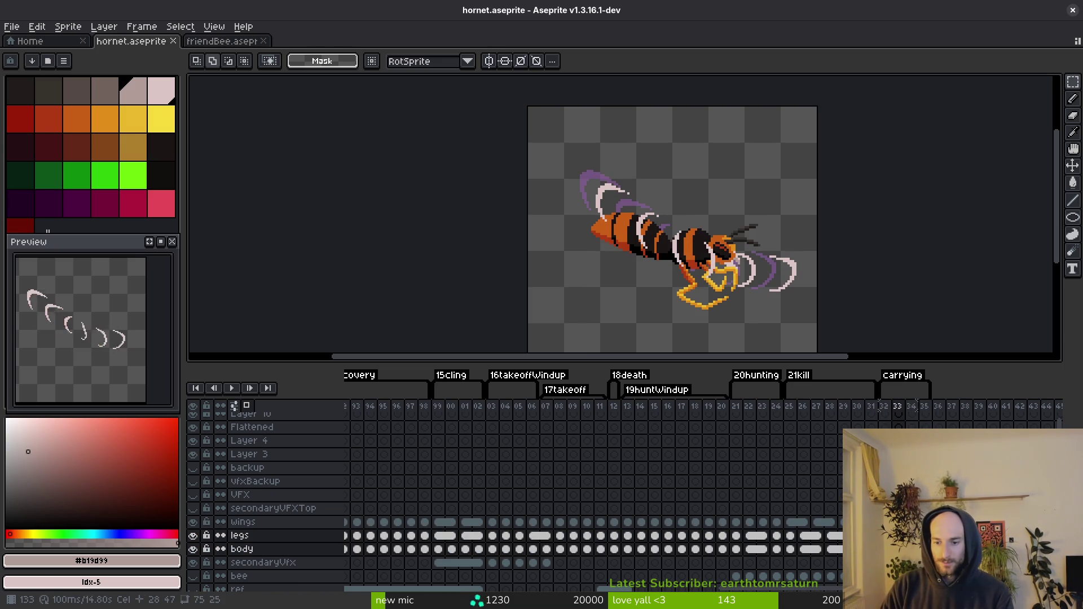
pyautogui.press('Escape')
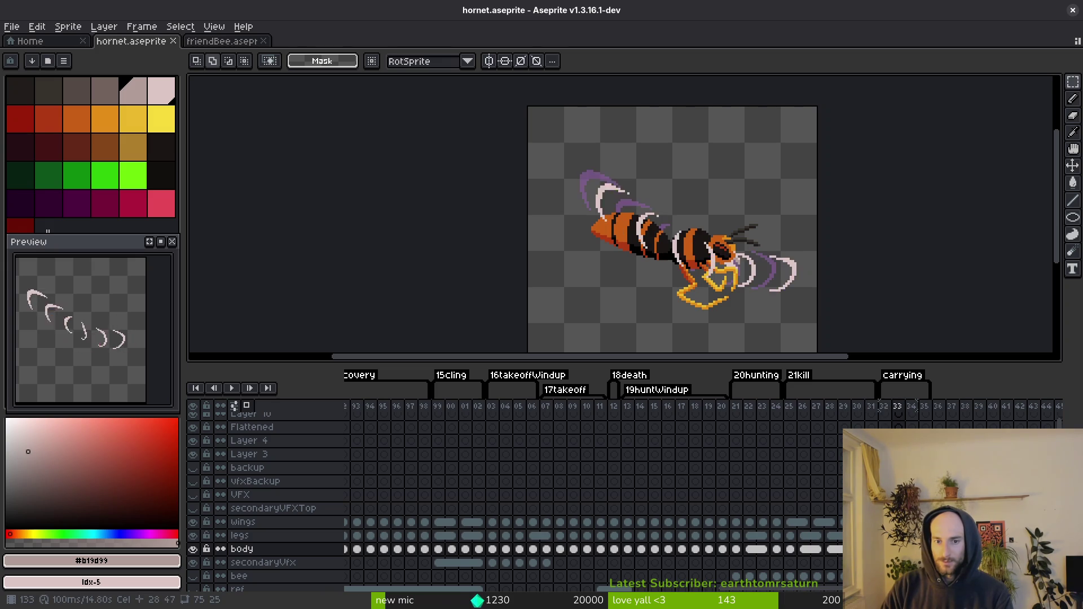
pyautogui.press('Left')
pyautogui.press('Left')
pyautogui.press('Left')
pyautogui.press('Right')
pyautogui.press('Right')
pyautogui.press('Left')
pyautogui.press('Left')
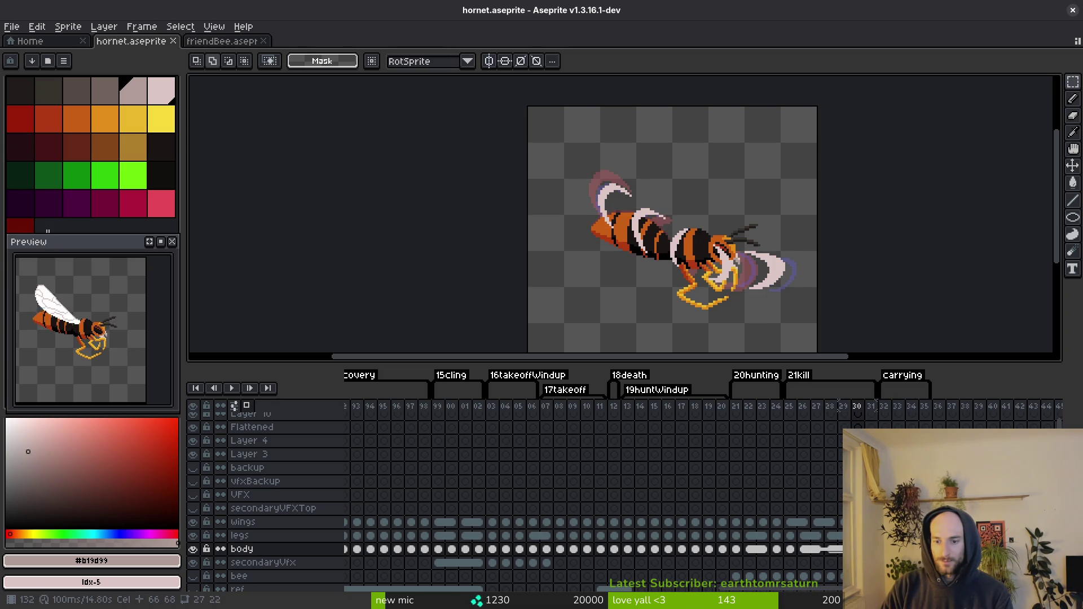
pyautogui.press('Up')
pyautogui.press('Right')
pyautogui.press('Right')
pyautogui.press('Left')
pyautogui.press('Left')
pyautogui.press('Left')
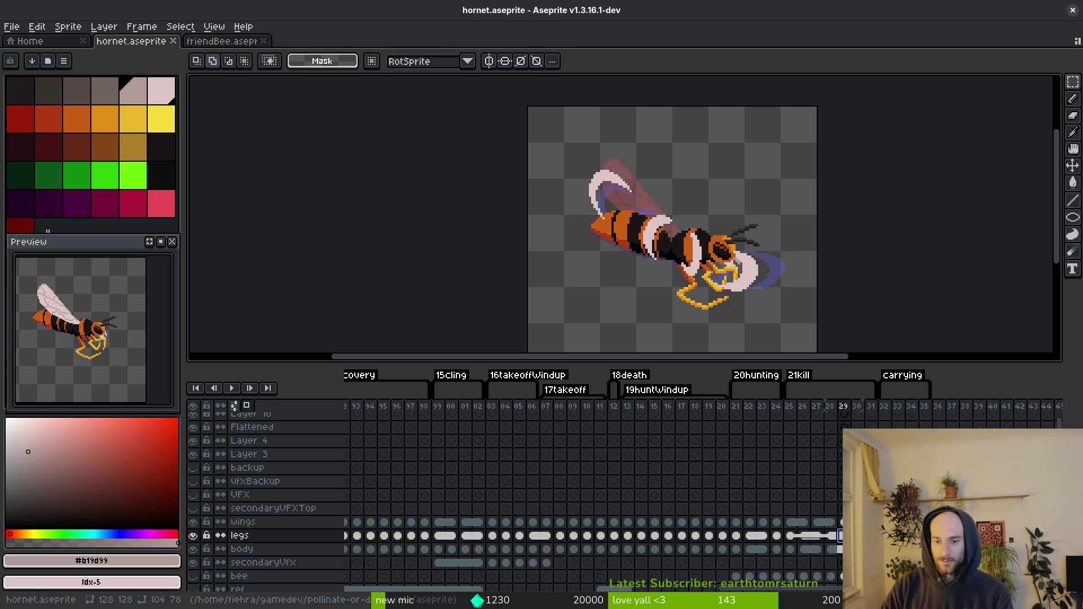
pyautogui.hotkey('shift', 'Down')
# Step: Select legs and body cel ranges up to the carrying frames, then clear the selection
pyautogui.moveTo(838, 541); pyautogui.dragTo(912, 543)
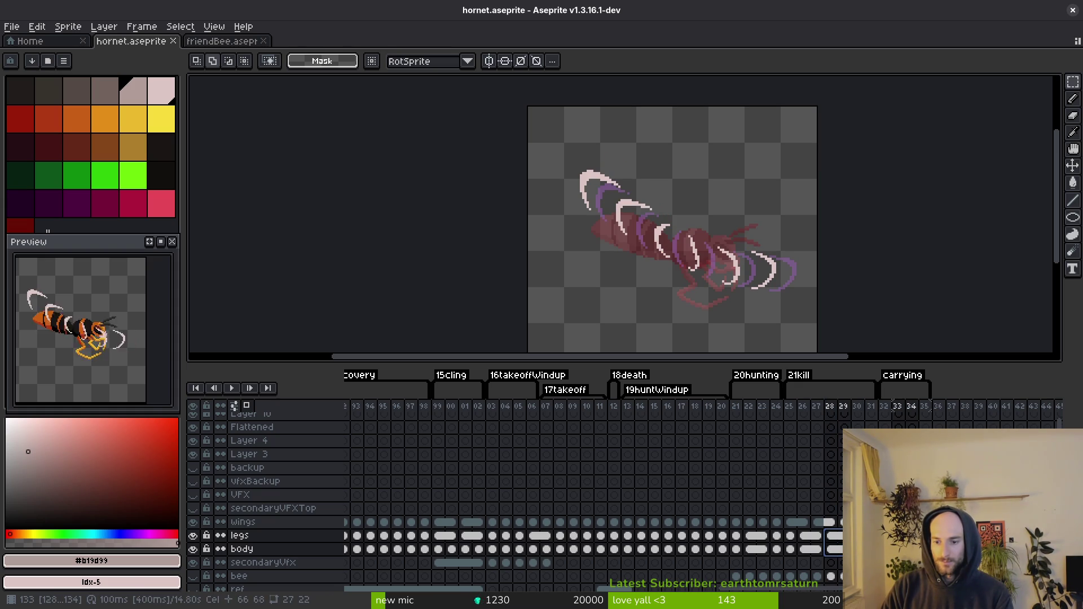
pyautogui.press('Right')
pyautogui.press('Left')
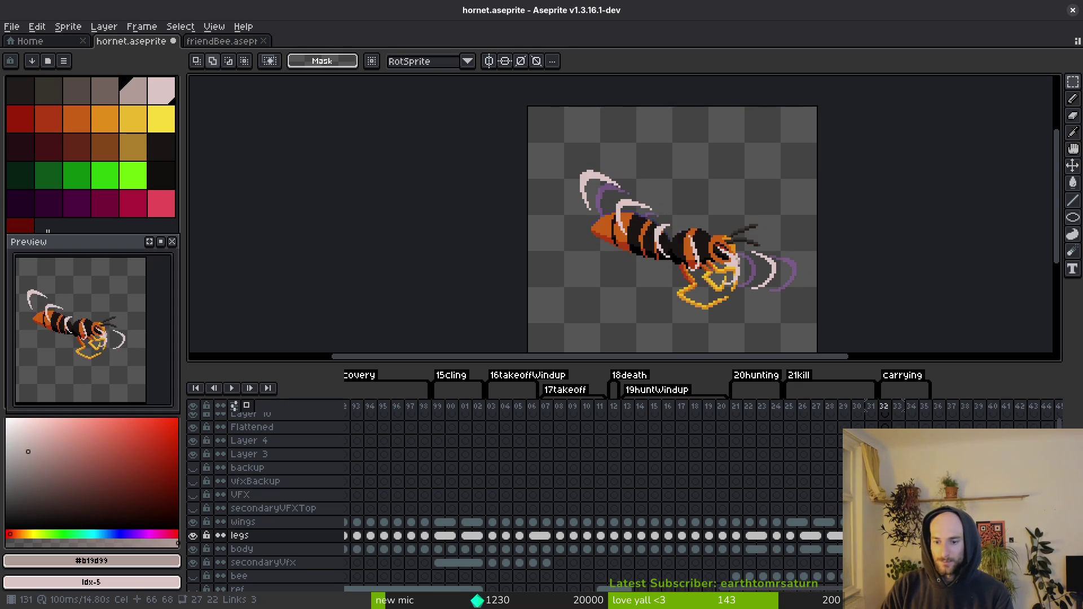
pyautogui.moveTo(857, 535); pyautogui.dragTo(884, 549)
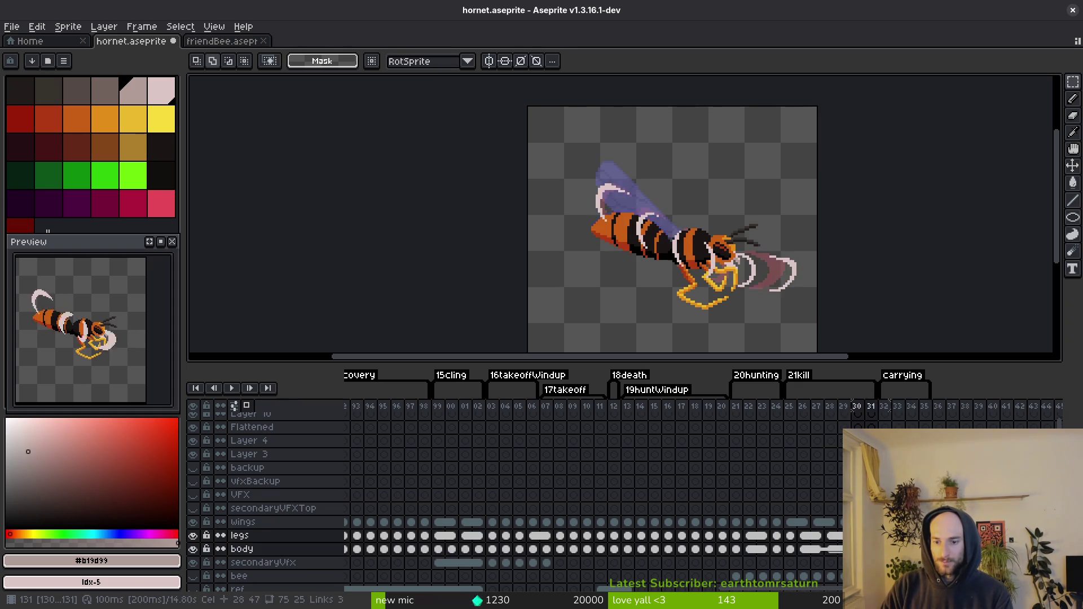
pyautogui.moveTo(901, 408); pyautogui.dragTo(925, 408)
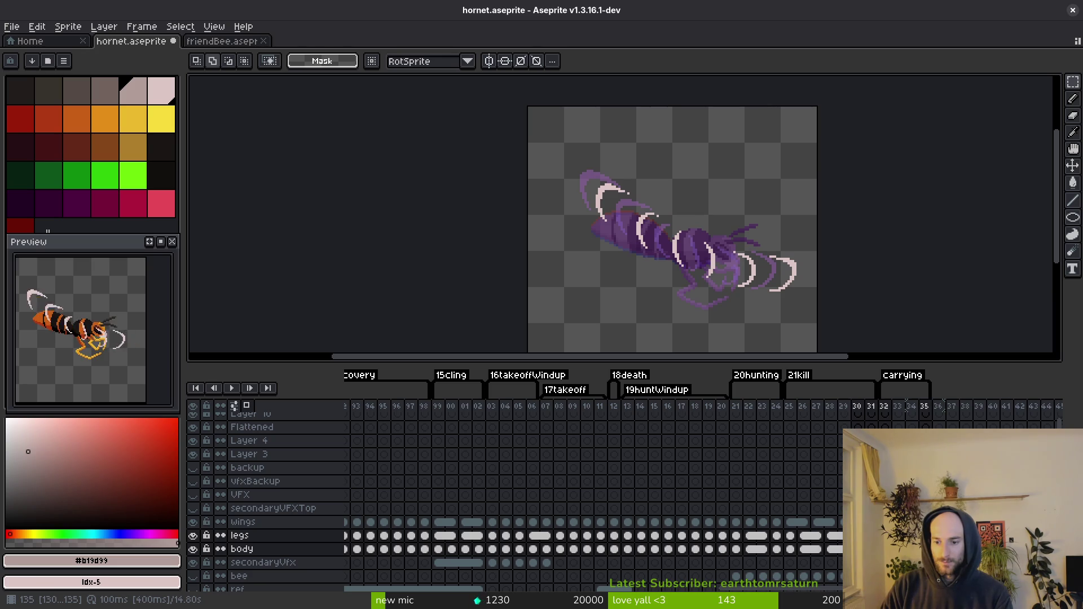
pyautogui.press('Left')
pyautogui.press('Left')
pyautogui.press('Left')
pyautogui.press('Up')
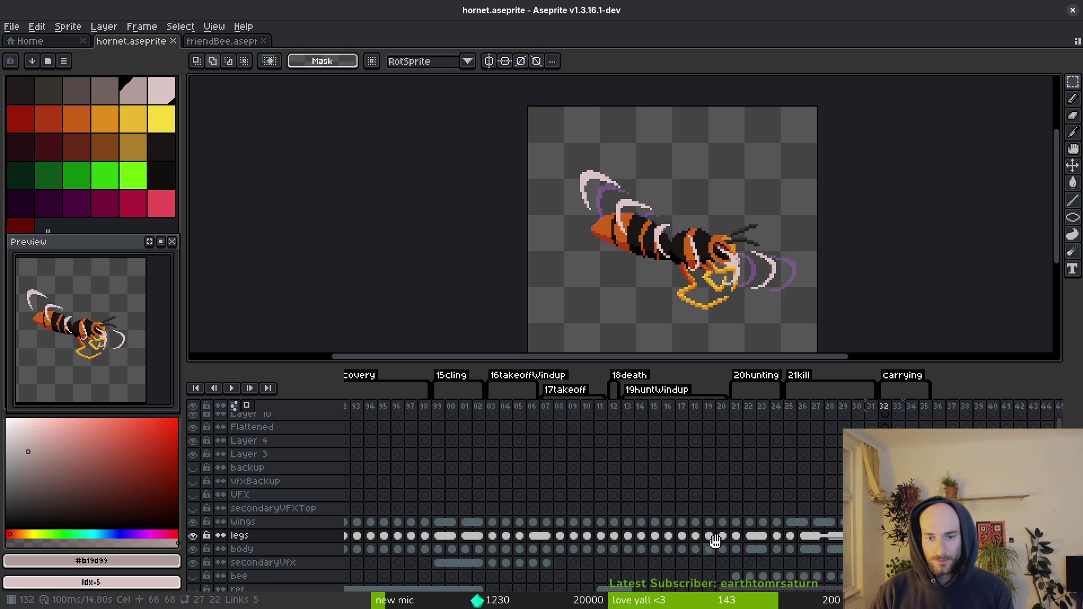
# Step: Switch to rectangular selection, pan the canvas up and make the timeline panel taller
pyautogui.press('i')
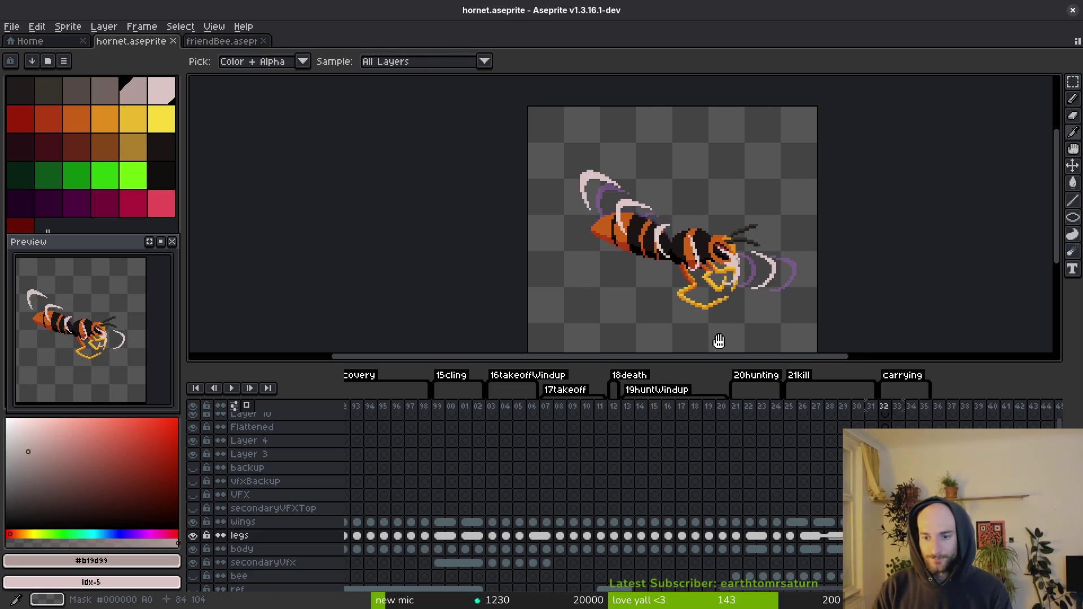
pyautogui.press('Right')
pyautogui.press('m')
pyautogui.moveTo(748, 307); pyautogui.dragTo(764, 290)
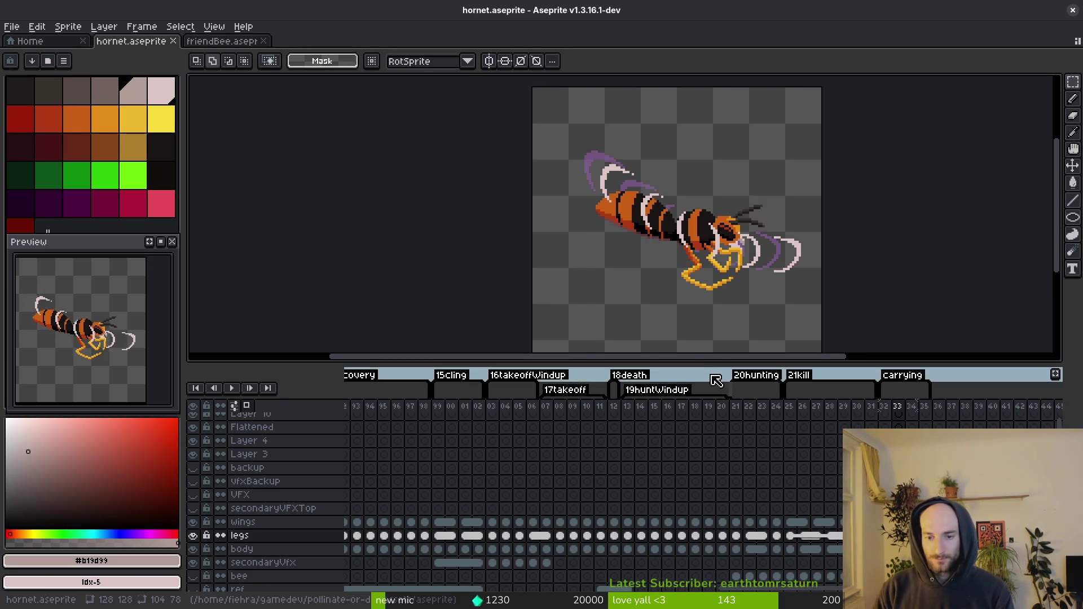
pyautogui.moveTo(691, 364); pyautogui.dragTo(691, 324)
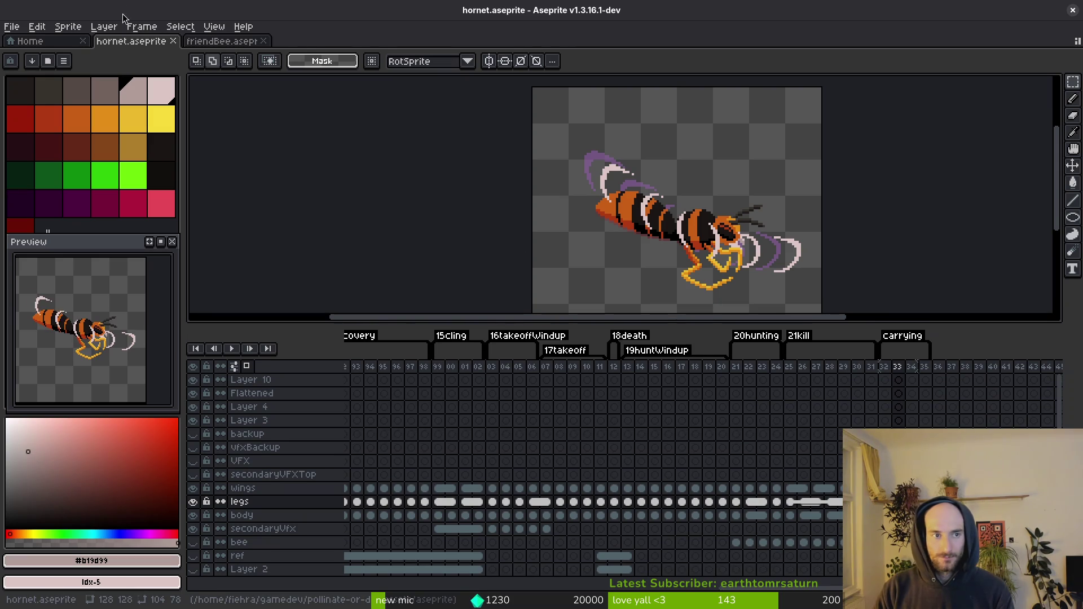
pyautogui.hotkey('ctrl', 'Tab')
# Step: On frame 65, lasso the bee's lower wing, rotate it 90 degrees and move it against the body
pyautogui.hscroll(1, 751, 428)
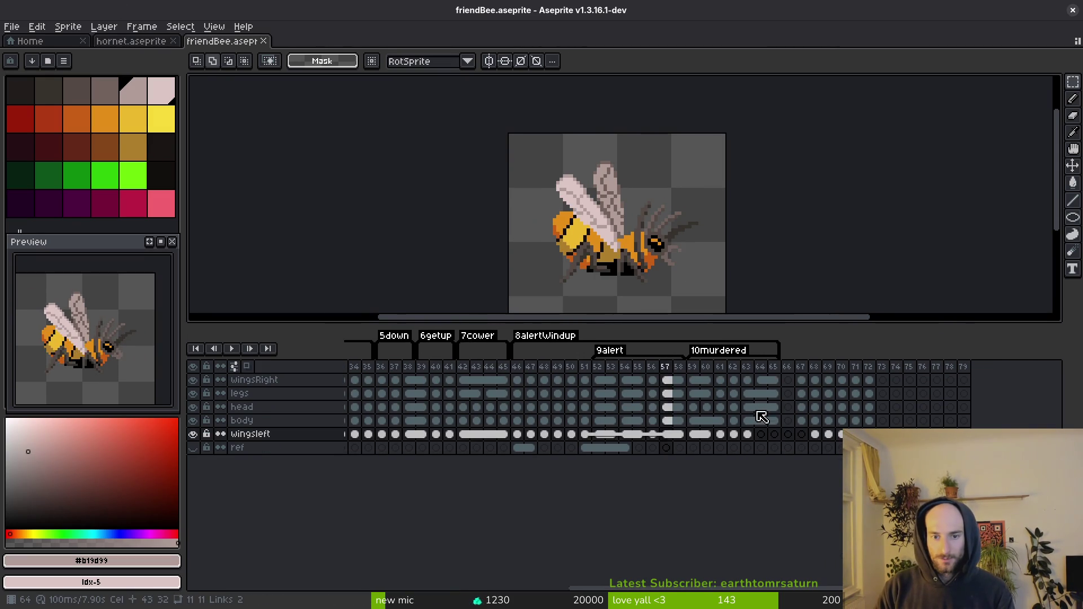
pyautogui.press('Right')
pyautogui.press('Right')
pyautogui.press('Right')
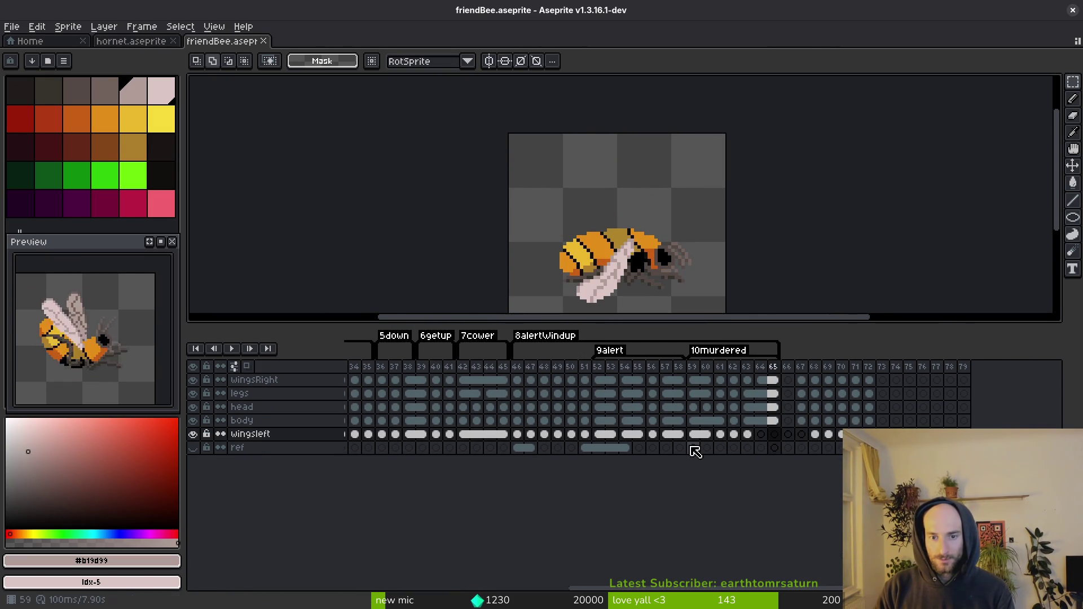
pyautogui.scroll(4, 648, 247)
pyautogui.moveTo(610, 210)
pyautogui.mouseDown()
pyautogui.moveTo(632, 191)
pyautogui.moveTo(680, 195)
pyautogui.moveTo(670, 195)
pyautogui.mouseUp()
pyautogui.hotkey('shift', 'w')
pyautogui.click(774, 379)
pyautogui.moveTo(572, 231); pyautogui.dragTo(737, 209)
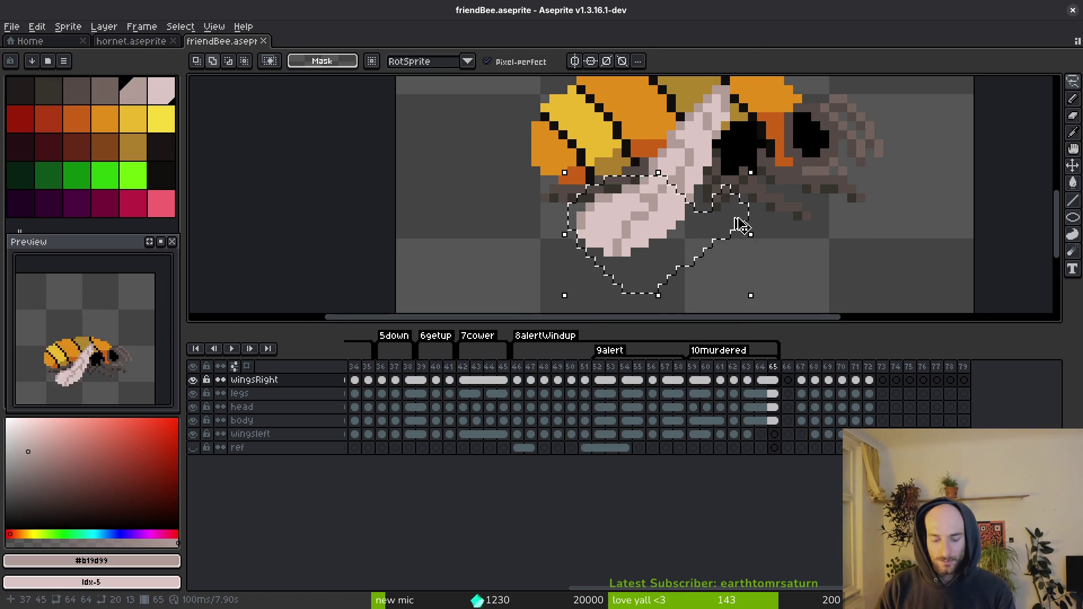
pyautogui.hotkey('shift', 'r')
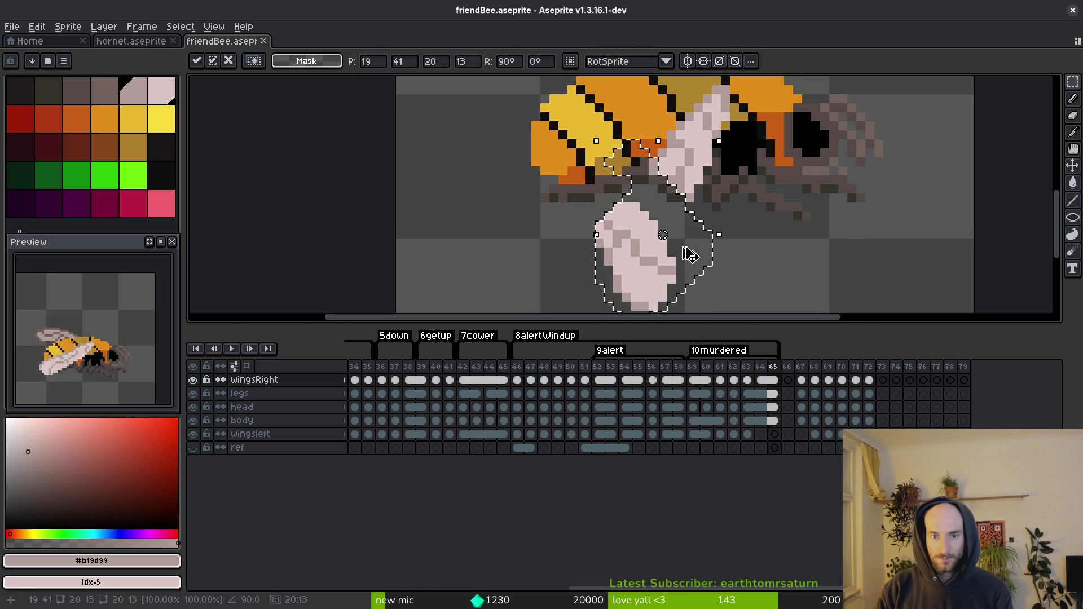
pyautogui.moveTo(648, 242)
pyautogui.mouseDown()
pyautogui.moveTo(681, 222)
pyautogui.moveTo(694, 245)
pyautogui.moveTo(700, 237)
pyautogui.moveTo(626, 208)
pyautogui.moveTo(728, 231)
pyautogui.moveTo(668, 271)
pyautogui.moveTo(663, 236)
pyautogui.moveTo(674, 231)
pyautogui.mouseUp()
pyautogui.press('b')
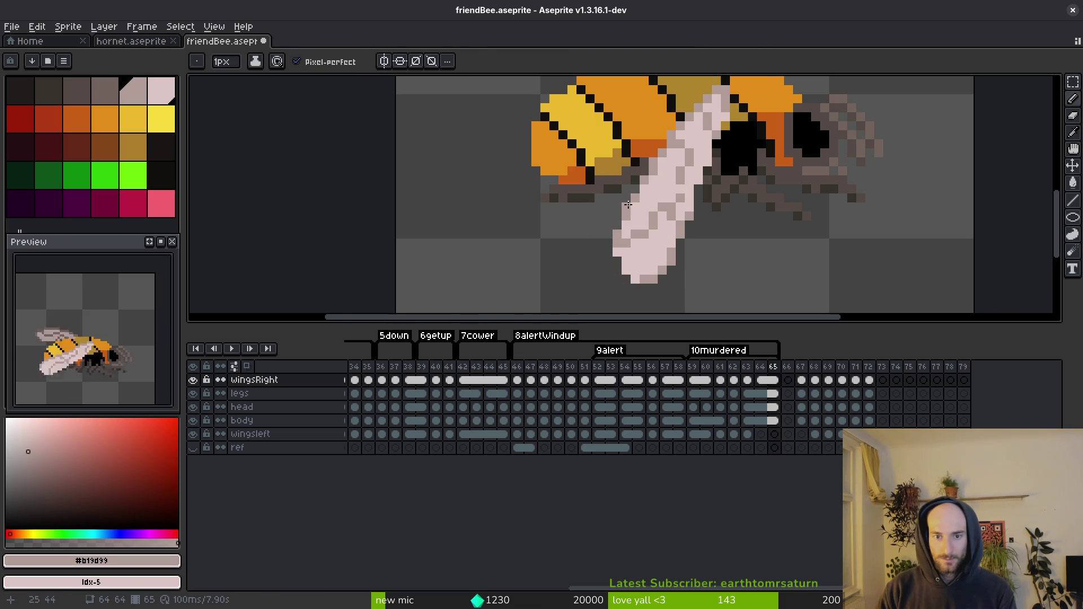
# Step: Fill gaps in the wing with light pink and save friendBee
pyautogui.keyDown('alt'); pyautogui.click(679, 199); pyautogui.keyUp('alt')
pyautogui.moveTo(680, 217); pyautogui.dragTo(680, 233)
pyautogui.hotkey('ctrl', 's')
pyautogui.keyDown('alt'); pyautogui.click(617, 248); pyautogui.keyUp('alt')
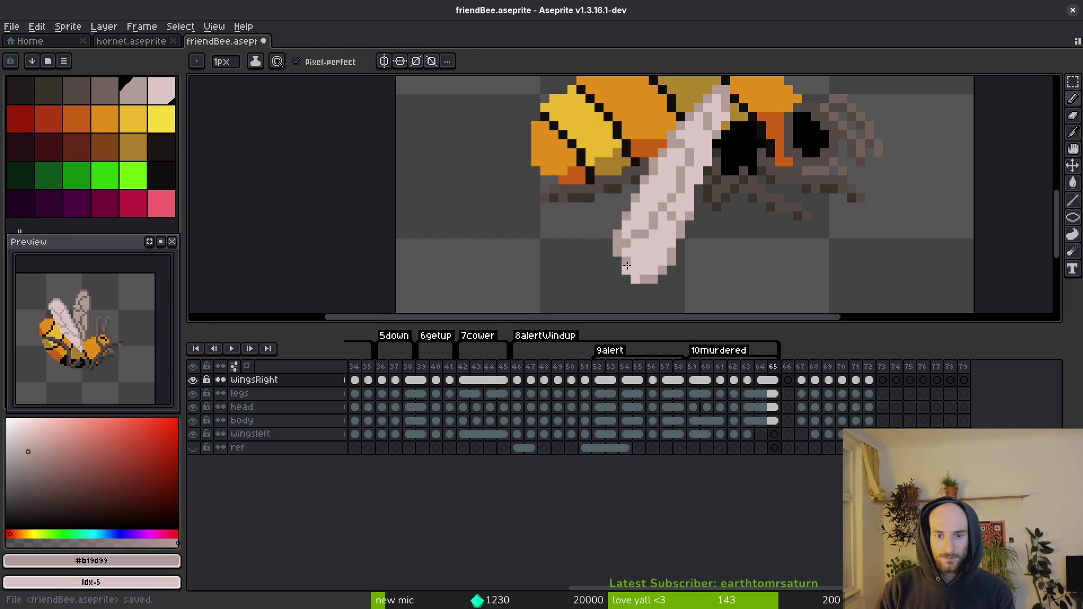
pyautogui.keyDown('alt'); pyautogui.click(636, 243); pyautogui.keyUp('alt')
pyautogui.press('ctrl')
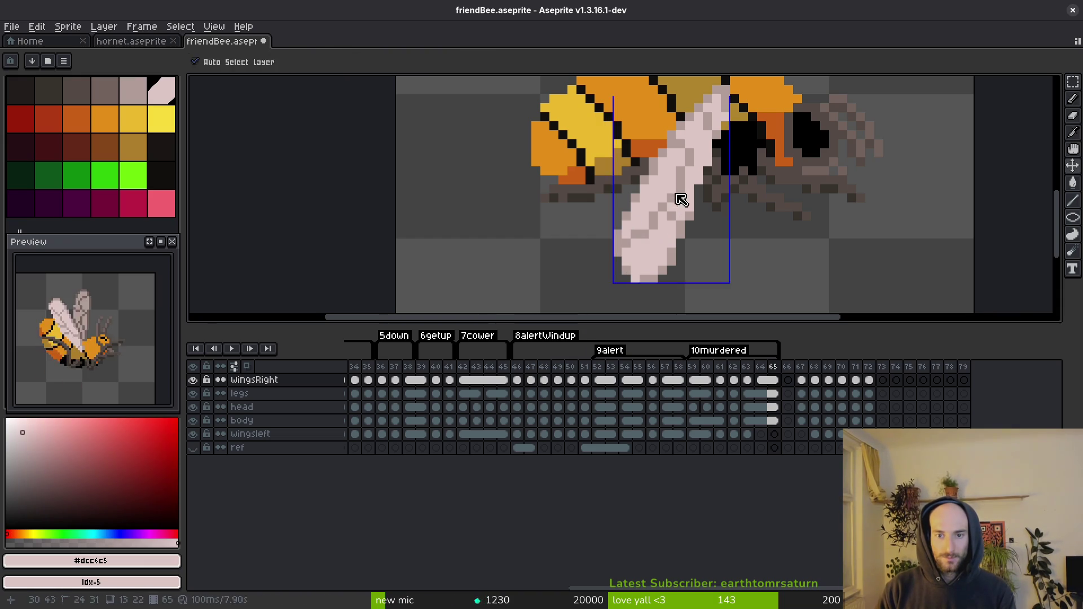
pyautogui.hotkey('ctrl', 's')
pyautogui.scroll(-2, 681, 201)
pyautogui.scroll(1, 678, 171)
pyautogui.hotkey('ctrl', 's')
pyautogui.scroll(-2, 698, 206)
# Step: Compare frames 63–65, undo the last two wing pencil edits and save
pyautogui.press('Left')
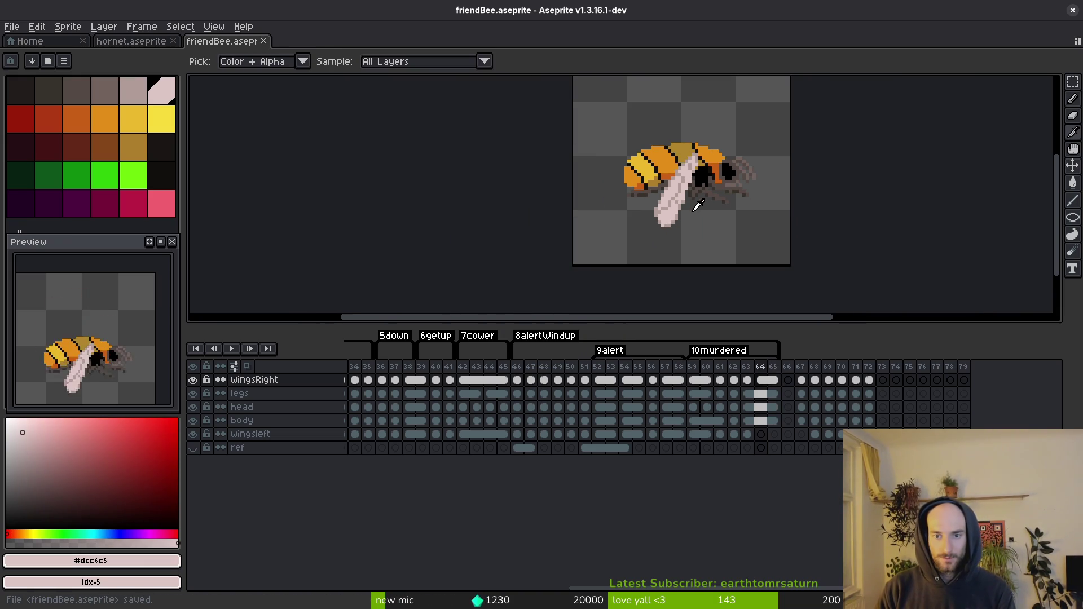
pyautogui.press('Left')
pyautogui.press('Right')
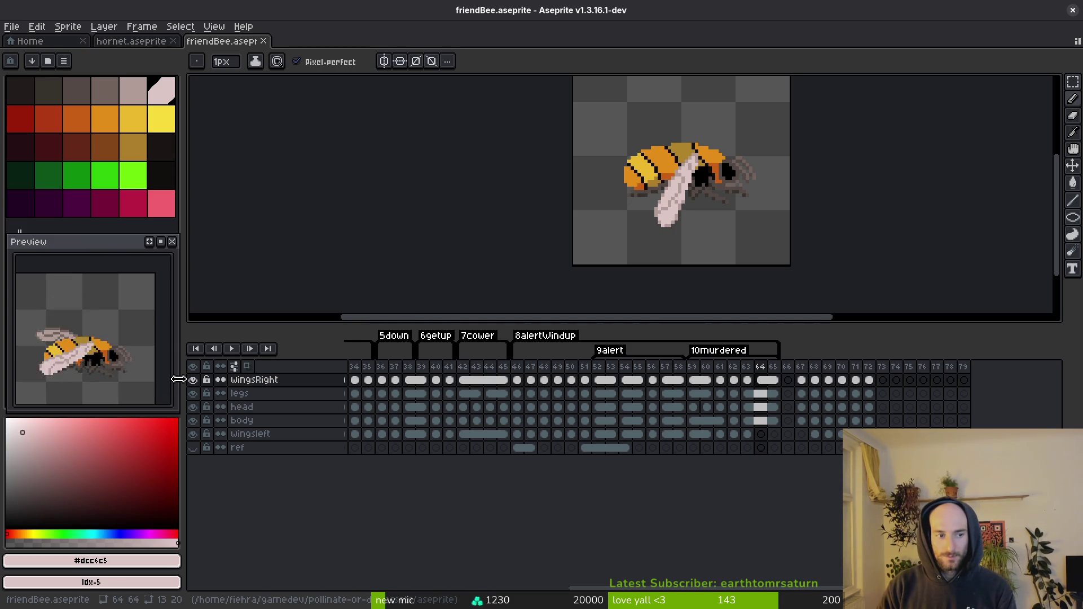
pyautogui.scroll(2, 721, 181)
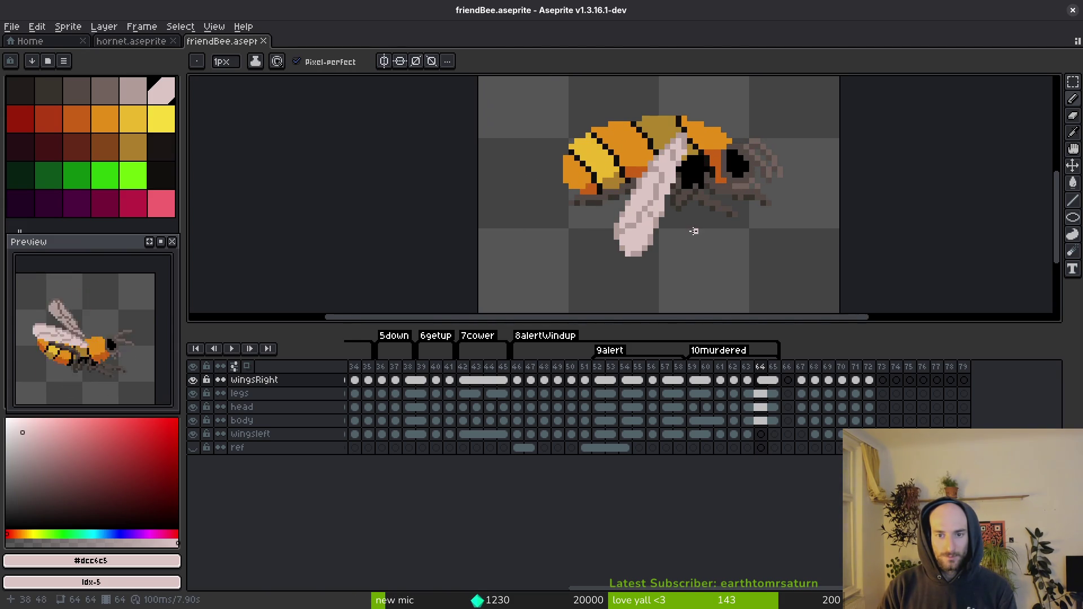
pyautogui.hotkey('ctrl', 'z')
pyautogui.hotkey('ctrl', 'z')
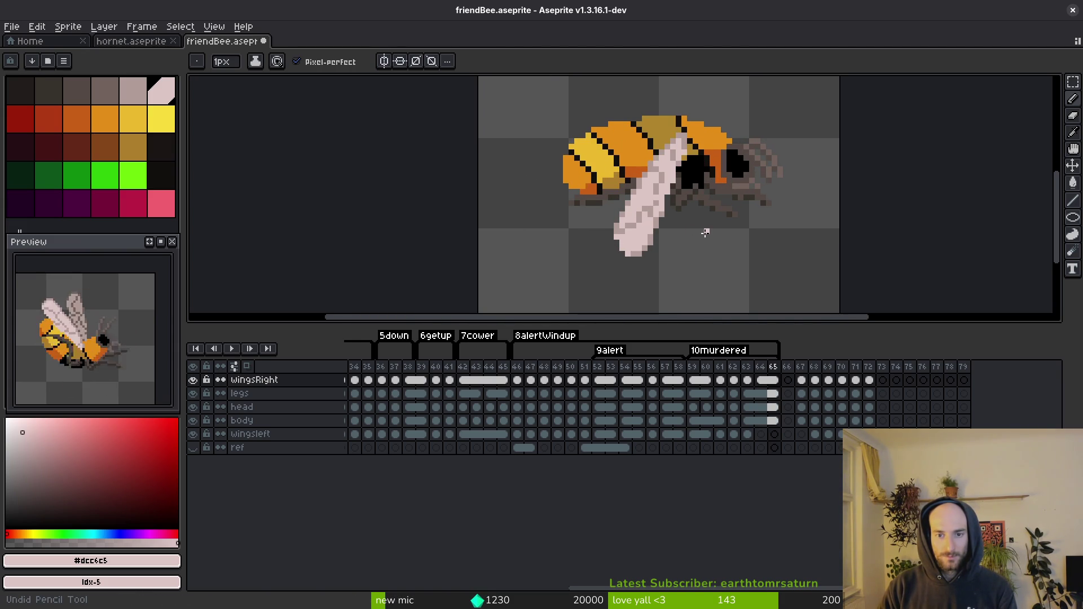
pyautogui.hotkey('ctrl', 'z')
pyautogui.hotkey('ctrl', 'z')
pyautogui.hotkey('ctrl', 'z')
pyautogui.hotkey('ctrl', 's')
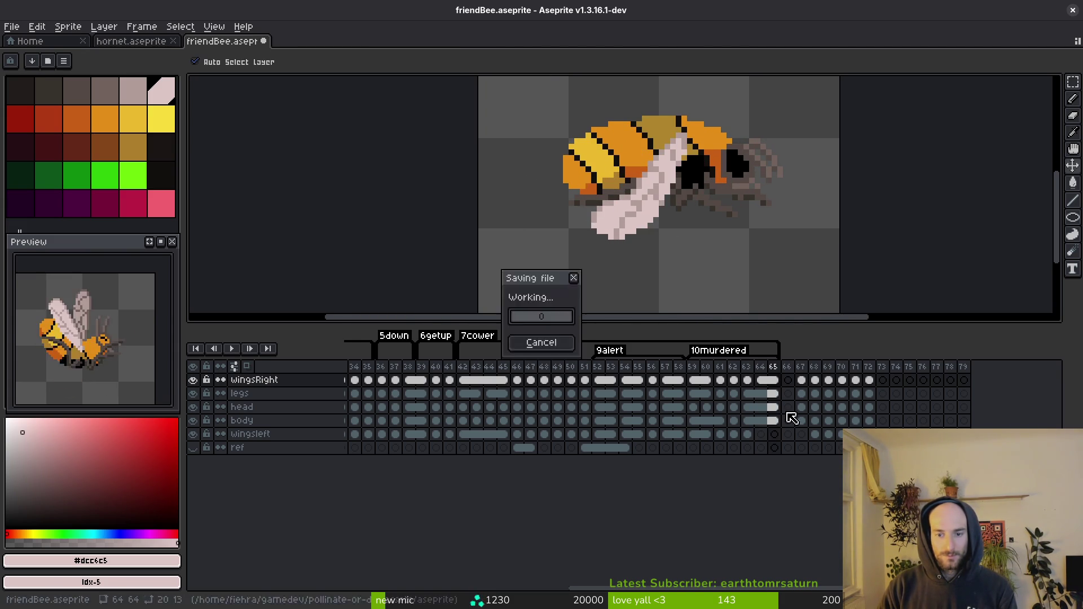
pyautogui.click(792, 382)
# Step: Add empty frames after frame 65 and select frames 66–70
pyautogui.hotkey('alt', 'b')
pyautogui.hotkey('alt', 'b')
pyautogui.hotkey('alt', 'b')
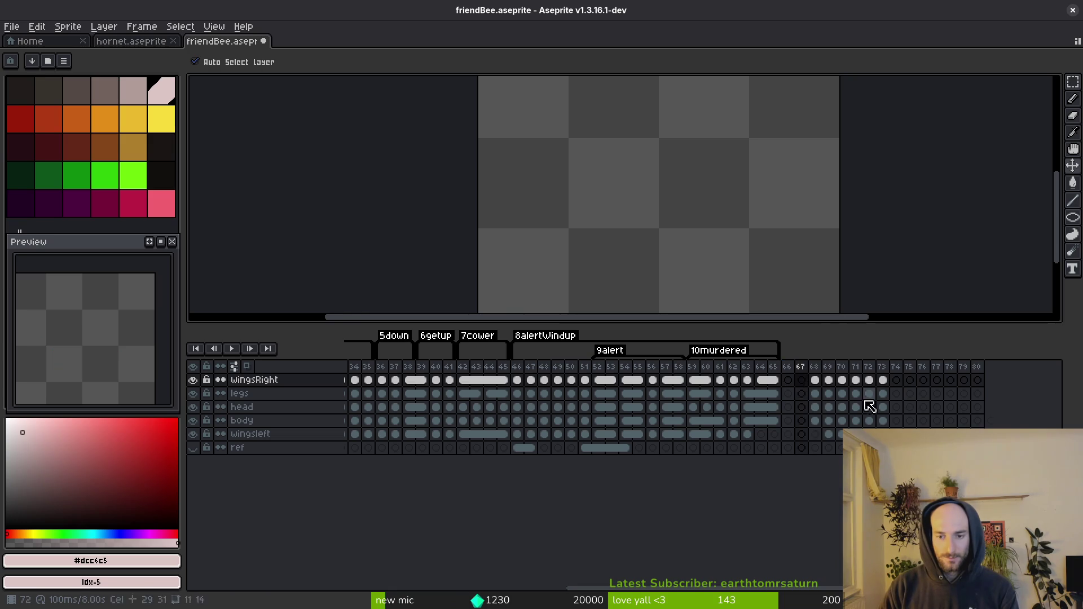
pyautogui.moveTo(794, 376); pyautogui.dragTo(841, 376)
pyautogui.press('F2')
pyautogui.hotkey('ctrl', 'alt', 'c')
pyautogui.write('a')
pyautogui.press('Escape')
# Step: Tag frames 66–70 and name the tag '11carried'
pyautogui.press('F2')
pyautogui.write('carrie')
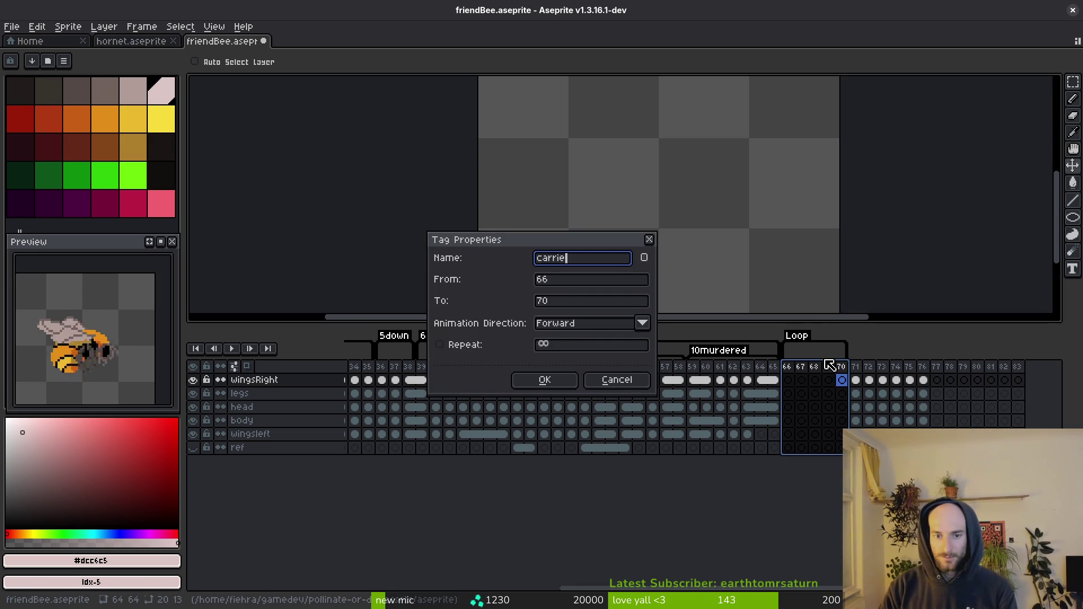
pyautogui.write('d')
pyautogui.press('Return')
pyautogui.press('F2')
pyautogui.hotkey('ctrl', 'z')
pyautogui.doubleClick(803, 336)
pyautogui.press('Home')
pyautogui.write('11')
pyautogui.press('Return')
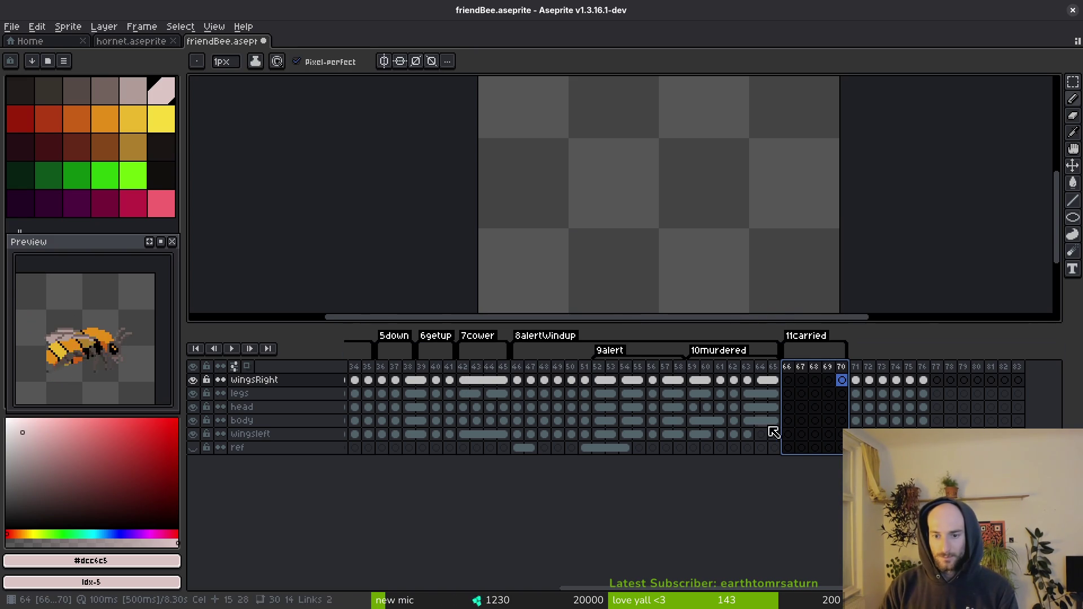
# Step: Copy the bee's body cel and paste it into the body layer at frame 66
pyautogui.click(758, 426)
pyautogui.hotkey('ctrl', 'c')
pyautogui.click(788, 421)
pyautogui.hotkey('ctrl', 'v')
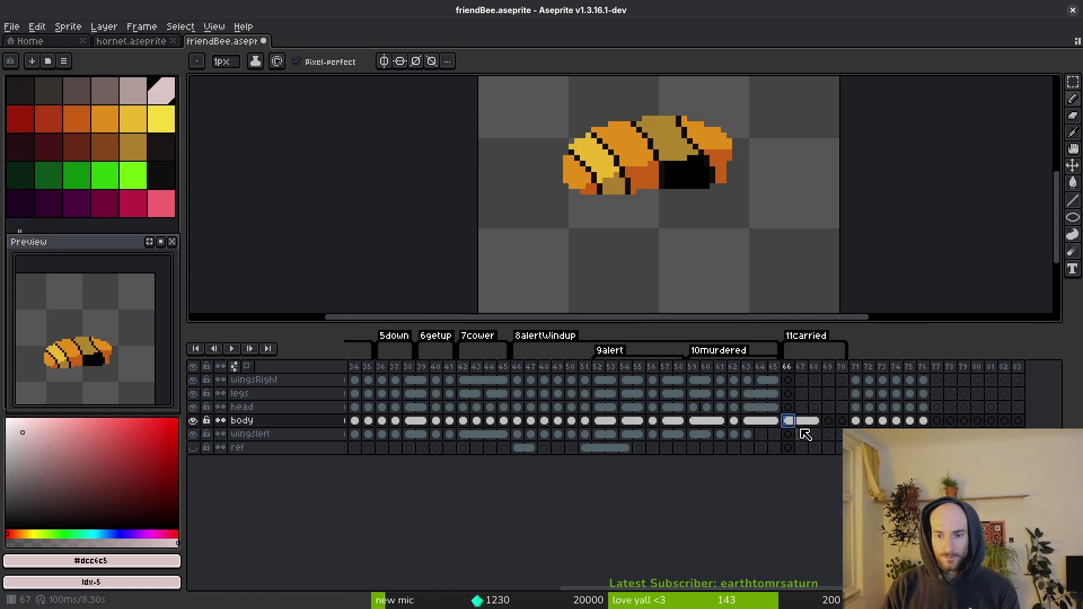
# Step: Select the body's front segment, rotate it about 19 degrees, shift it down-right and apply
pyautogui.scroll(2, 665, 176)
pyautogui.press('m')
pyautogui.moveTo(571, 244); pyautogui.dragTo(574, 249)
pyautogui.moveTo(540, 120); pyautogui.dragTo(536, 158)
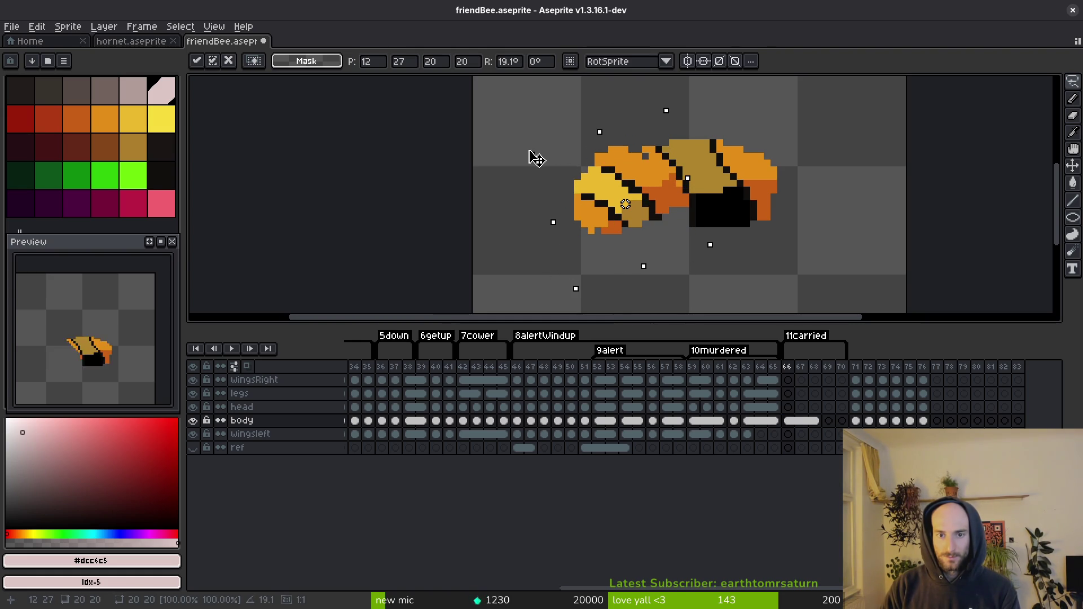
pyautogui.moveTo(617, 182); pyautogui.dragTo(623, 209)
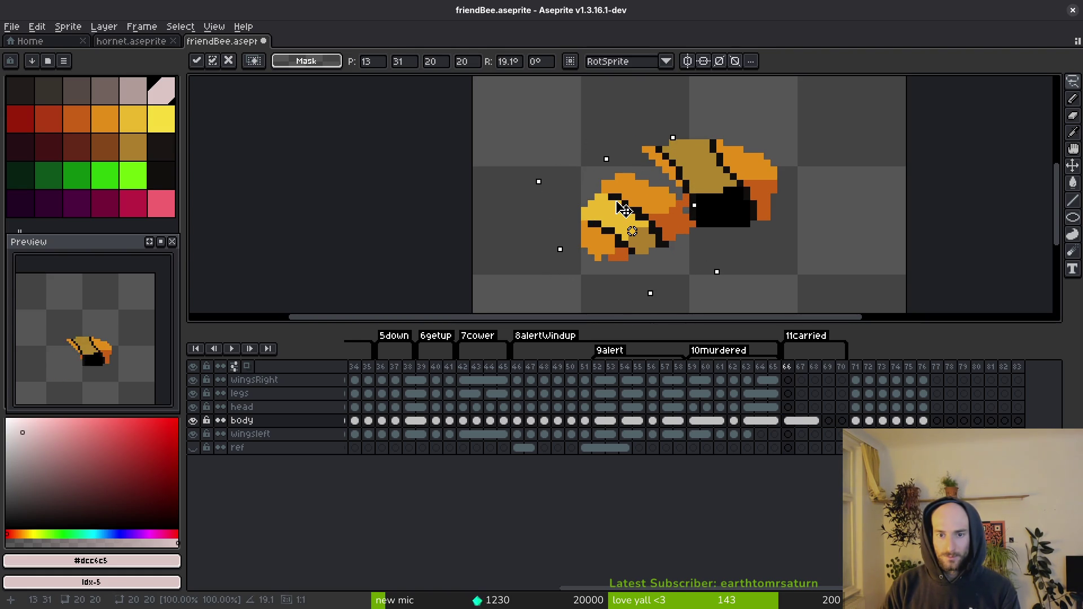
pyautogui.press('Return')
# Step: Repaint the body stripes with black and tan pixels and save
pyautogui.scroll(1, 628, 181)
pyautogui.keyDown('alt'); pyautogui.click(671, 122); pyautogui.keyUp('alt')
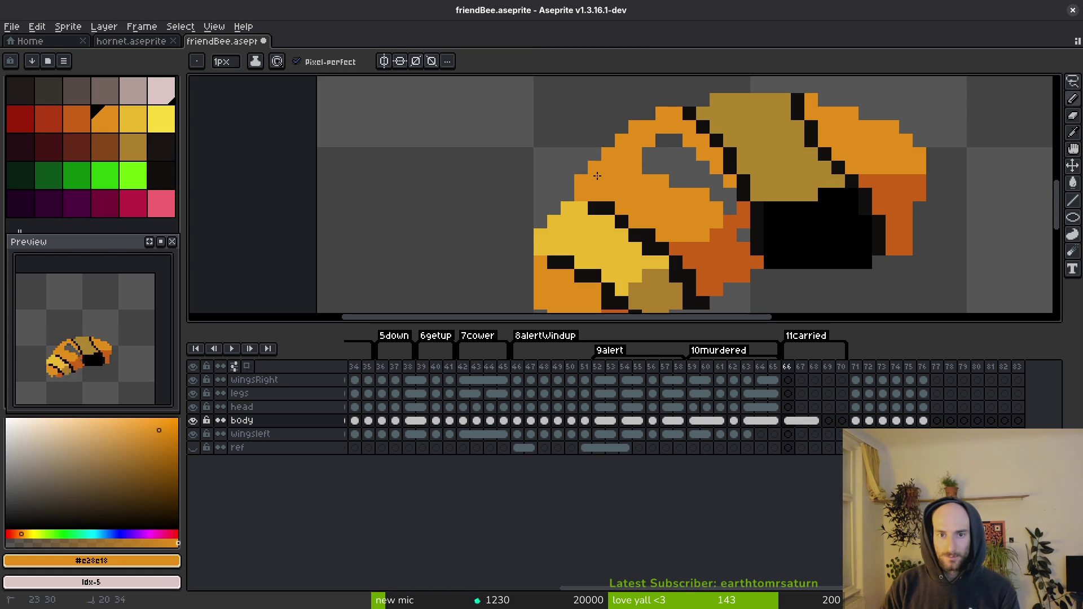
pyautogui.press('e')
pyautogui.keyDown('alt'); pyautogui.click(690, 109); pyautogui.keyUp('alt')
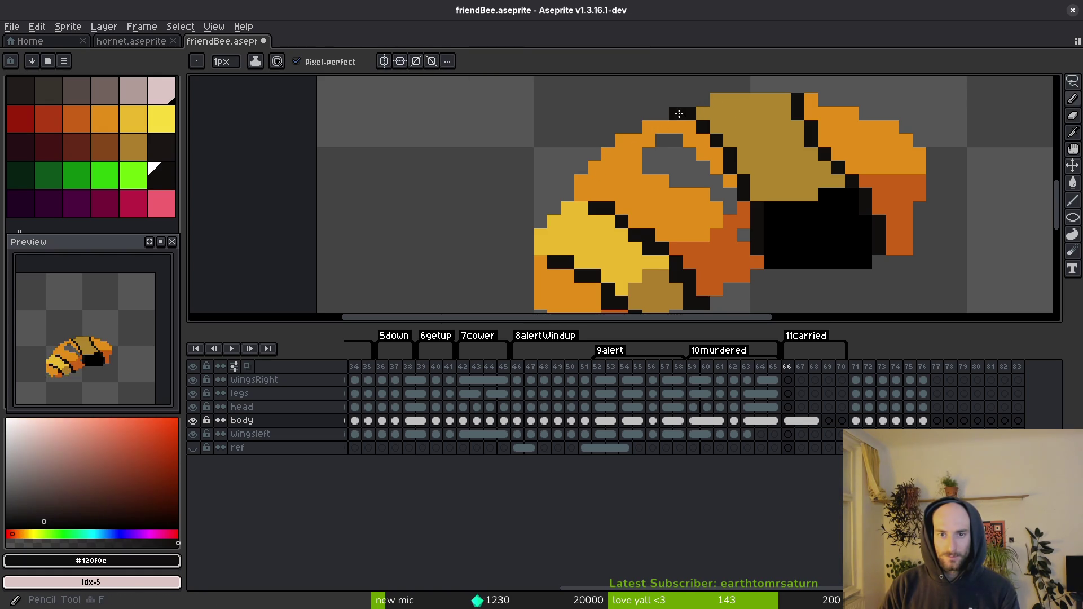
pyautogui.moveTo(688, 125); pyautogui.dragTo(718, 156)
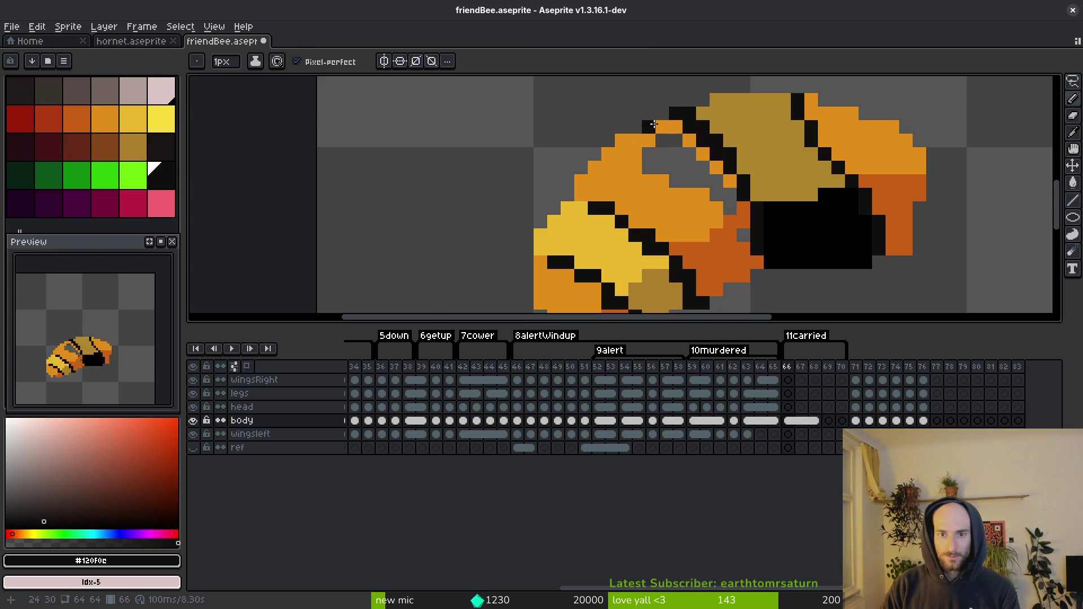
pyautogui.keyDown('alt'); pyautogui.click(703, 113); pyautogui.keyUp('alt')
pyautogui.click(678, 116)
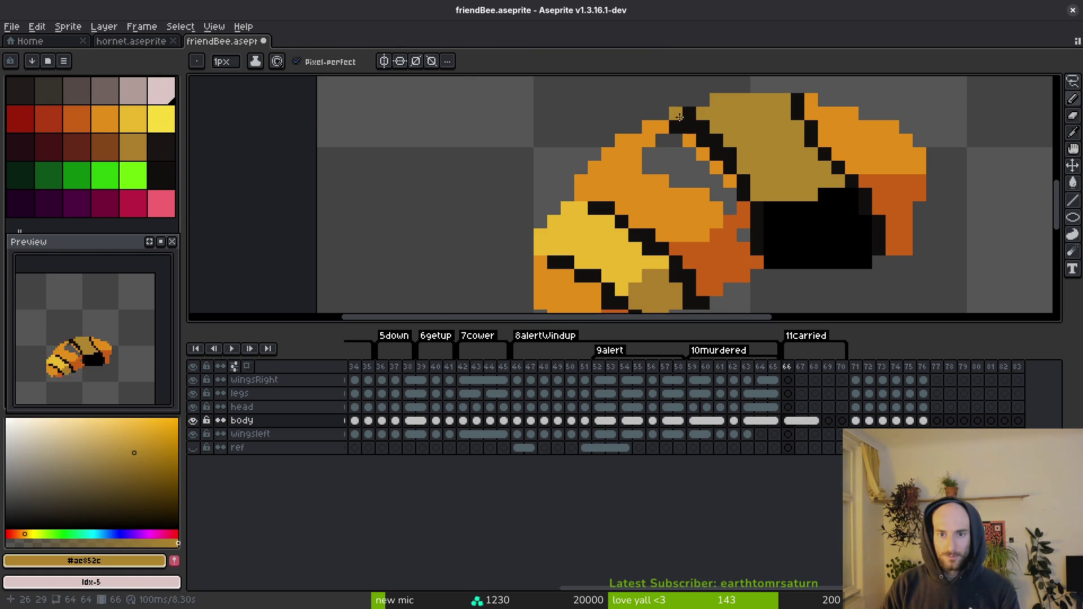
pyautogui.keyDown('alt'); pyautogui.click(743, 182); pyautogui.keyUp('alt')
pyautogui.click(730, 181)
pyautogui.keyDown('alt'); pyautogui.click(757, 185); pyautogui.keyUp('alt')
pyautogui.click(743, 181)
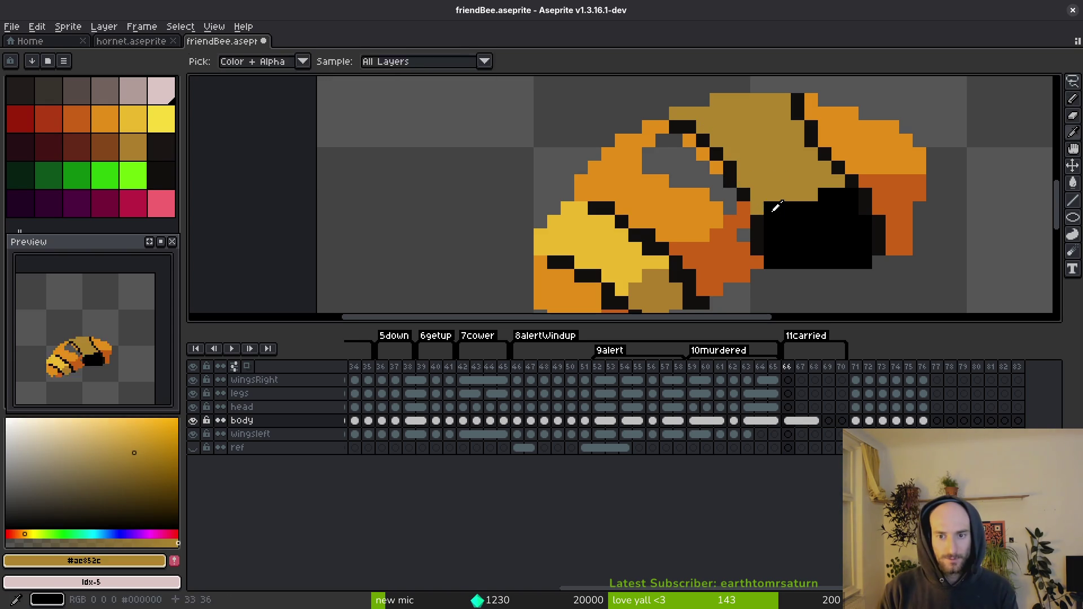
pyautogui.keyDown('alt'); pyautogui.click(766, 213); pyautogui.keyUp('alt')
pyautogui.click(757, 208)
pyautogui.hotkey('ctrl', 's')
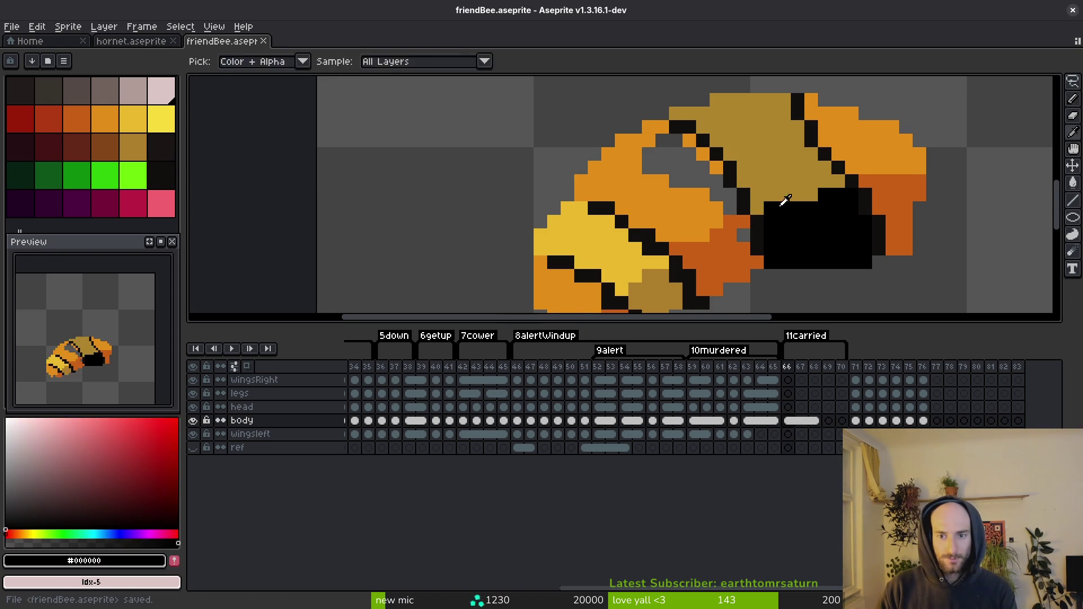
# Step: Paint stray black outline pixels orange, adjust the stripe, and save
pyautogui.keyDown('alt'); pyautogui.click(797, 189); pyautogui.keyUp('alt')
pyautogui.scroll(-2, 778, 169)
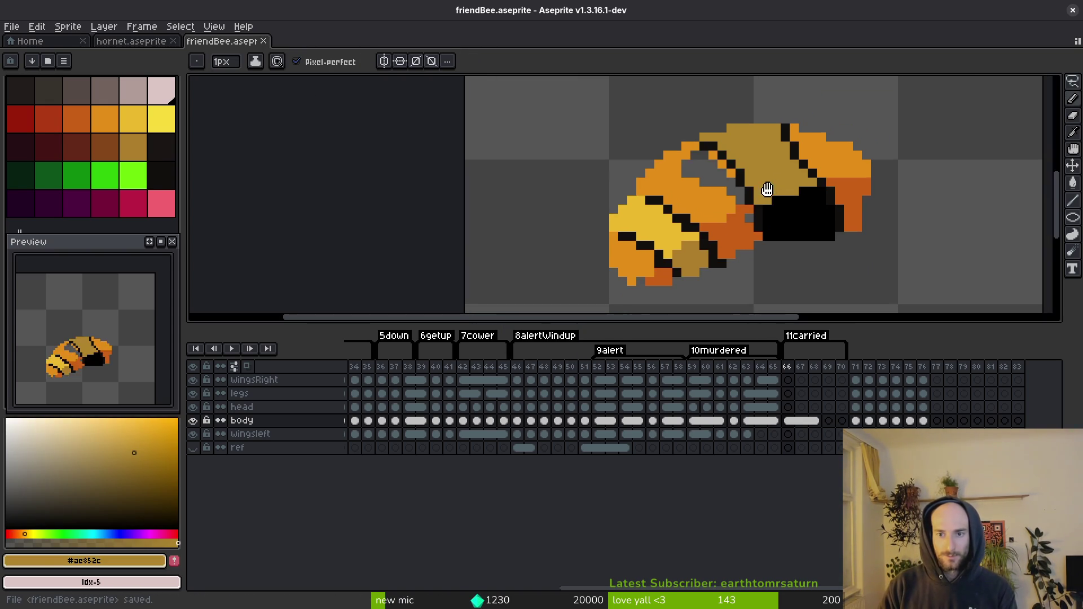
pyautogui.scroll(4, 764, 212)
pyautogui.keyDown('alt'); pyautogui.click(726, 111); pyautogui.keyUp('alt')
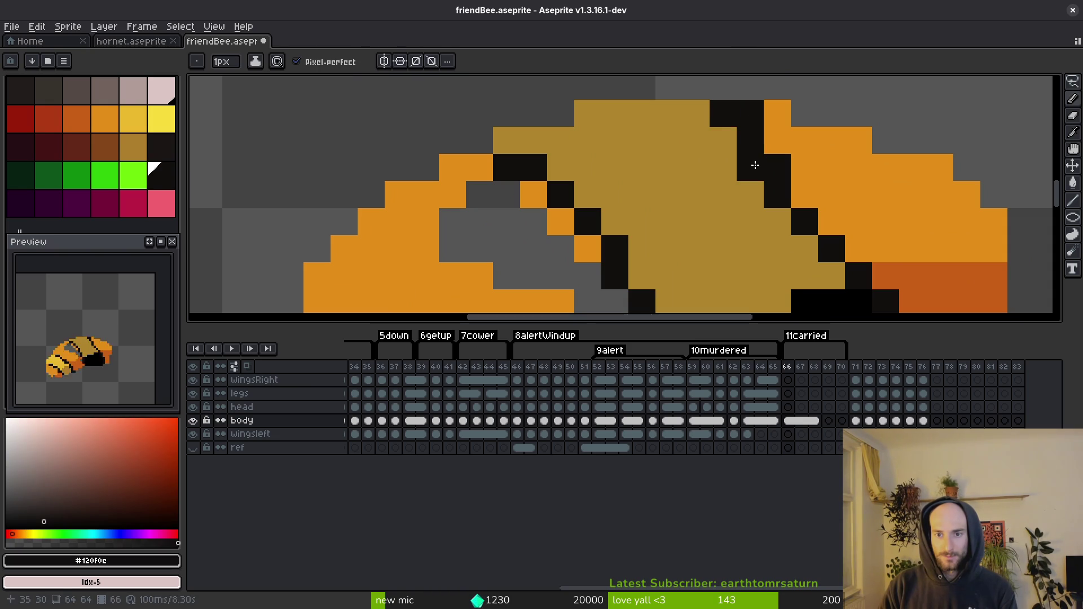
pyautogui.keyDown('alt'); pyautogui.click(797, 181); pyautogui.keyUp('alt')
pyautogui.click(777, 168)
pyautogui.click(753, 117)
pyautogui.click(753, 142)
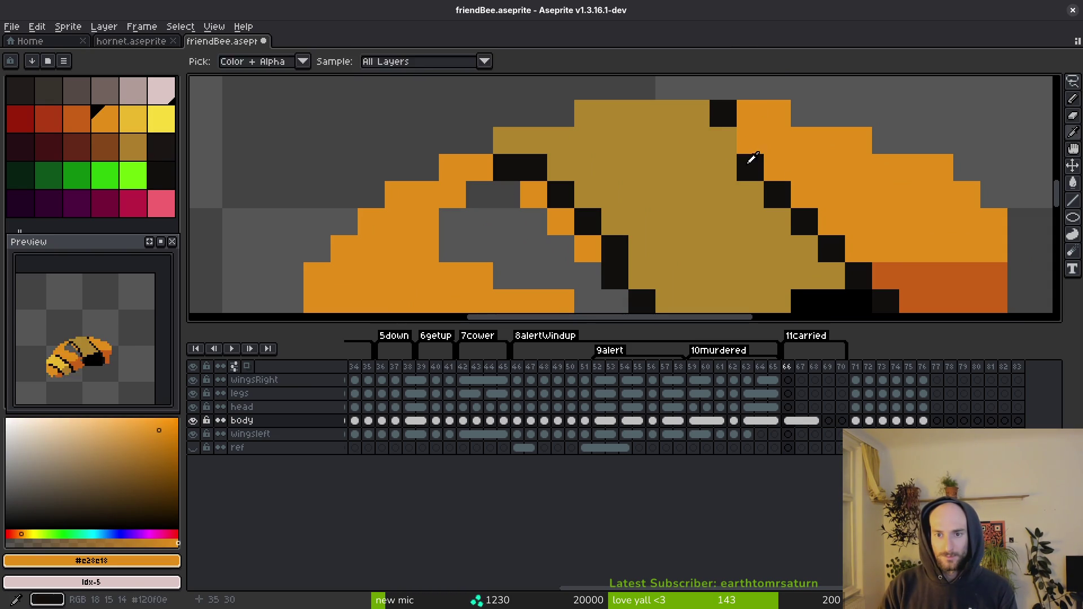
pyautogui.keyDown('alt'); pyautogui.click(751, 161); pyautogui.keyUp('alt')
pyautogui.click(724, 141)
pyautogui.hotkey('ctrl', 'z')
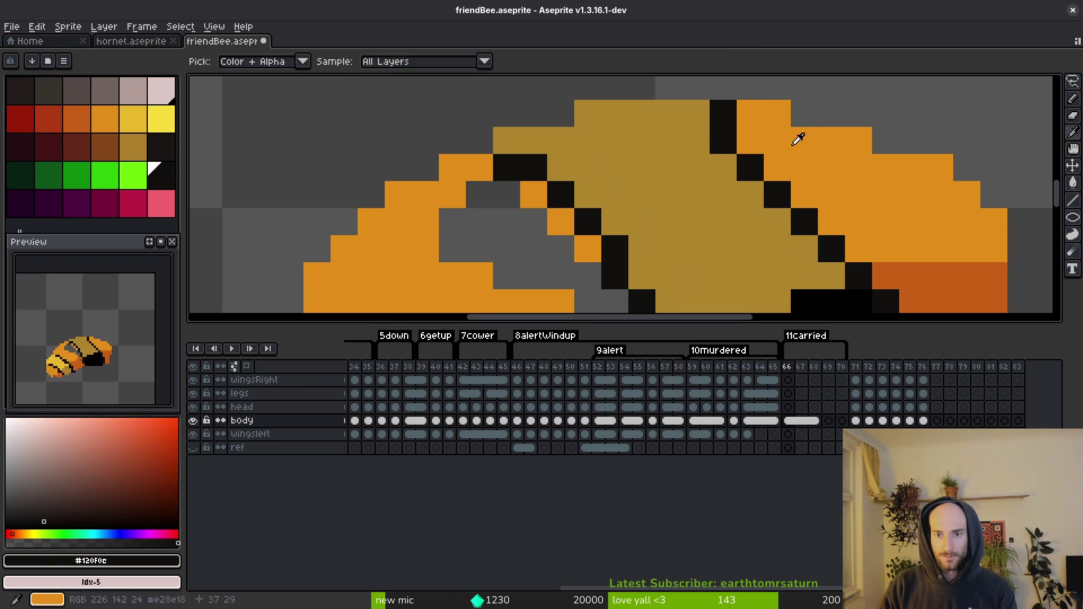
pyautogui.keyDown('alt'); pyautogui.click(751, 113); pyautogui.keyUp('alt')
pyautogui.scroll(-5, 719, 133)
pyautogui.hotkey('ctrl', 's')
# Step: Fill the two grey gaps in the body with orange using the Paint Bucket and save
pyautogui.scroll(3, 659, 227)
pyautogui.press('g')
pyautogui.click(680, 182)
pyautogui.scroll(-3, 684, 181)
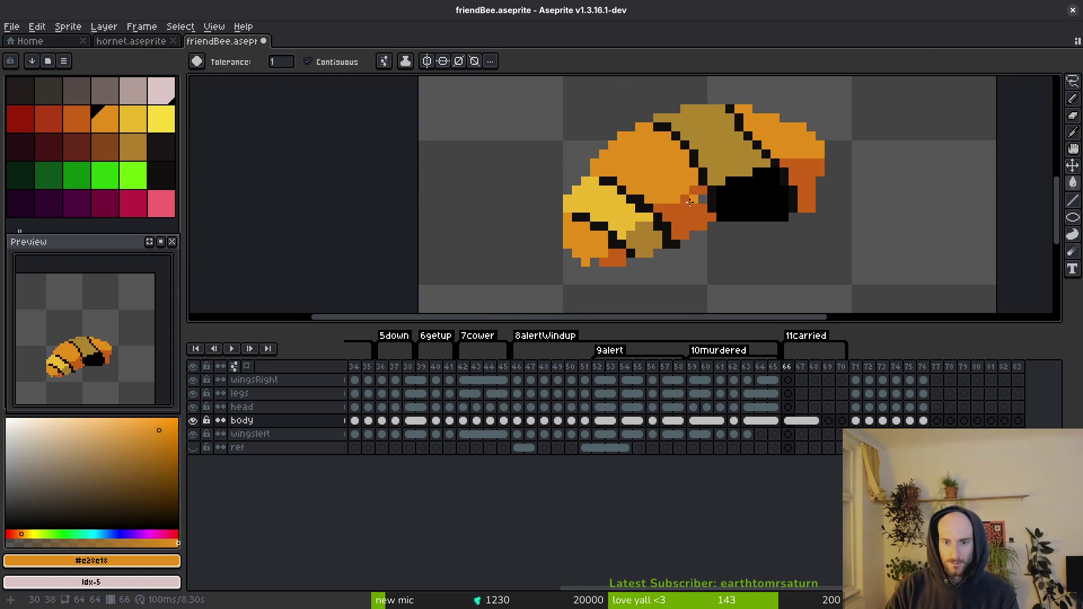
pyautogui.scroll(3, 725, 188)
pyautogui.keyDown('alt'); pyautogui.click(725, 188); pyautogui.keyUp('alt')
pyautogui.scroll(-3, 705, 235)
pyautogui.hotkey('ctrl', 's')
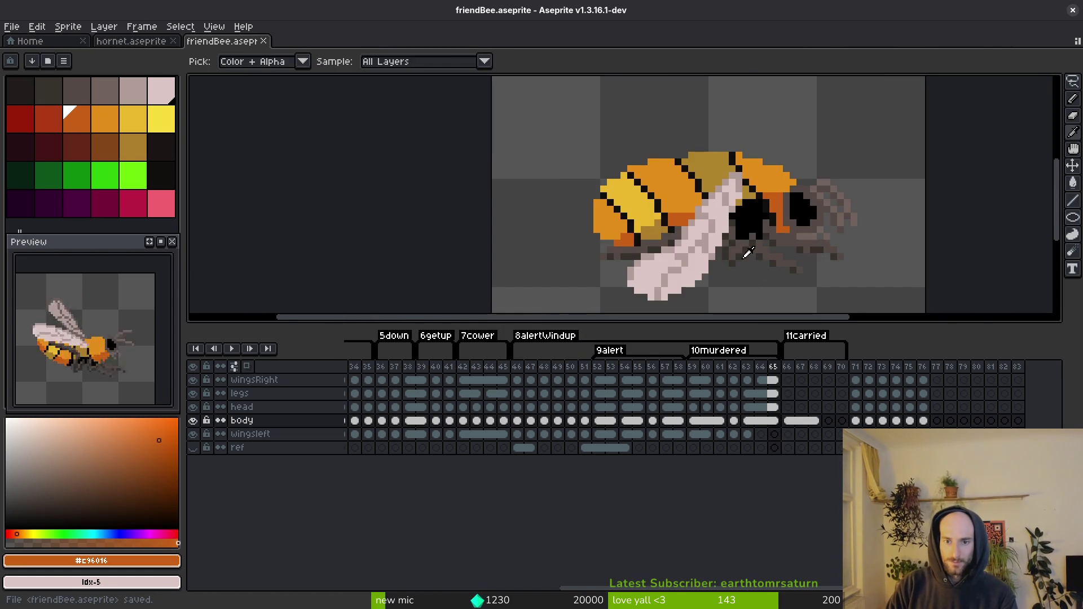
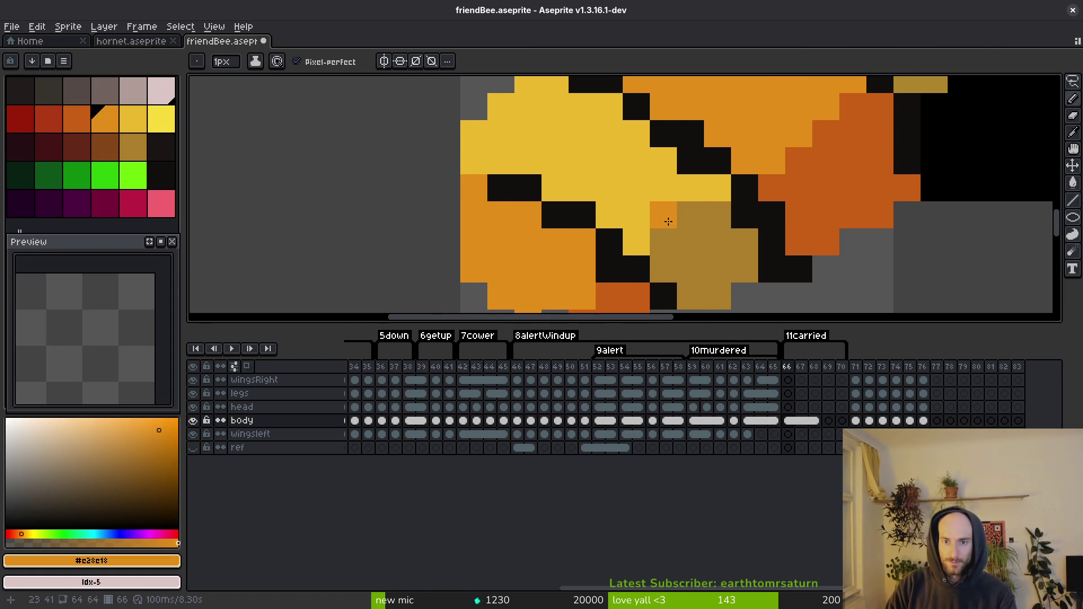
# Step: Recolour stray pixels along the bee body's lower edge with the body's dark orange
pyautogui.keyDown('alt'); pyautogui.click(665, 217); pyautogui.keyUp('alt')
pyautogui.click(663, 242)
pyautogui.moveTo(665, 260); pyautogui.dragTo(675, 213)
pyautogui.hotkey('ctrl', 'z')
pyautogui.keyDown('alt'); pyautogui.click(636, 249); pyautogui.keyUp('alt')
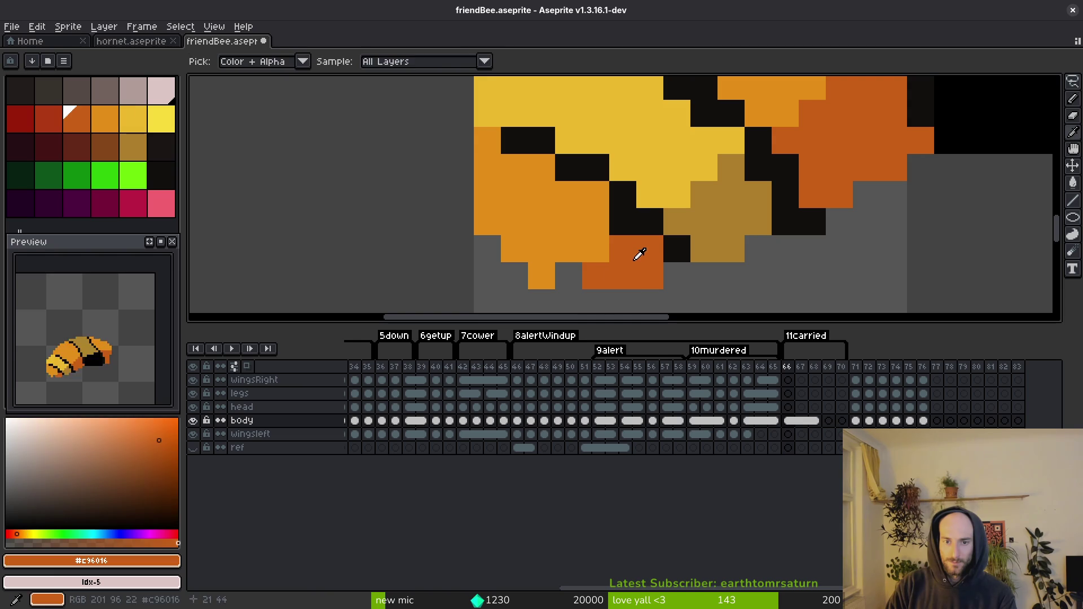
pyautogui.click(568, 276)
pyautogui.click(570, 248)
pyautogui.keyDown('alt'); pyautogui.click(596, 248); pyautogui.keyUp('alt')
pyautogui.click(569, 276)
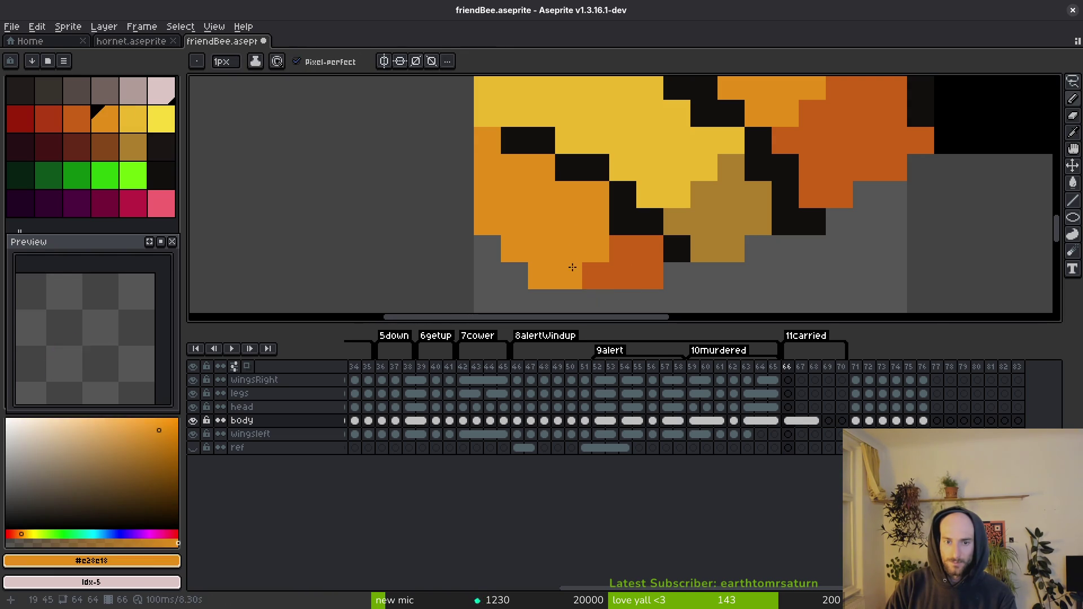
pyautogui.click(570, 249)
# Step: Touch up more lower-edge pixels, undo the last one, and save the sprite
pyautogui.scroll(-1, 569, 254)
pyautogui.scroll(1, 573, 211)
pyautogui.keyDown('alt'); pyautogui.click(574, 210); pyautogui.keyUp('alt')
pyautogui.click(598, 219)
pyautogui.hotkey('ctrl', 'z')
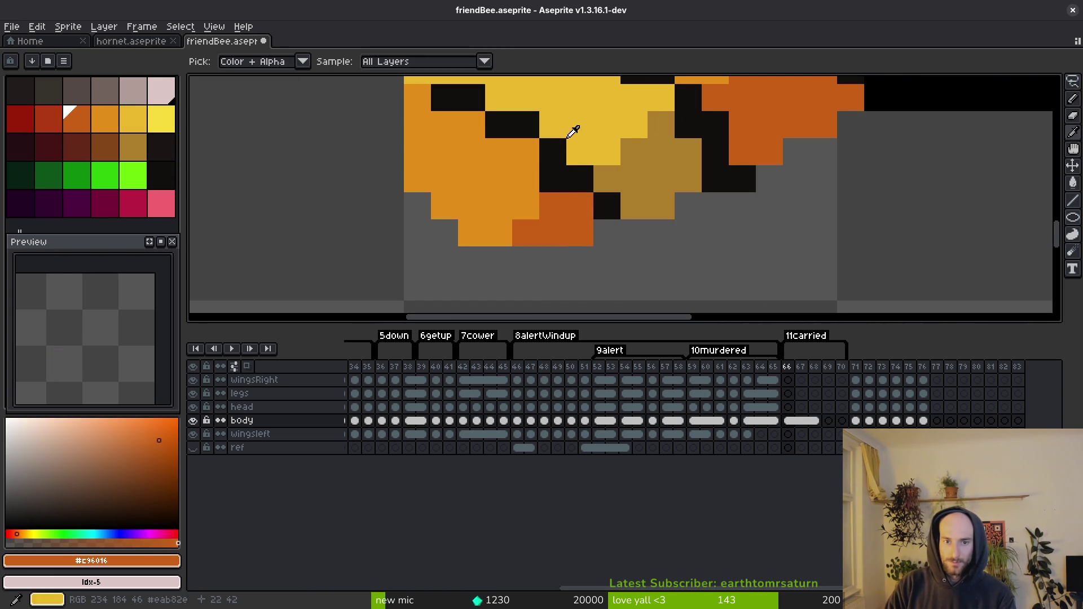
pyautogui.keyDown('alt'); pyautogui.click(564, 231); pyautogui.keyUp('alt')
pyautogui.scroll(-3, 570, 215)
pyautogui.hotkey('ctrl', 's')
# Step: Paint a black pixel at the head's left edge and save
pyautogui.scroll(5, 574, 200)
pyautogui.keyDown('alt'); pyautogui.click(570, 220); pyautogui.keyUp('alt')
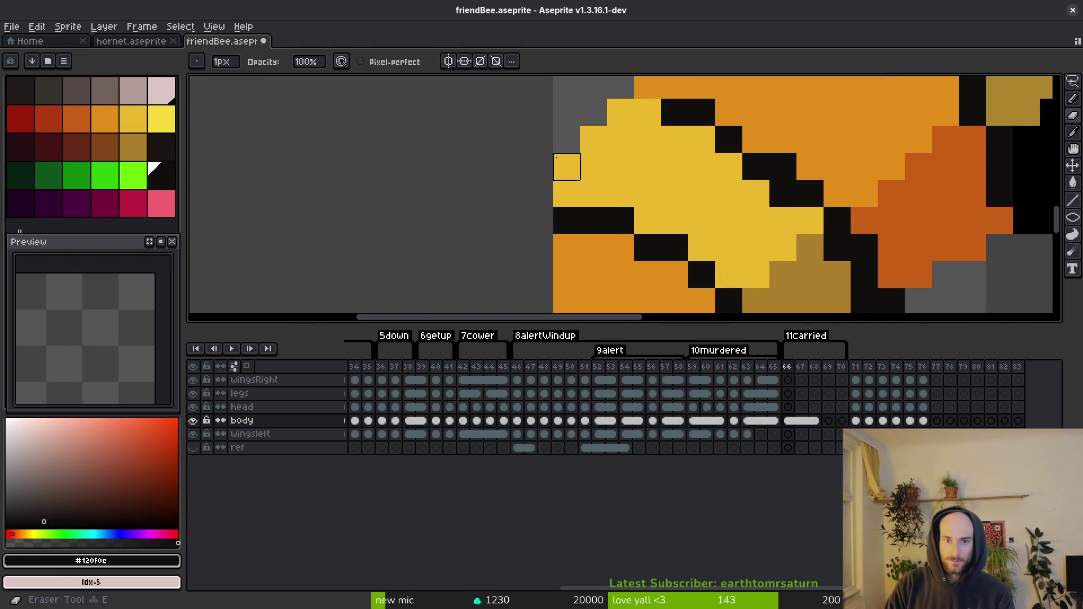
pyautogui.click(566, 167)
pyautogui.scroll(-6, 609, 220)
pyautogui.hotkey('ctrl', 's')
pyautogui.scroll(3, 598, 169)
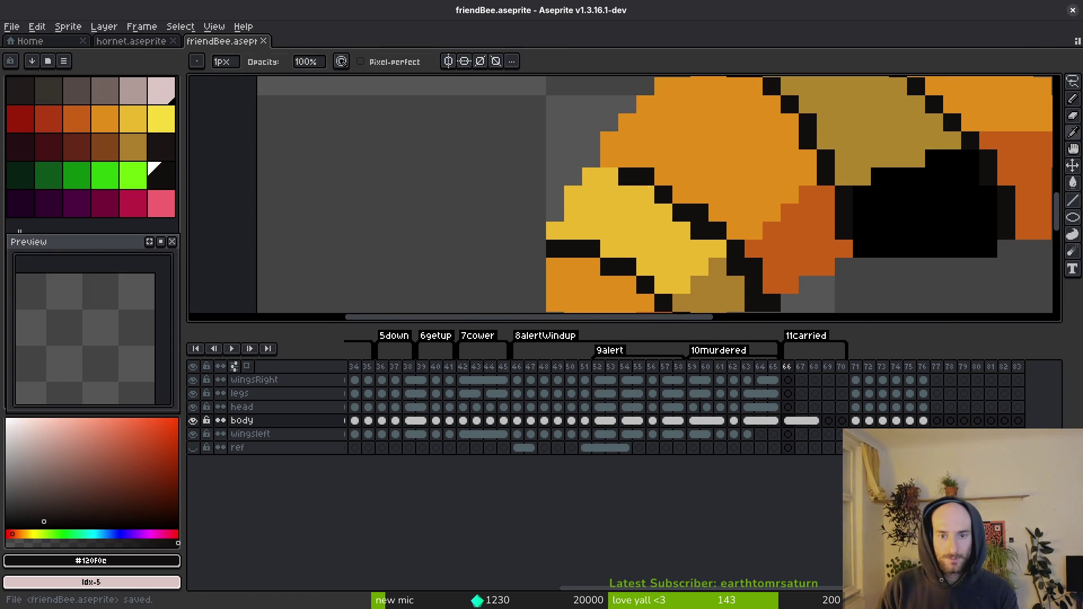
# Step: Turn a black stripe pixel yellow, add a dark orange pixel, and save
pyautogui.keyDown('alt'); pyautogui.click(698, 244); pyautogui.keyUp('alt')
pyautogui.click(697, 238)
pyautogui.moveTo(730, 270); pyautogui.dragTo(720, 236)
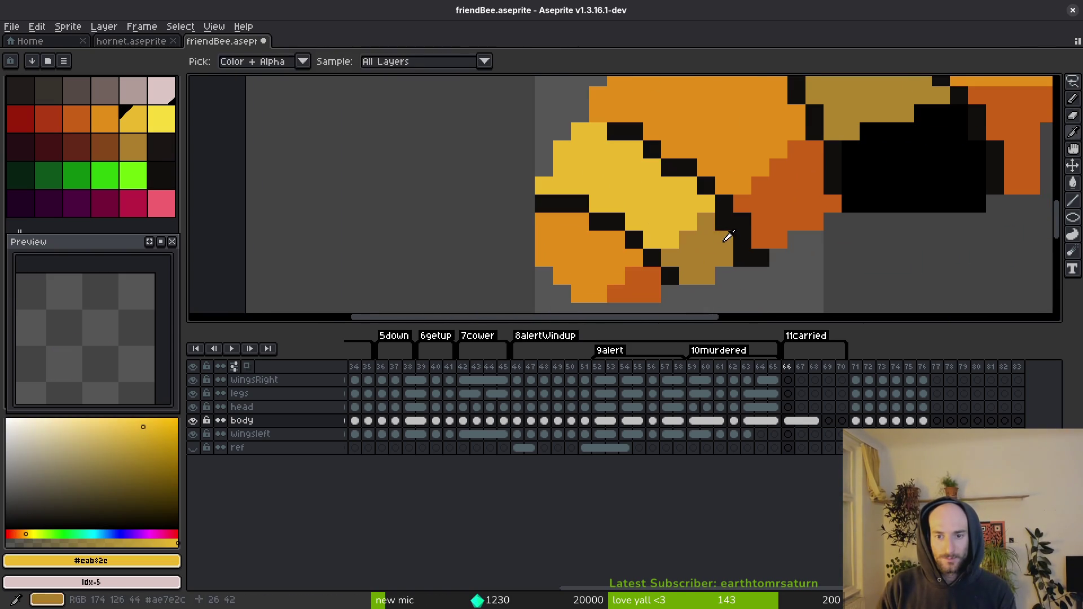
pyautogui.keyDown('alt'); pyautogui.click(756, 254); pyautogui.keyUp('alt')
pyautogui.keyDown('alt'); pyautogui.click(756, 254); pyautogui.keyUp('alt')
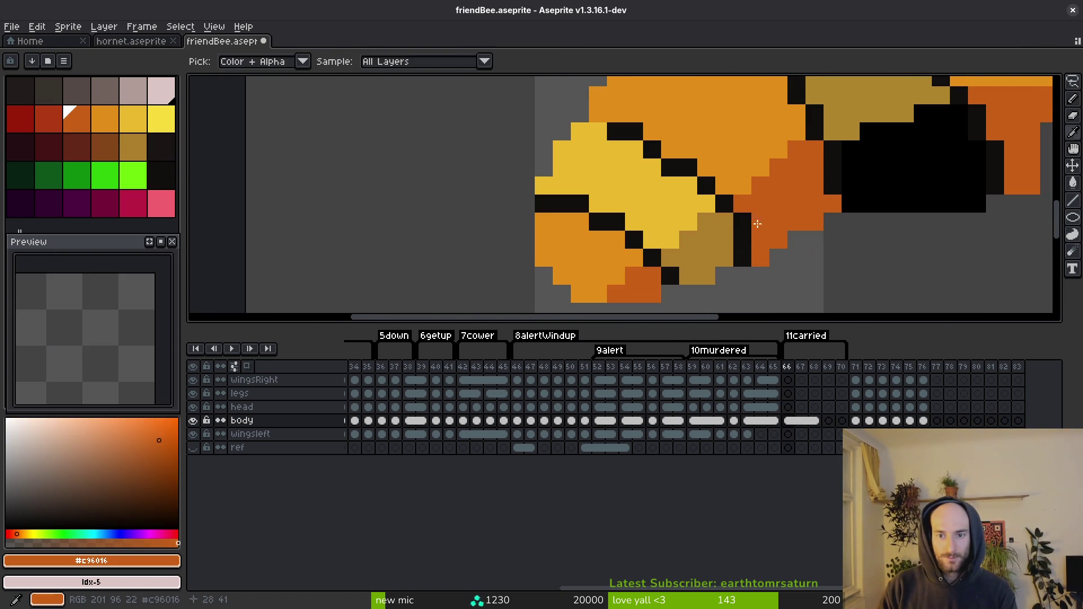
pyautogui.keyDown('alt'); pyautogui.click(724, 203); pyautogui.keyUp('alt')
pyautogui.hotkey('ctrl', 's')
# Step: Add a black pixel to the stripe, turn a stray black pixel yellow, and save
pyautogui.scroll(1, 691, 241)
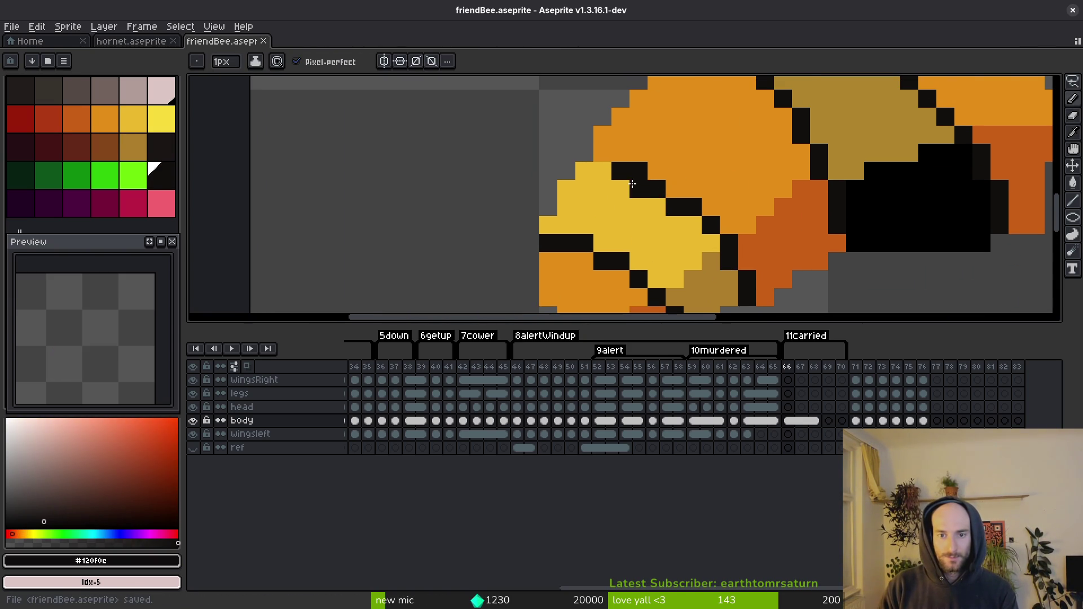
pyautogui.click(657, 243)
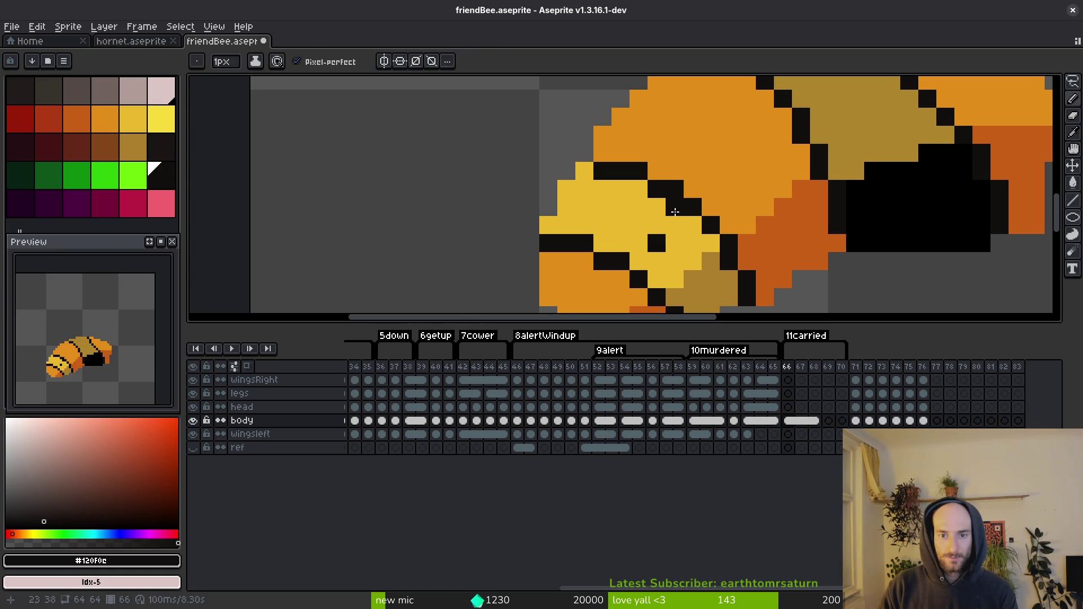
pyautogui.keyDown('alt'); pyautogui.click(666, 230); pyautogui.keyUp('alt')
pyautogui.click(674, 209)
pyautogui.hotkey('ctrl', 's')
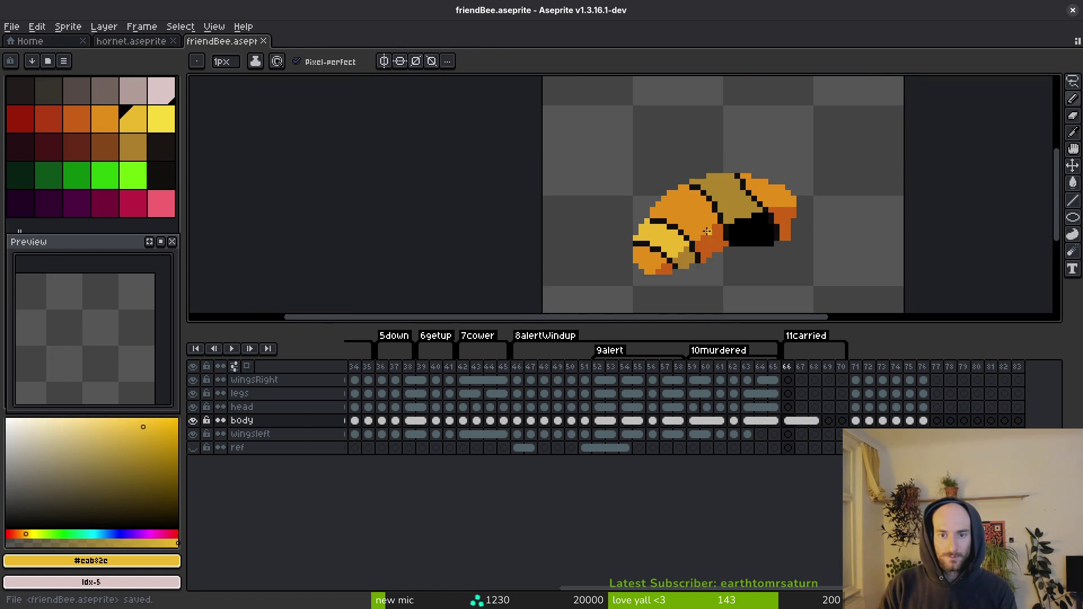
# Step: Lasso the bee's lower-left body section and shift it down and right
pyautogui.scroll(2, 707, 255)
pyautogui.scroll(-3, 698, 273)
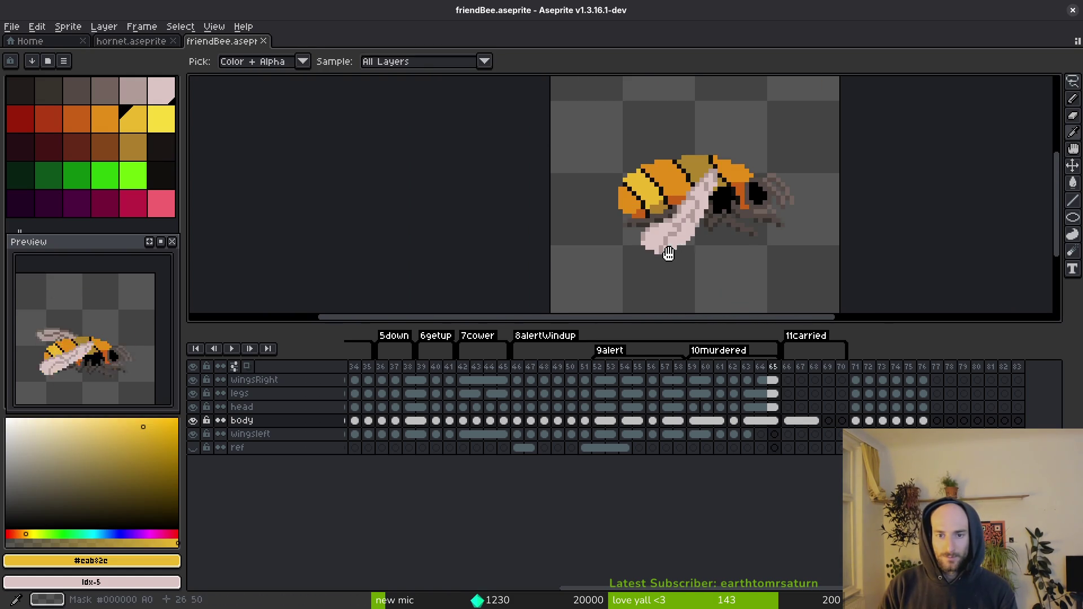
pyautogui.scroll(2, 661, 231)
pyautogui.hotkey('shift', 'w')
pyautogui.moveTo(608, 138)
pyautogui.mouseDown()
pyautogui.moveTo(716, 225)
pyautogui.moveTo(723, 119)
pyautogui.mouseUp()
pyautogui.moveTo(677, 183)
pyautogui.mouseDown()
pyautogui.moveTo(686, 201)
pyautogui.moveTo(684, 183)
pyautogui.moveTo(679, 192)
pyautogui.mouseUp()
pyautogui.press('Return')
pyautogui.press('b')
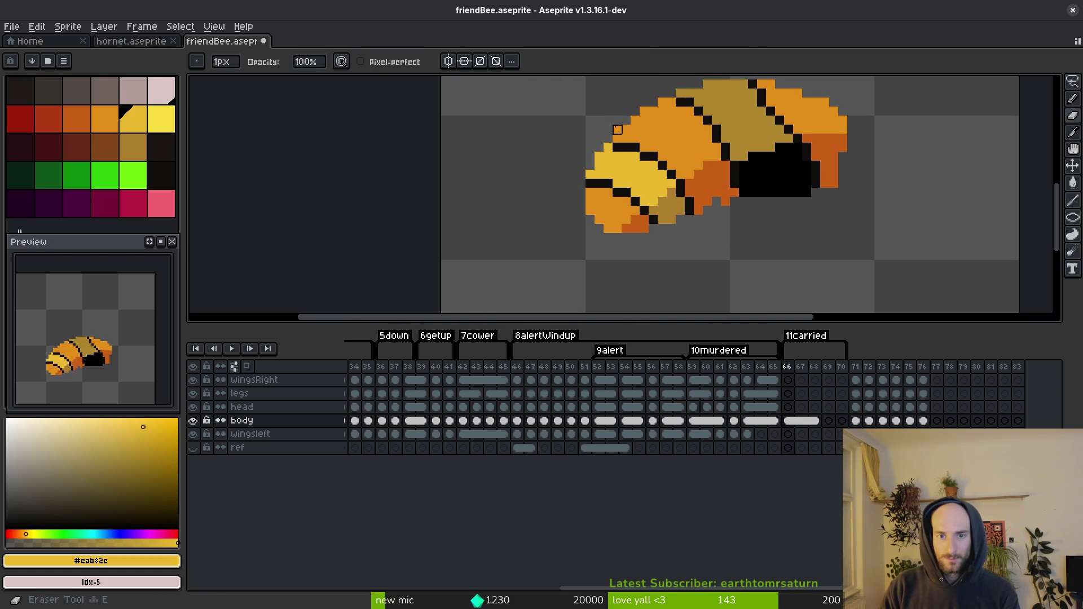
# Step: Lasso the bee's face, nudge it into place, and save the file
pyautogui.hotkey('shift', 'w')
pyautogui.moveTo(571, 223)
pyautogui.mouseDown()
pyautogui.moveTo(600, 237)
pyautogui.moveTo(644, 226)
pyautogui.mouseUp()
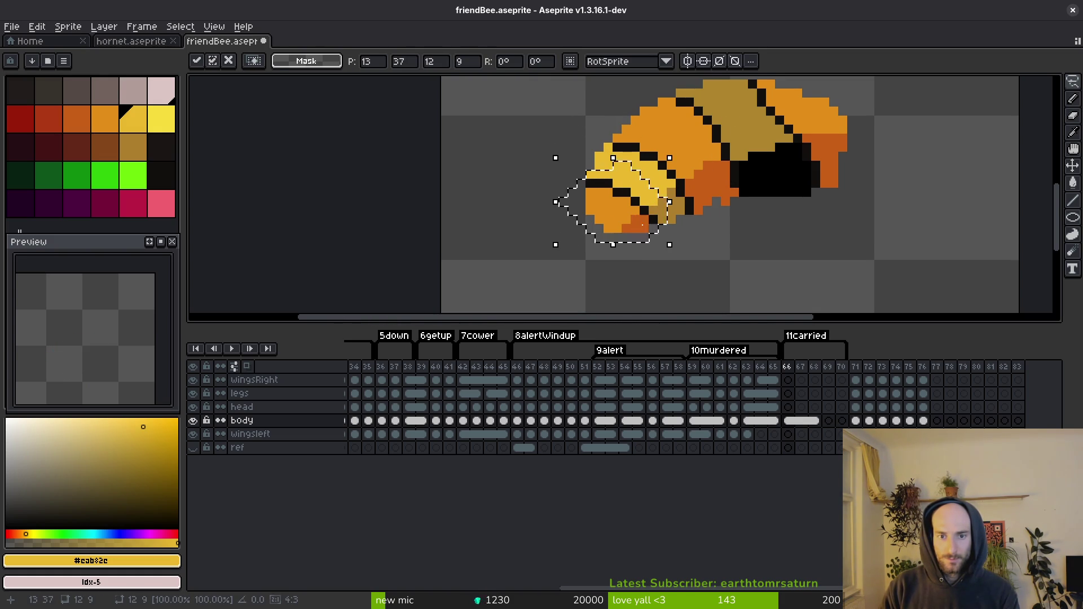
pyautogui.click(725, 212)
pyautogui.press('b')
pyautogui.keyDown('alt'); pyautogui.click(725, 194); pyautogui.keyUp('alt')
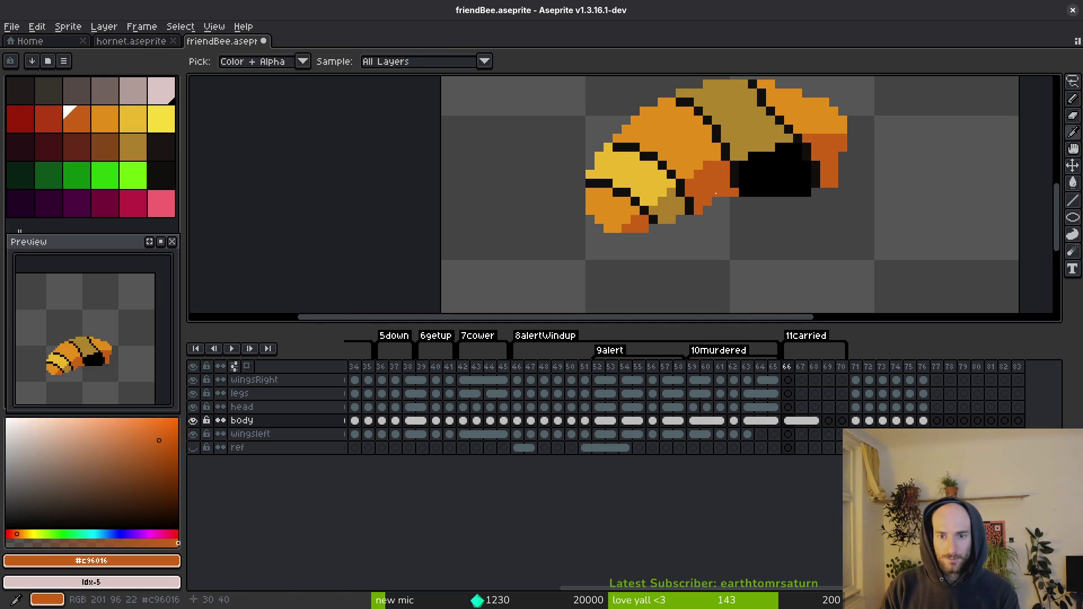
pyautogui.hotkey('ctrl', 's')
# Step: Select the black head area and move it into a new position
pyautogui.scroll(-3, 733, 226)
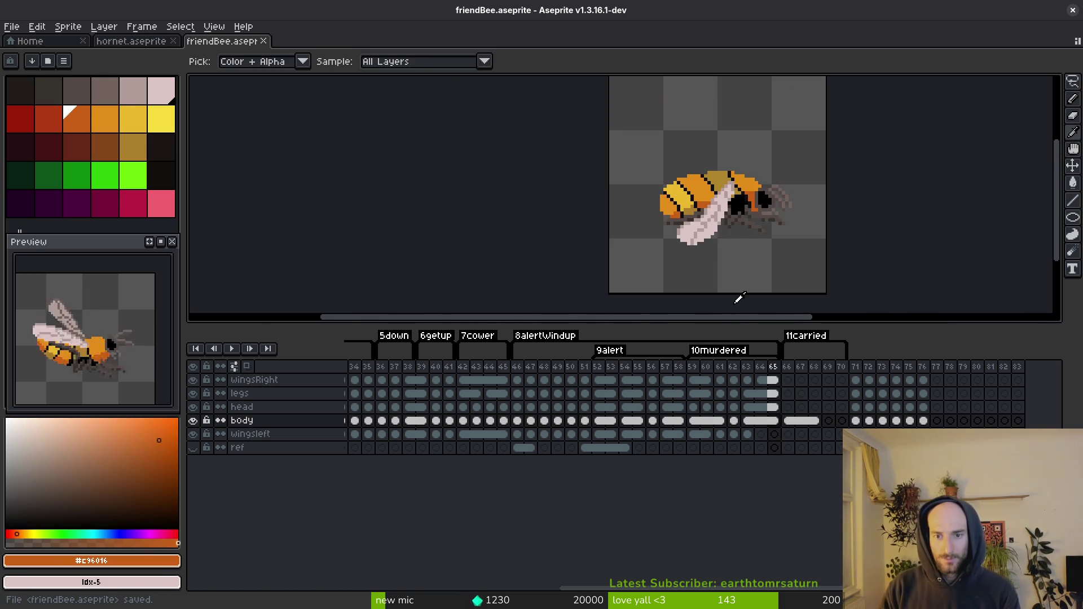
pyautogui.scroll(2, 745, 213)
pyautogui.press('m')
pyautogui.scroll(3, 784, 182)
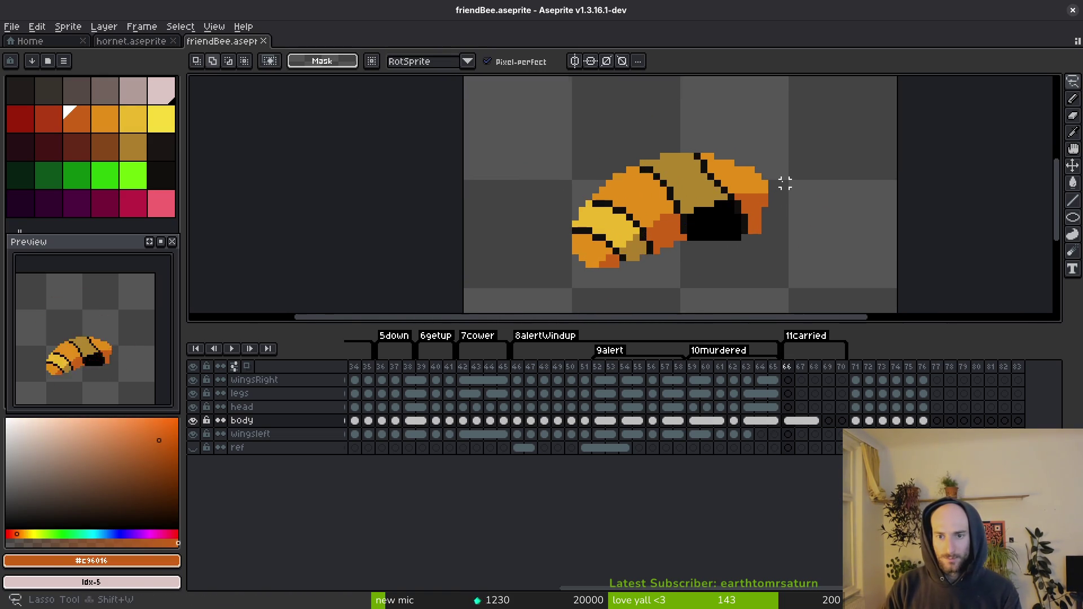
pyautogui.moveTo(701, 191)
pyautogui.mouseDown()
pyautogui.moveTo(734, 248)
pyautogui.moveTo(752, 201)
pyautogui.mouseUp()
pyautogui.press('Return')
pyautogui.press('b')
# Step: Fill the head's underside pixels solid black and save the sprite
pyautogui.keyDown('alt'); pyautogui.click(719, 152); pyautogui.keyUp('alt')
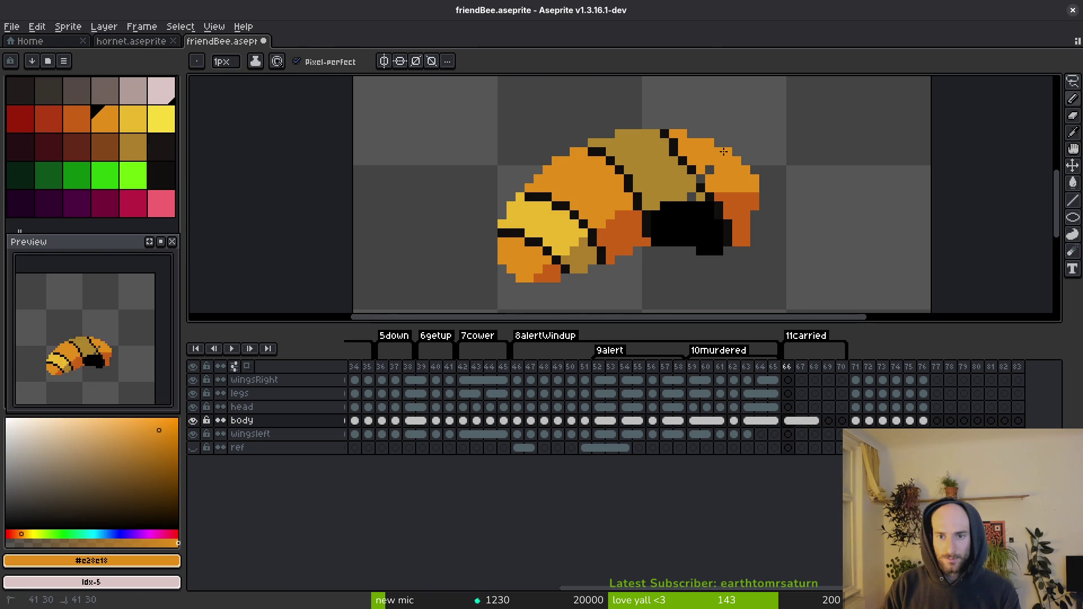
pyautogui.scroll(3, 709, 172)
pyautogui.keyDown('alt'); pyautogui.click(692, 187); pyautogui.keyUp('alt')
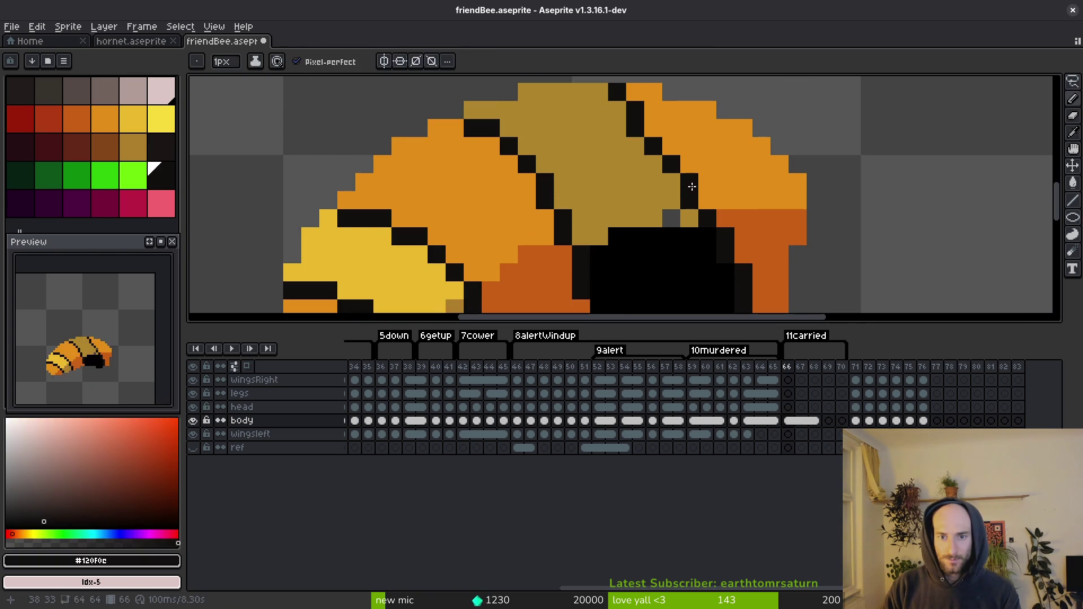
pyautogui.keyDown('alt'); pyautogui.click(641, 194); pyautogui.keyUp('alt')
pyautogui.click(697, 252)
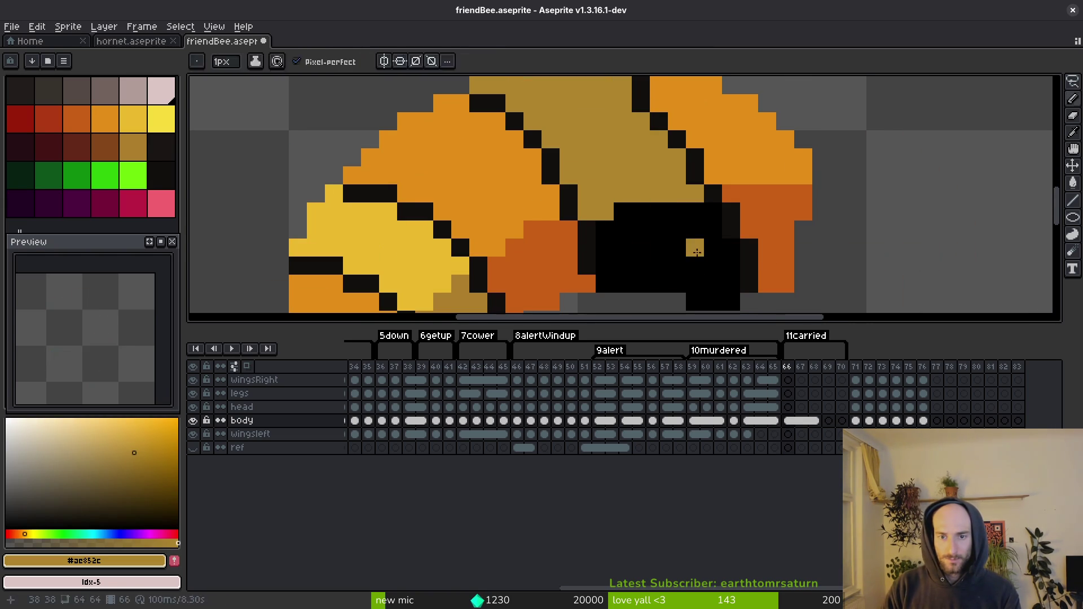
pyautogui.keyDown('alt'); pyautogui.click(704, 215); pyautogui.keyUp('alt')
pyautogui.moveTo(695, 248); pyautogui.dragTo(693, 195)
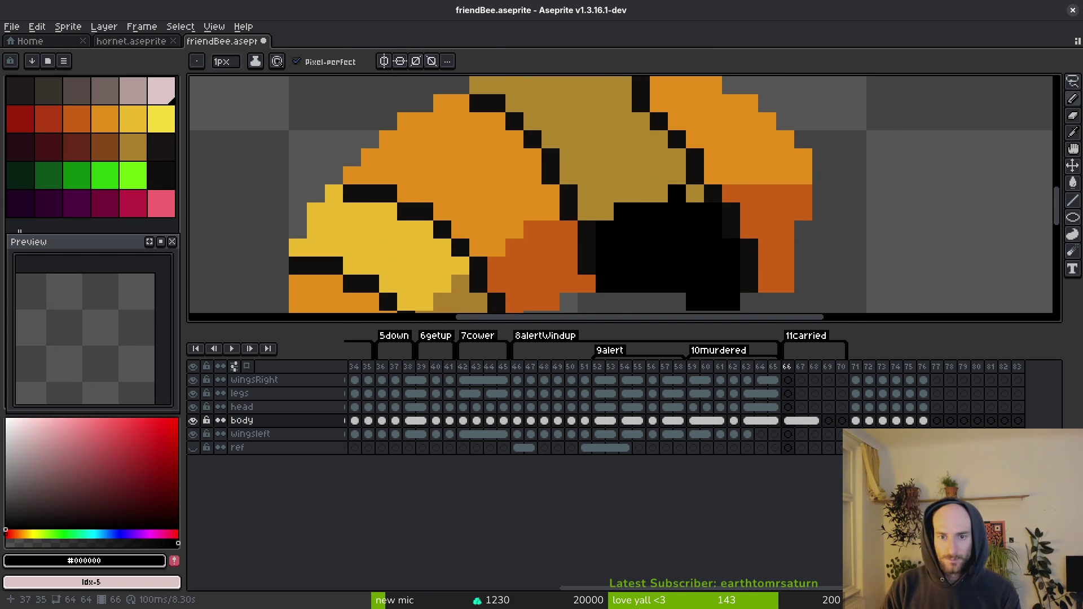
pyautogui.click(695, 194)
pyautogui.scroll(-1, 703, 237)
pyautogui.press('e')
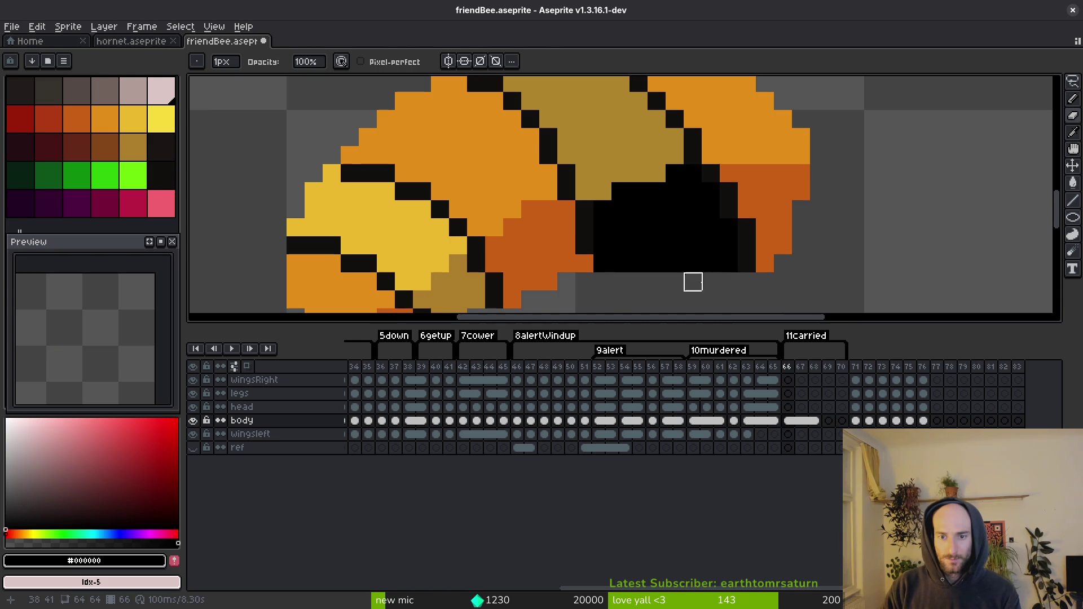
pyautogui.scroll(-3, 693, 283)
pyautogui.hotkey('ctrl', 's')
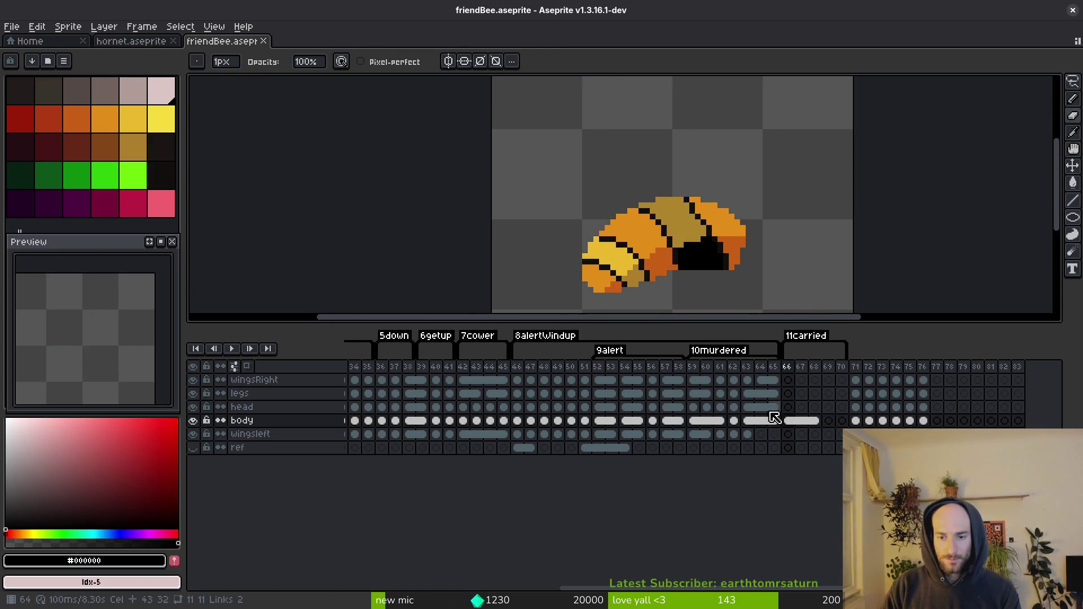
# Step: Lasso the head on its layer and shift it down toward the body on frame 66
pyautogui.click(773, 407)
pyautogui.press('q')
pyautogui.moveTo(733, 112)
pyautogui.mouseDown()
pyautogui.moveTo(705, 214)
pyautogui.moveTo(743, 148)
pyautogui.mouseUp()
pyautogui.press('Right')
pyautogui.scroll(3, 685, 180)
pyautogui.moveTo(684, 177); pyautogui.dragTo(686, 186)
pyautogui.press('Return')
pyautogui.scroll(-2, 685, 193)
# Step: On frame 66's legs layer, pick the grey-brown and darker brown leg colours from the previous frame
pyautogui.hotkey('ctrl', 'd')
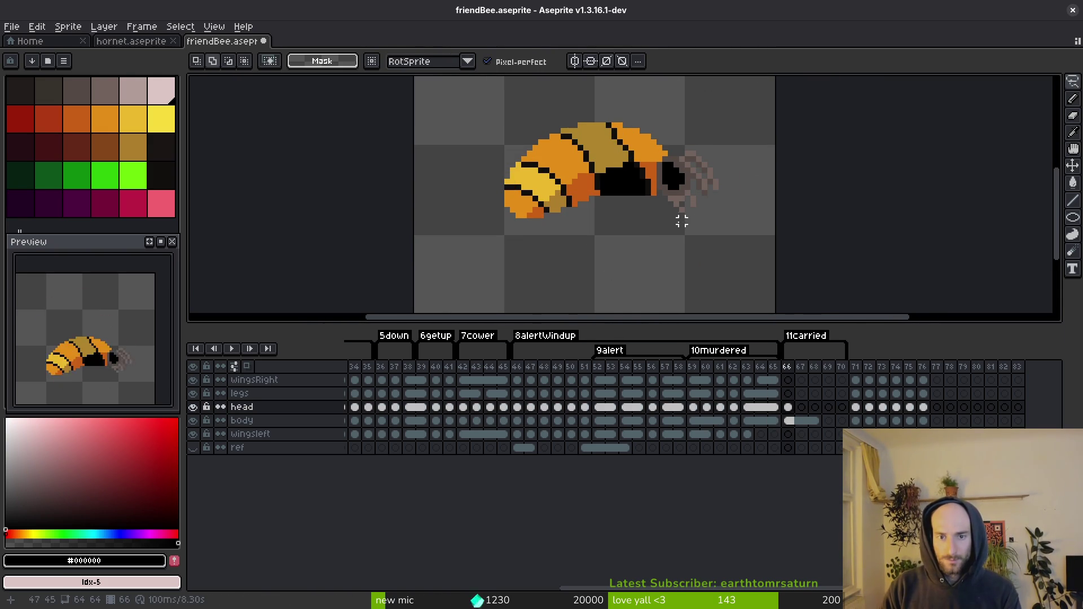
pyautogui.click(788, 394)
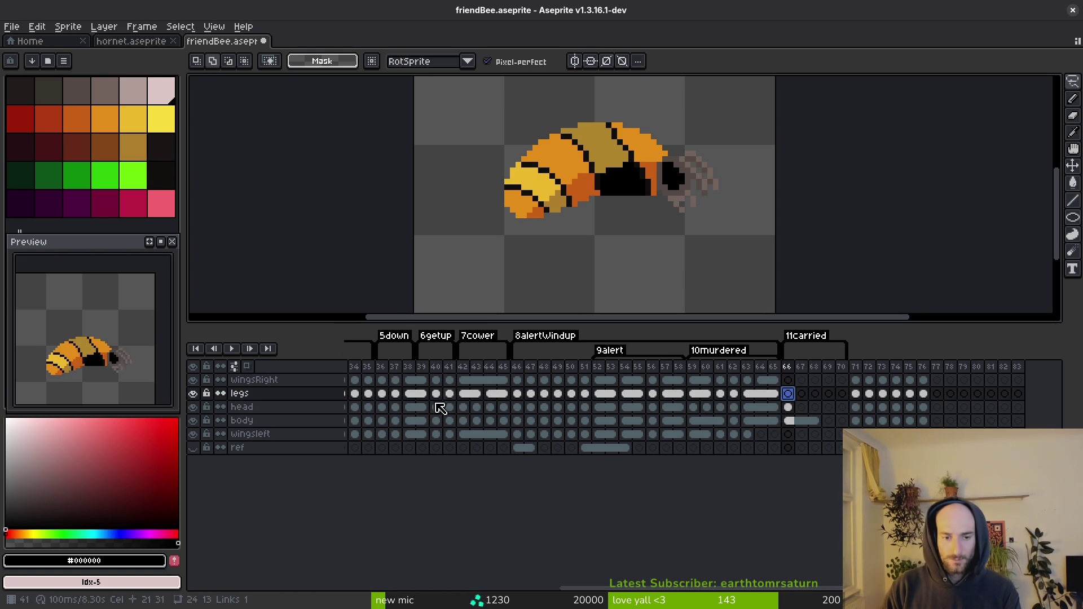
pyautogui.scroll(2, 650, 189)
pyautogui.press('i')
pyautogui.press('Left')
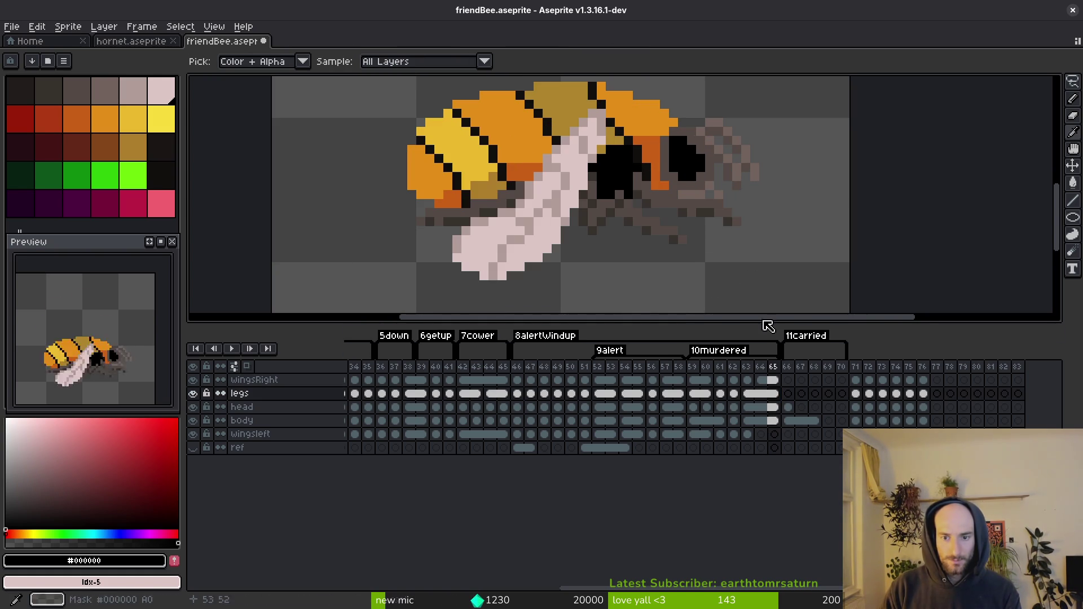
pyautogui.click(657, 183)
pyautogui.rightClick(694, 206)
pyautogui.press('Right')
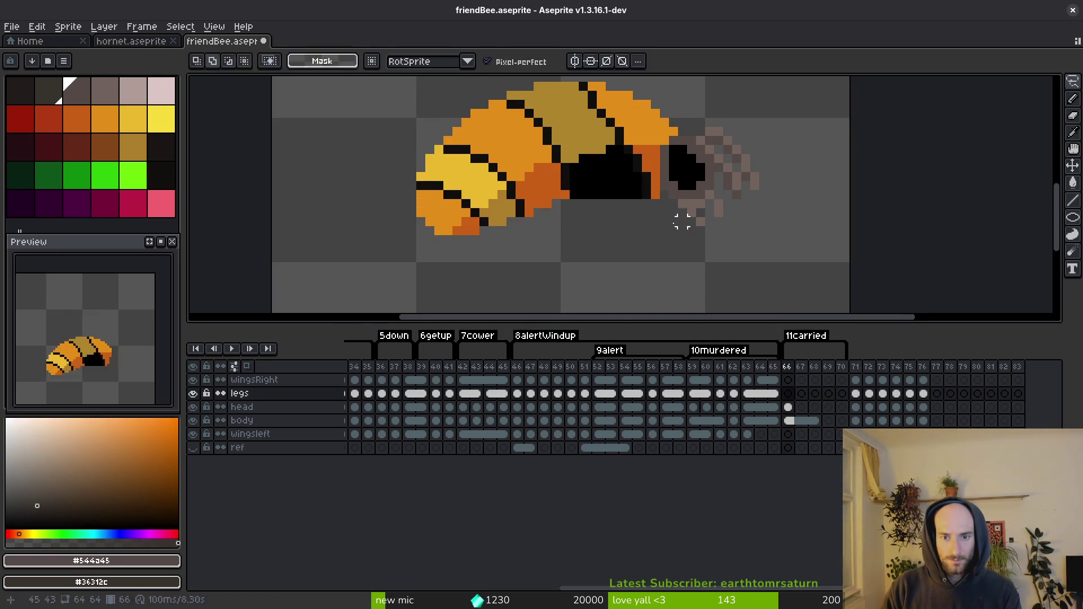
pyautogui.press('b')
pyautogui.scroll(2, 626, 169)
# Step: Draw a grey-brown and dark brown leg hanging straight down beneath the head
pyautogui.moveTo(629, 170); pyautogui.dragTo(628, 189)
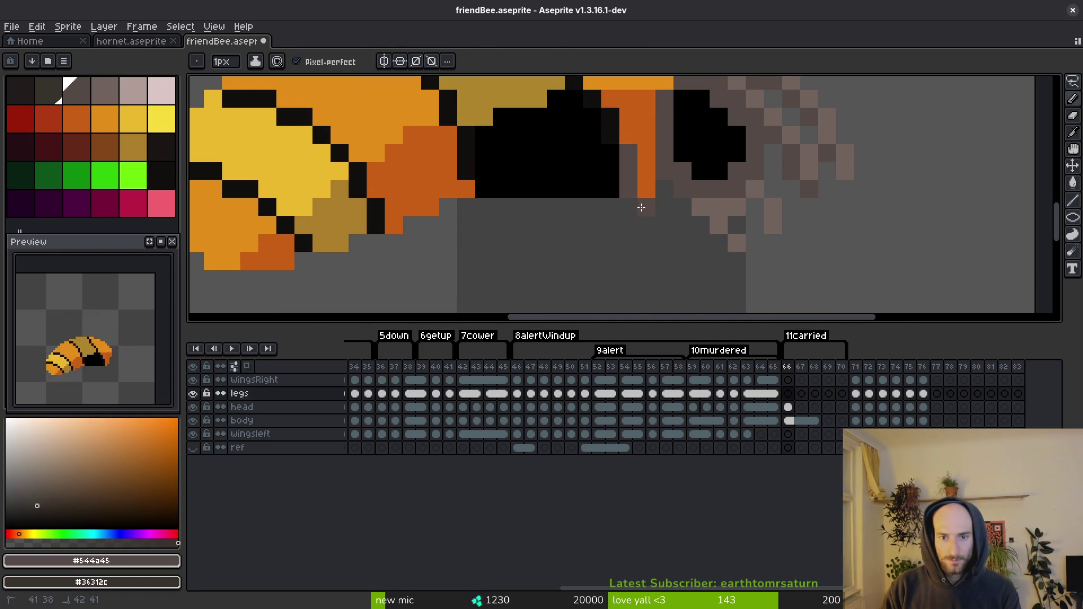
pyautogui.moveTo(666, 287); pyautogui.dragTo(653, 194)
pyautogui.moveTo(640, 270)
pyautogui.mouseDown()
pyautogui.moveTo(655, 230)
pyautogui.moveTo(664, 269)
pyautogui.mouseUp()
pyautogui.scroll(5, 648, 254)
pyautogui.moveTo(600, 167); pyautogui.dragTo(606, 184)
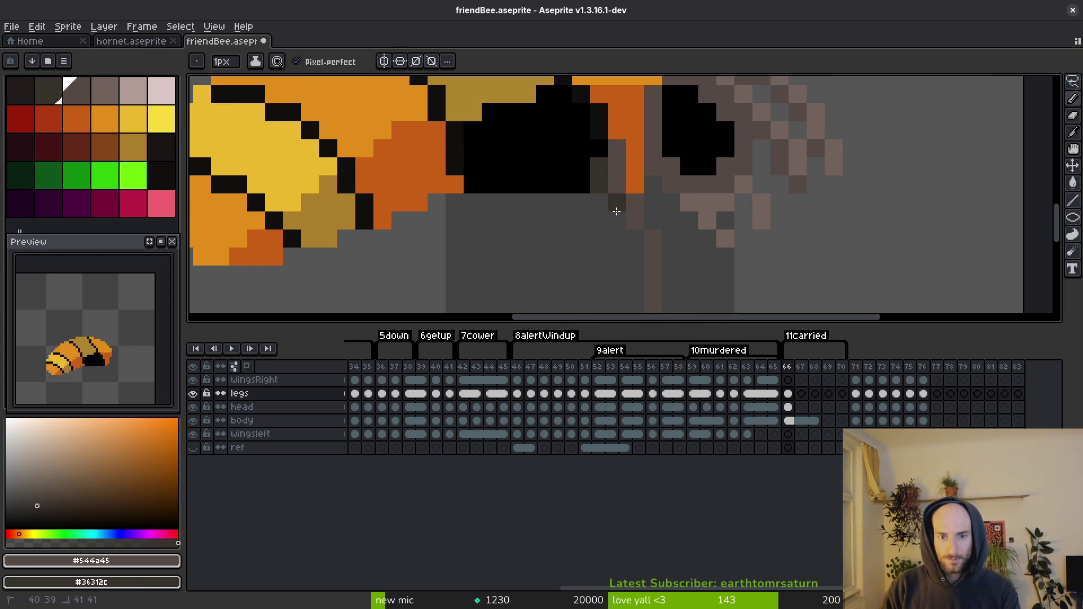
pyautogui.scroll(-3, 606, 169)
pyautogui.moveTo(599, 151)
pyautogui.mouseDown()
pyautogui.moveTo(606, 225)
pyautogui.moveTo(588, 252)
pyautogui.moveTo(624, 249)
pyautogui.moveTo(623, 291)
pyautogui.mouseUp()
# Step: Trim the leg's end with Eraser and compare it against the previous frame
pyautogui.press('e')
pyautogui.scroll(-2, 612, 172)
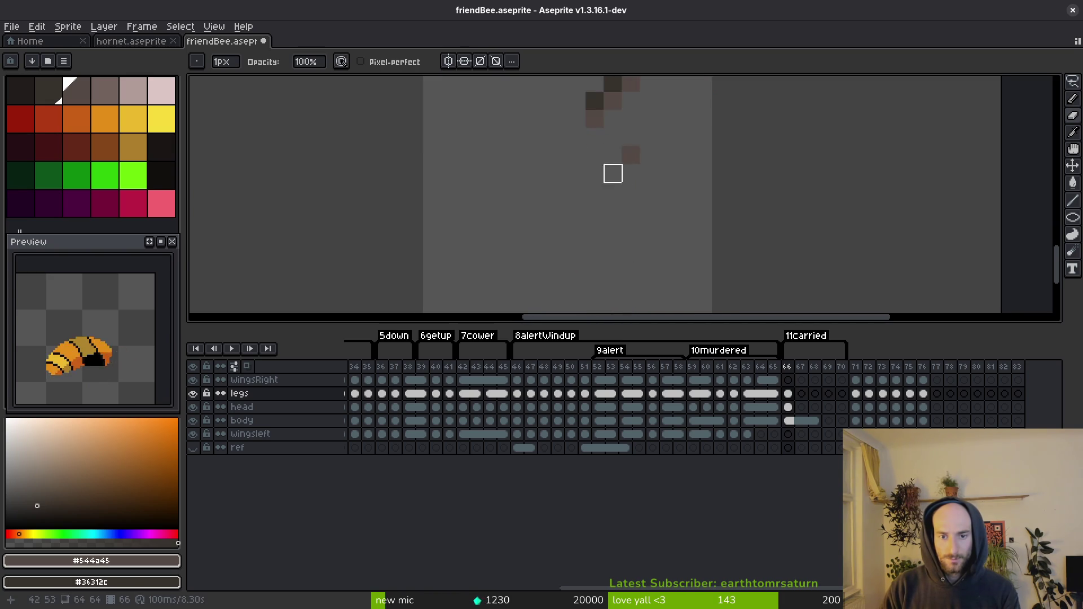
pyautogui.scroll(-2, 649, 154)
pyautogui.scroll(2, 619, 220)
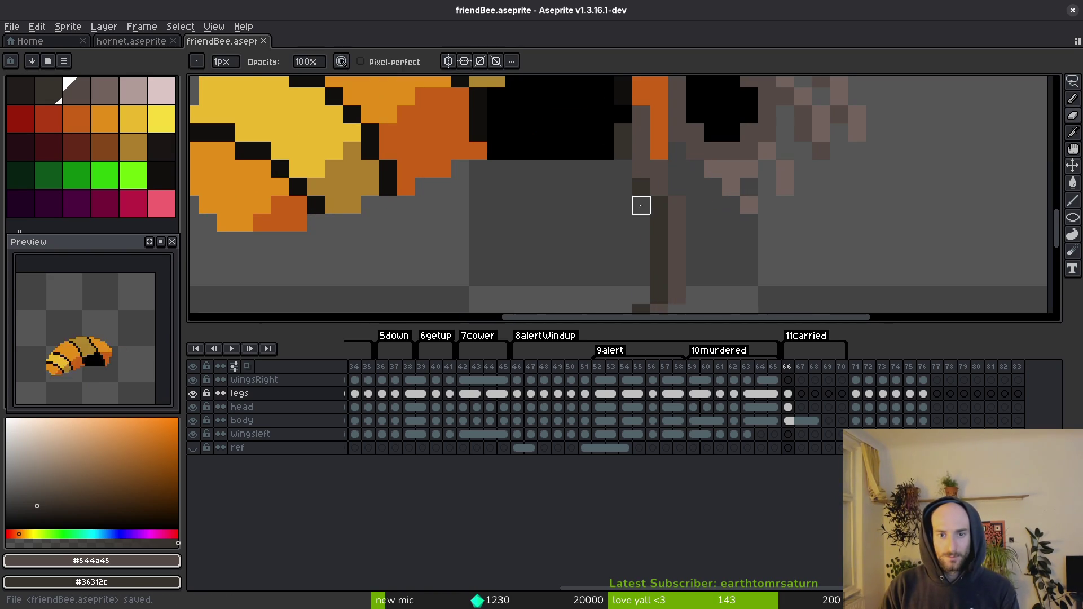
pyautogui.keyDown('alt'); pyautogui.click(641, 203); pyautogui.keyUp('alt')
pyautogui.keyDown('alt'); pyautogui.click(644, 159); pyautogui.keyUp('alt')
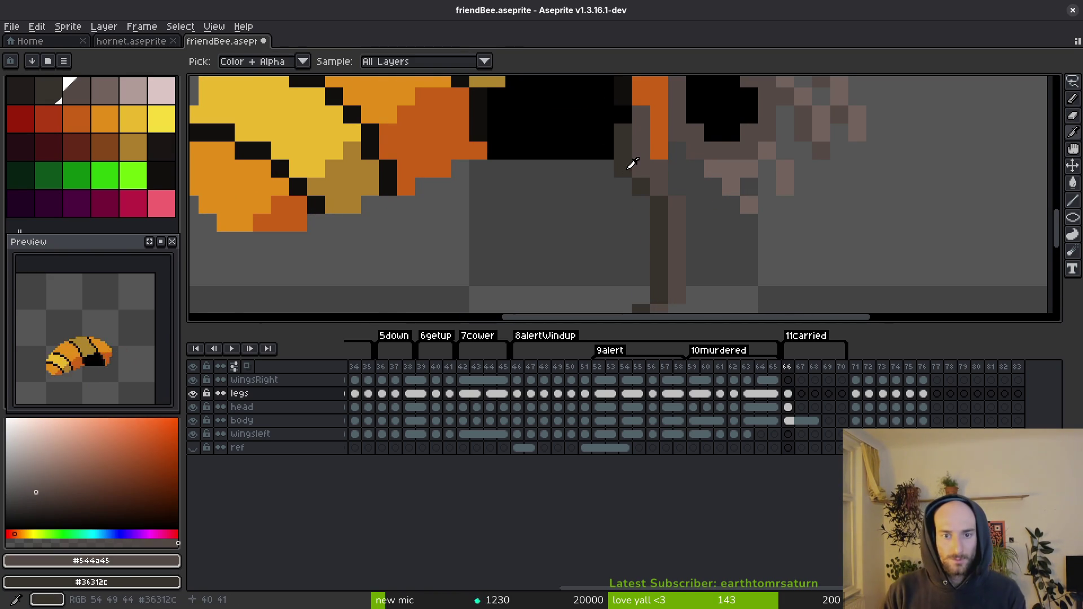
pyautogui.scroll(-2, 628, 162)
pyautogui.press(',')
pyautogui.press('.')
pyautogui.scroll(2, 581, 169)
pyautogui.scroll(-2, 587, 113)
pyautogui.scroll(1, 587, 111)
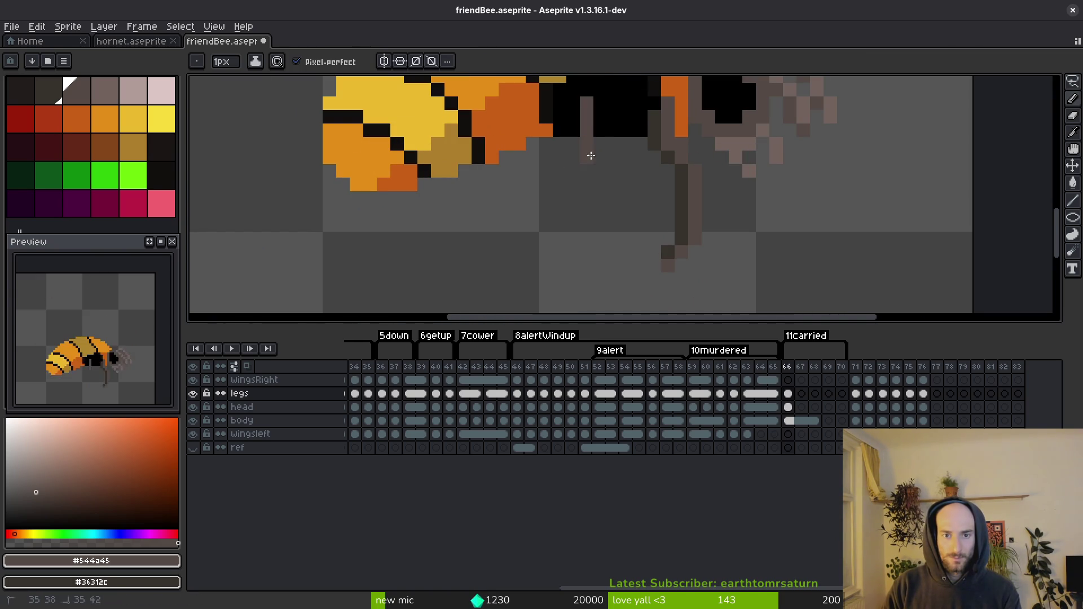
# Step: Redraw a darker segment down the bee's leg, comparing before and after, and reshade one pixel
pyautogui.moveTo(596, 136); pyautogui.dragTo(610, 163)
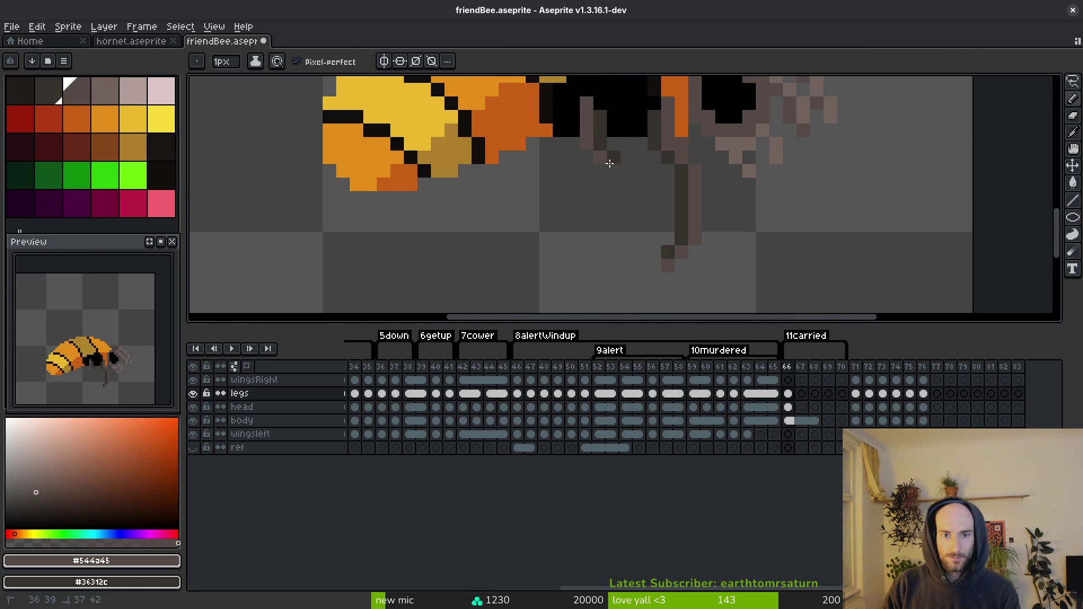
pyautogui.hotkey('ctrl', 'z')
pyautogui.hotkey('ctrl', 'y')
pyautogui.hotkey('ctrl', 'z')
pyautogui.hotkey('ctrl', 'y')
pyautogui.click(611, 169)
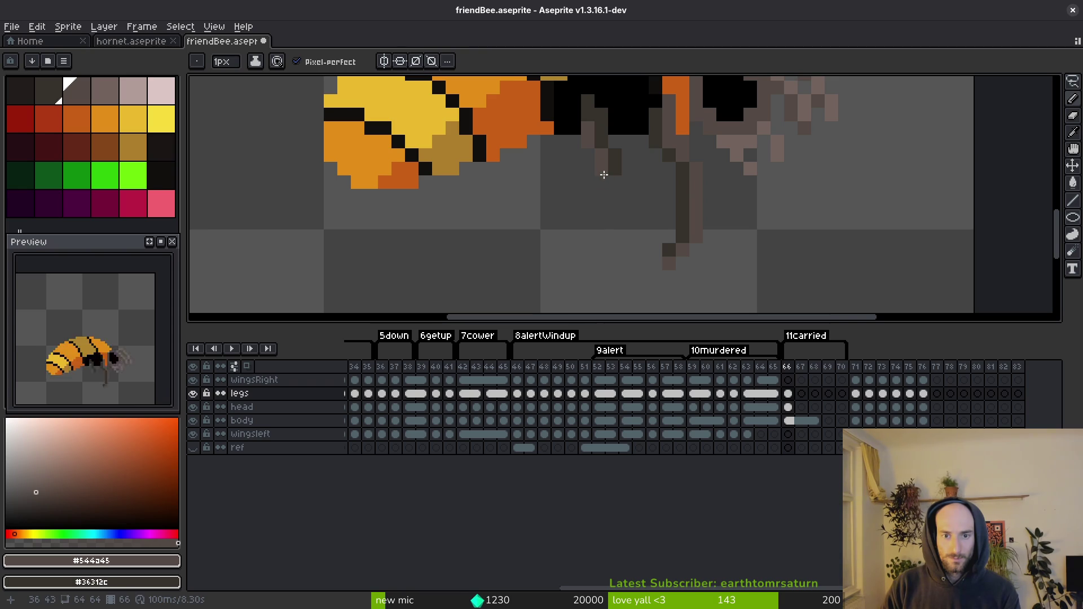
# Step: Repaint the lower leg with dark pixels and touch up individual leg pixels
pyautogui.scroll(-1, 561, 209)
pyautogui.moveTo(571, 203)
pyautogui.mouseDown()
pyautogui.moveTo(564, 232)
pyautogui.moveTo(602, 296)
pyautogui.moveTo(607, 277)
pyautogui.mouseUp()
pyautogui.scroll(-2, 593, 283)
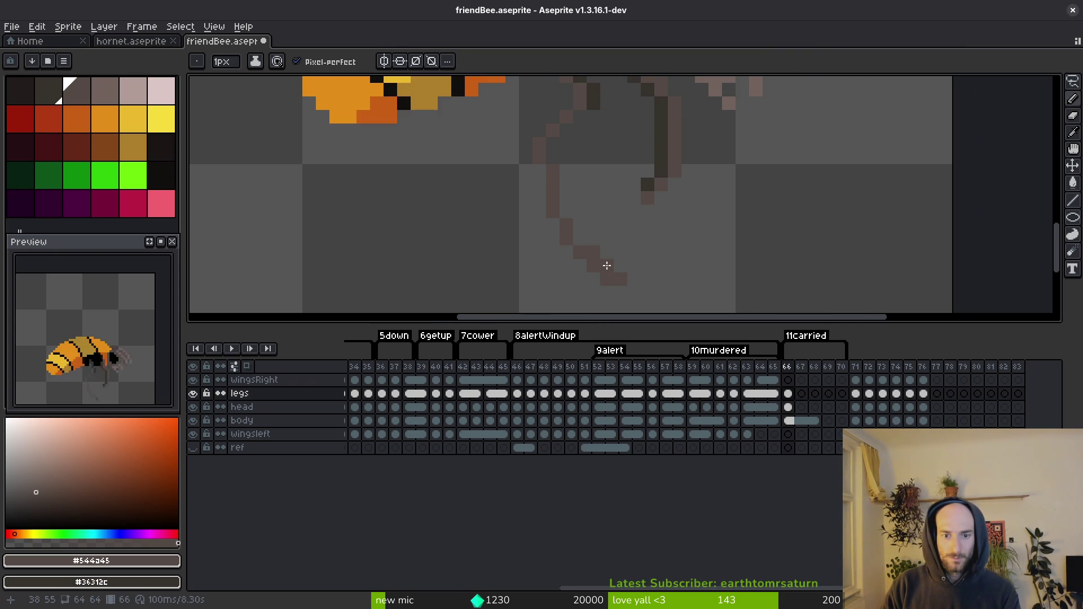
pyautogui.click(568, 212)
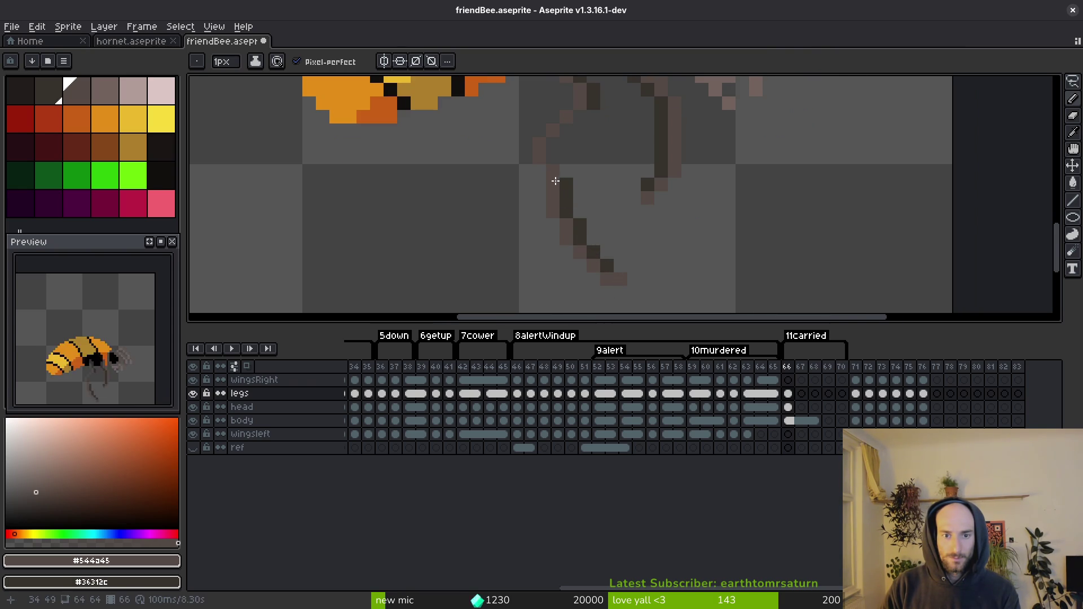
pyautogui.moveTo(545, 178)
pyautogui.mouseDown()
pyautogui.moveTo(563, 162)
pyautogui.moveTo(578, 169)
pyautogui.mouseUp()
pyautogui.scroll(1, 563, 164)
pyautogui.click(557, 190)
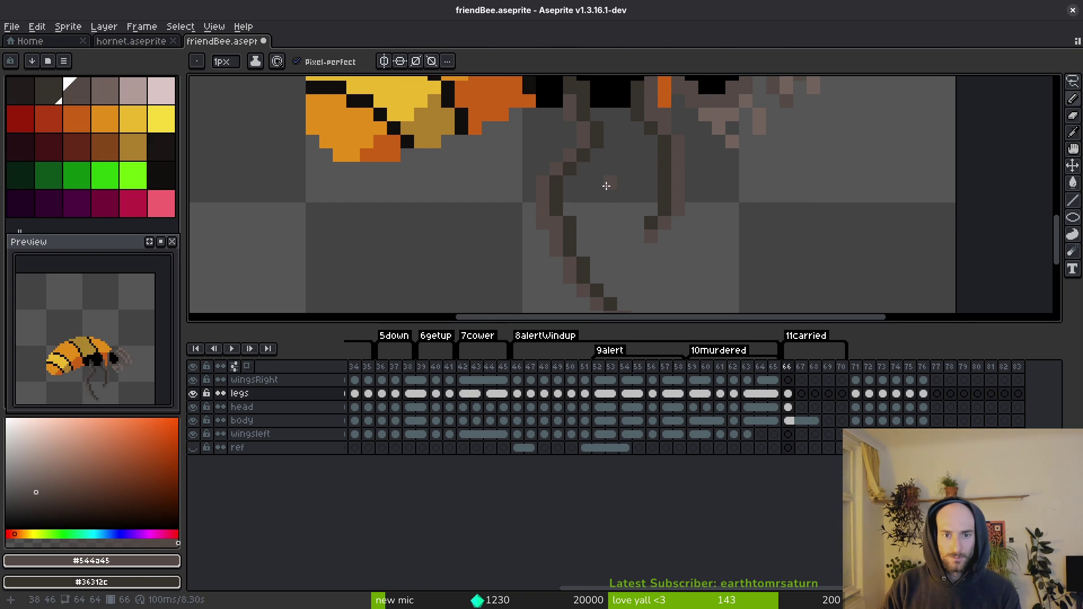
pyautogui.scroll(-3, 598, 187)
pyautogui.scroll(5, 590, 192)
pyautogui.click(583, 214)
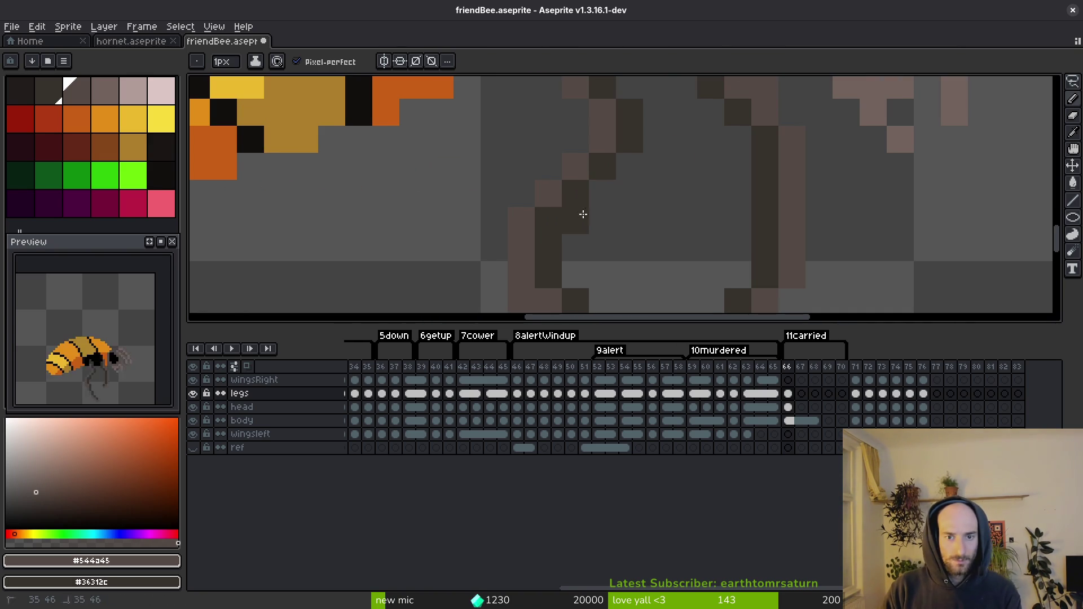
# Step: Zoom in on the leg and add a new pixel to it
pyautogui.scroll(-3, 602, 239)
pyautogui.scroll(2, 598, 195)
pyautogui.scroll(-3, 598, 194)
pyautogui.scroll(3, 554, 187)
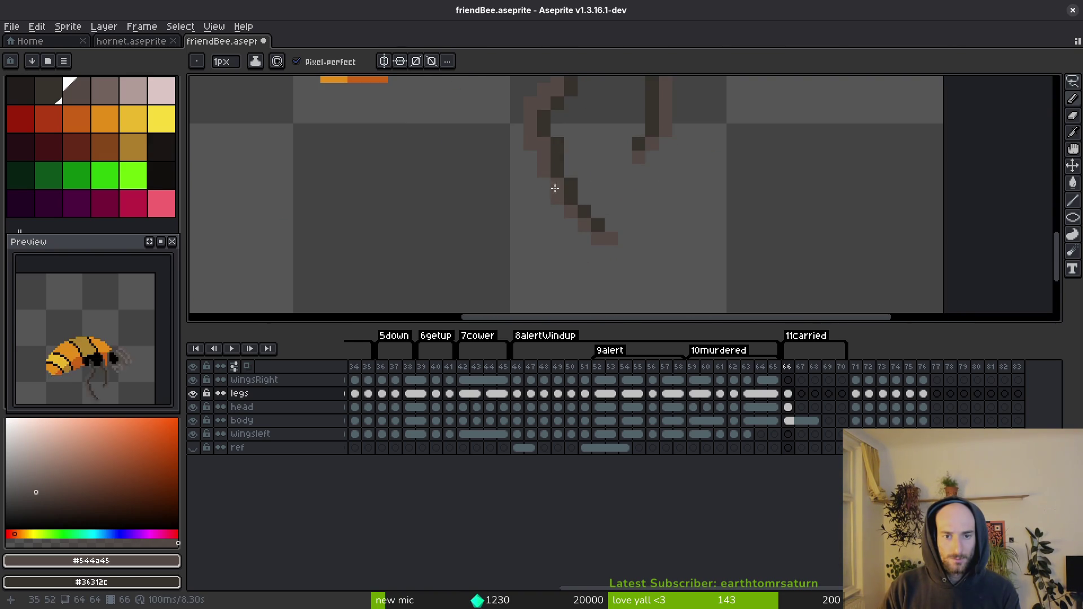
pyautogui.scroll(-3, 555, 188)
pyautogui.scroll(4, 597, 203)
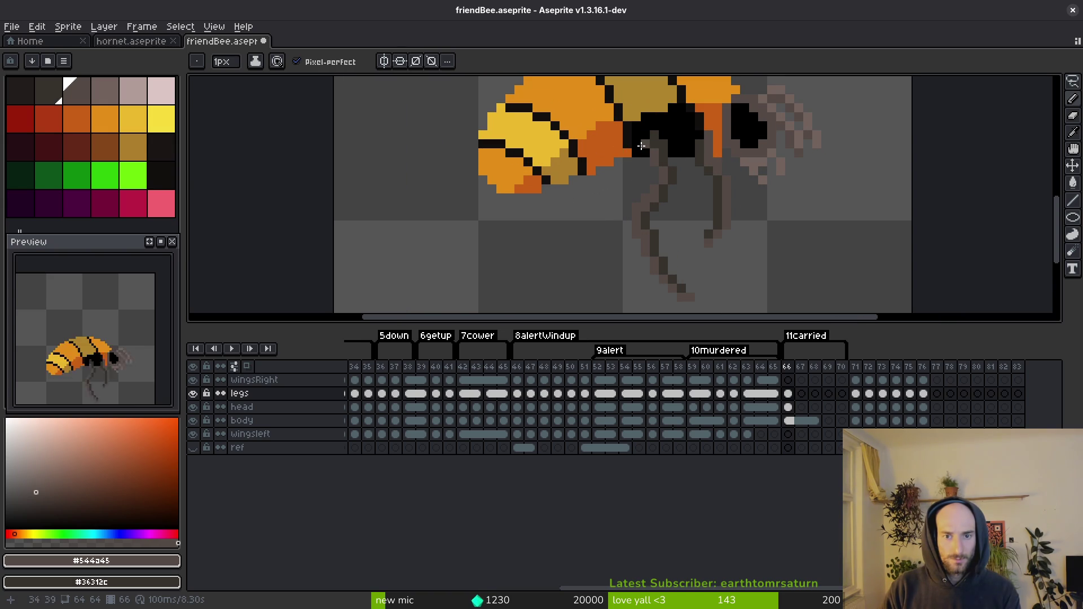
pyautogui.scroll(4, 632, 151)
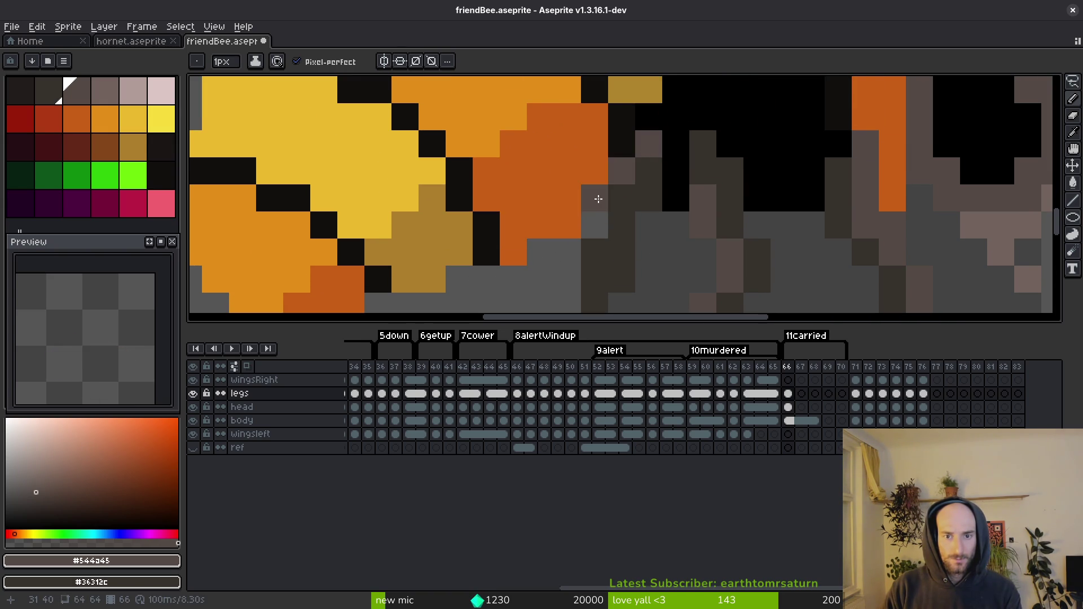
pyautogui.moveTo(572, 263); pyautogui.dragTo(595, 211)
pyautogui.scroll(-3, 597, 208)
pyautogui.scroll(2, 620, 165)
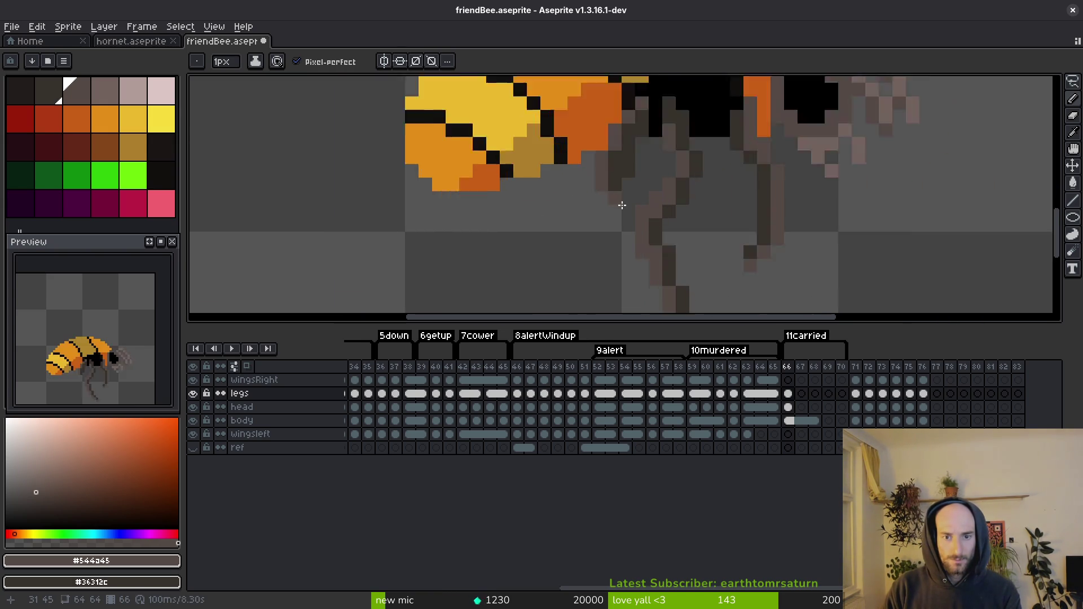
pyautogui.scroll(-3, 619, 166)
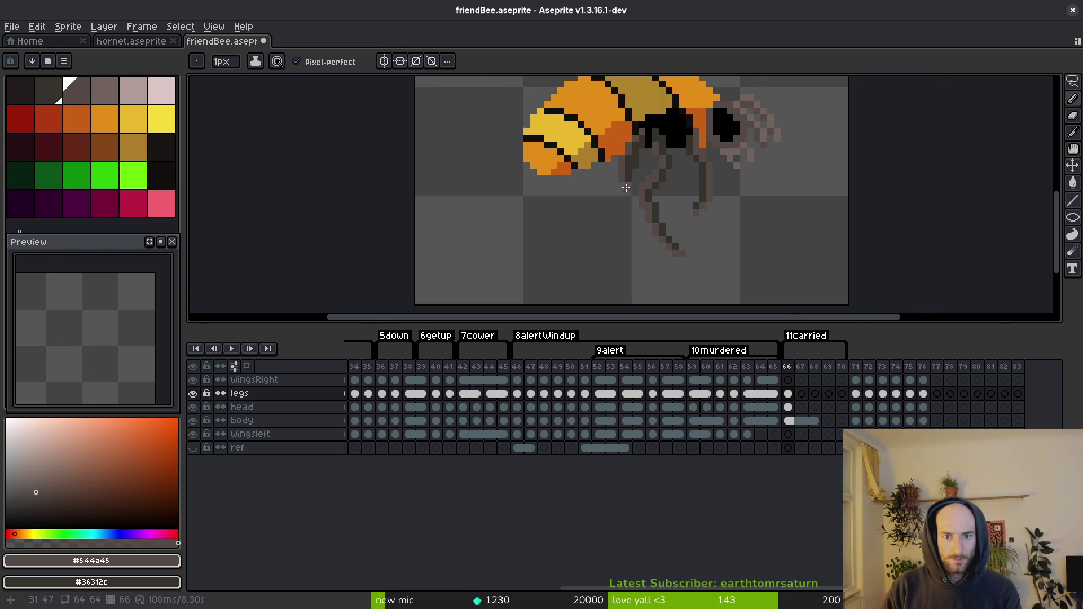
pyautogui.scroll(3, 620, 175)
pyautogui.click(622, 182)
# Step: Remove the stray pixel below the leg and extend the leg by one pixel
pyautogui.scroll(-2, 581, 244)
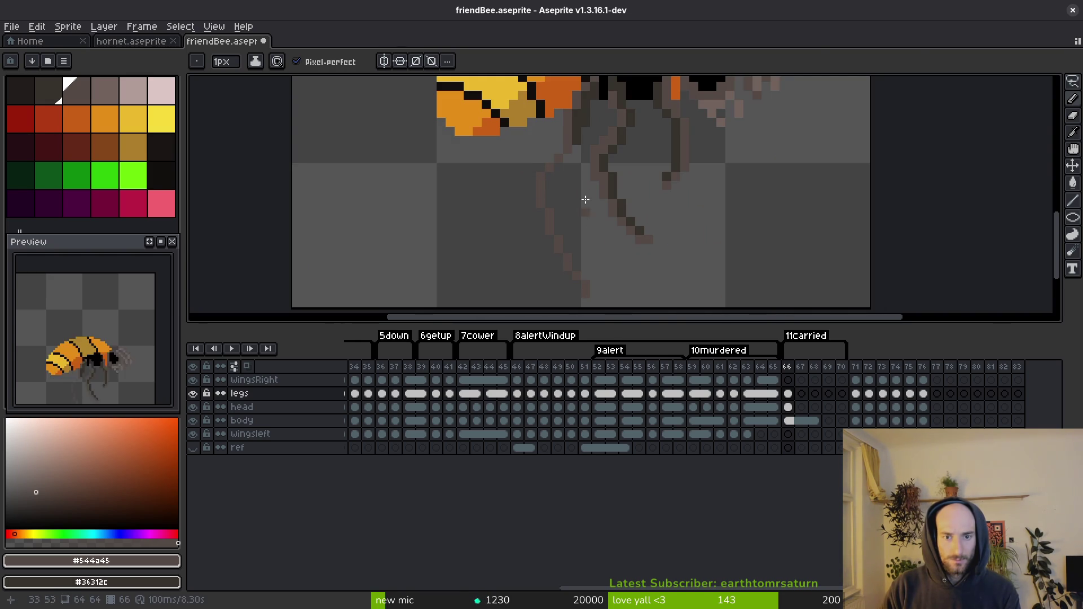
pyautogui.hotkey('ctrl', 'z')
pyautogui.scroll(-2, 585, 199)
pyautogui.scroll(2, 552, 167)
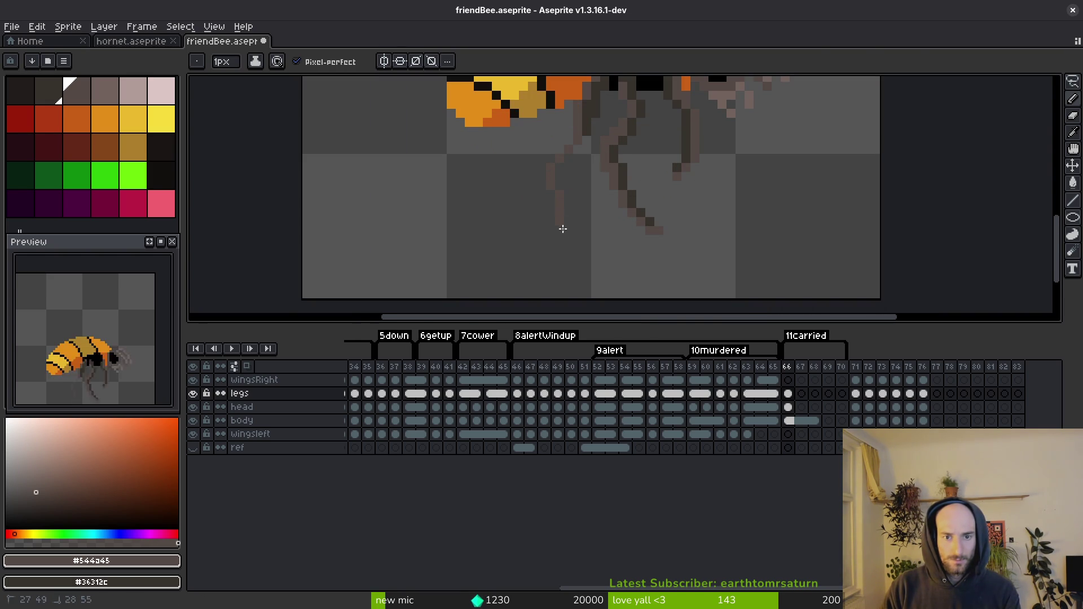
pyautogui.click(559, 219)
pyautogui.scroll(2, 561, 226)
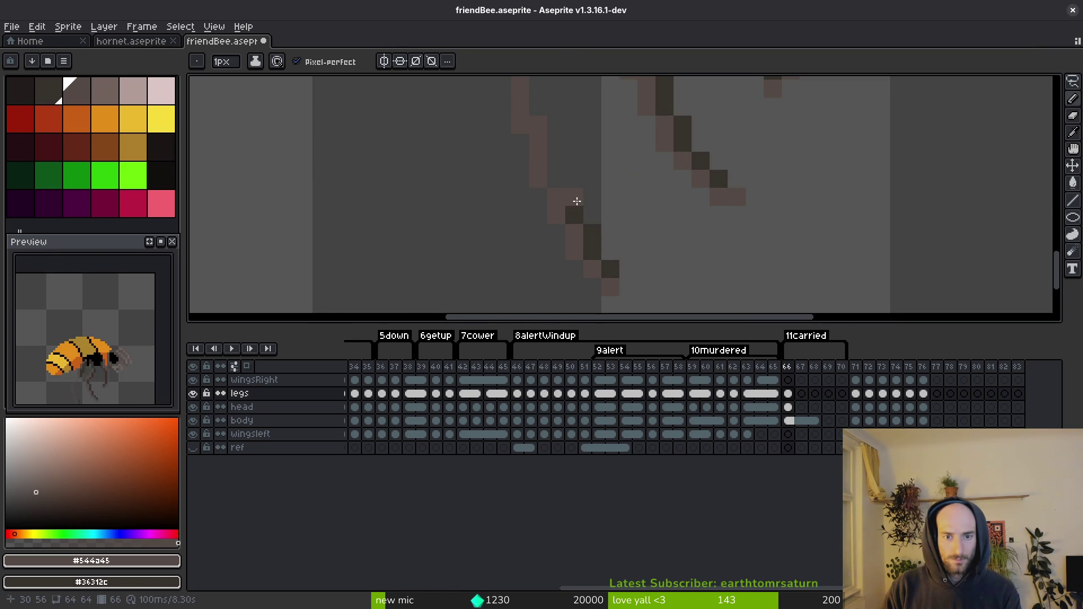
# Step: Bring the orange body back into view and darken a light-brown leg pixel
pyautogui.moveTo(559, 134)
pyautogui.mouseDown()
pyautogui.moveTo(587, 264)
pyautogui.moveTo(590, 189)
pyautogui.moveTo(621, 159)
pyautogui.moveTo(567, 211)
pyautogui.moveTo(549, 209)
pyautogui.mouseUp()
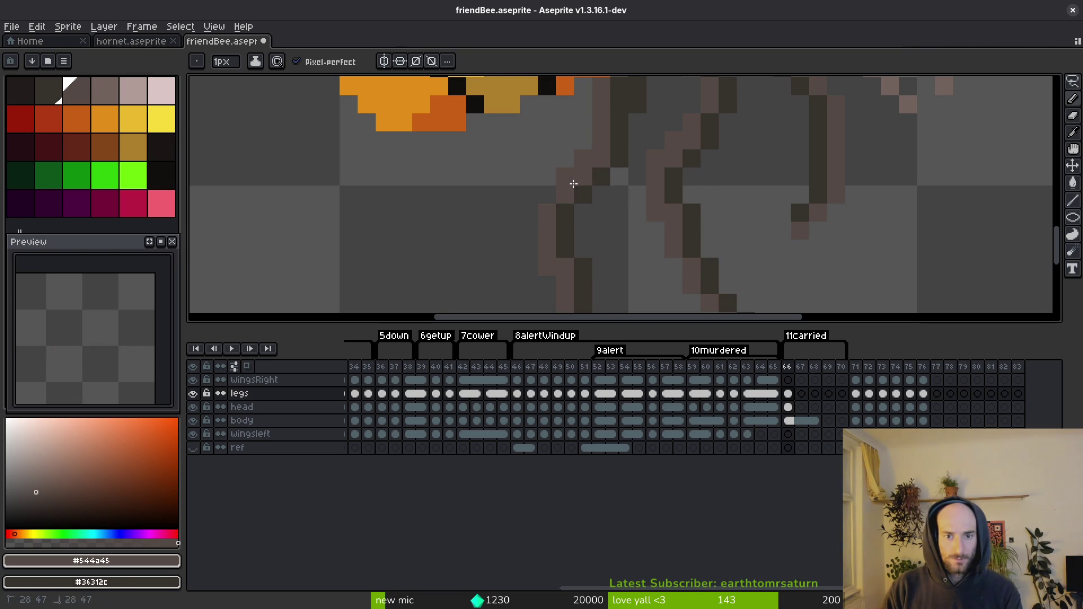
pyautogui.scroll(-4, 573, 186)
pyautogui.scroll(3, 587, 228)
pyautogui.scroll(-3, 582, 227)
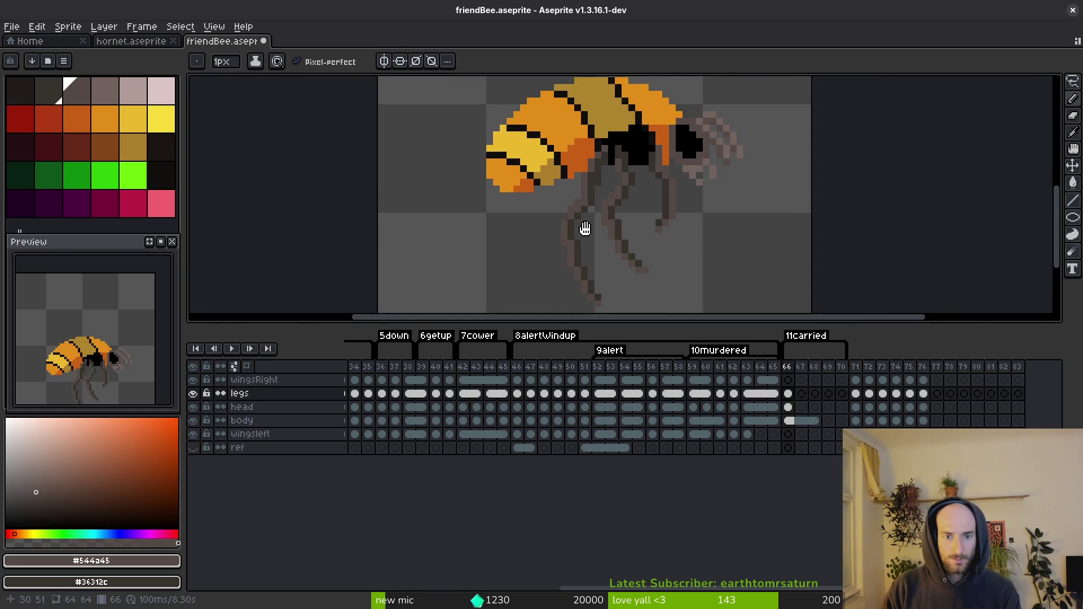
pyautogui.scroll(2, 574, 194)
pyautogui.scroll(-3, 612, 211)
pyautogui.scroll(3, 599, 226)
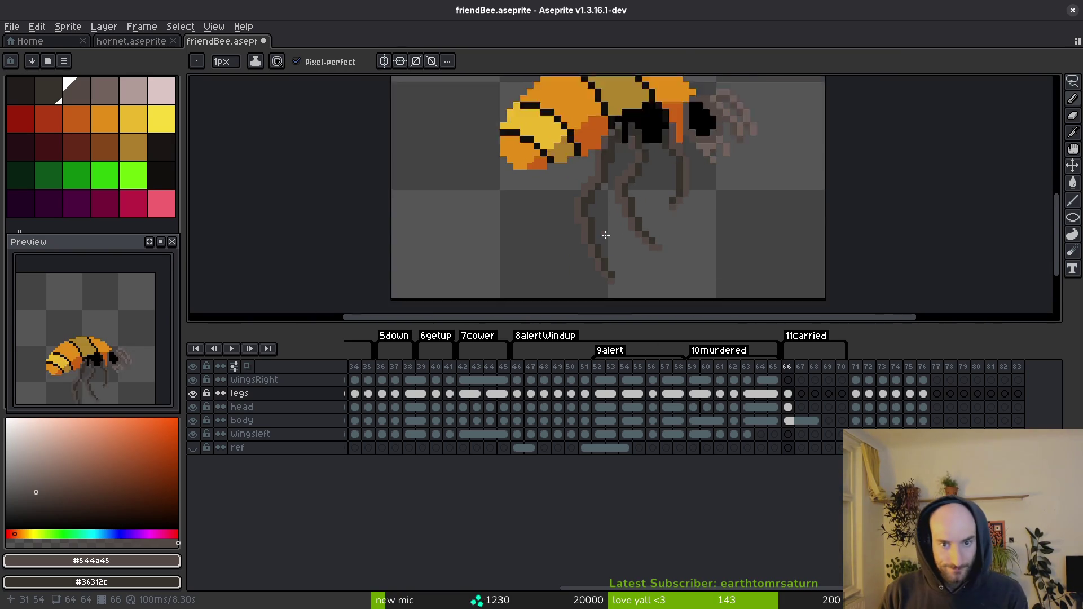
pyautogui.click(562, 163)
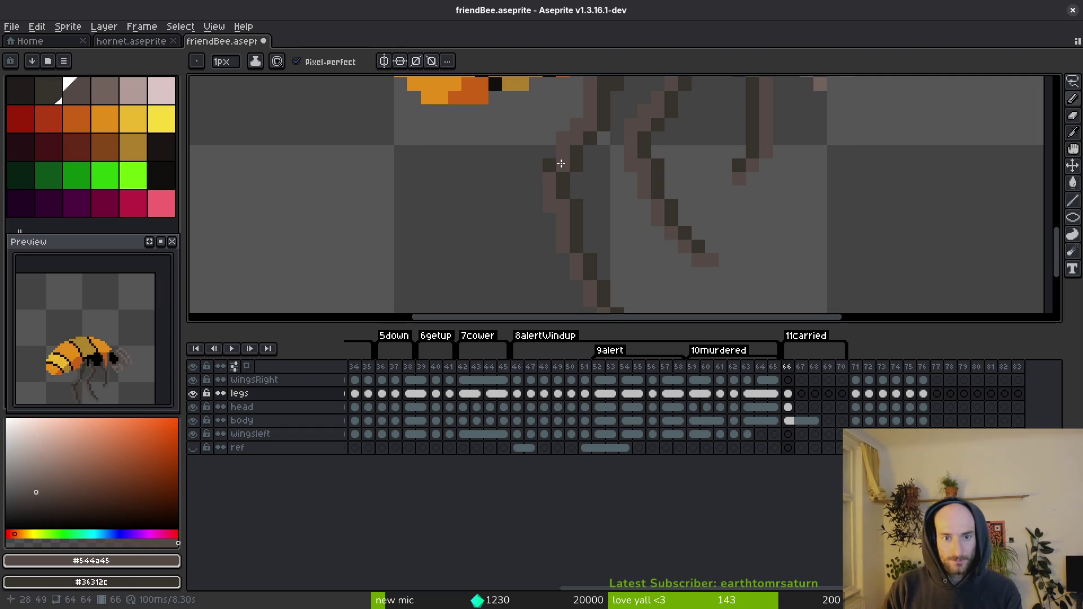
# Step: Inspect the legs at several zoom levels and save the friendBee sprite
pyautogui.scroll(-3, 595, 162)
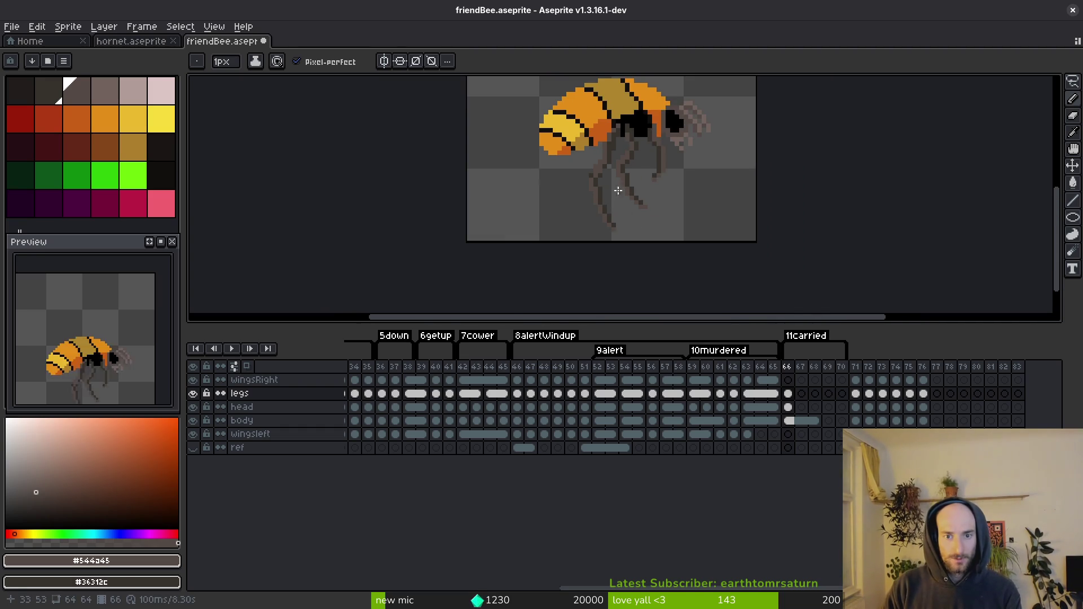
pyautogui.scroll(3, 618, 191)
pyautogui.scroll(1, 597, 169)
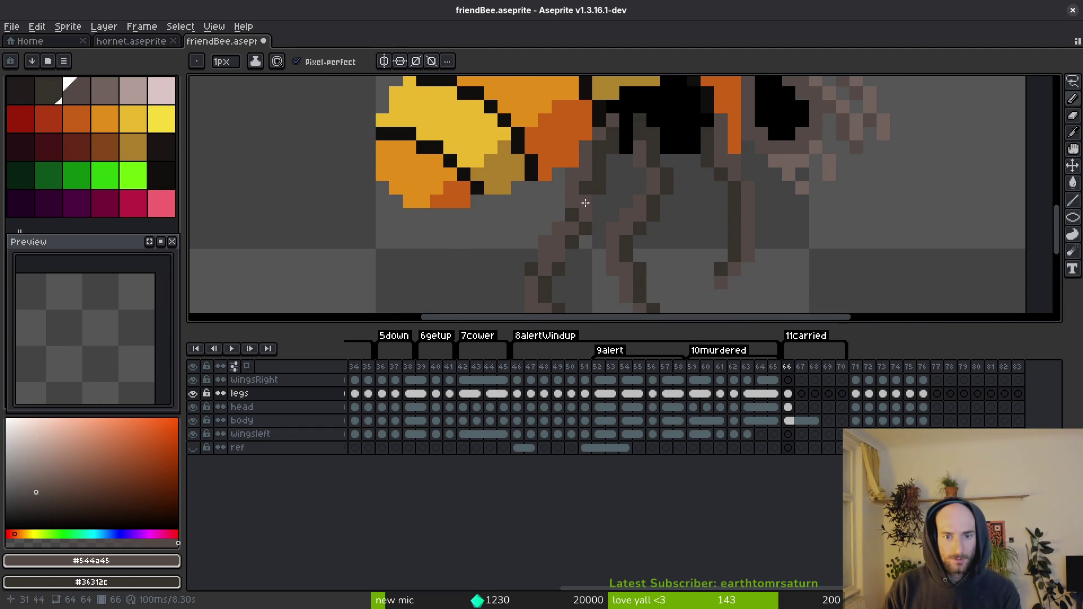
pyautogui.scroll(-2, 603, 224)
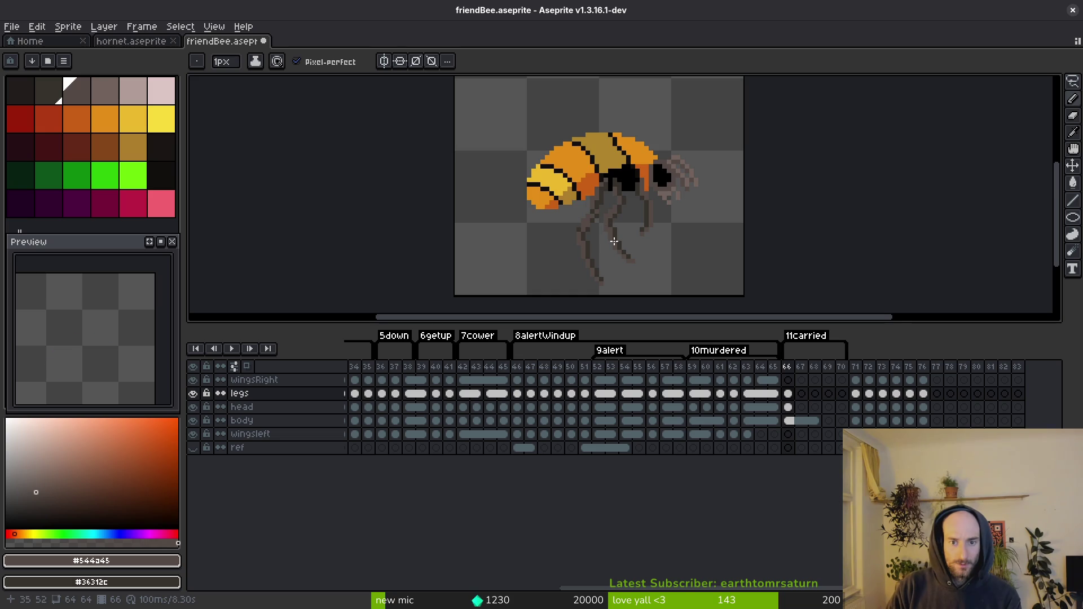
pyautogui.scroll(3, 614, 242)
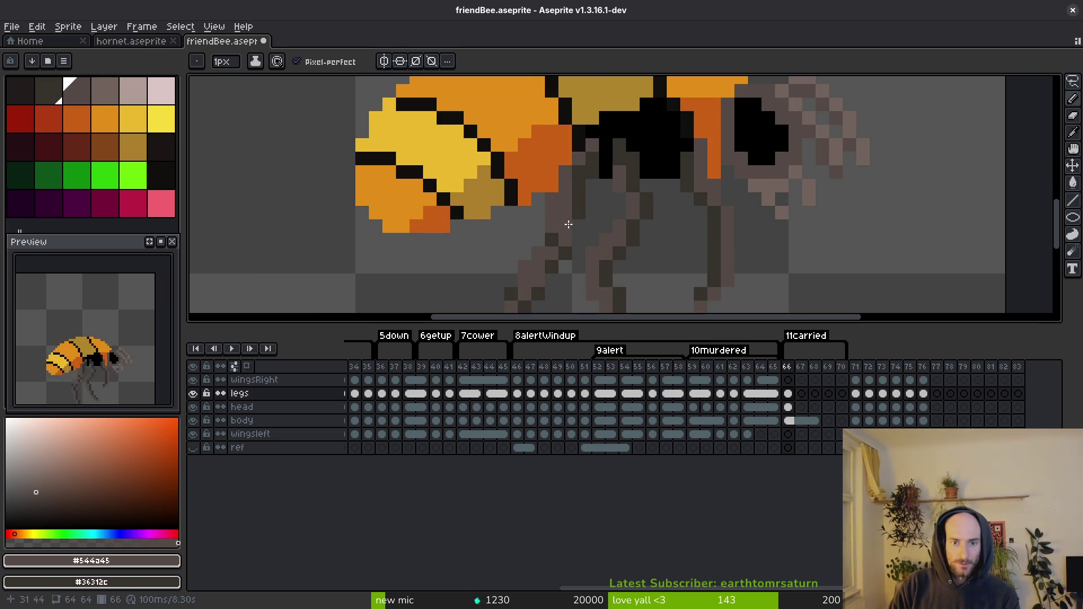
pyautogui.scroll(-3, 593, 224)
pyautogui.scroll(2, 569, 241)
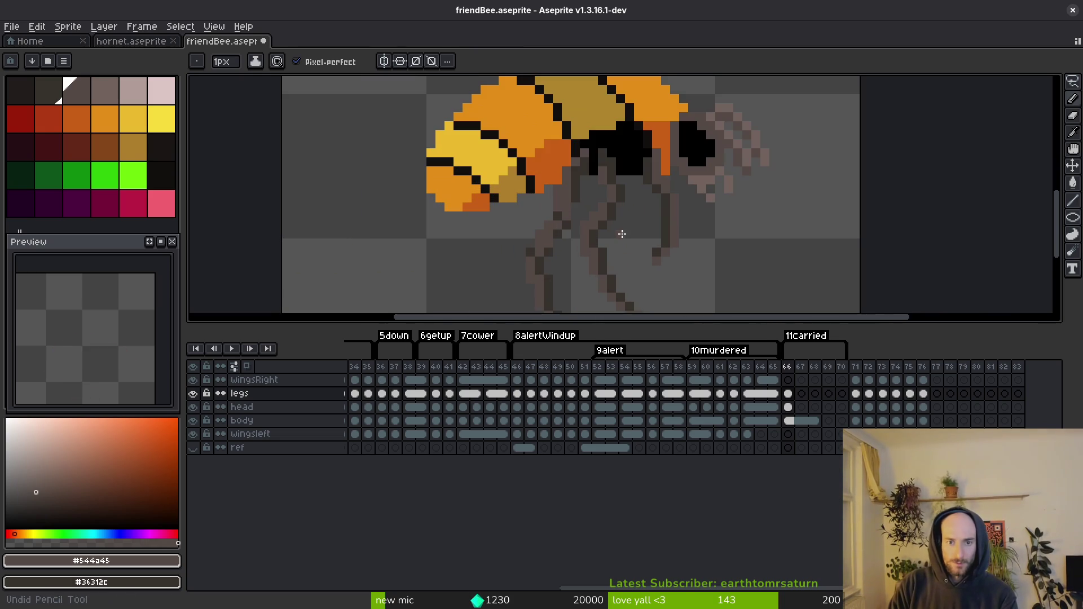
pyautogui.scroll(2, 564, 225)
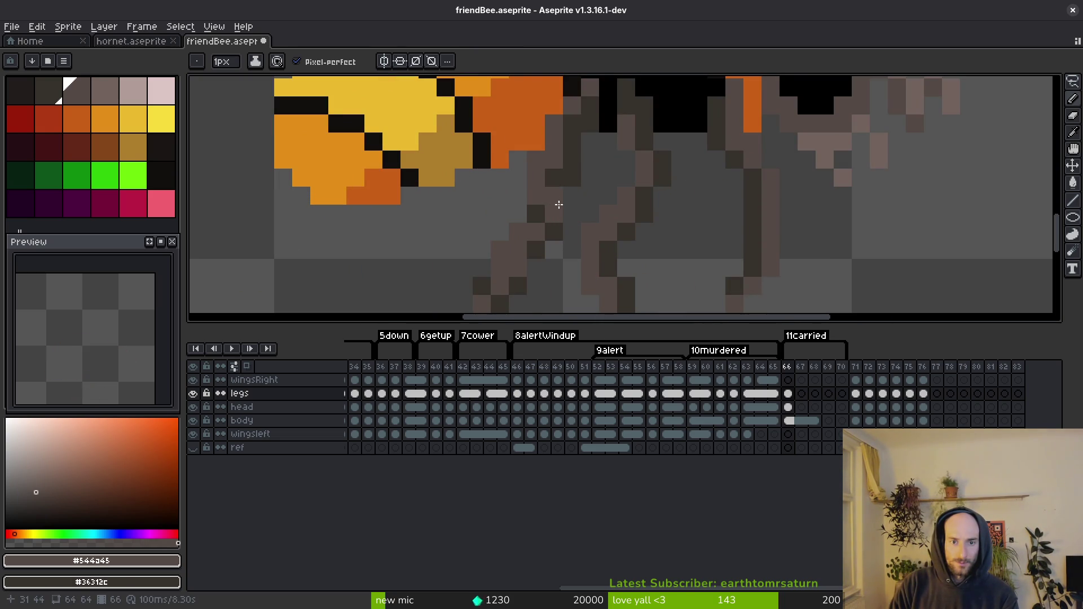
pyautogui.scroll(-3, 558, 209)
pyautogui.scroll(3, 566, 255)
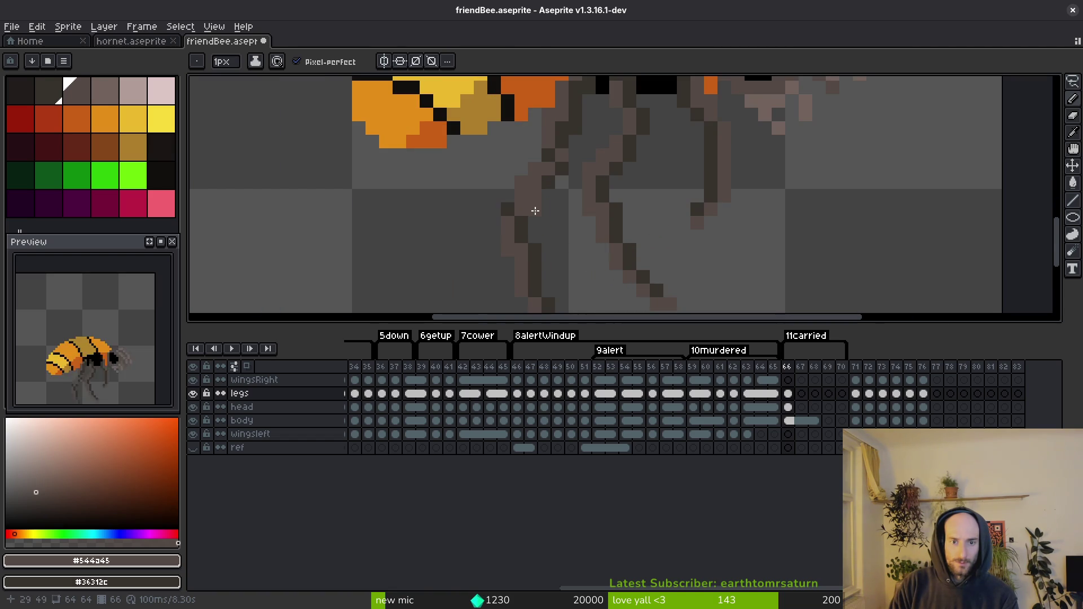
pyautogui.scroll(-2, 546, 226)
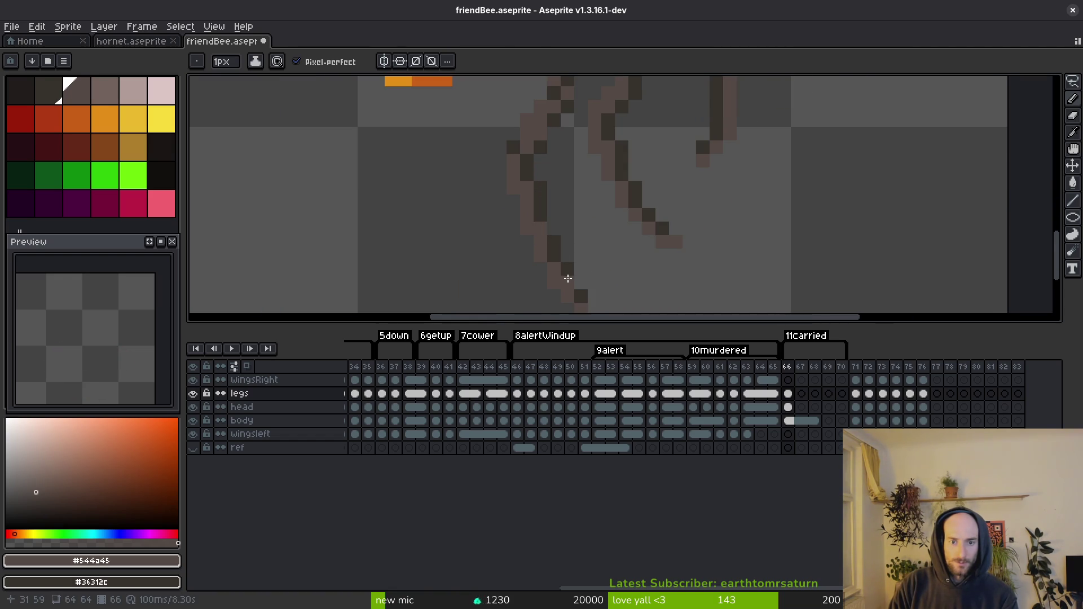
pyautogui.scroll(-3, 552, 253)
pyautogui.scroll(2, 574, 253)
pyautogui.hotkey('ctrl', 's')
# Step: Lighten and darken neighbouring leg pixels to shade the joint in light brown
pyautogui.scroll(2, 602, 261)
pyautogui.rightClick(511, 136)
pyautogui.click(520, 159)
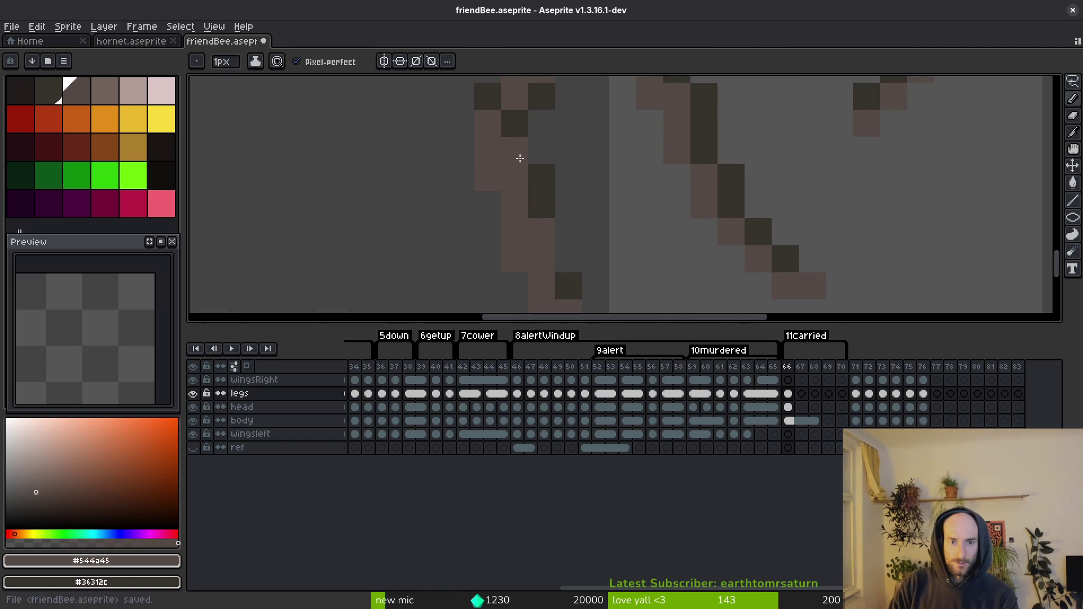
pyautogui.click(533, 186)
# Step: Paint another dark outline pixel on the leg
pyautogui.scroll(-3, 552, 218)
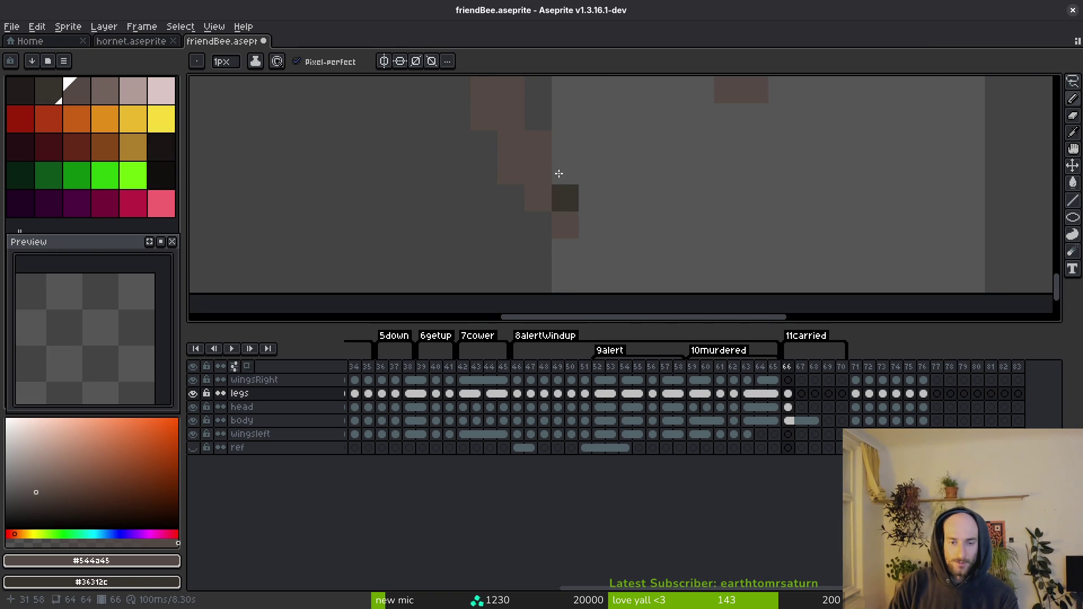
pyautogui.scroll(3, 508, 226)
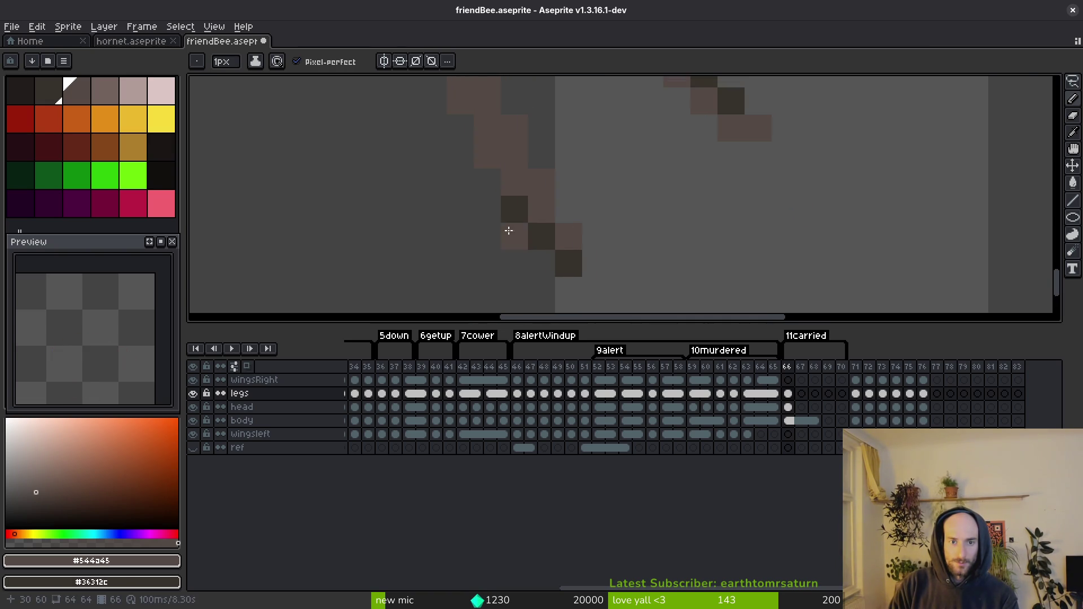
pyautogui.hscroll(-3, 463, 186)
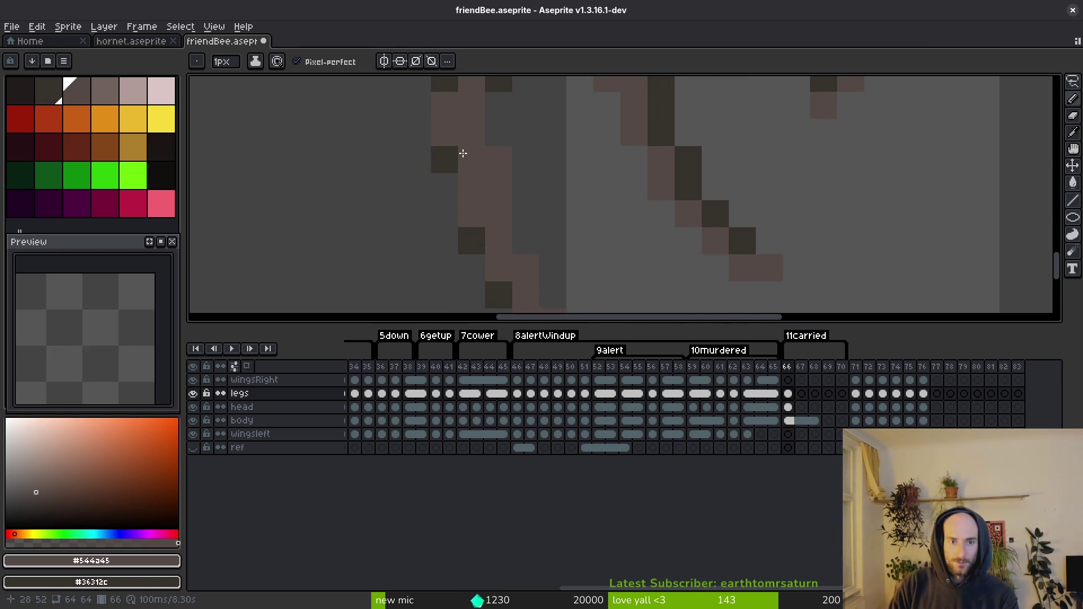
pyautogui.scroll(-2, 463, 153)
pyautogui.scroll(1, 474, 186)
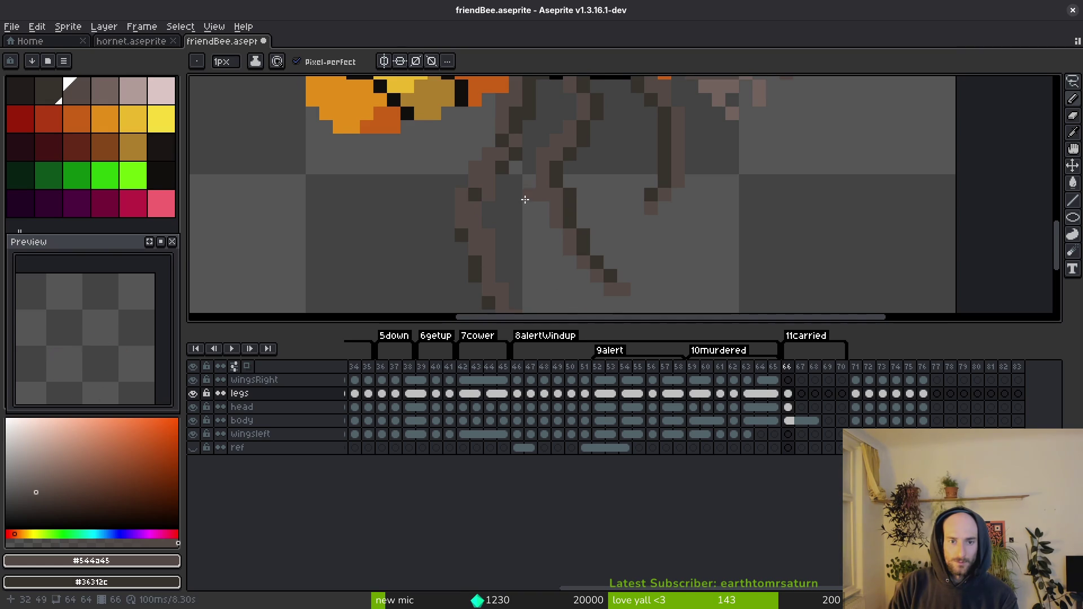
pyautogui.scroll(2, 525, 199)
pyautogui.click(477, 230)
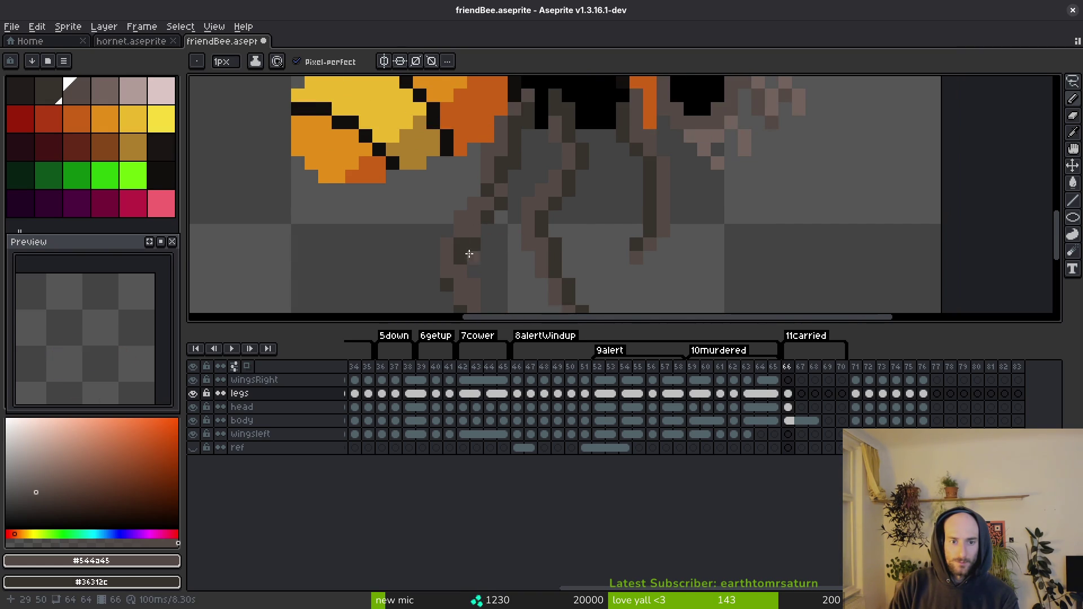
# Step: Zoom in and out to inspect the reshaped legs on frame 66
pyautogui.scroll(-3, 501, 274)
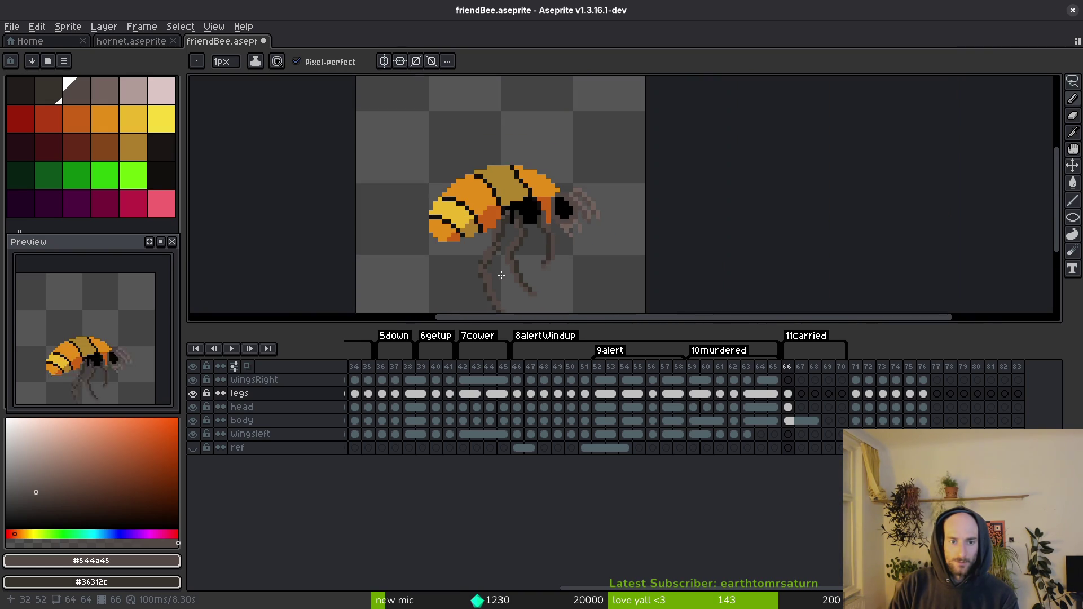
pyautogui.scroll(3, 494, 266)
pyautogui.scroll(-3, 477, 255)
pyautogui.scroll(3, 477, 256)
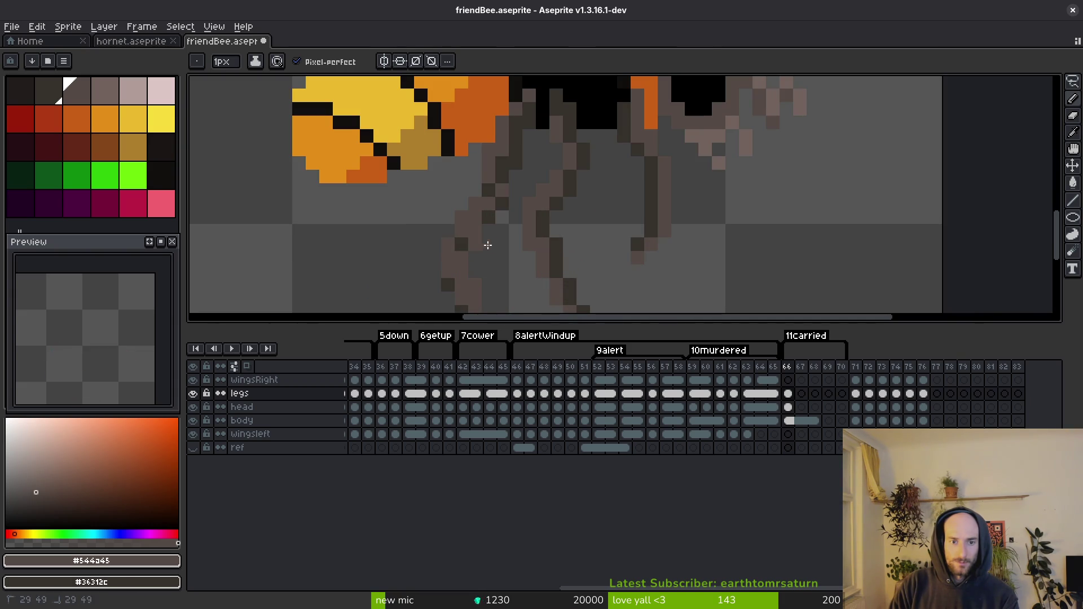
pyautogui.scroll(-3, 486, 243)
pyautogui.scroll(4, 471, 235)
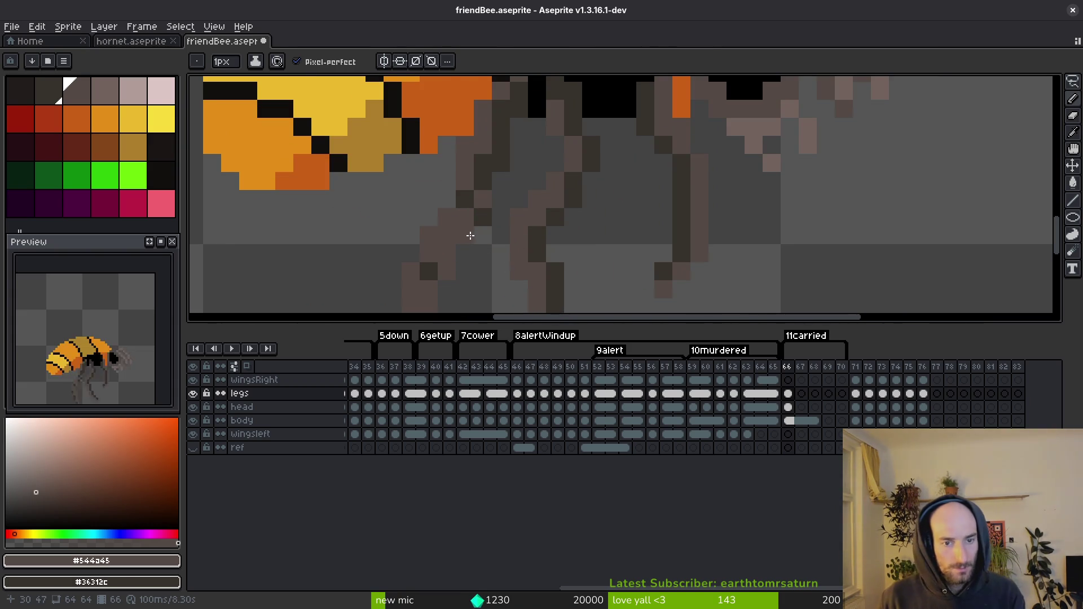
pyautogui.scroll(-3, 470, 235)
pyautogui.scroll(3, 508, 226)
# Step: Lasso one leg and nudge it one pixel to the right
pyautogui.moveTo(532, 211)
pyautogui.mouseDown()
pyautogui.moveTo(537, 157)
pyautogui.moveTo(529, 288)
pyautogui.mouseUp()
pyautogui.hotkey('shift', 'w')
pyautogui.moveTo(596, 275); pyautogui.dragTo(522, 160)
pyautogui.press('Right')
pyautogui.hotkey('ctrl', 'd')
# Step: Sample the lighter #544a45 leg colour and pencil it over dark leg pixels
pyautogui.press('i')
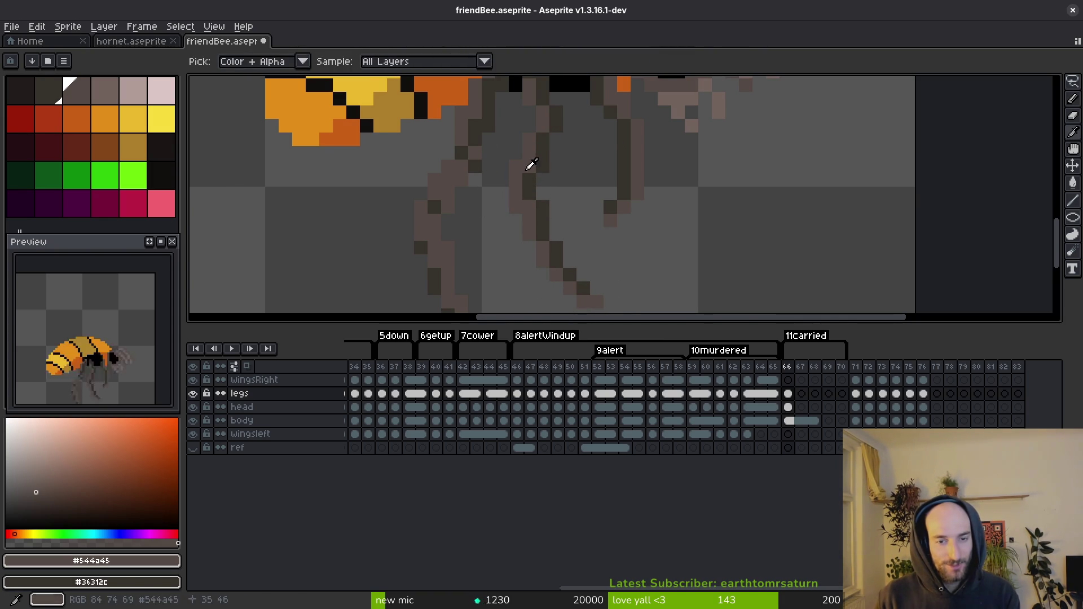
pyautogui.click(524, 169)
pyautogui.click(535, 195)
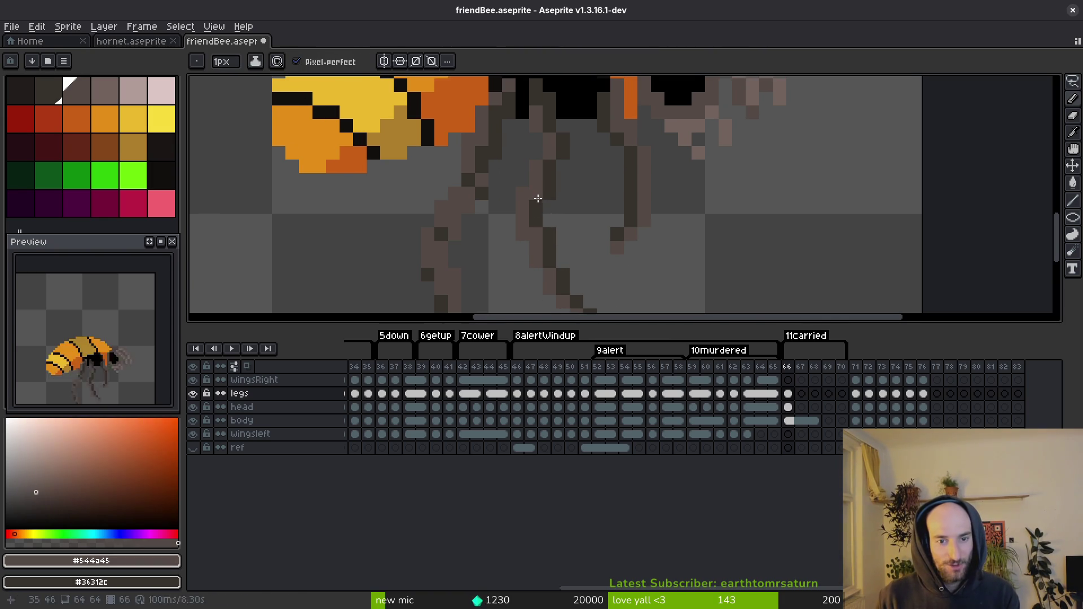
pyautogui.press('b')
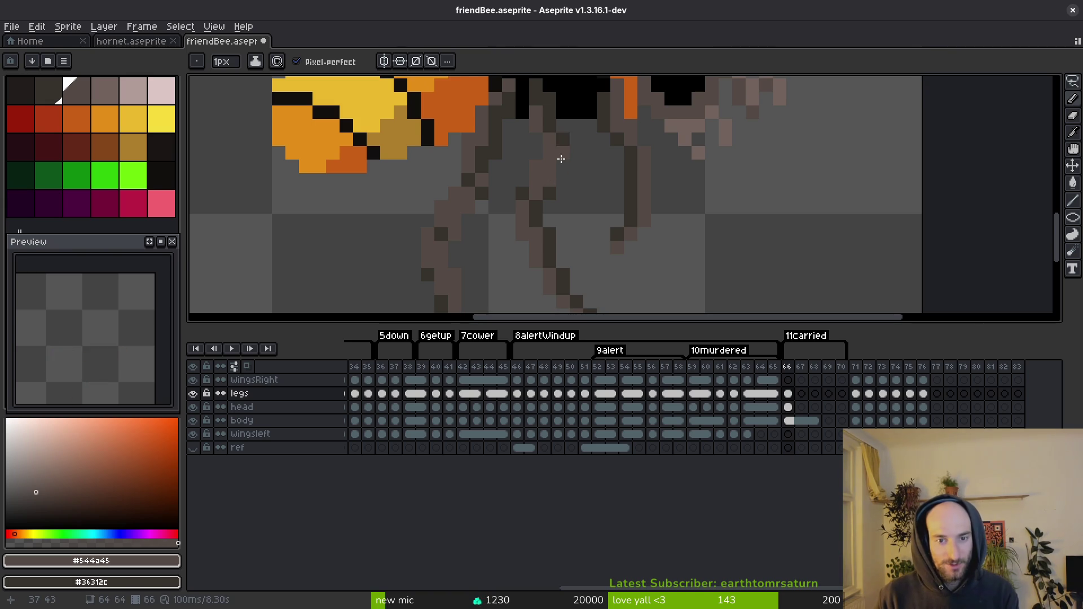
pyautogui.scroll(1, 562, 159)
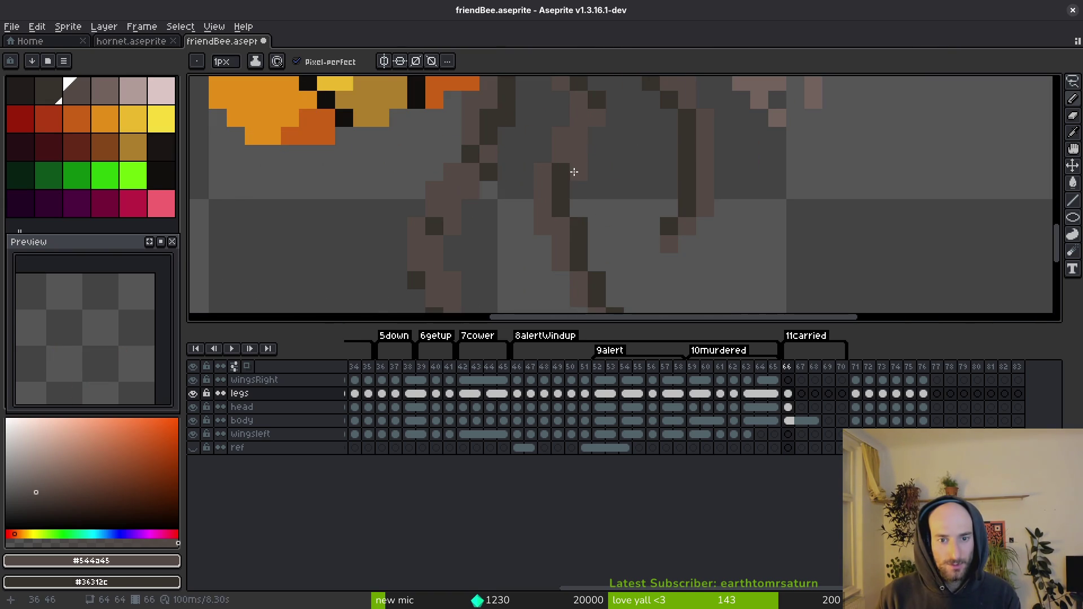
pyautogui.moveTo(567, 190); pyautogui.dragTo(587, 265)
pyautogui.scroll(-3, 588, 266)
pyautogui.moveTo(561, 152)
pyautogui.mouseDown()
pyautogui.moveTo(602, 239)
pyautogui.moveTo(562, 211)
pyautogui.mouseUp()
pyautogui.scroll(3, 546, 245)
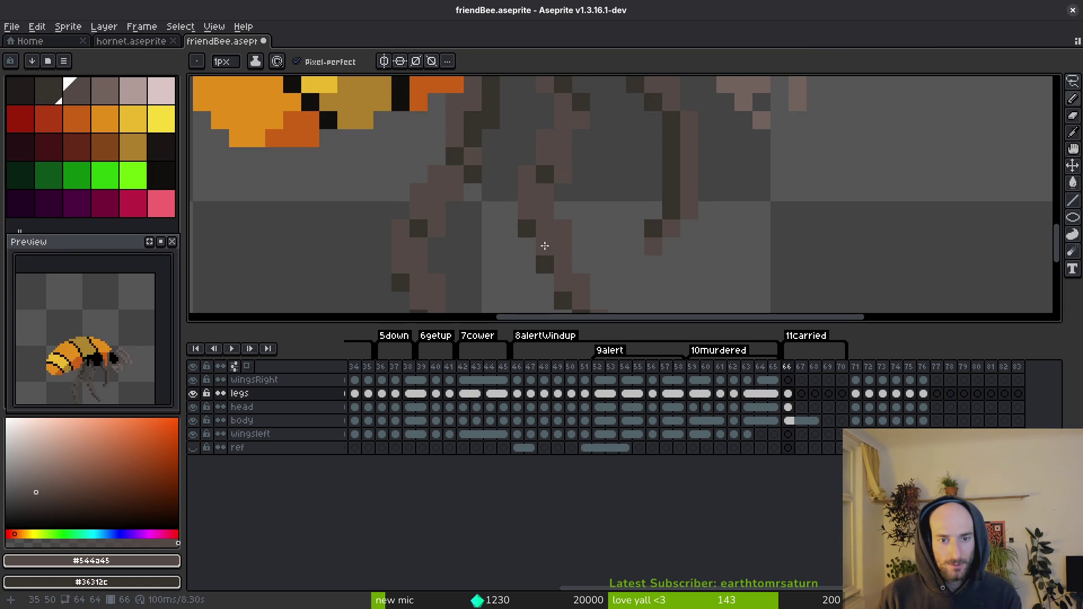
pyautogui.scroll(-2, 570, 236)
pyautogui.scroll(2, 603, 198)
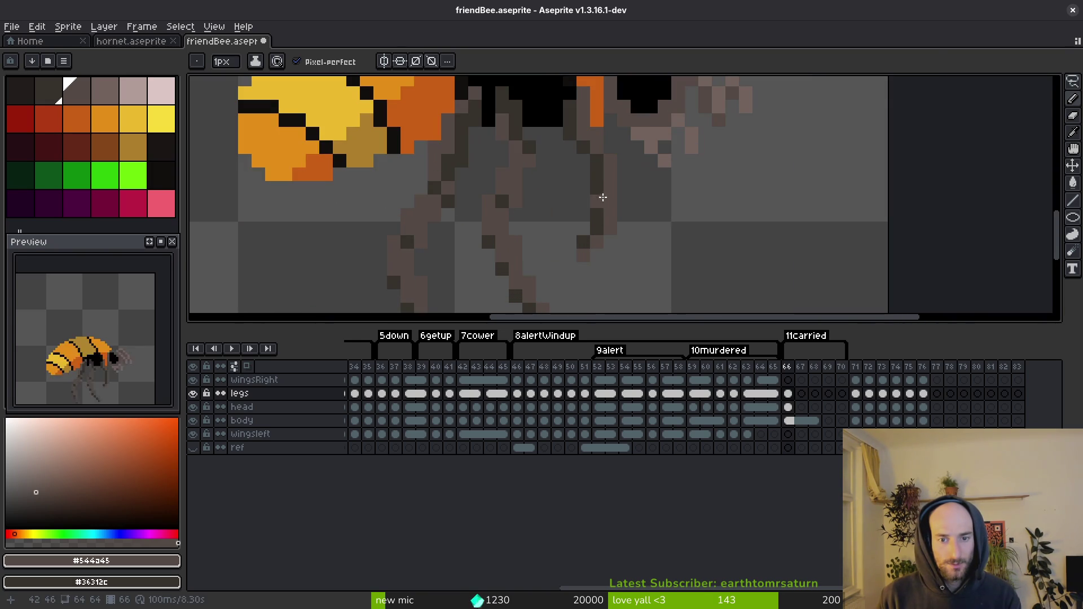
# Step: Save friendBee.aseprite with the leg touch-ups
pyautogui.hotkey('ctrl', 's')
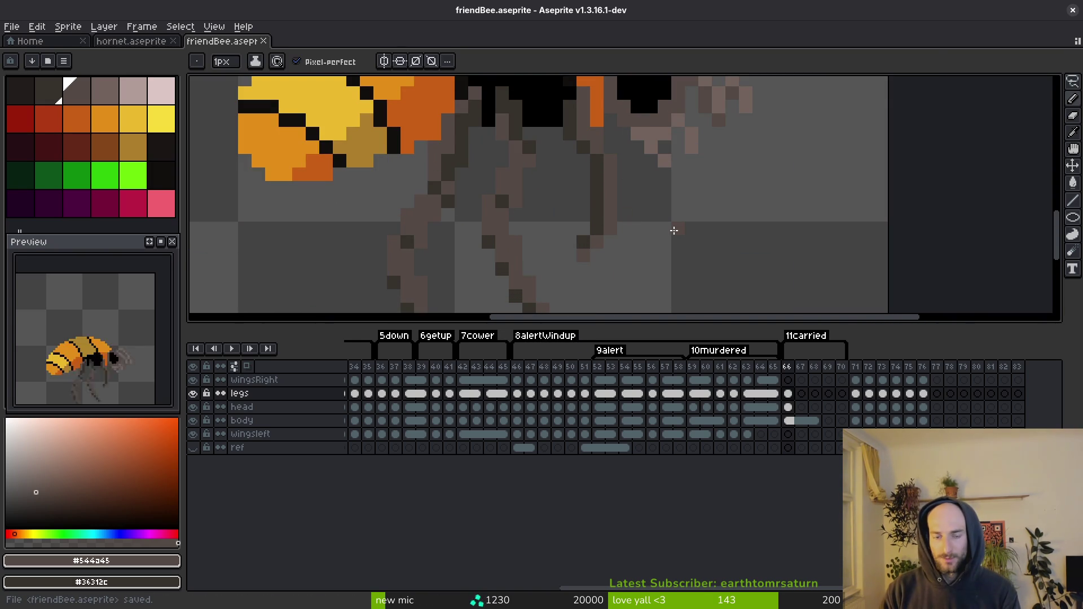
pyautogui.scroll(-2, 601, 197)
pyautogui.scroll(2, 601, 198)
pyautogui.press('alt')
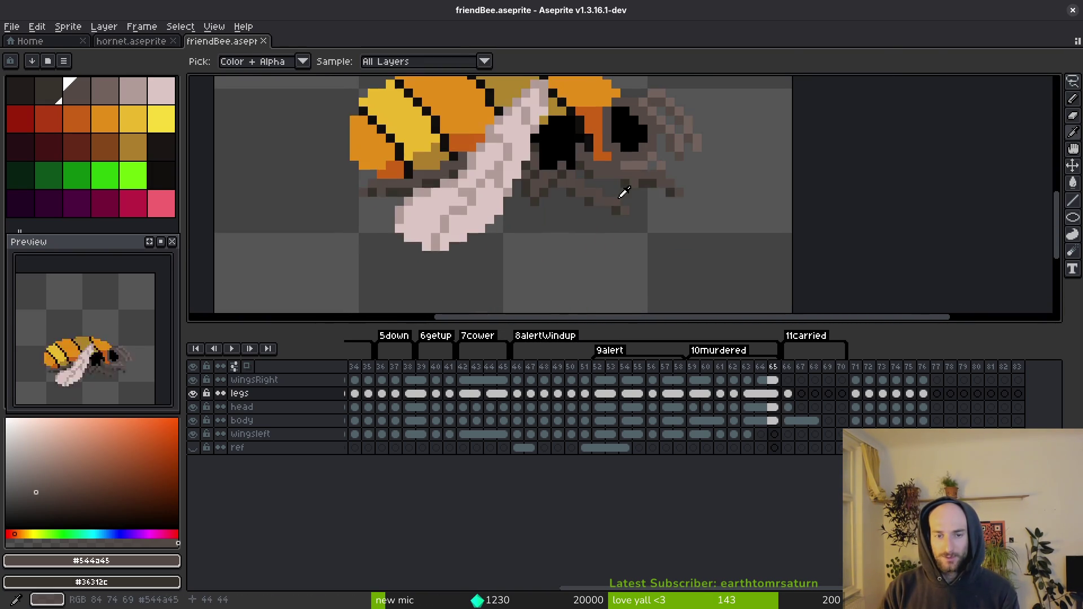
pyautogui.hotkey('shift', 'w')
pyautogui.scroll(1, 556, 170)
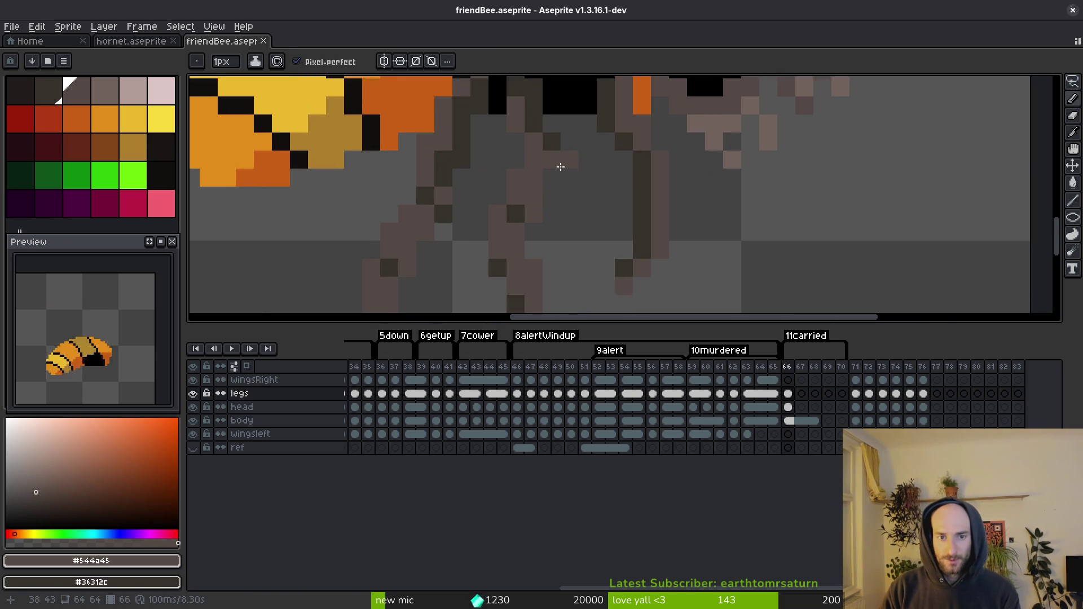
pyautogui.scroll(-1, 557, 154)
pyautogui.scroll(2, 557, 155)
pyautogui.hotkey('ctrl', 's')
# Step: Sample the dark #36312c leg colour, then pick the darkest palette colour for outlines
pyautogui.scroll(-3, 536, 170)
pyautogui.scroll(-1, 533, 237)
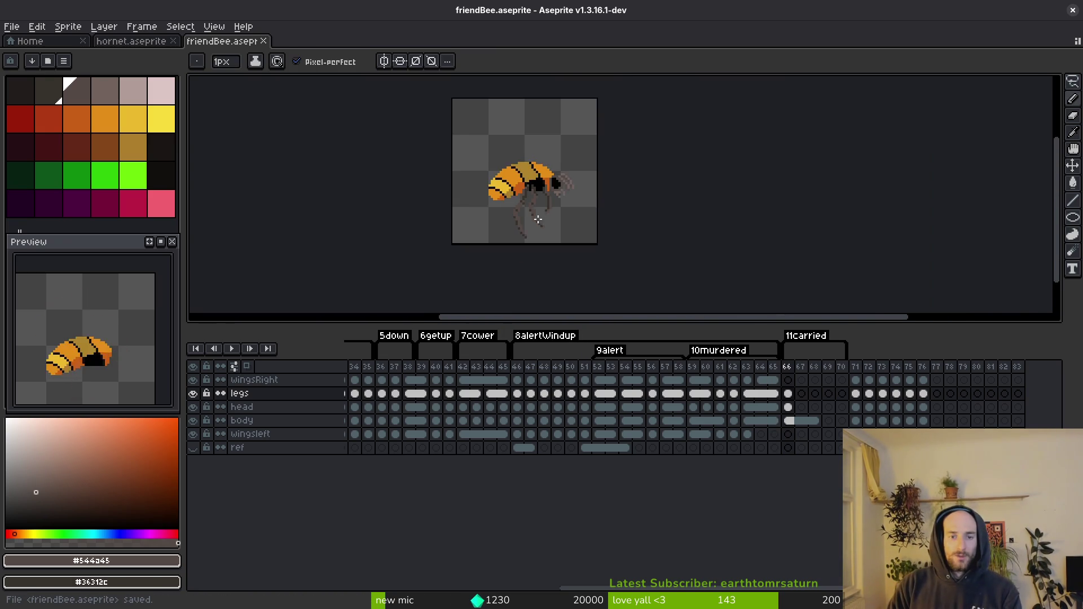
pyautogui.scroll(4, 536, 175)
pyautogui.keyDown('alt'); pyautogui.click(574, 108); pyautogui.keyUp('alt')
pyautogui.scroll(2, 564, 146)
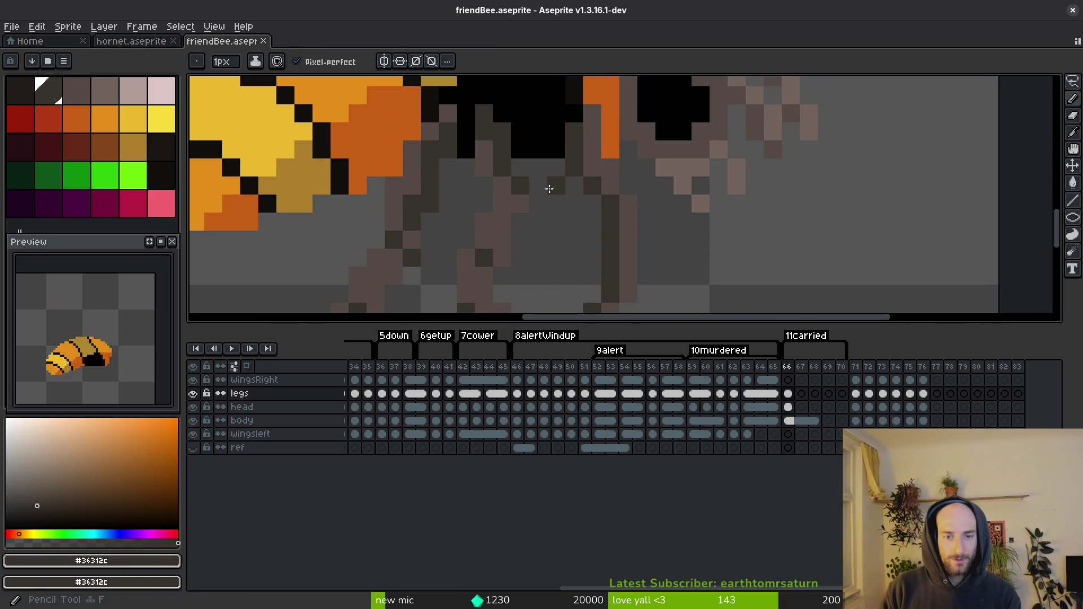
pyautogui.click(7, 93)
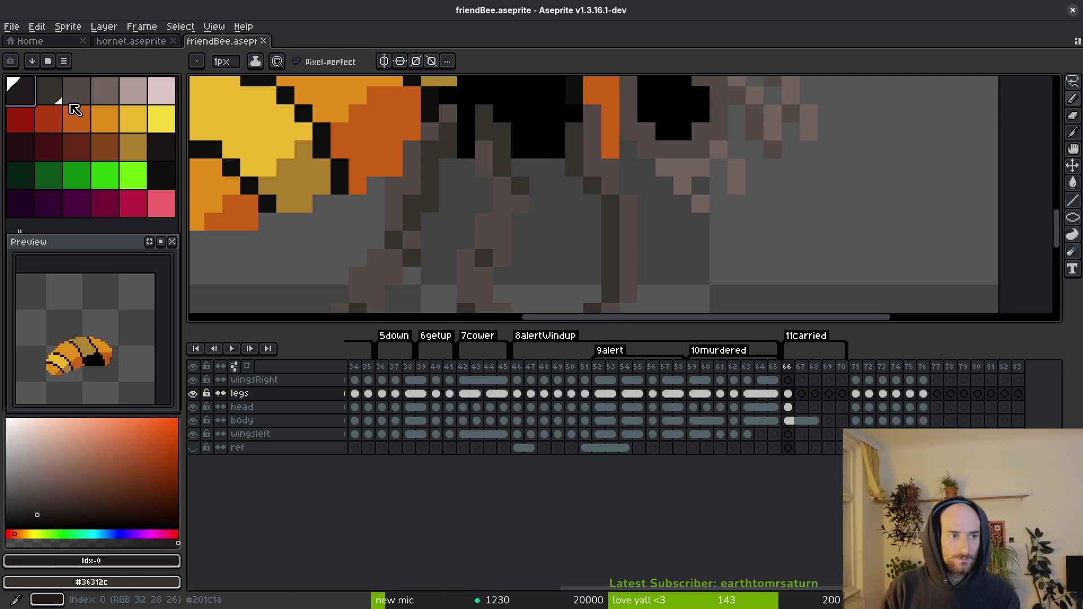
# Step: Pencil near-black outline pixels along the edge of the first hanging leg
pyautogui.scroll(-2, 556, 187)
pyautogui.moveTo(549, 166); pyautogui.dragTo(556, 249)
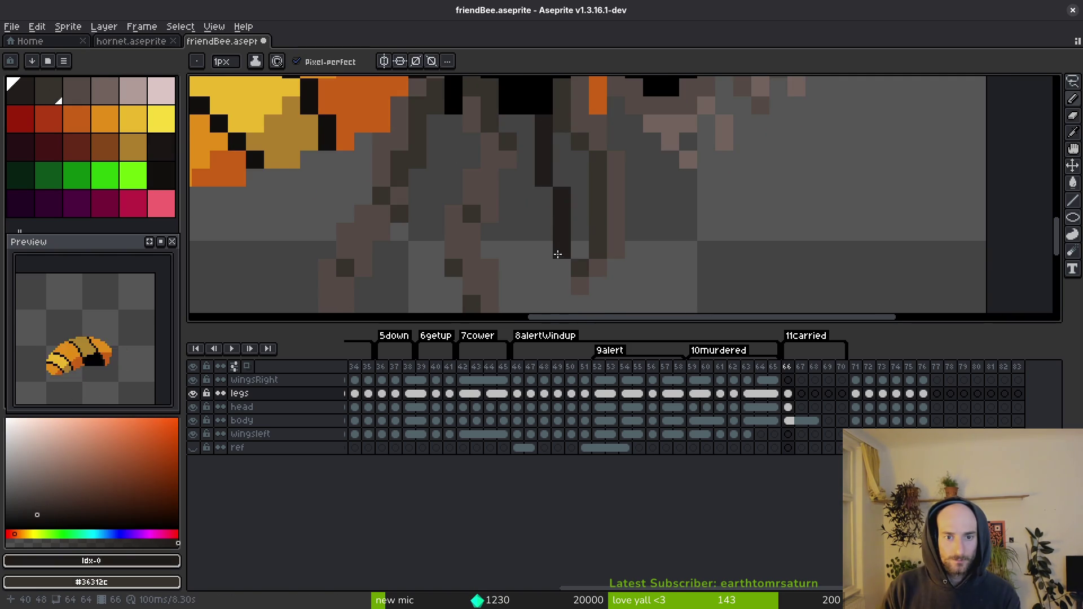
pyautogui.scroll(-3, 556, 249)
pyautogui.click(559, 207)
pyautogui.moveTo(558, 189); pyautogui.dragTo(567, 101)
pyautogui.scroll(4, 567, 202)
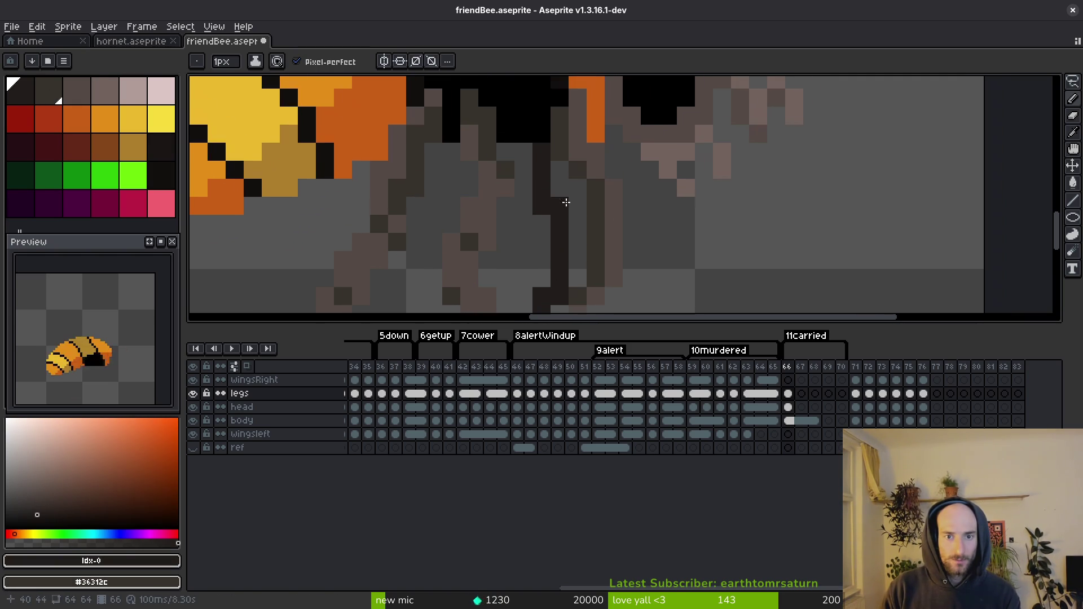
pyautogui.scroll(-3, 568, 228)
pyautogui.scroll(3, 564, 237)
# Step: Shift a small marquee patch beside the leg up and commit it, then return to the Pencil
pyautogui.press('m')
pyautogui.moveTo(532, 223)
pyautogui.mouseDown()
pyautogui.moveTo(569, 278)
pyautogui.moveTo(559, 249)
pyautogui.mouseUp()
pyautogui.press('Return')
pyautogui.press('b')
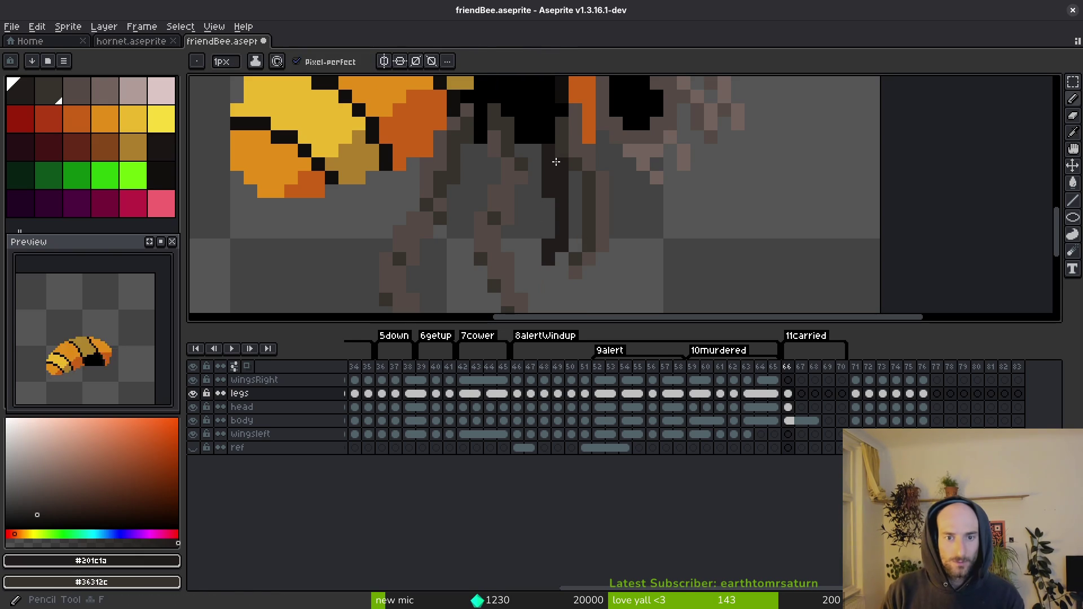
# Step: Draw dark diagonal outline strokes down the leg's edge
pyautogui.scroll(-3, 549, 221)
pyautogui.scroll(5, 550, 203)
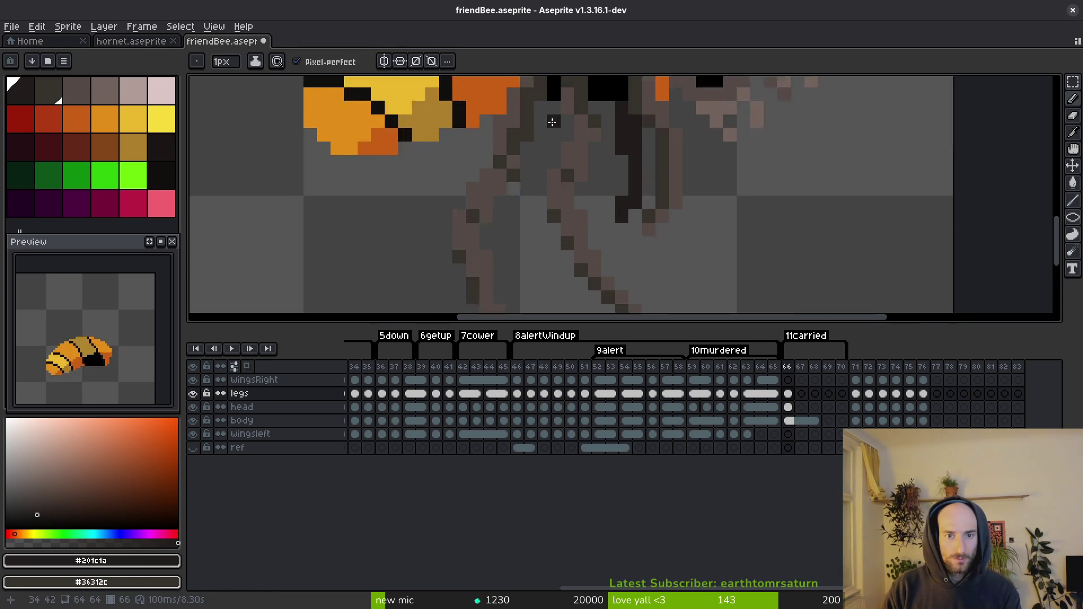
pyautogui.moveTo(559, 113)
pyautogui.mouseDown()
pyautogui.moveTo(535, 190)
pyautogui.moveTo(542, 252)
pyautogui.mouseUp()
pyautogui.scroll(-2, 534, 180)
pyautogui.scroll(-2, 542, 237)
pyautogui.moveTo(543, 212); pyautogui.dragTo(591, 288)
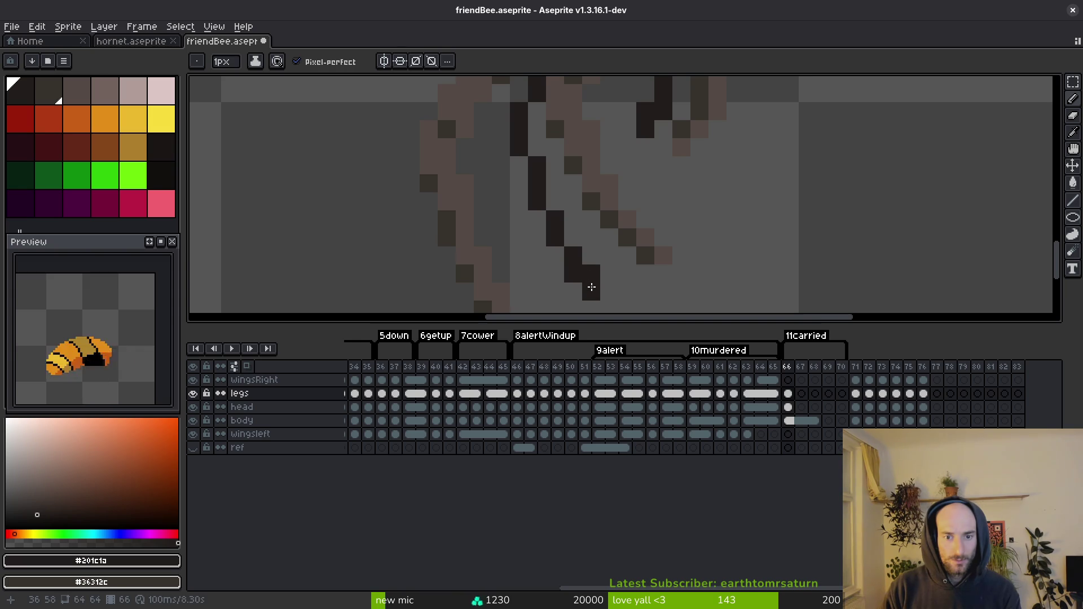
pyautogui.moveTo(575, 241)
pyautogui.mouseDown()
pyautogui.moveTo(537, 150)
pyautogui.moveTo(555, 183)
pyautogui.mouseUp()
# Step: Add two single dark pixels to the leg and save friendBee.aseprite
pyautogui.scroll(3, 535, 218)
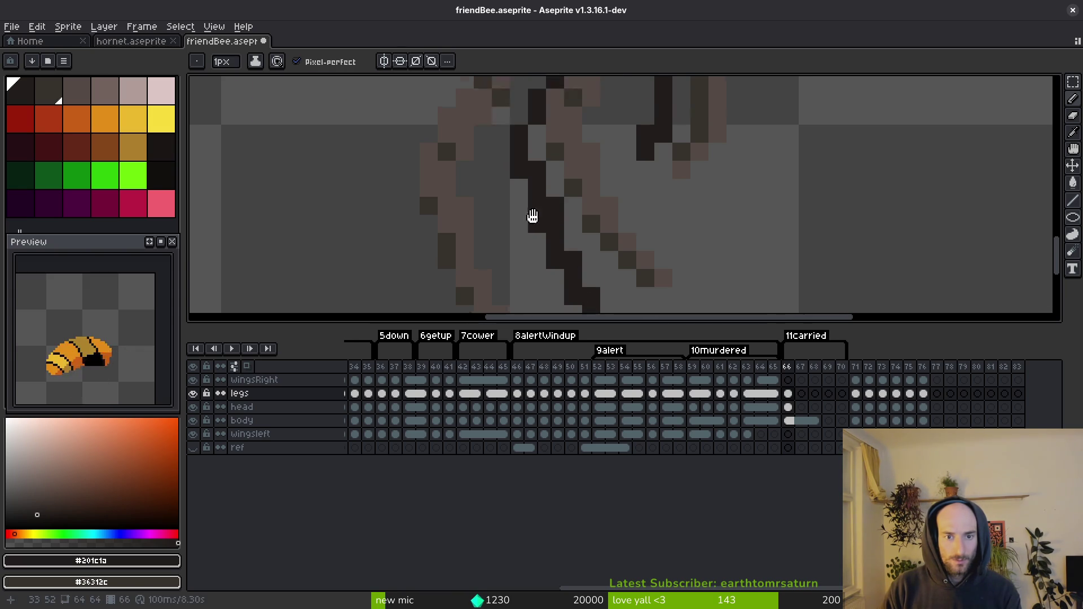
pyautogui.click(533, 185)
pyautogui.click(530, 175)
pyautogui.scroll(1, 517, 244)
pyautogui.scroll(-3, 518, 244)
pyautogui.scroll(3, 542, 225)
pyautogui.scroll(-1, 557, 219)
pyautogui.scroll(-3, 557, 219)
pyautogui.hotkey('ctrl', 's')
# Step: Add dark pixels where the legs meet the body, outline the left leg, and save
pyautogui.scroll(-2, 593, 259)
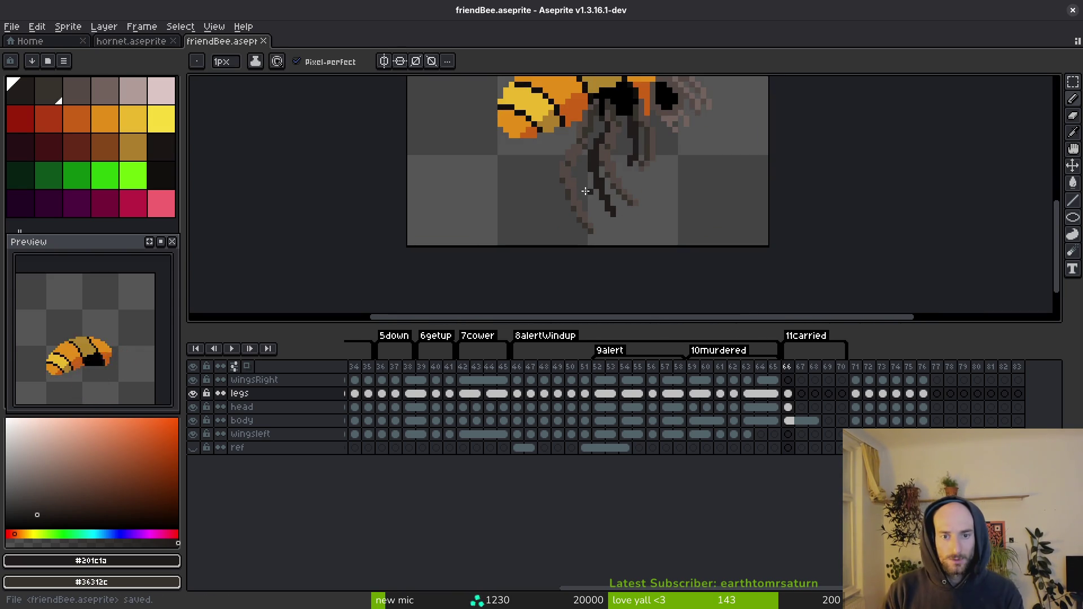
pyautogui.scroll(1, 591, 131)
pyautogui.scroll(1, 592, 132)
pyautogui.scroll(1, 590, 99)
pyautogui.scroll(2, 587, 96)
pyautogui.click(582, 201)
pyautogui.click(592, 200)
pyautogui.moveTo(587, 215); pyautogui.dragTo(603, 175)
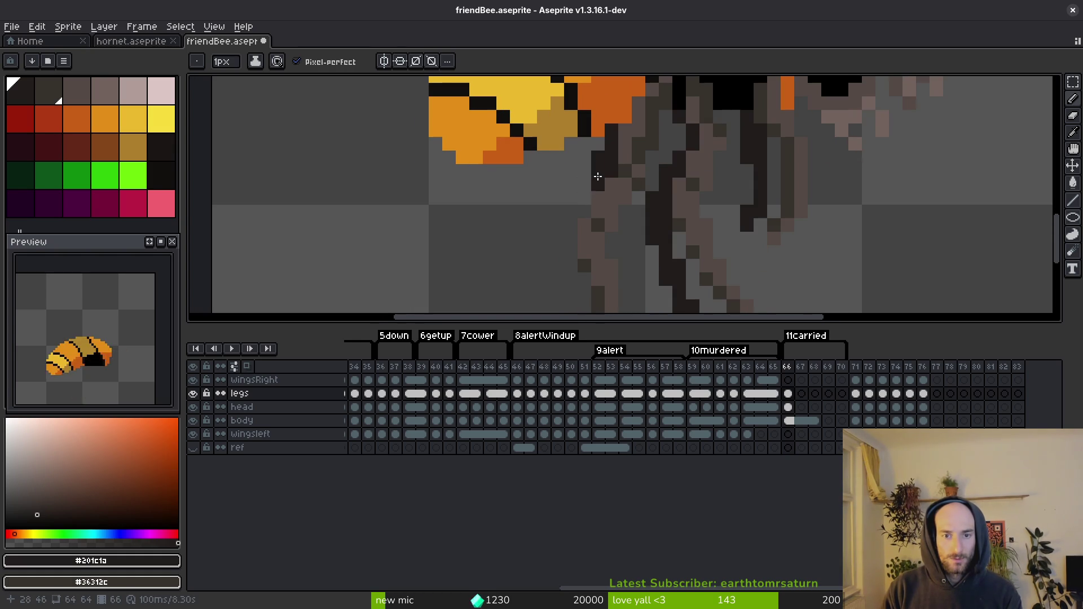
pyautogui.moveTo(556, 224)
pyautogui.mouseDown()
pyautogui.moveTo(512, 101)
pyautogui.moveTo(521, 179)
pyautogui.mouseUp()
pyautogui.moveTo(509, 118); pyautogui.dragTo(528, 256)
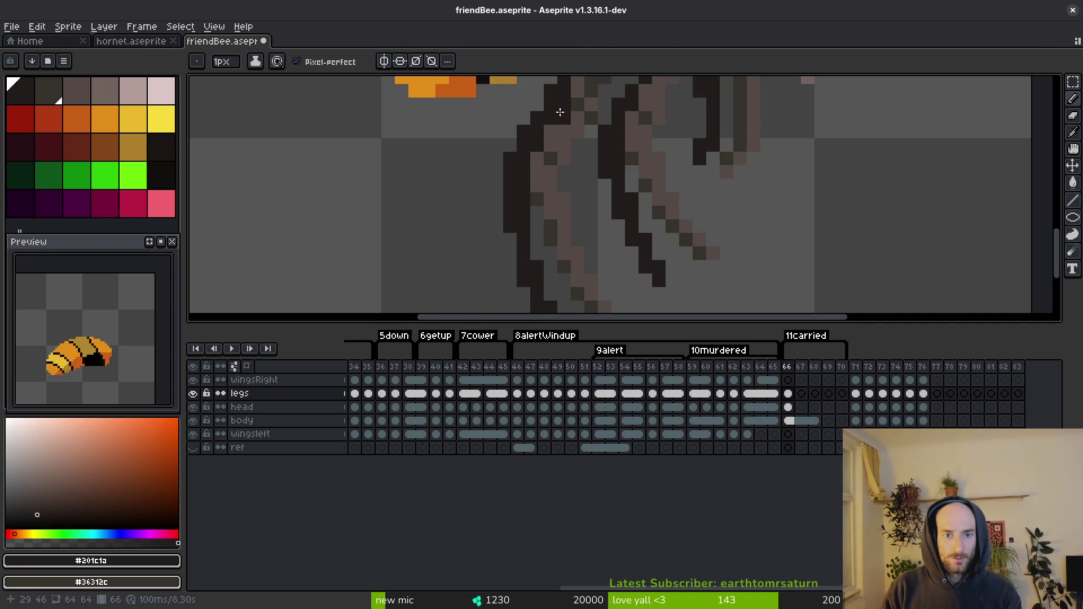
pyautogui.scroll(-2, 543, 199)
pyautogui.hotkey('ctrl', 's')
# Step: Select the legs layer cel at frame 65
pyautogui.scroll(-6, 587, 231)
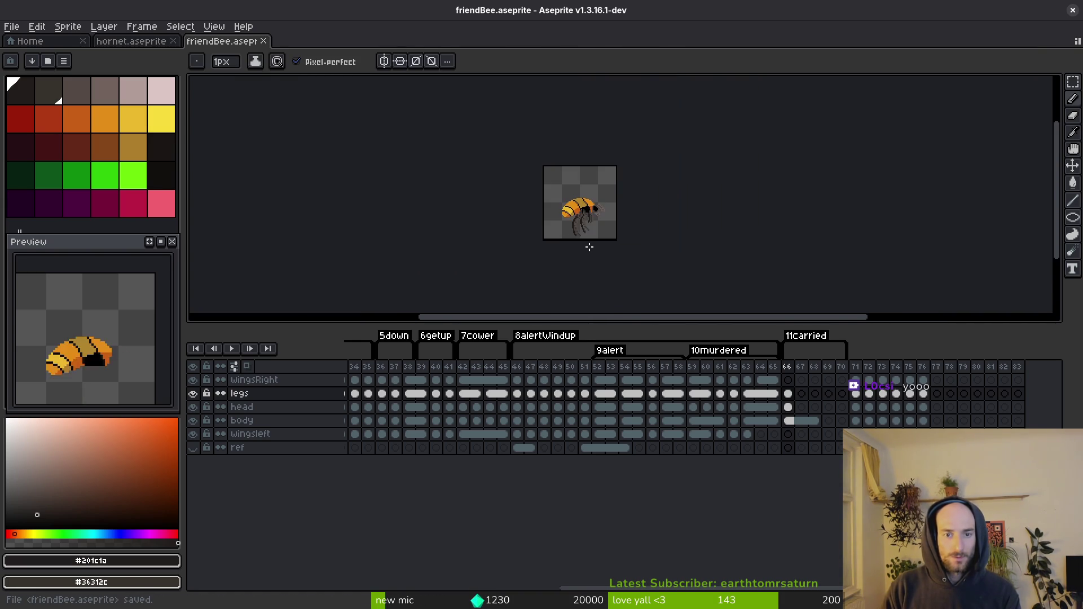
pyautogui.scroll(6, 573, 233)
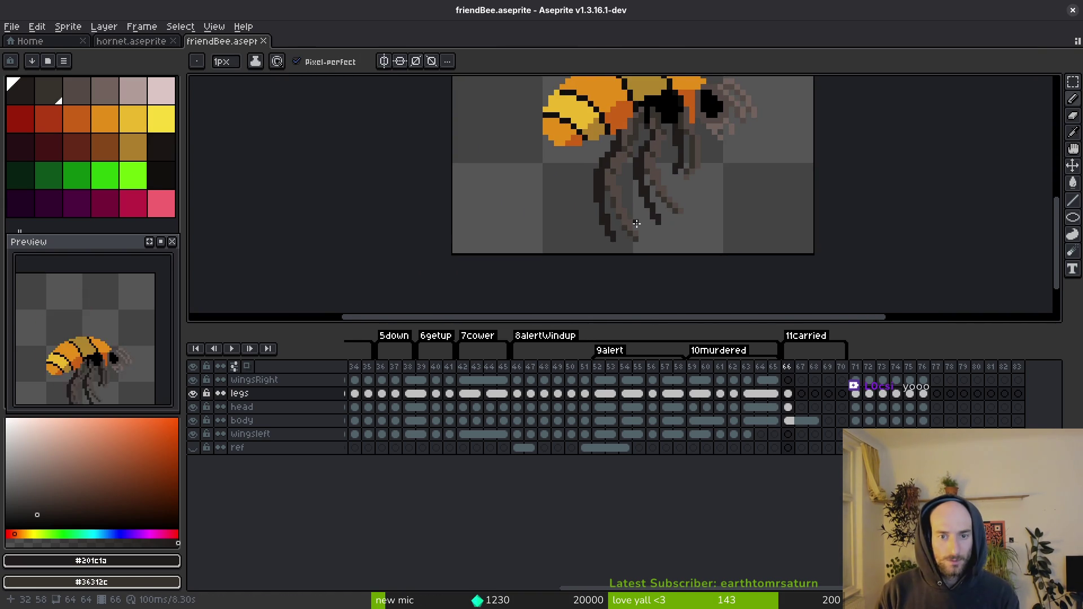
pyautogui.scroll(-1, 636, 209)
pyautogui.scroll(-1, 632, 214)
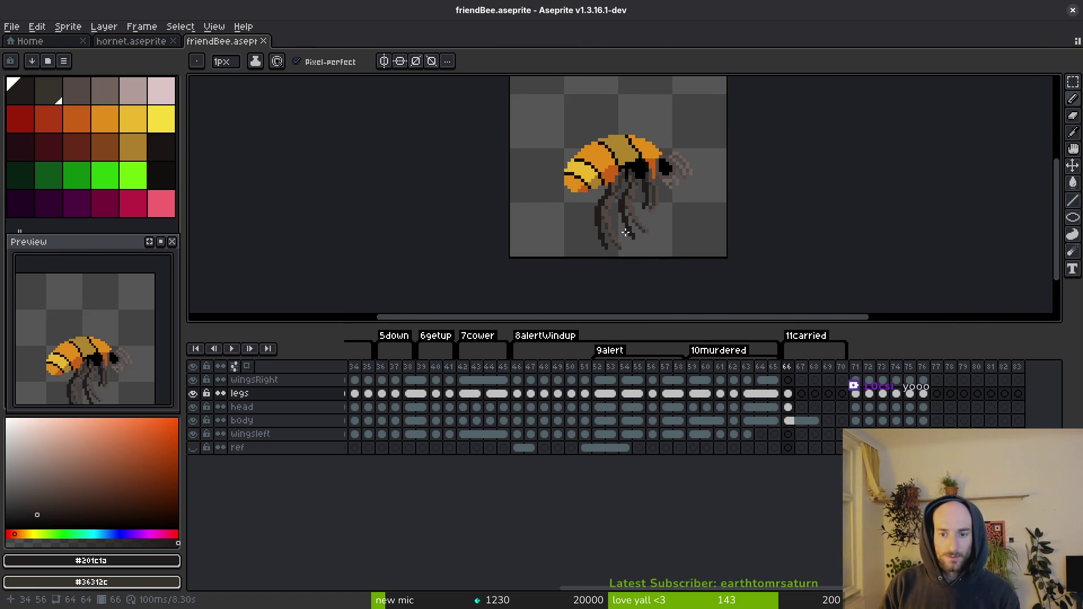
pyautogui.click(778, 397)
# Step: Move the legs cel to frame 67 and paste the wing into wingsRight frame 66
pyautogui.moveTo(778, 396); pyautogui.dragTo(802, 397)
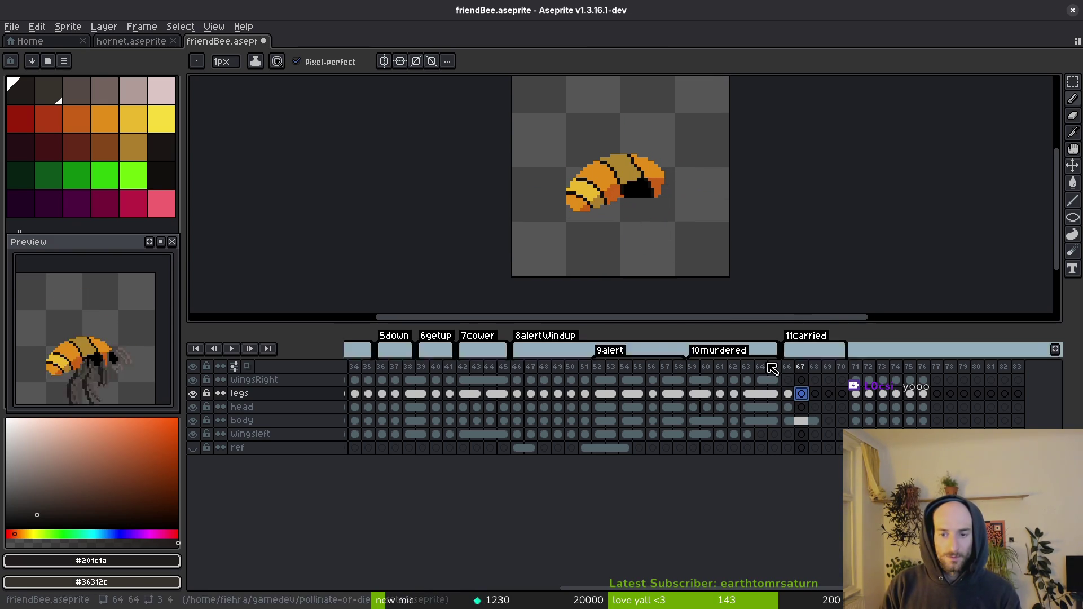
pyautogui.click(790, 381)
pyautogui.hotkey('ctrl', 'v')
pyautogui.scroll(1, 603, 186)
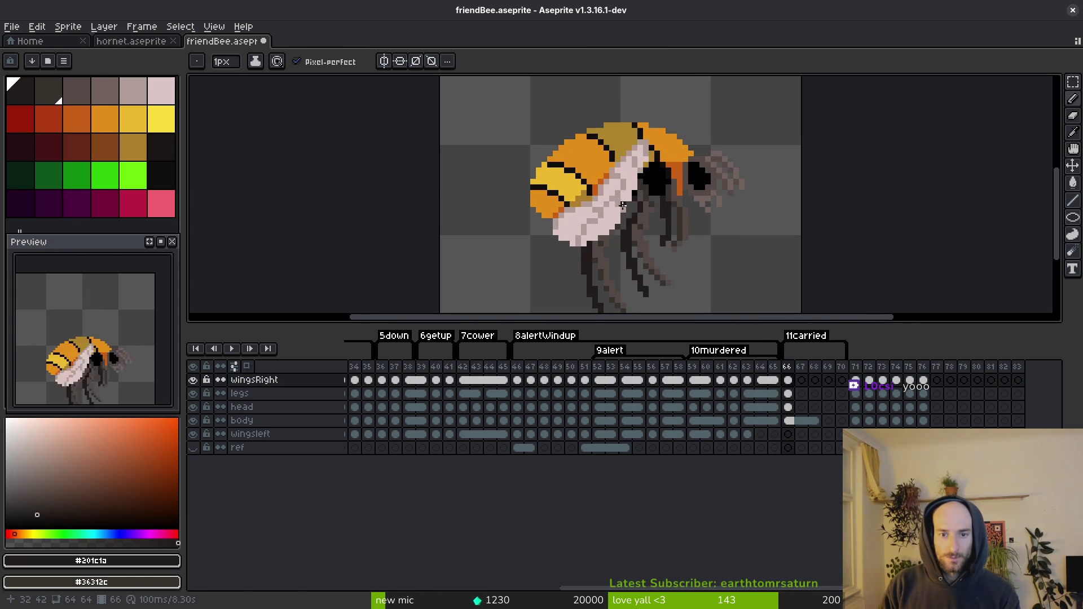
pyautogui.press('m')
pyautogui.scroll(2, 603, 186)
# Step: Lasso the wing's lower part, rotate it 90°, reposition it and commit
pyautogui.moveTo(592, 164)
pyautogui.mouseDown()
pyautogui.moveTo(520, 230)
pyautogui.moveTo(660, 218)
pyautogui.moveTo(655, 186)
pyautogui.mouseUp()
pyautogui.moveTo(581, 226); pyautogui.dragTo(587, 237)
pyautogui.moveTo(671, 156)
pyautogui.mouseDown()
pyautogui.moveTo(592, 107)
pyautogui.moveTo(517, 124)
pyautogui.mouseUp()
pyautogui.moveTo(607, 237)
pyautogui.mouseDown()
pyautogui.moveTo(600, 228)
pyautogui.moveTo(608, 237)
pyautogui.mouseUp()
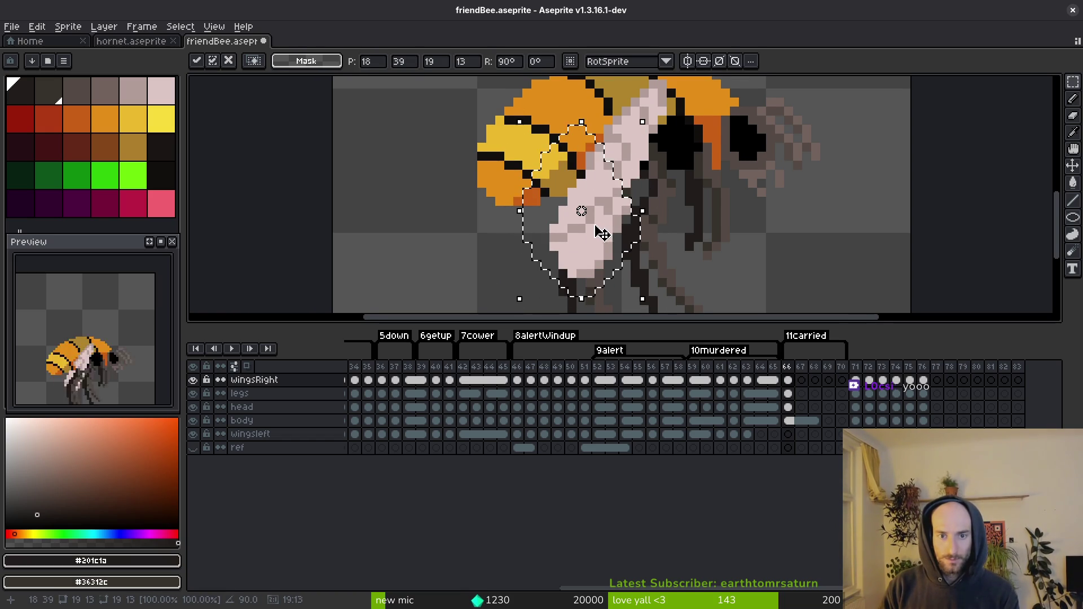
pyautogui.press('Return')
# Step: Eyedrop the gold #ae852c body colour and the wing's greyish-pink shade
pyautogui.scroll(1, 613, 210)
pyautogui.scroll(-2, 613, 210)
pyautogui.scroll(1, 621, 169)
pyautogui.press('i')
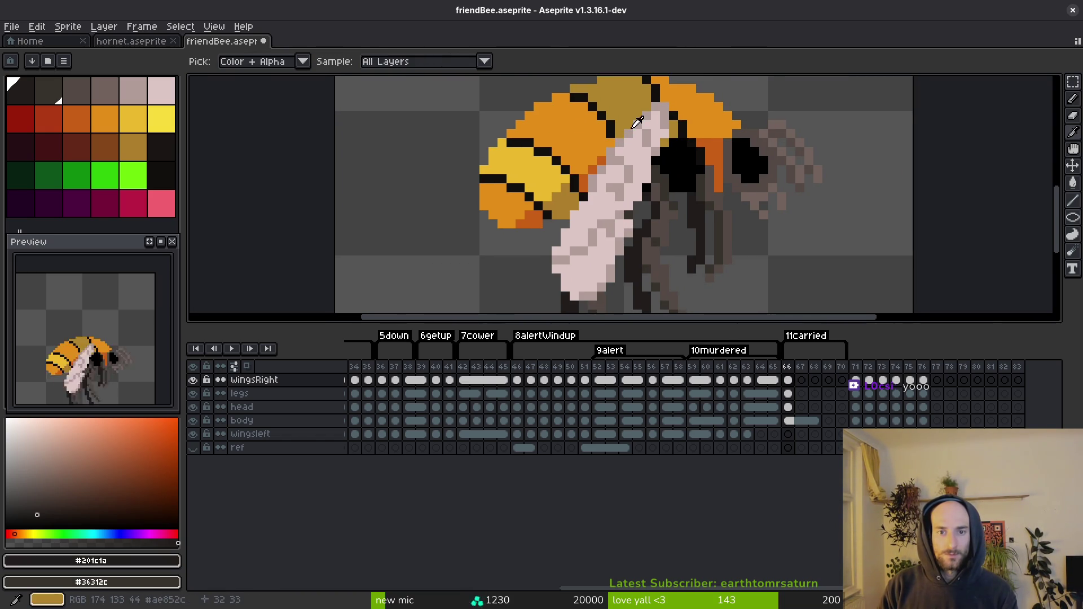
pyautogui.keyDown('alt'); pyautogui.click(634, 135); pyautogui.keyUp('alt')
pyautogui.keyDown('alt'); pyautogui.click(644, 118); pyautogui.keyUp('alt')
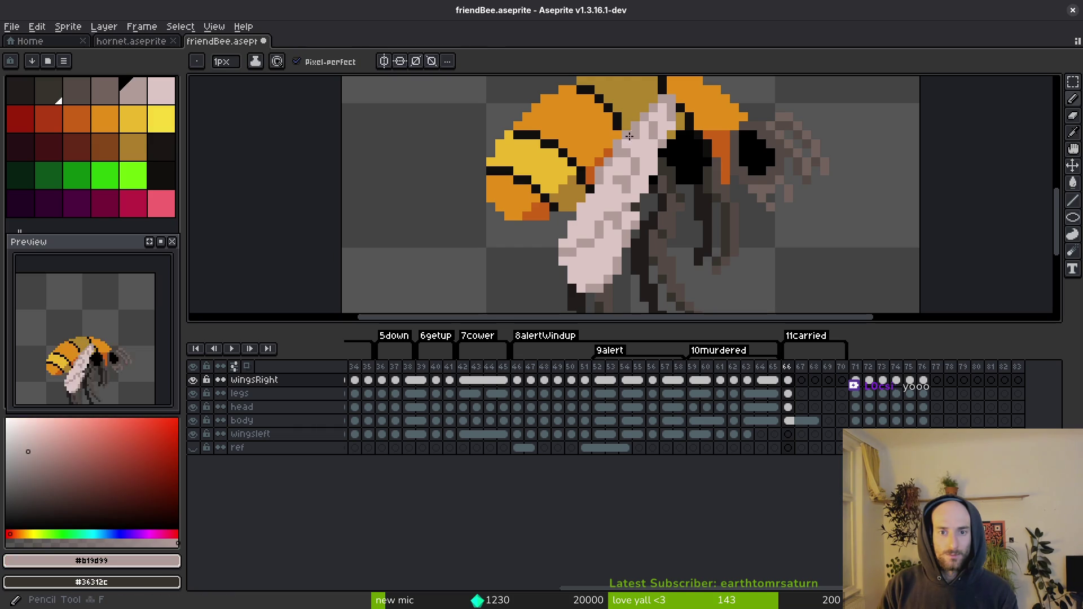
# Step: Erase wing pixels beside the orange body to slim the wing
pyautogui.scroll(-3, 603, 254)
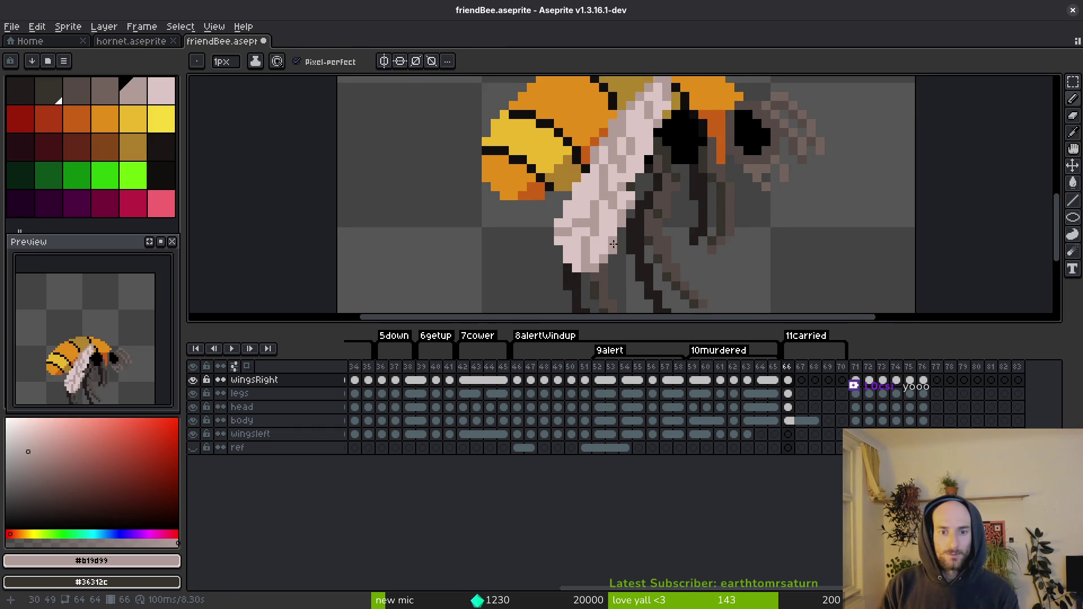
pyautogui.scroll(1, 621, 246)
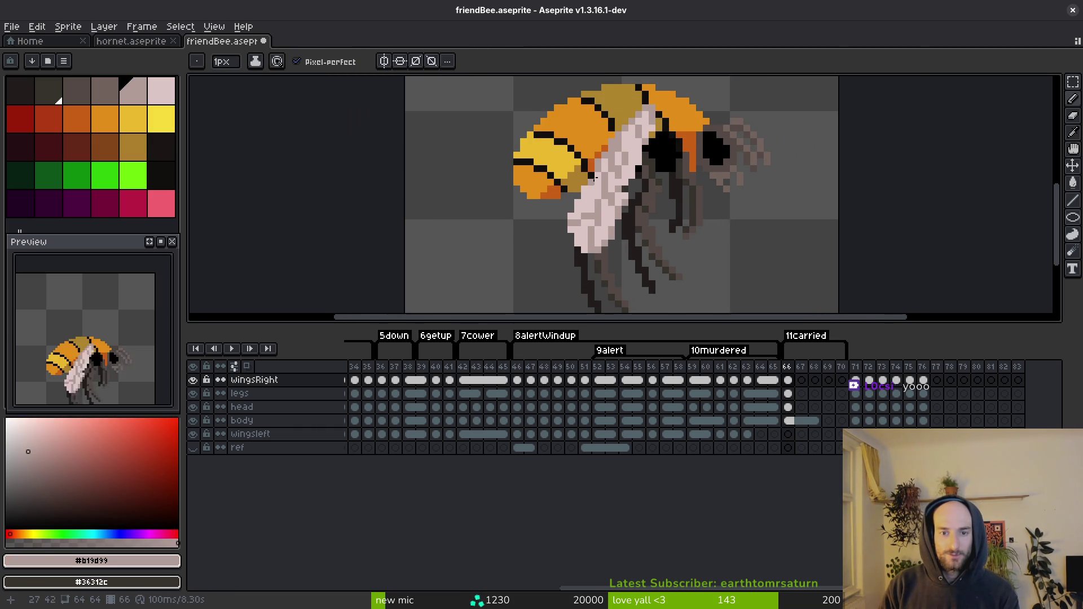
pyautogui.scroll(1, 595, 178)
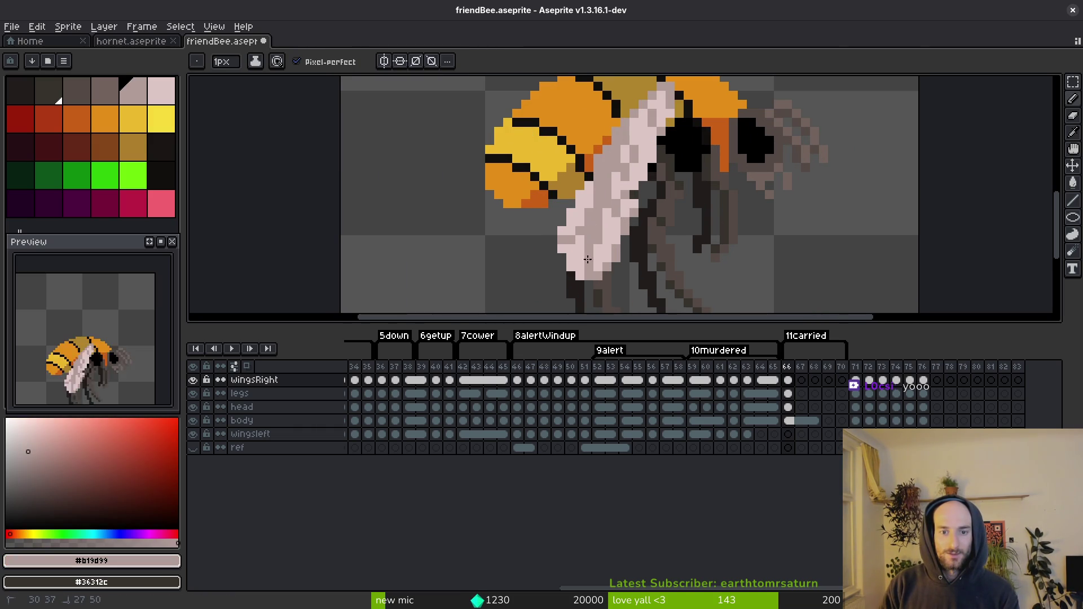
pyautogui.press('e')
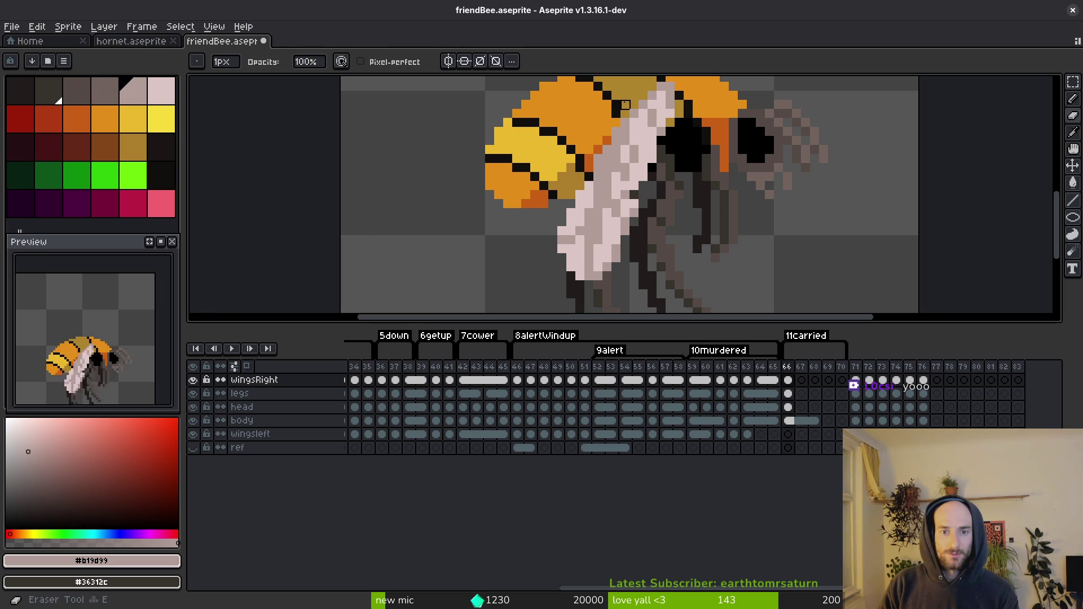
pyautogui.moveTo(563, 205)
pyautogui.mouseDown()
pyautogui.moveTo(580, 208)
pyautogui.moveTo(571, 250)
pyautogui.moveTo(602, 280)
pyautogui.mouseUp()
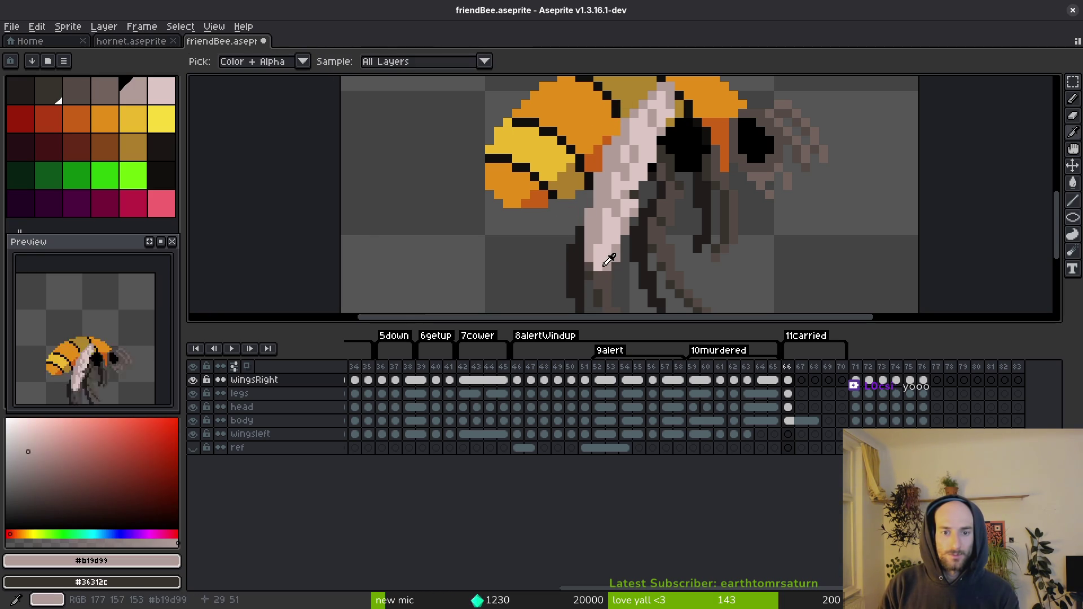
# Step: Sample the wing's light pink, try flood-filling its mid-tones, then undo the fill
pyautogui.press('b')
pyautogui.press('alt')
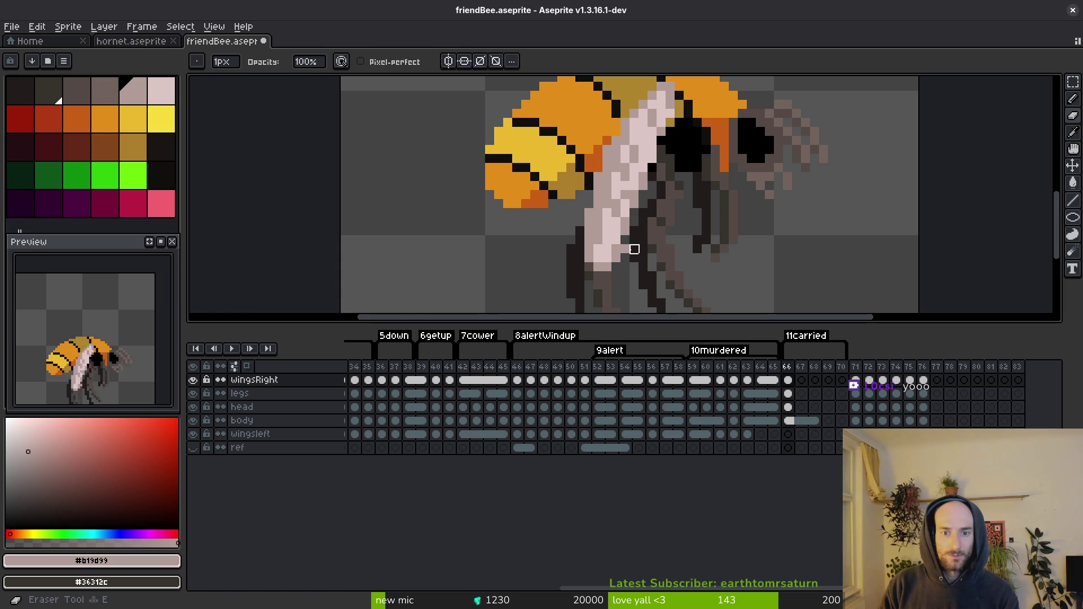
pyautogui.keyDown('alt'); pyautogui.click(613, 223); pyautogui.keyUp('alt')
pyautogui.press('g')
pyautogui.click(621, 245)
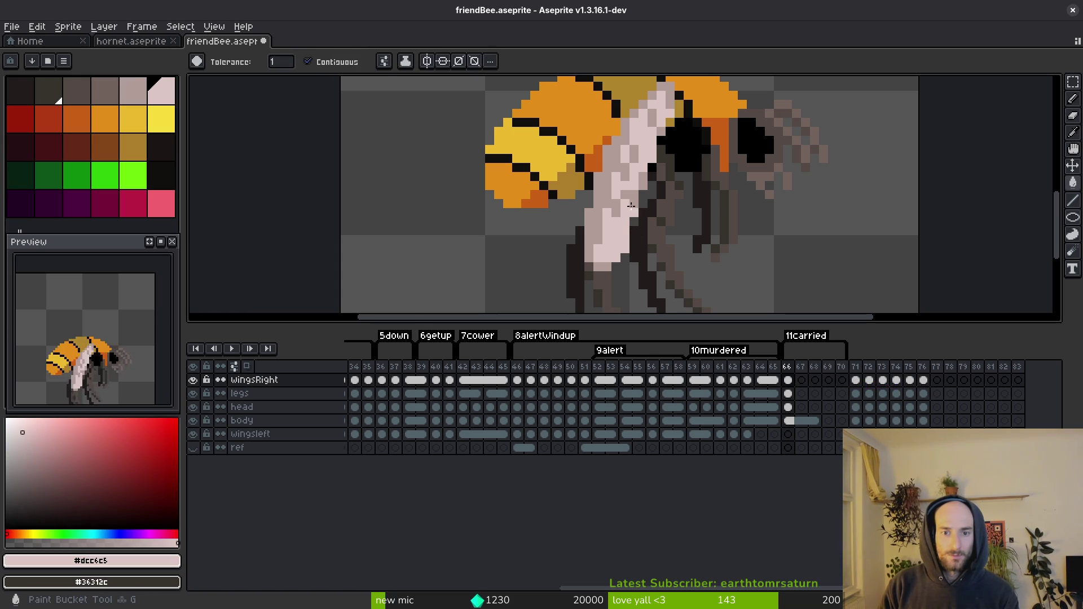
pyautogui.click(613, 162)
pyautogui.hotkey('ctrl', 'z')
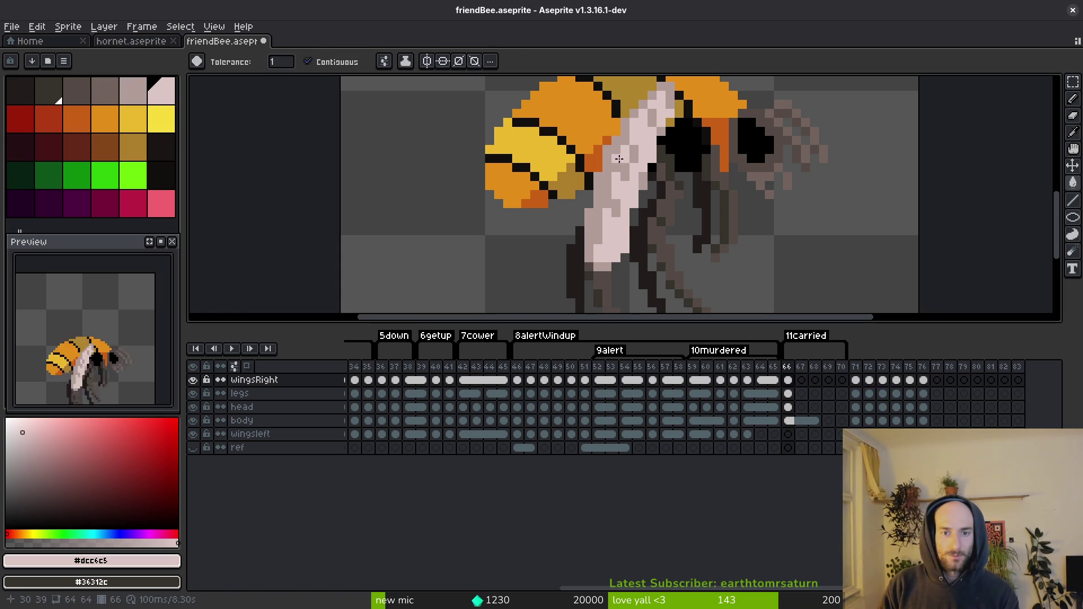
pyautogui.press('b')
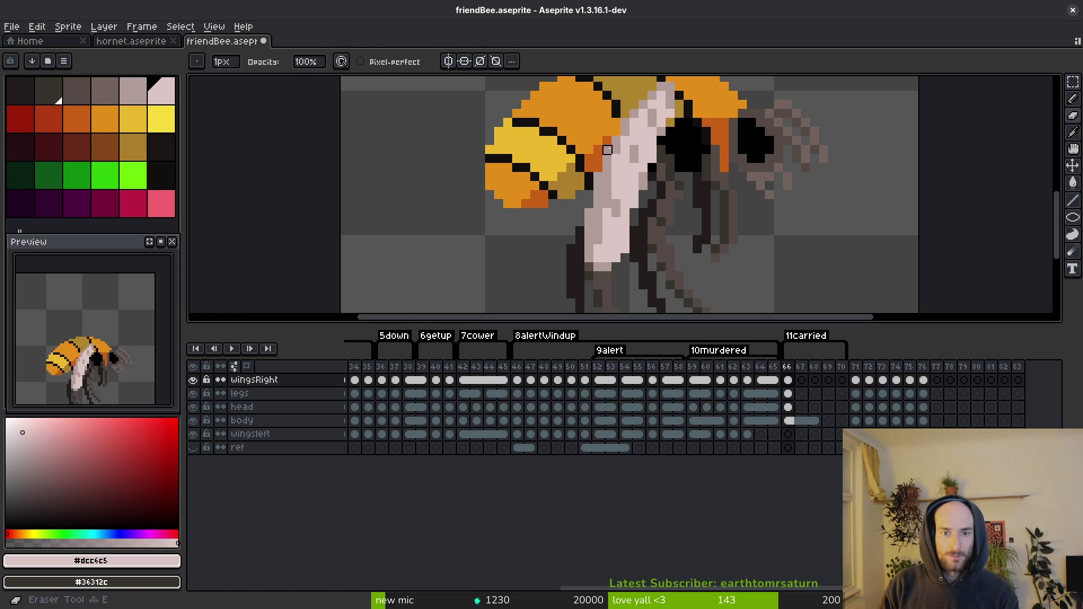
# Step: Paint light pink pixels along the length of the wing
pyautogui.keyDown('alt'); pyautogui.click(617, 174); pyautogui.keyUp('alt')
pyautogui.keyDown('alt'); pyautogui.click(625, 182); pyautogui.keyUp('alt')
pyautogui.moveTo(609, 175)
pyautogui.mouseDown()
pyautogui.moveTo(610, 205)
pyautogui.moveTo(649, 185)
pyautogui.moveTo(639, 151)
pyautogui.mouseUp()
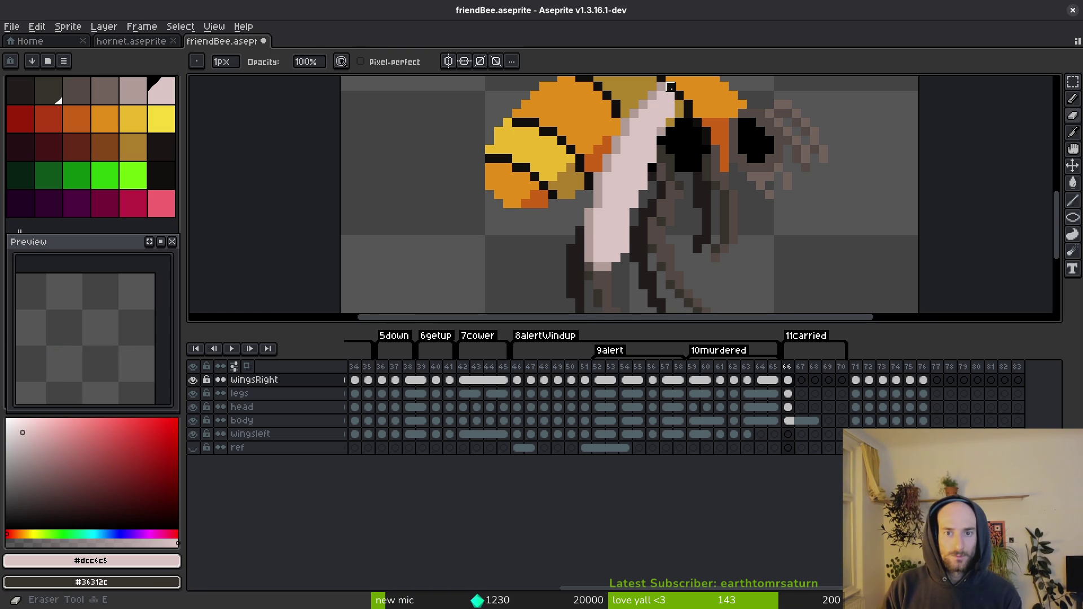
pyautogui.keyDown('alt'); pyautogui.click(667, 92); pyautogui.keyUp('alt')
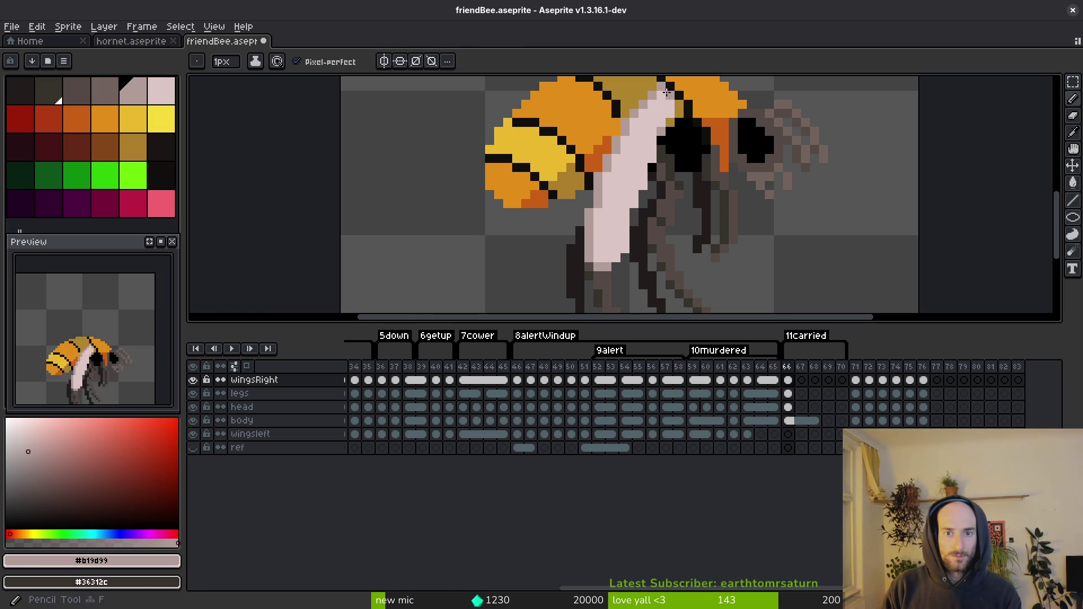
pyautogui.keyDown('alt'); pyautogui.click(662, 131); pyautogui.keyUp('alt')
# Step: Save friendBee.aseprite and pick the greyish-pink wing shade
pyautogui.press('e')
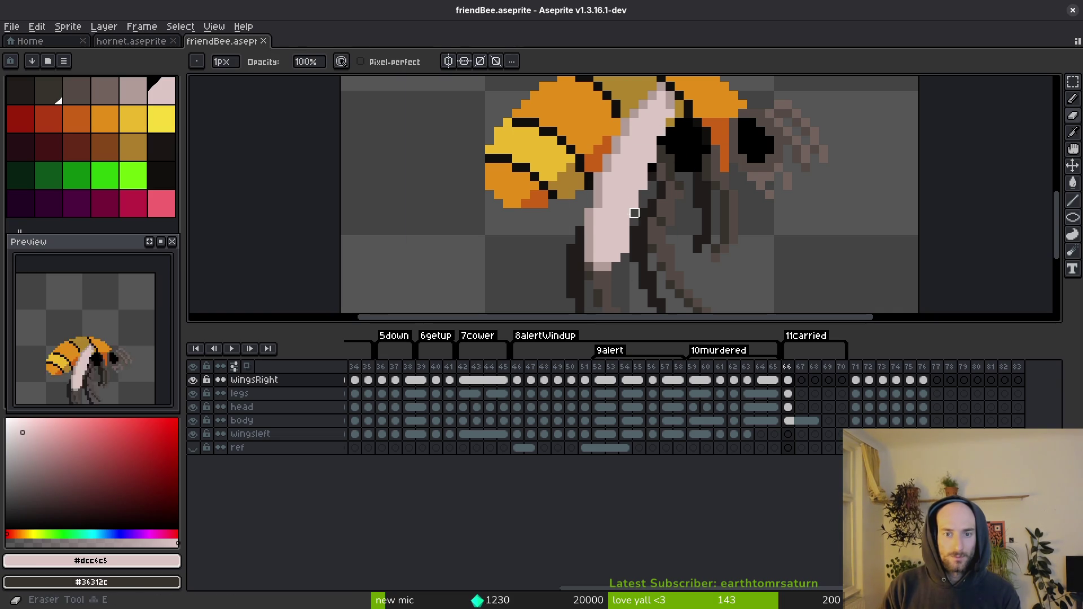
pyautogui.hotkey('ctrl', 's')
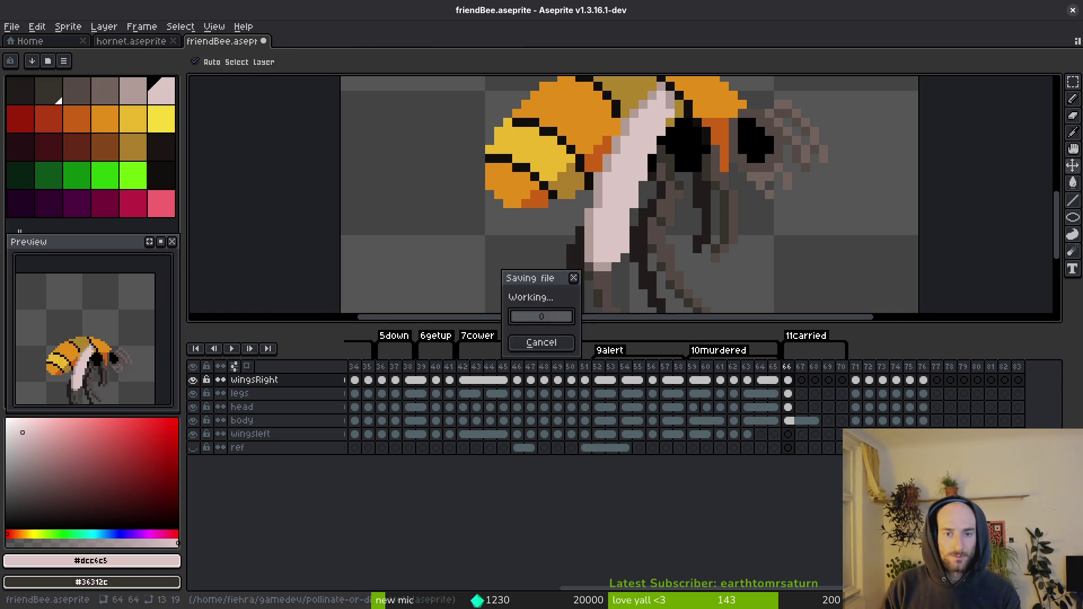
pyautogui.scroll(-4, 644, 187)
pyautogui.scroll(4, 631, 158)
pyautogui.keyDown('alt'); pyautogui.click(631, 158); pyautogui.keyUp('alt')
pyautogui.scroll(1, 632, 161)
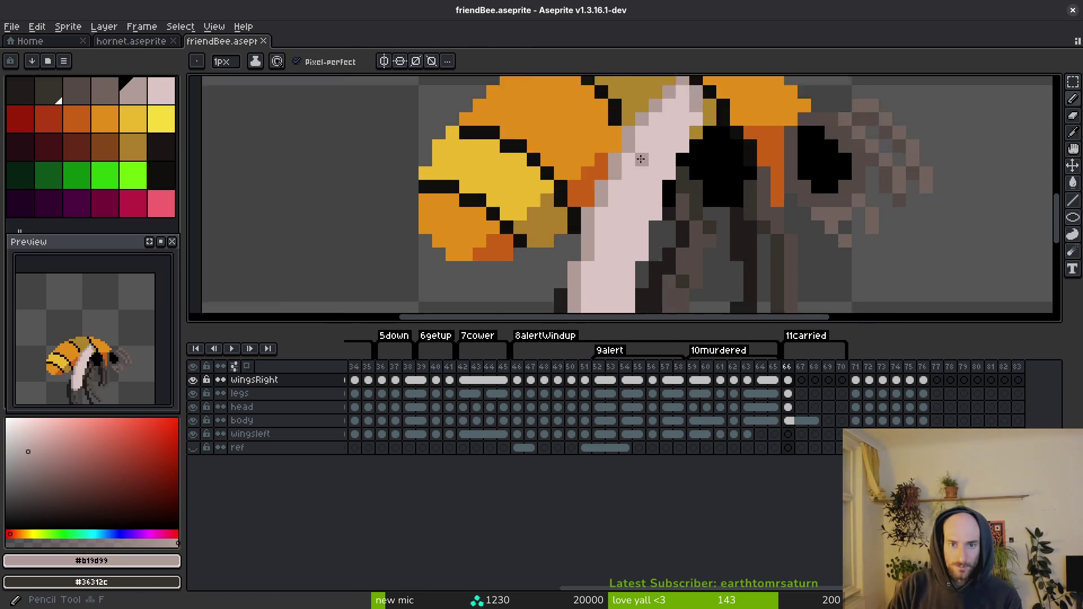
# Step: Paint a row of light pink #dcc6c5 pixels across the wing's lower end
pyautogui.scroll(-2, 652, 180)
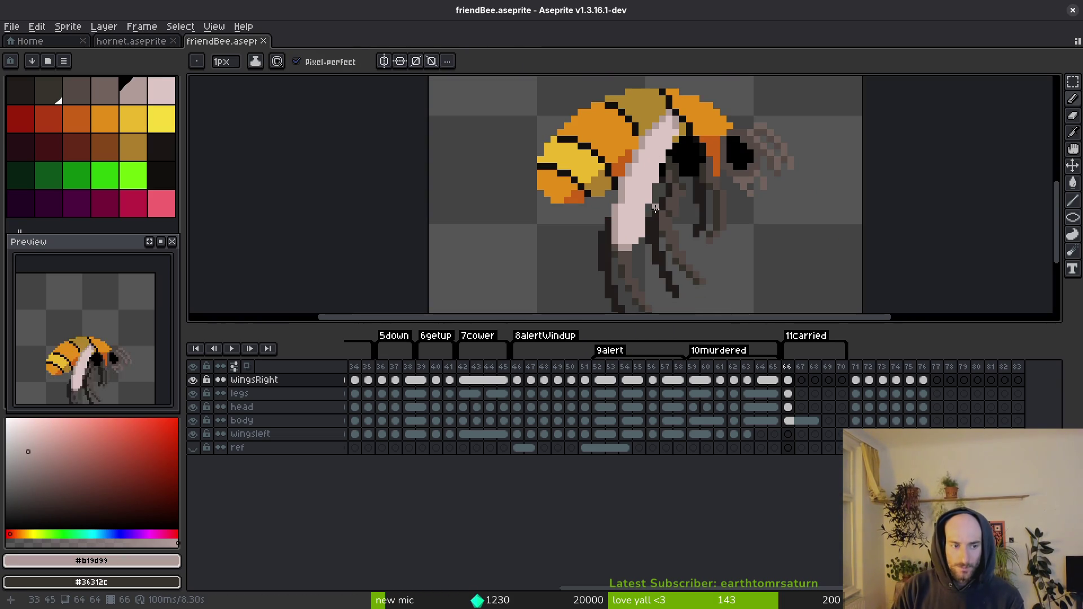
pyautogui.scroll(-1, 663, 221)
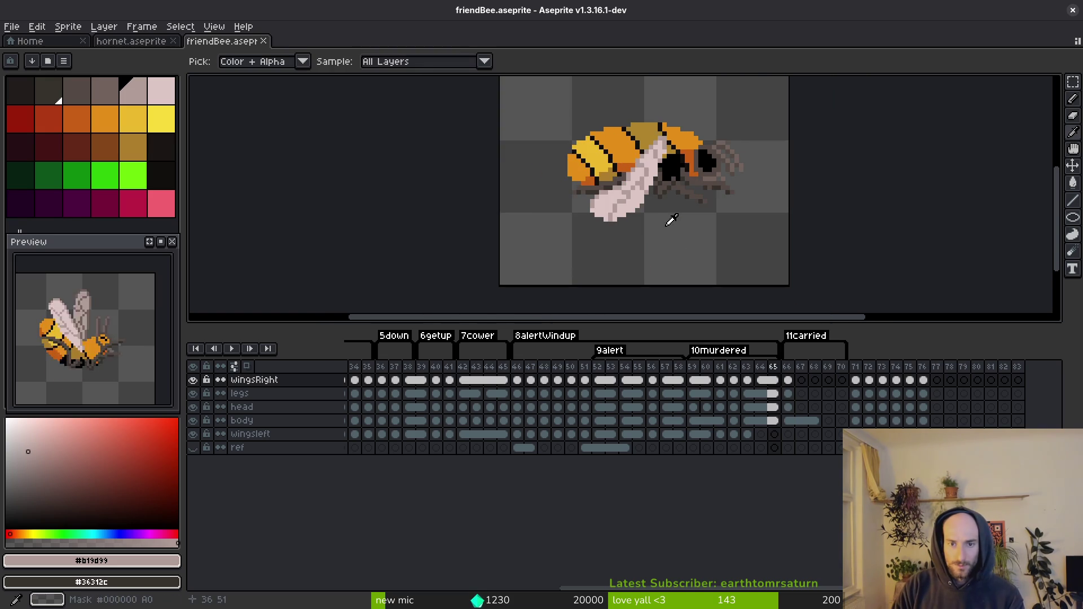
pyautogui.scroll(3, 652, 164)
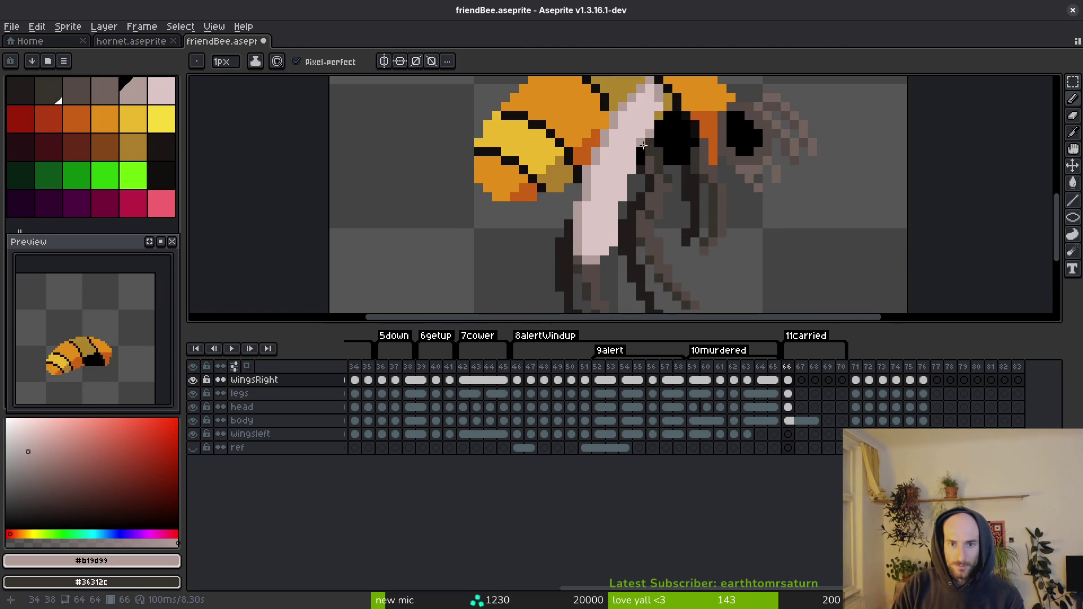
pyautogui.keyDown('alt'); pyautogui.click(630, 178); pyautogui.keyUp('alt')
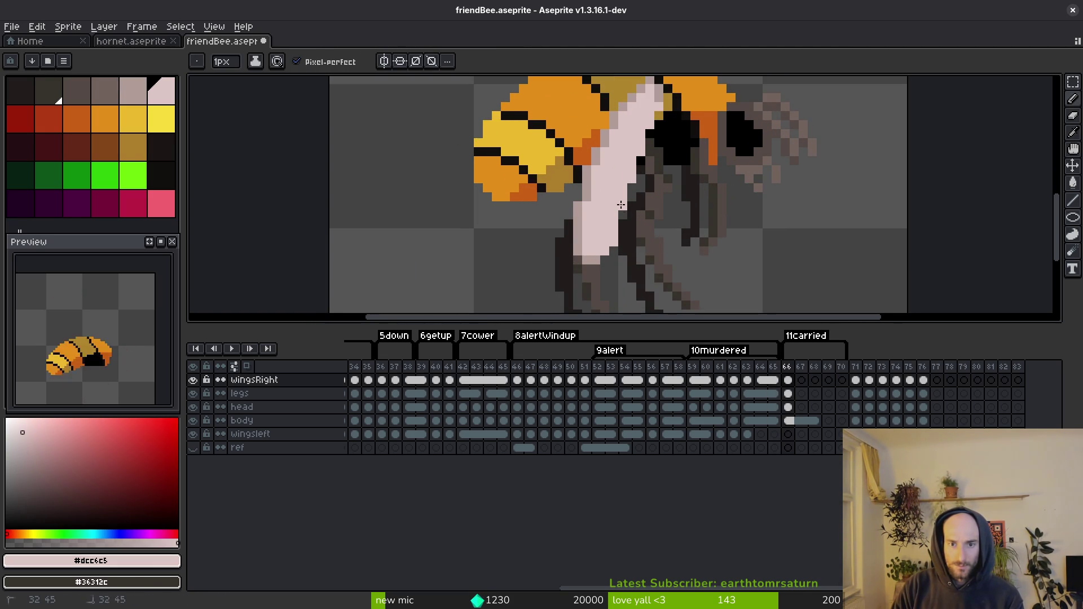
pyautogui.scroll(-2, 621, 204)
pyautogui.moveTo(600, 236); pyautogui.dragTo(580, 236)
pyautogui.keyDown('alt'); pyautogui.click(599, 224); pyautogui.keyUp('alt')
pyautogui.keyDown('alt'); pyautogui.click(597, 236); pyautogui.keyUp('alt')
pyautogui.scroll(-2, 595, 227)
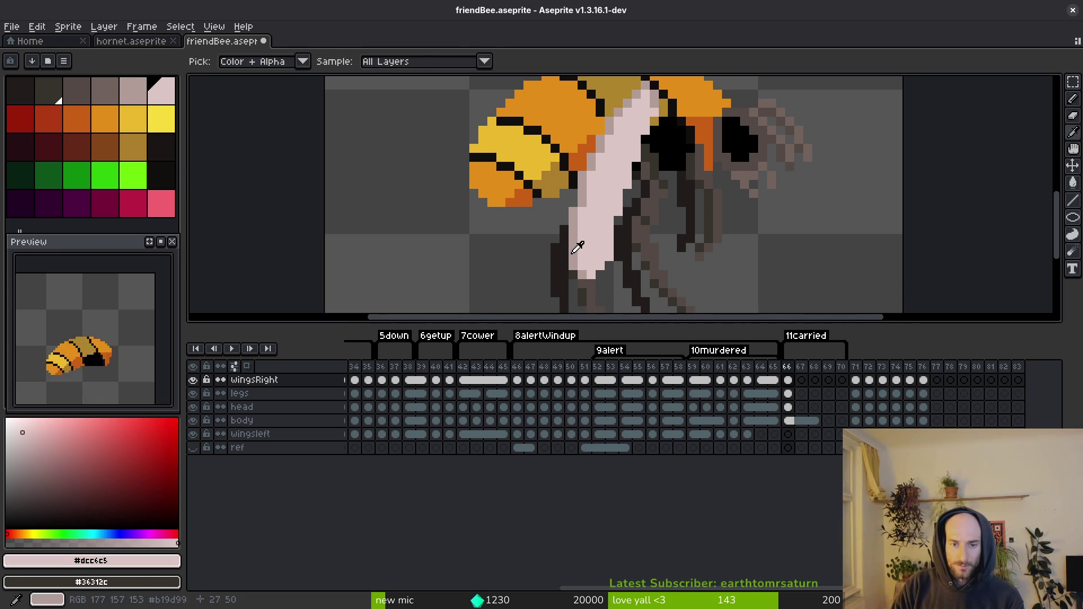
pyautogui.keyDown('alt'); pyautogui.click(598, 237); pyautogui.keyUp('alt')
# Step: Flip between frames 65 and 66 to compare wing poses, then jump to frame 48
pyautogui.press(',')
pyautogui.scroll(-1, 641, 272)
pyautogui.press('.')
pyautogui.press(',')
pyautogui.press('.')
pyautogui.press(',')
pyautogui.press('.')
pyautogui.press(',')
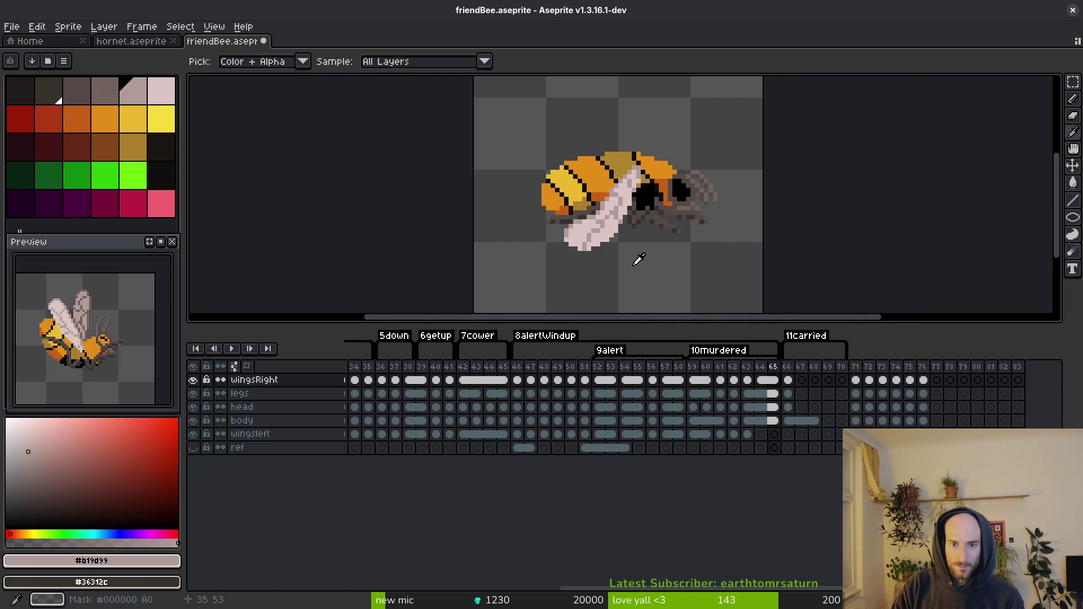
pyautogui.press('.')
pyautogui.scroll(2, 624, 257)
pyautogui.scroll(-1, 620, 231)
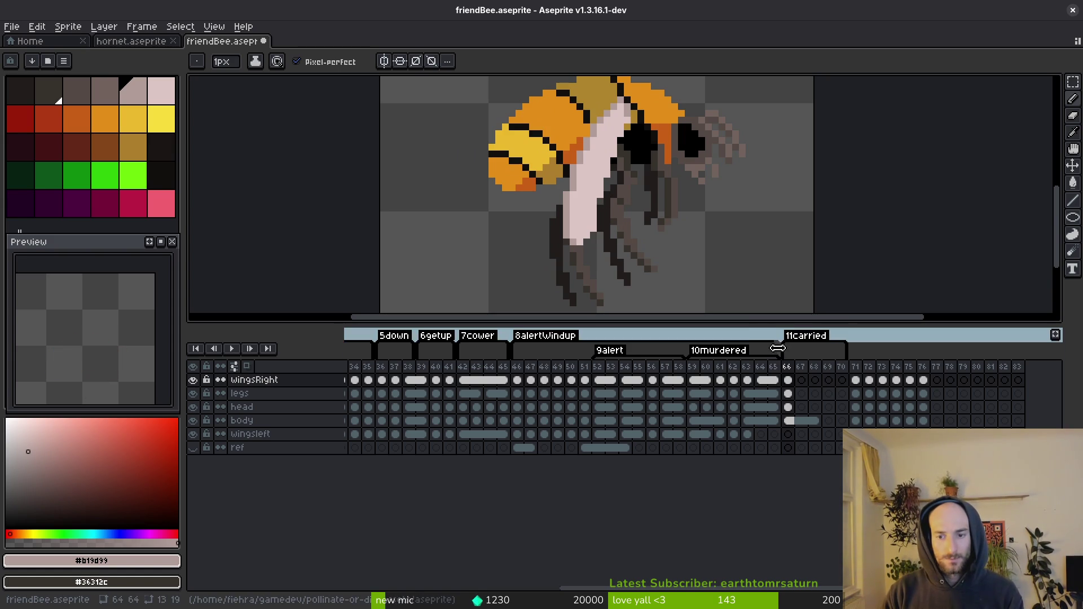
pyautogui.click(545, 380)
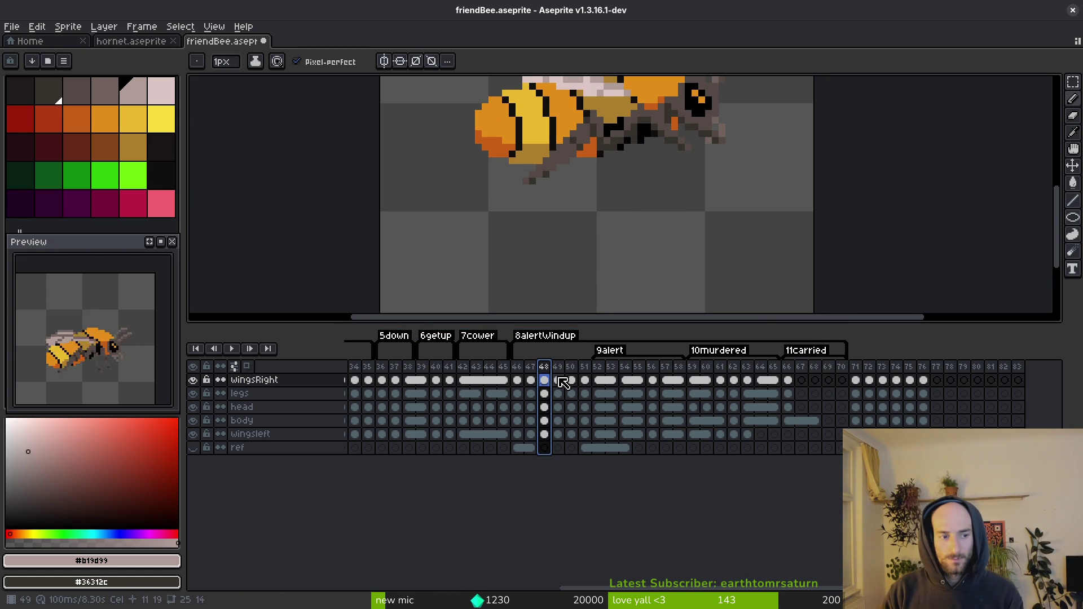
# Step: Back on frame 66, undo the last stroke and add greyish-pink shading along the wing
pyautogui.click(789, 380)
pyautogui.scroll(-1, 649, 208)
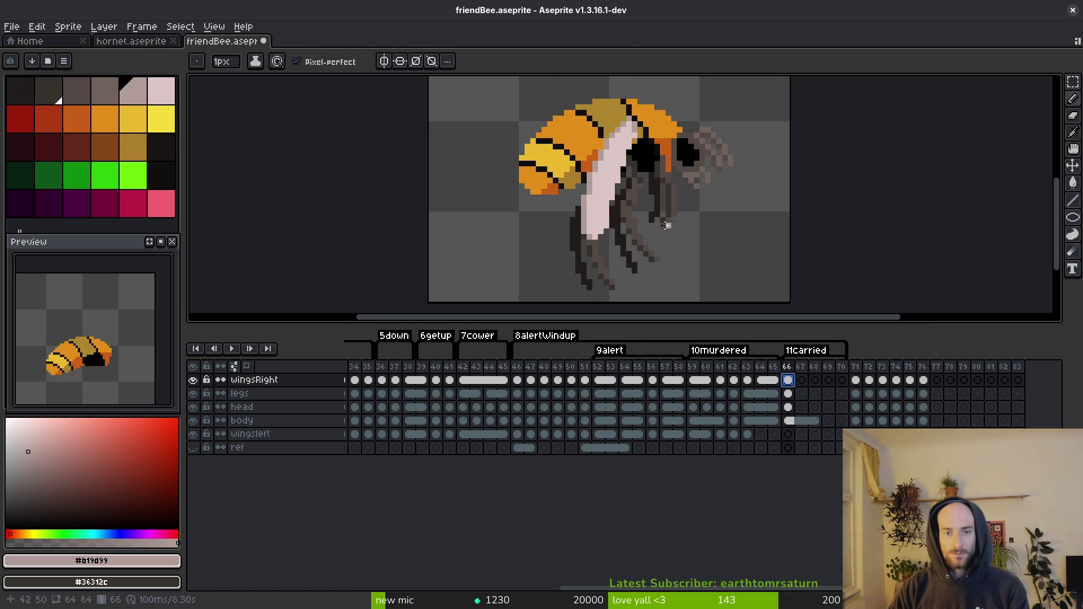
pyautogui.scroll(2, 643, 209)
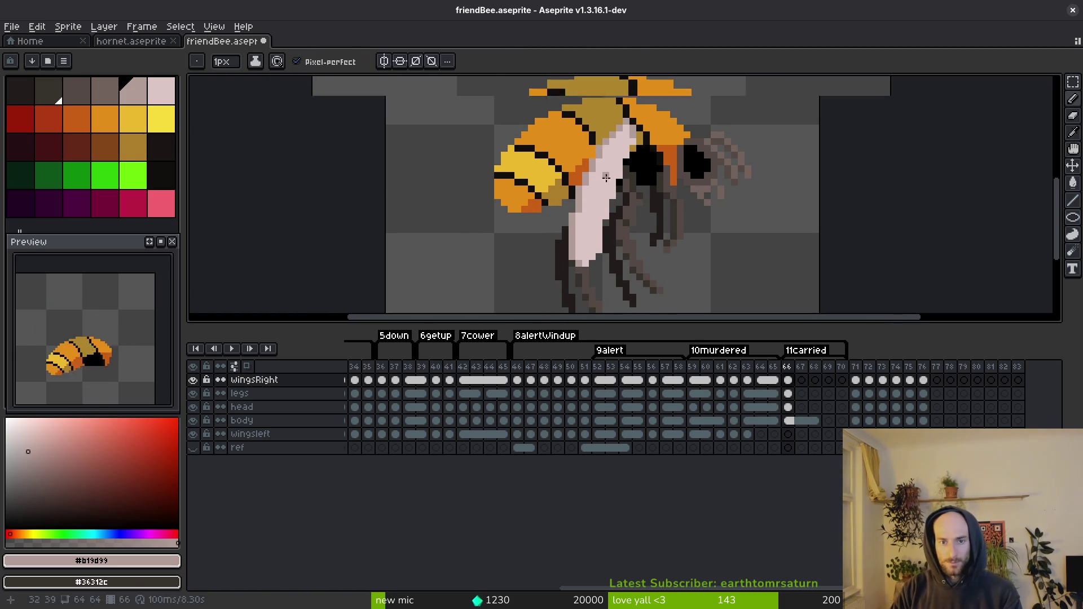
pyautogui.hotkey('ctrl', 'z')
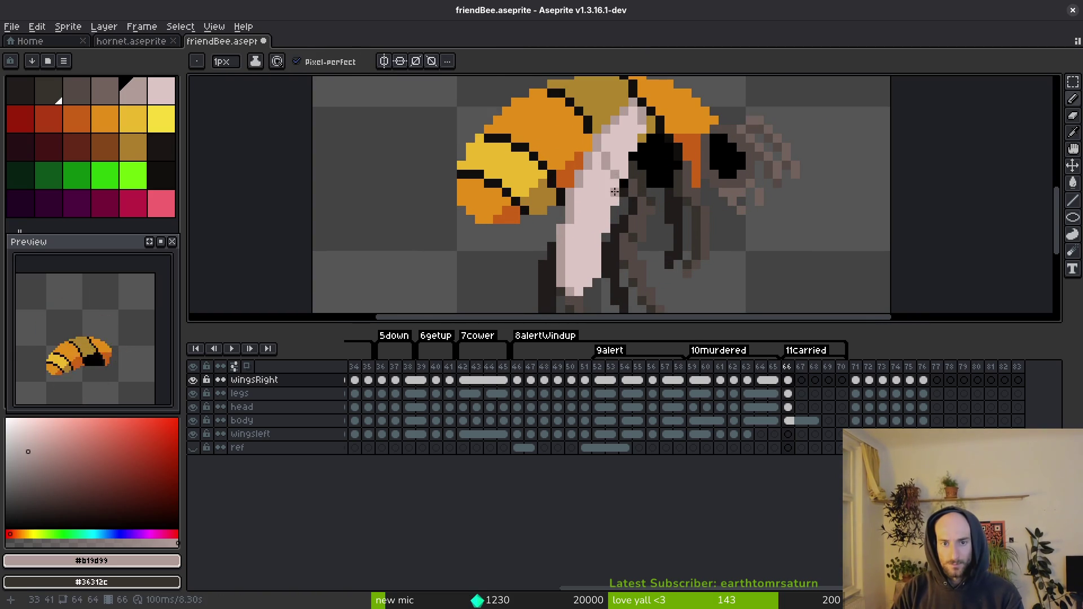
pyautogui.press('Left')
pyautogui.press('Right')
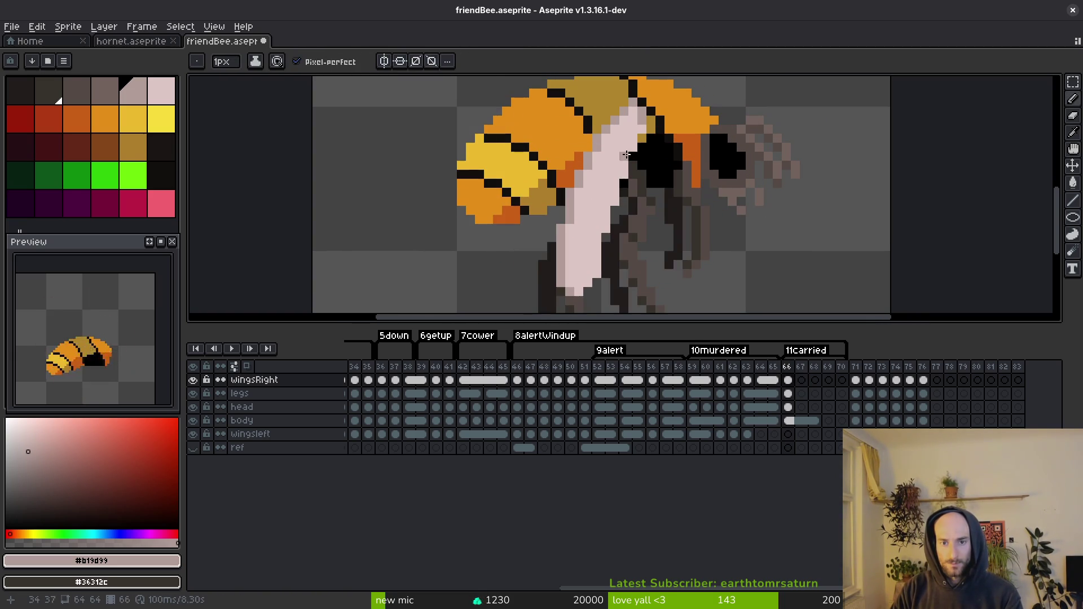
pyautogui.moveTo(615, 137)
pyautogui.mouseDown()
pyautogui.moveTo(623, 148)
pyautogui.moveTo(605, 182)
pyautogui.mouseUp()
pyautogui.press('Left')
pyautogui.press('Right')
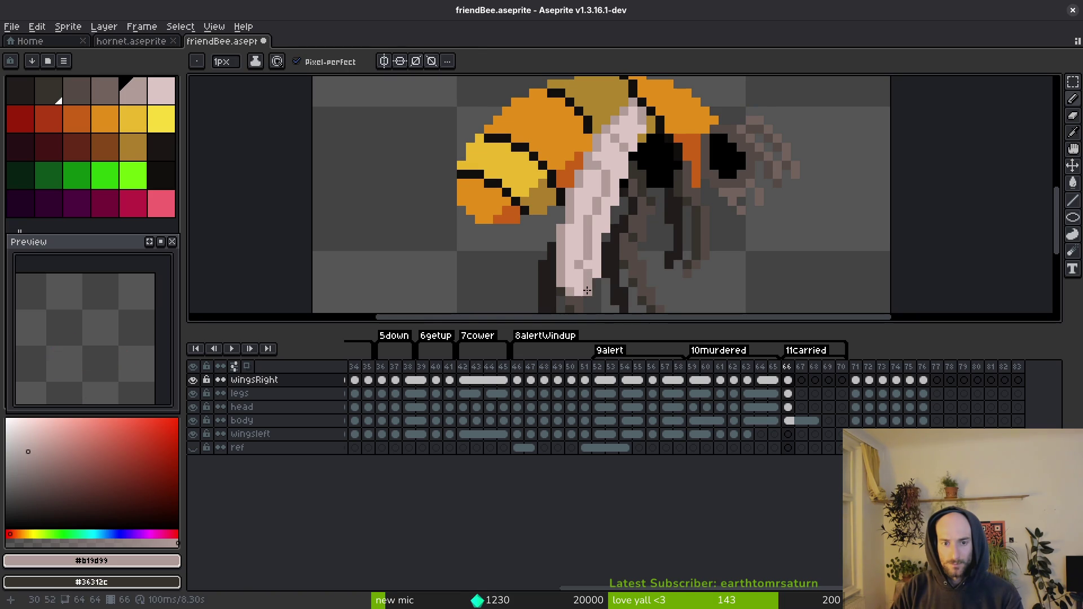
# Step: Touch up the wing's lower edge with near-black, light pink and greyish-pink pixels, then save
pyautogui.keyDown('alt'); pyautogui.click(588, 275); pyautogui.keyUp('alt')
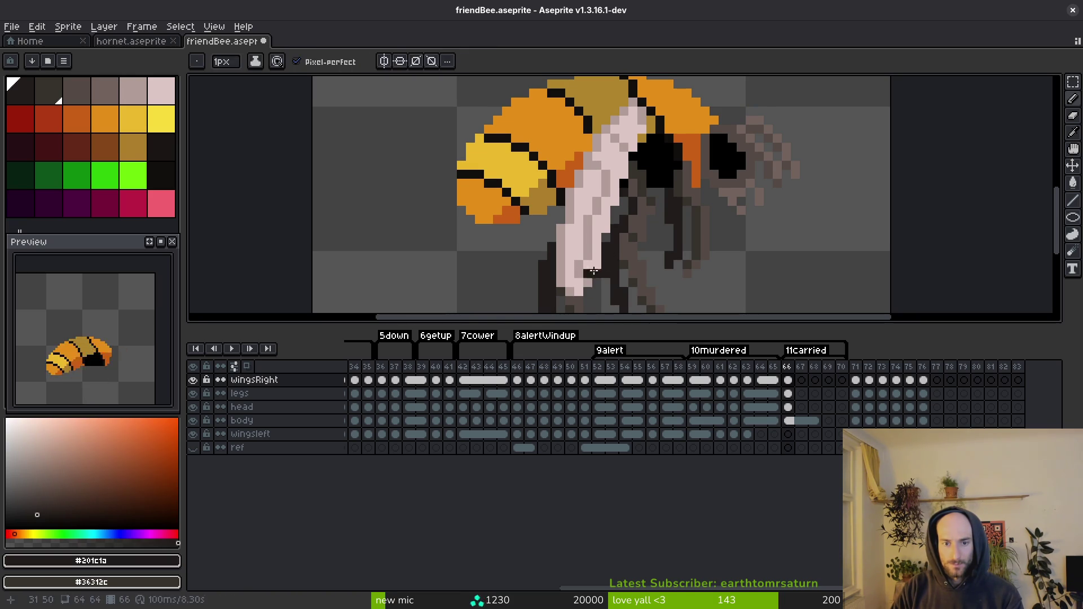
pyautogui.keyDown('alt'); pyautogui.click(595, 271); pyautogui.keyUp('alt')
pyautogui.keyDown('alt'); pyautogui.click(592, 277); pyautogui.keyUp('alt')
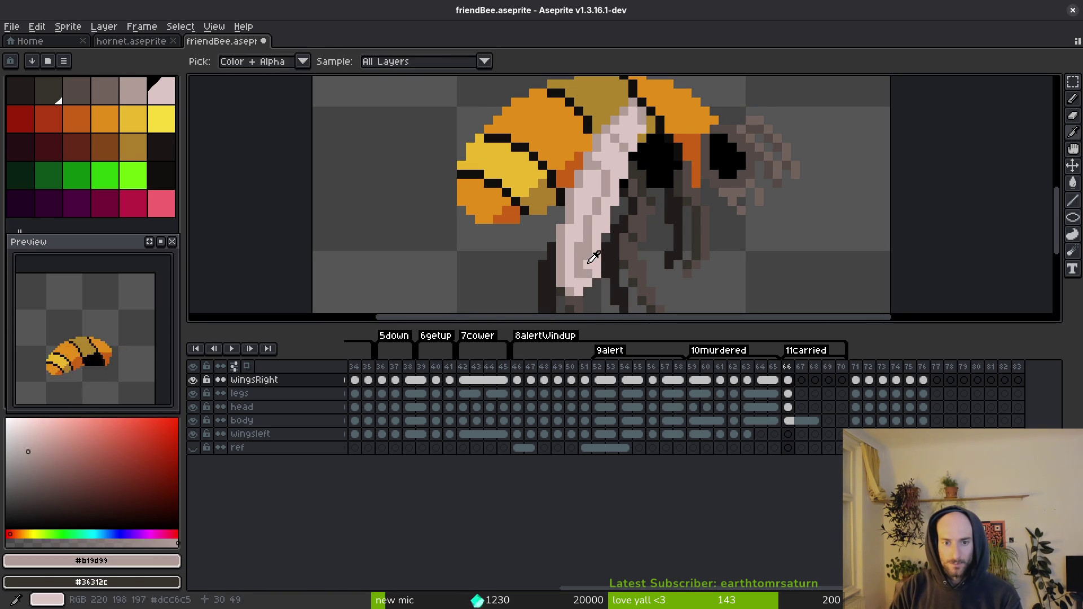
pyautogui.keyDown('alt'); pyautogui.click(584, 255); pyautogui.keyUp('alt')
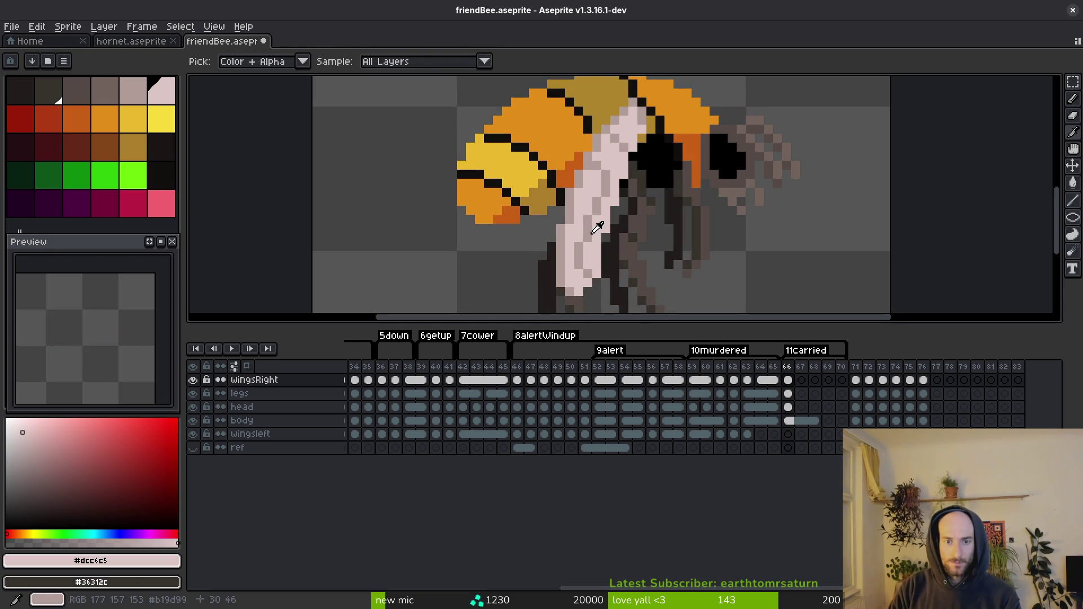
pyautogui.keyDown('alt'); pyautogui.click(586, 237); pyautogui.keyUp('alt')
pyautogui.scroll(-2, 587, 237)
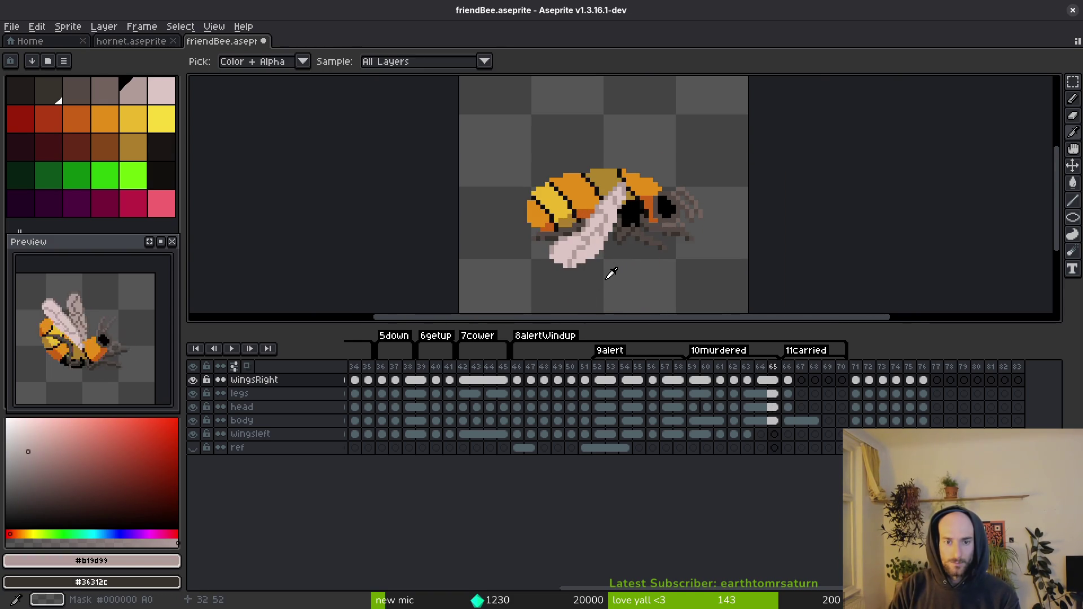
pyautogui.scroll(2, 585, 250)
pyautogui.scroll(1, 585, 250)
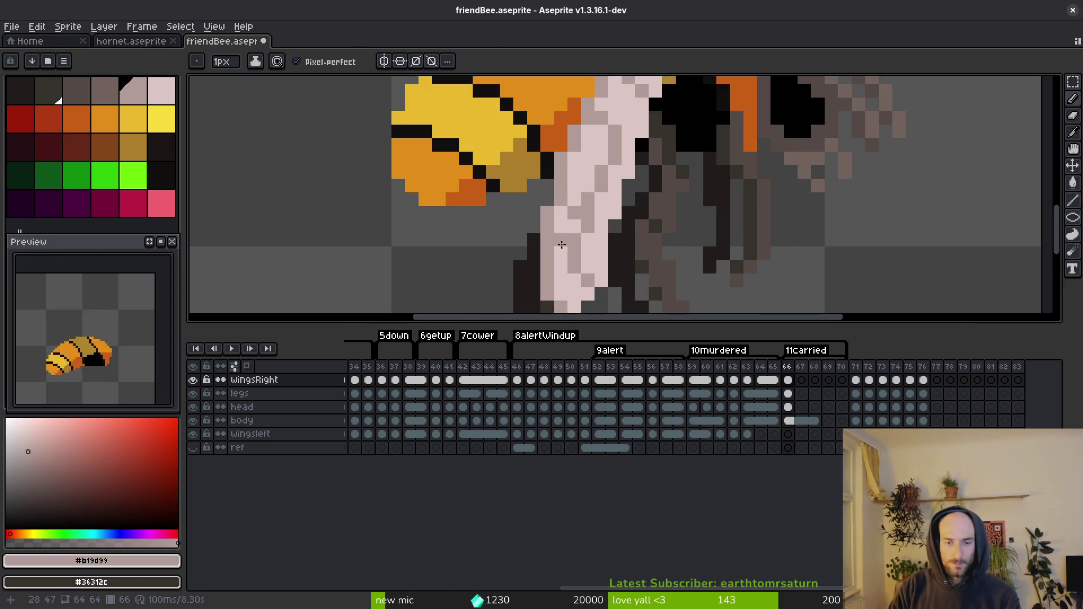
pyautogui.scroll(-3, 588, 251)
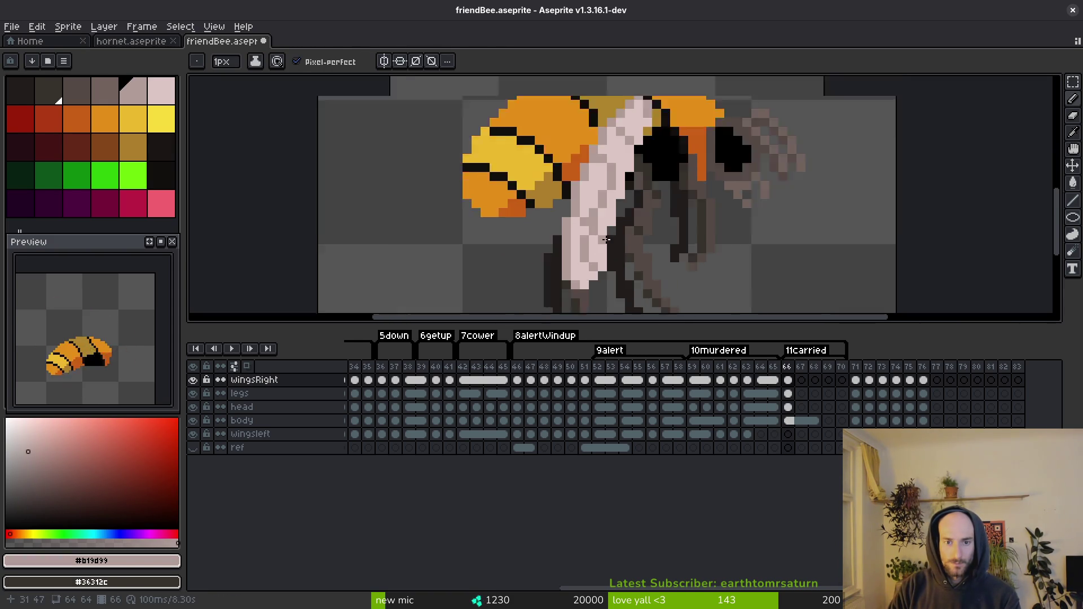
pyautogui.hotkey('ctrl', 's')
# Step: Add pale pink pixels along the wing's lower edge and save friendBee.aseprite
pyautogui.scroll(-3, 626, 246)
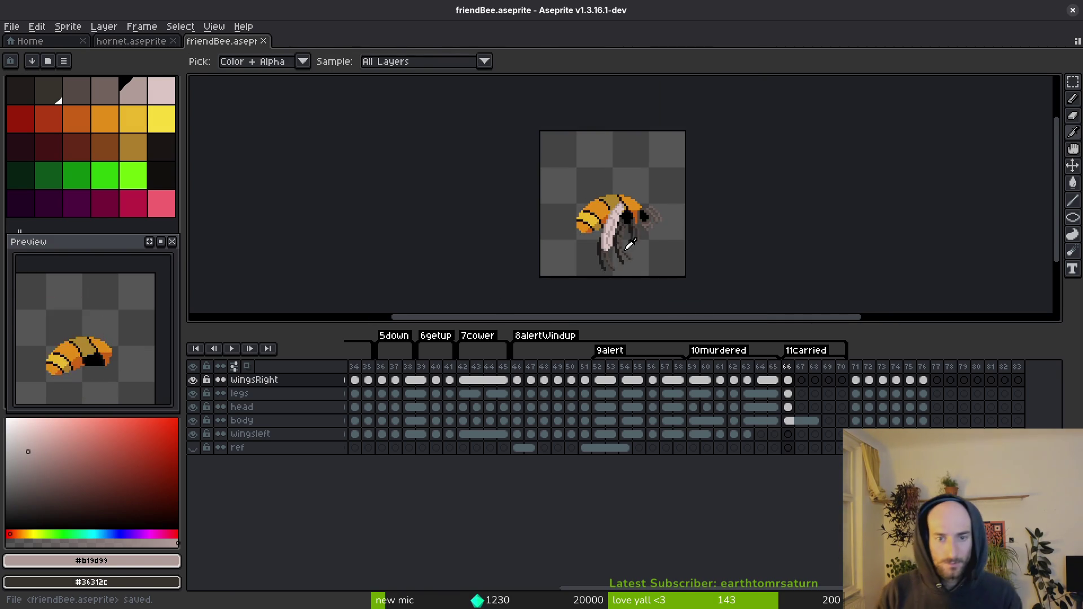
pyautogui.scroll(6, 623, 237)
pyautogui.keyDown('alt'); pyautogui.click(619, 222); pyautogui.keyUp('alt')
pyautogui.click(598, 287)
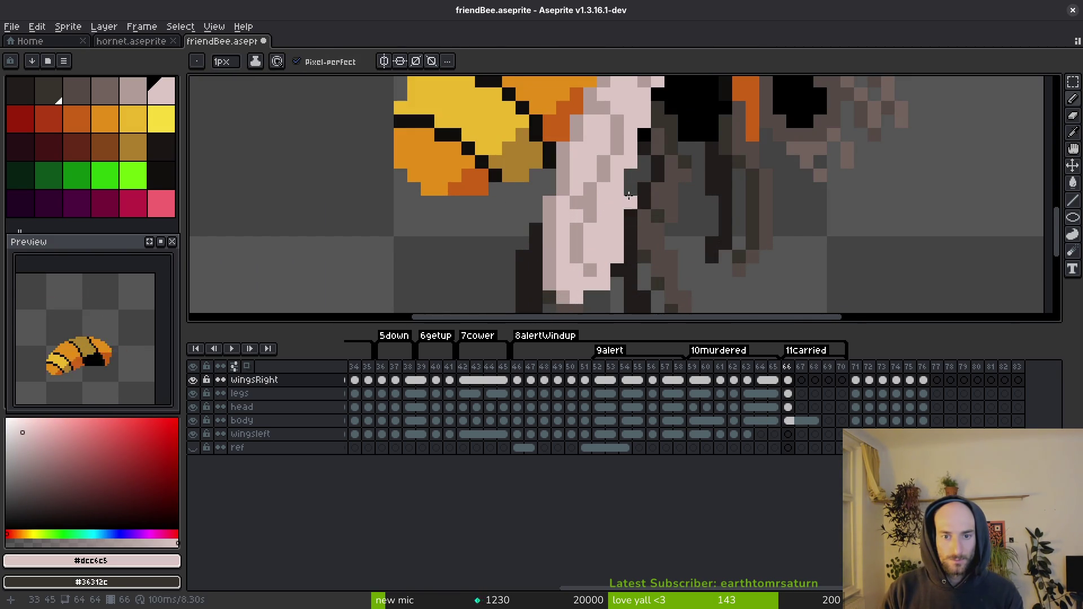
pyautogui.scroll(-3, 653, 197)
pyautogui.hotkey('ctrl', 's')
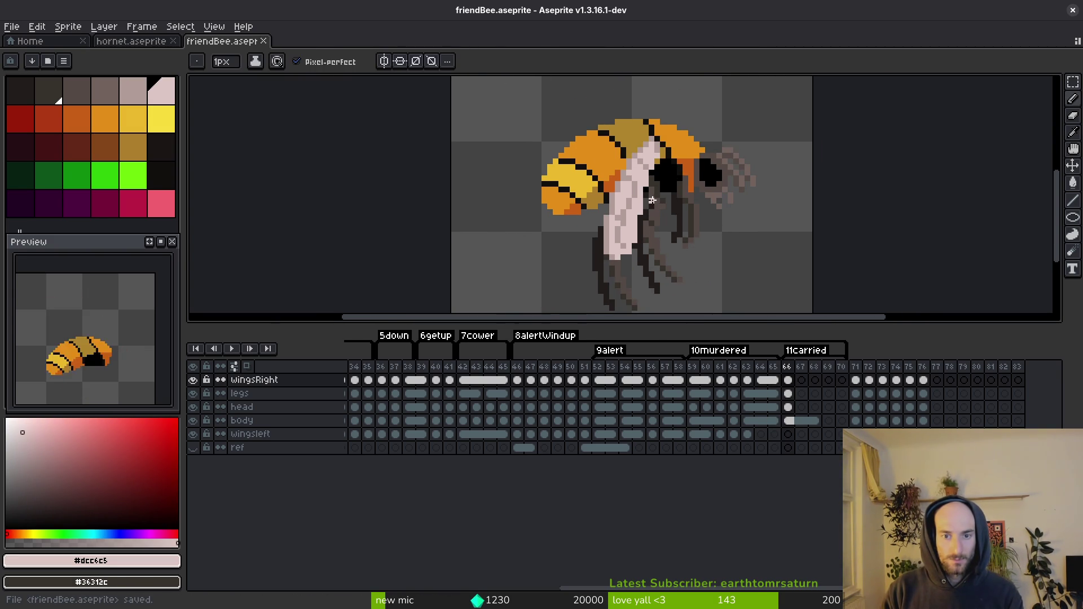
pyautogui.scroll(1, 647, 186)
pyautogui.click(645, 192)
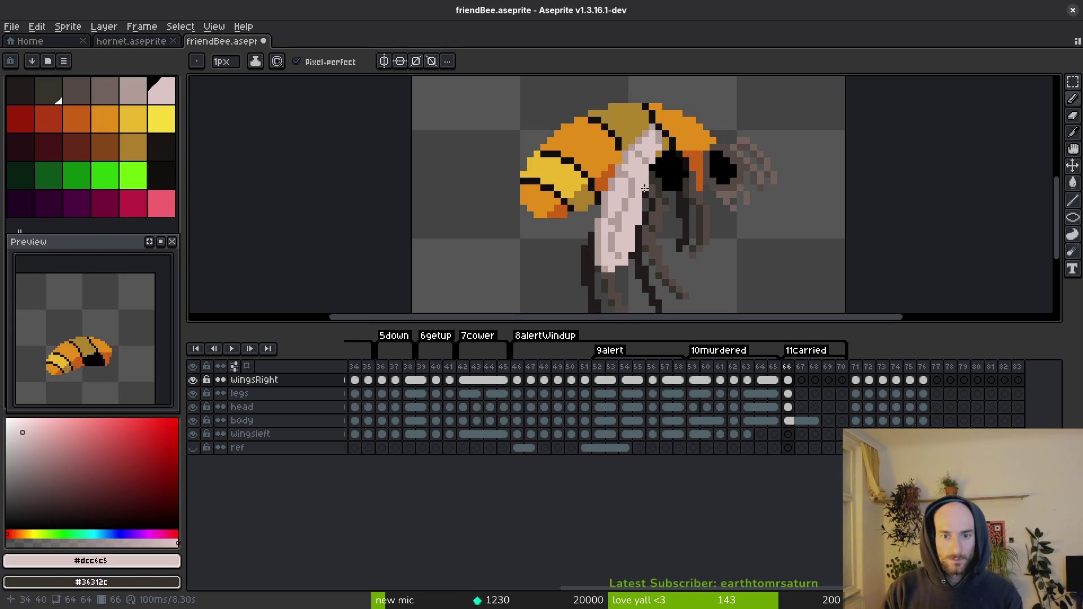
pyautogui.hotkey('ctrl', 's')
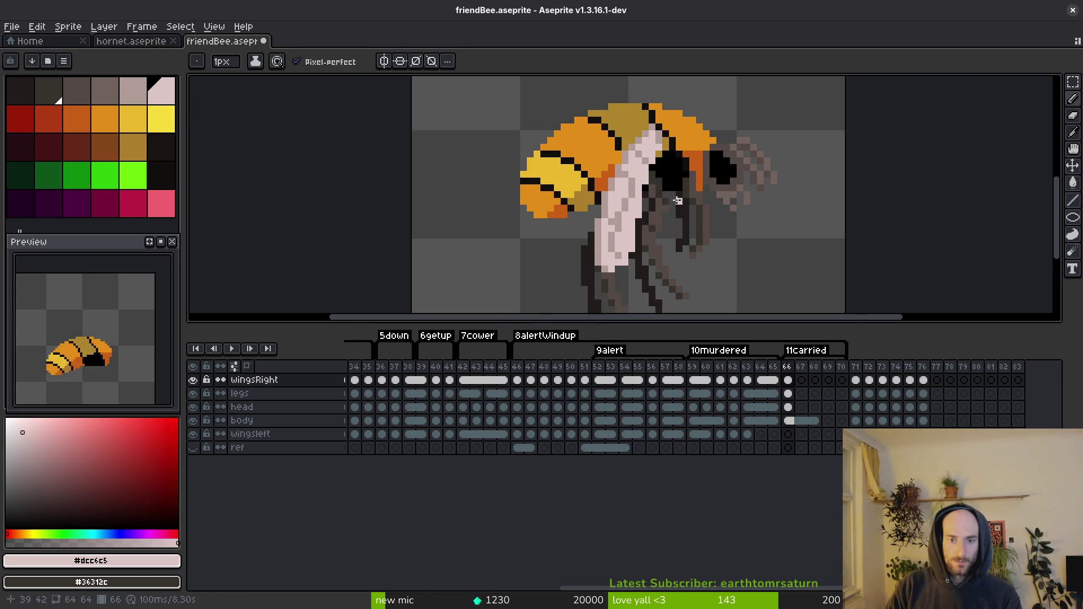
pyautogui.scroll(-1, 643, 203)
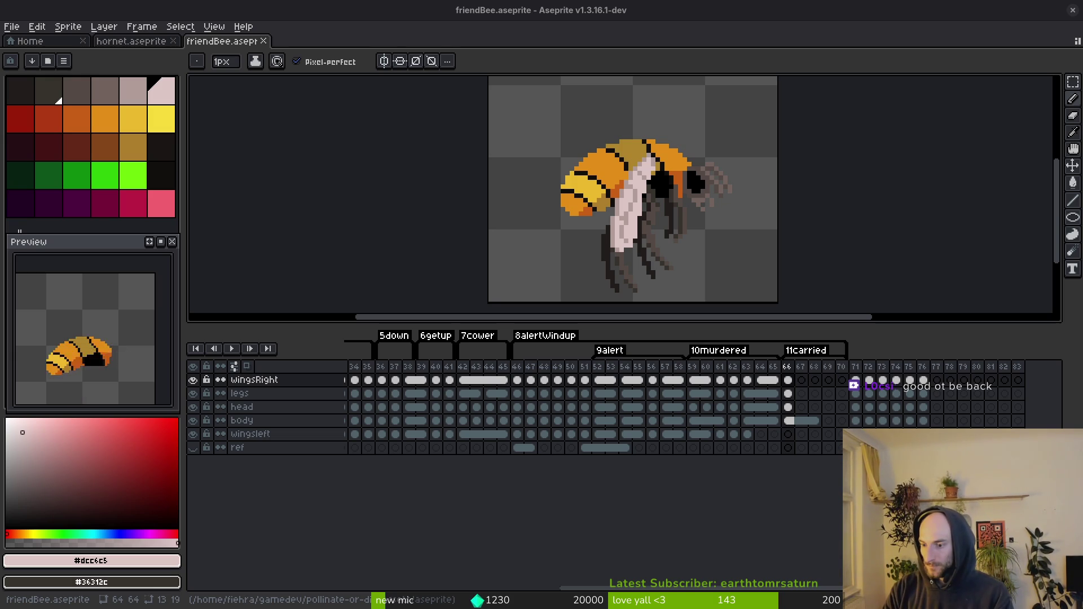
pyautogui.hscroll(2, 734, 418)
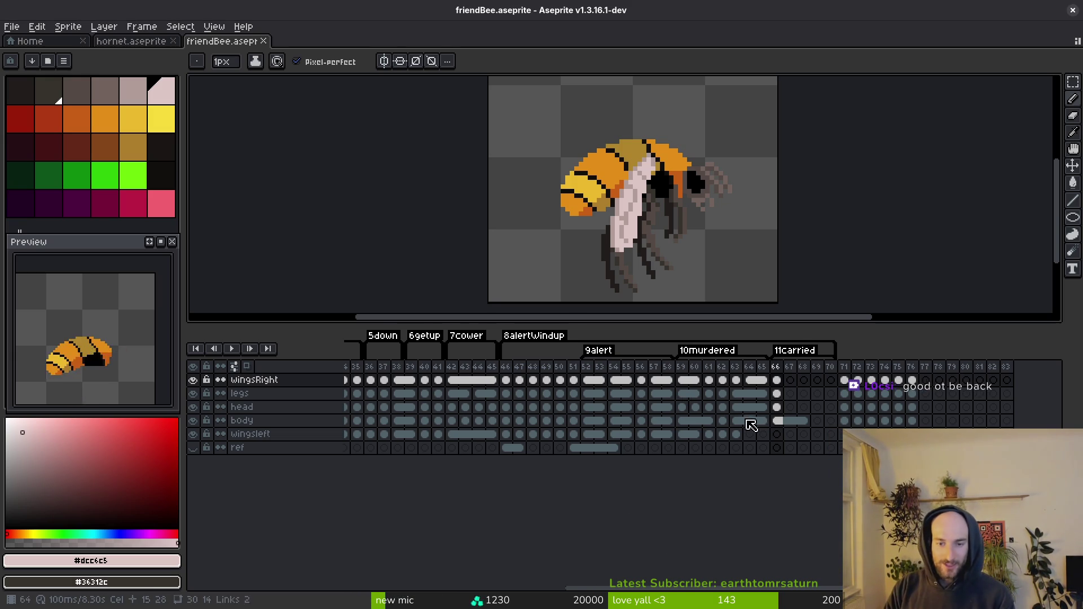
# Step: Hide the wingsRight layer and copy the legs cel from frame 66 into frame 67, then save
pyautogui.click(754, 422)
pyautogui.press('Left')
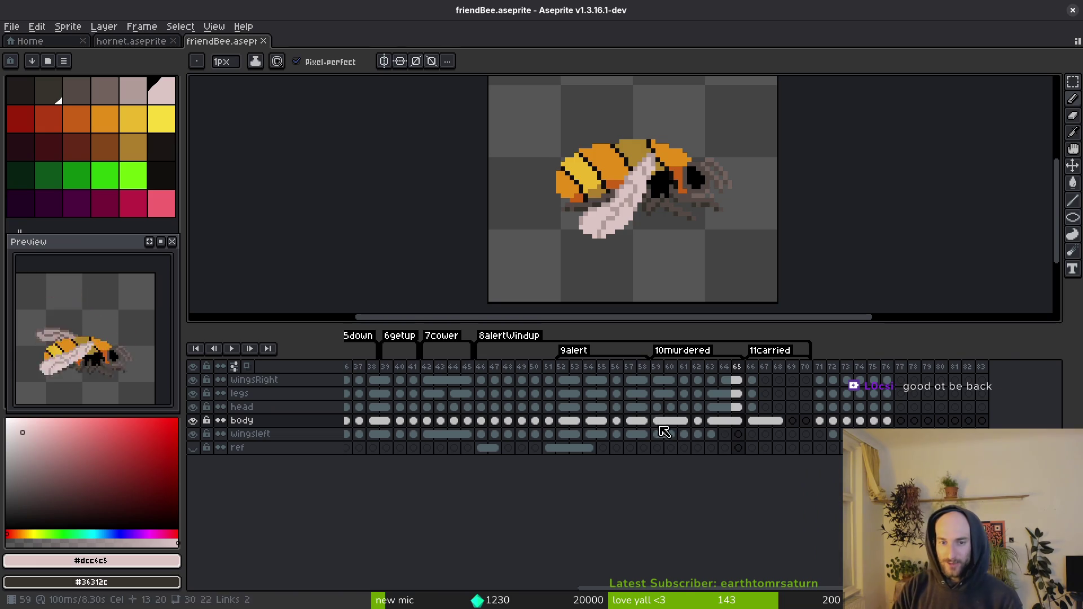
pyautogui.press('Right')
pyautogui.press('Right')
pyautogui.click(756, 395)
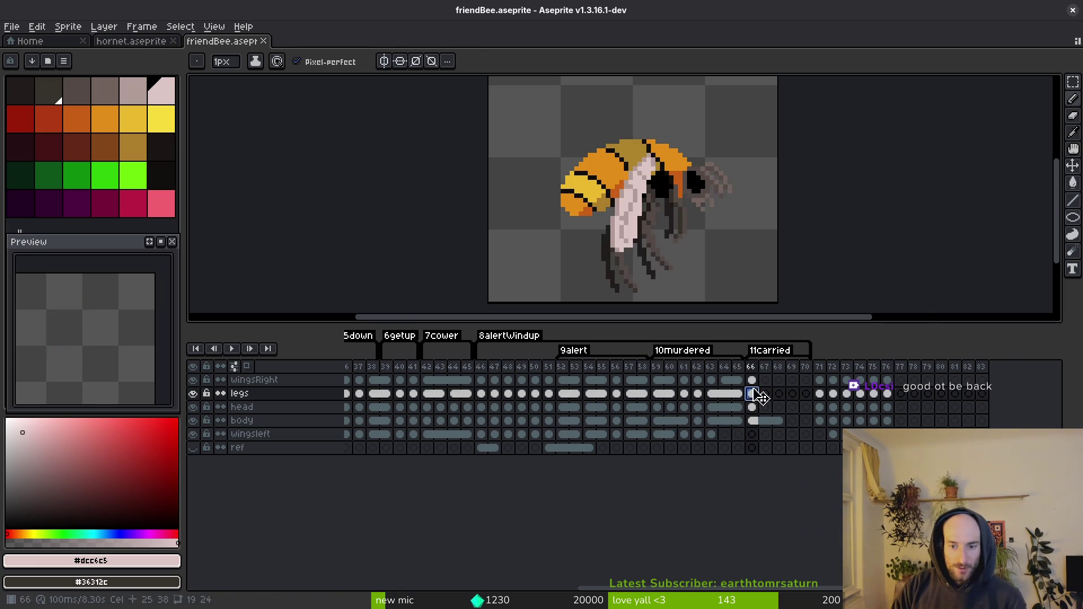
pyautogui.scroll(2, 592, 156)
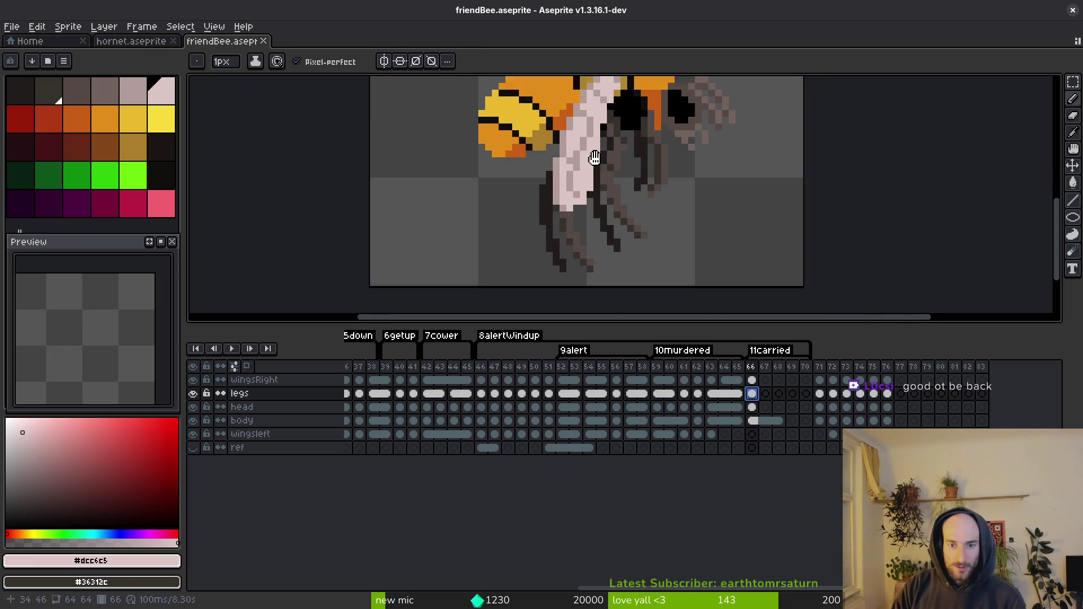
pyautogui.click(195, 381)
pyautogui.scroll(-1, 649, 176)
pyautogui.press('Right')
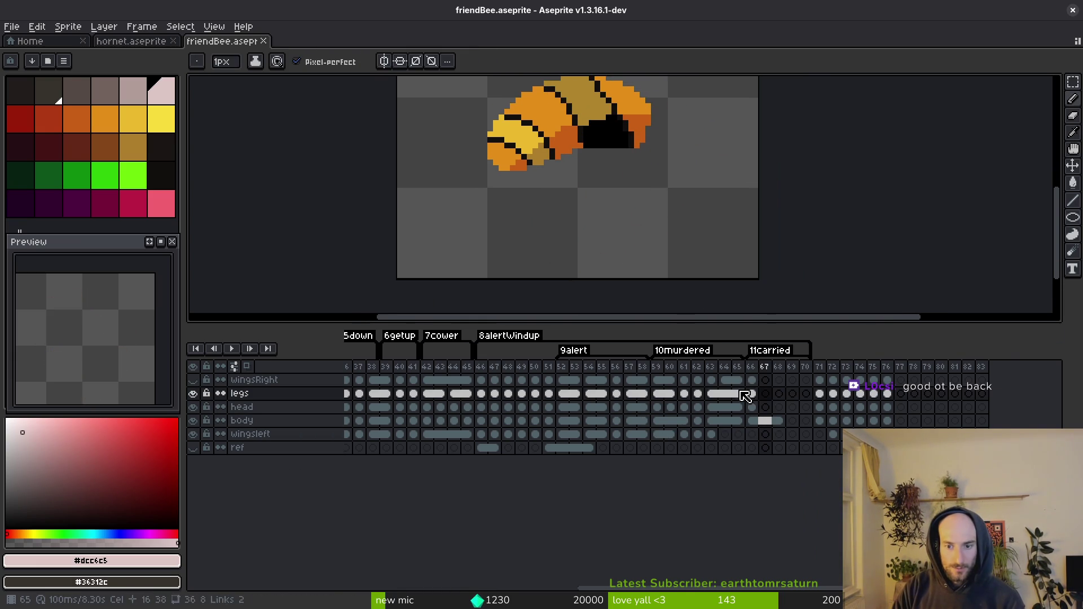
pyautogui.moveTo(743, 392); pyautogui.dragTo(765, 394)
pyautogui.hotkey('ctrl', 's')
# Step: Draw a dark outline along a hanging leg on frame 67 and lighten the pixels beside it
pyautogui.moveTo(678, 245); pyautogui.dragTo(736, 232)
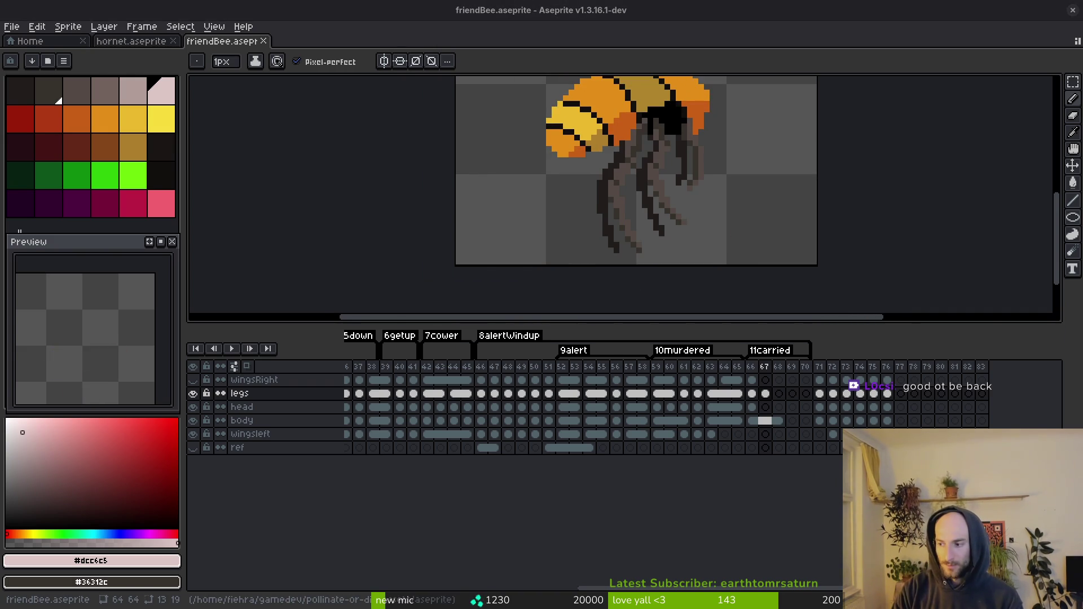
pyautogui.scroll(4, 652, 210)
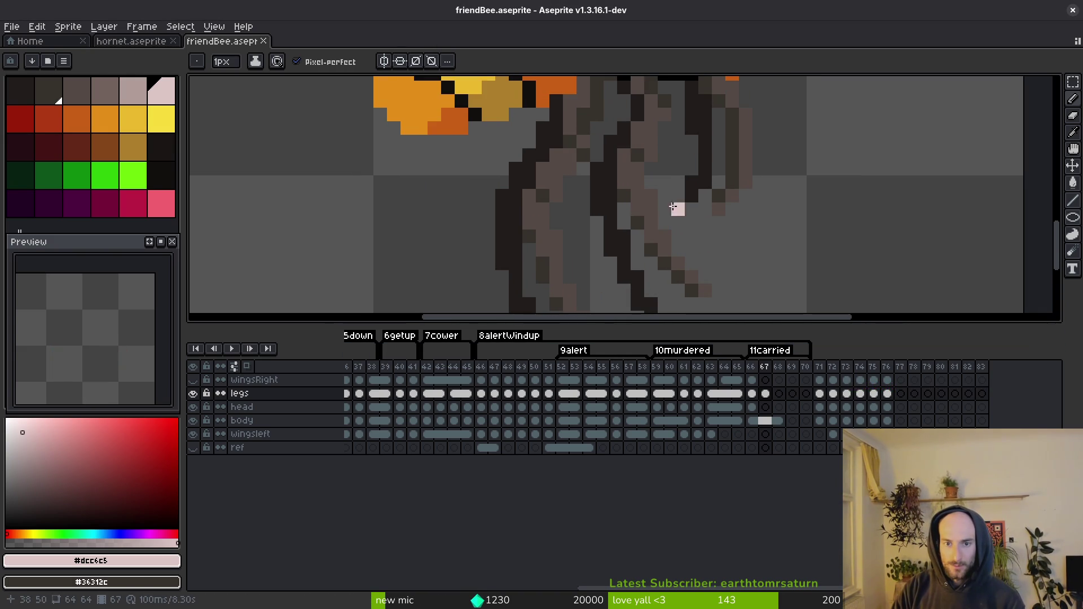
pyautogui.hotkey('shift', 'w')
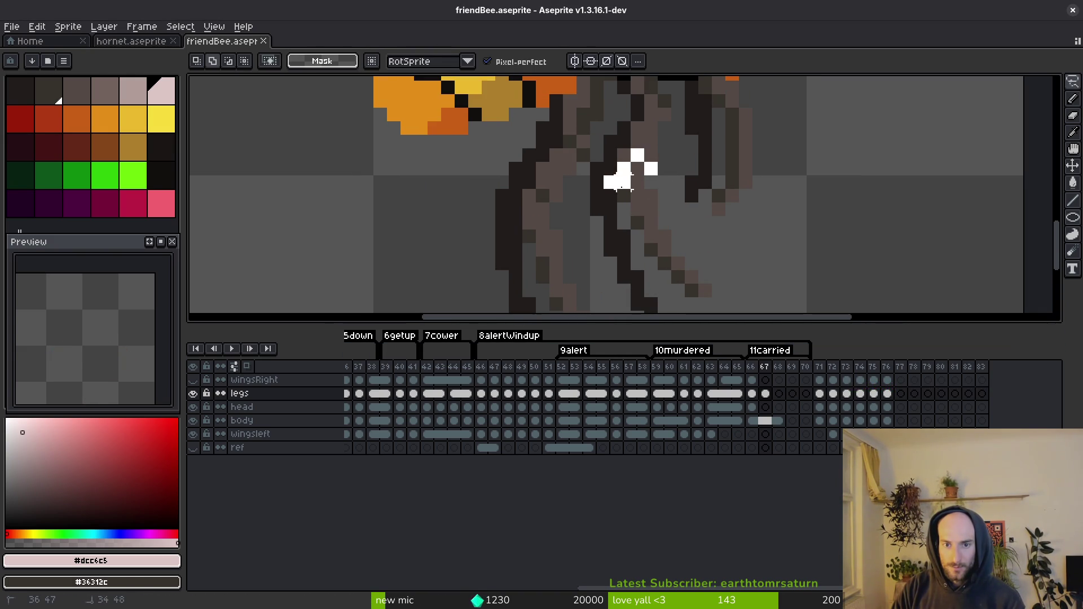
pyautogui.press('f')
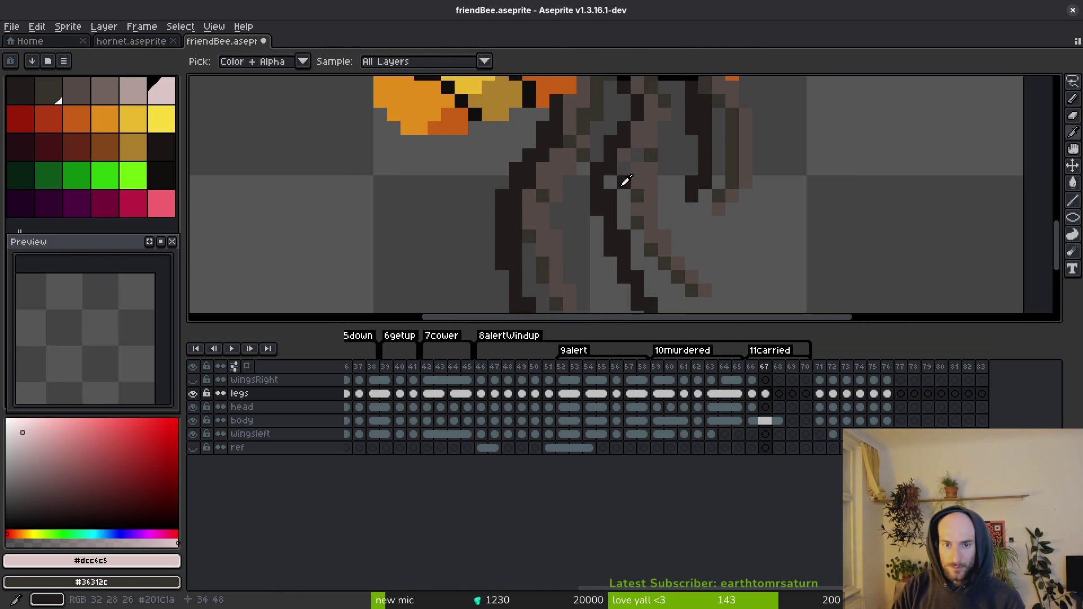
pyautogui.keyDown('alt'); pyautogui.click(617, 181); pyautogui.keyUp('alt')
pyautogui.keyDown('alt'); pyautogui.click(641, 157); pyautogui.keyUp('alt')
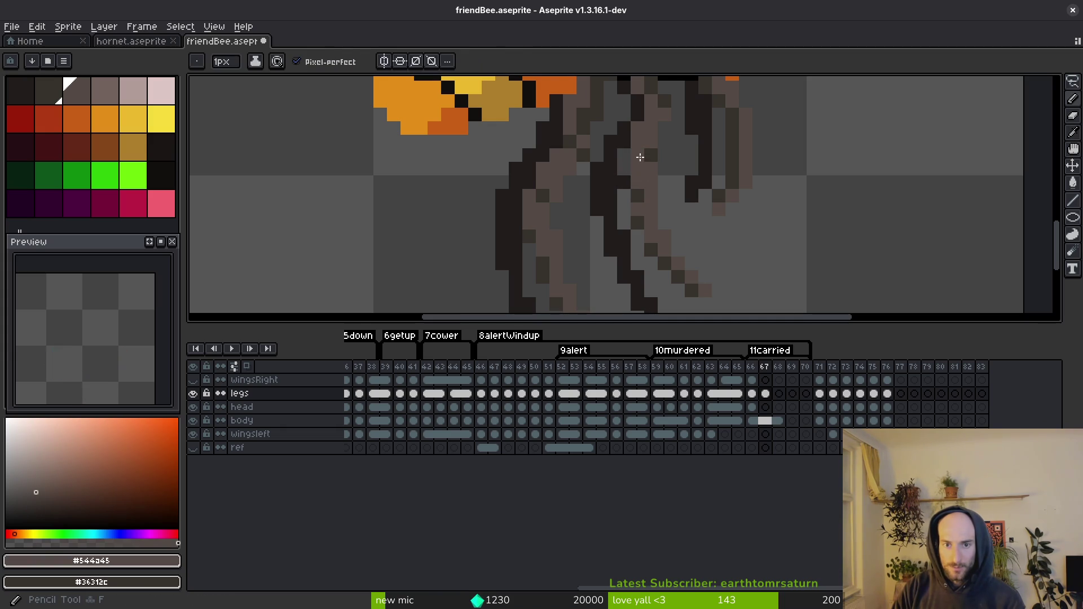
pyautogui.keyDown('alt'); pyautogui.click(625, 182); pyautogui.keyUp('alt')
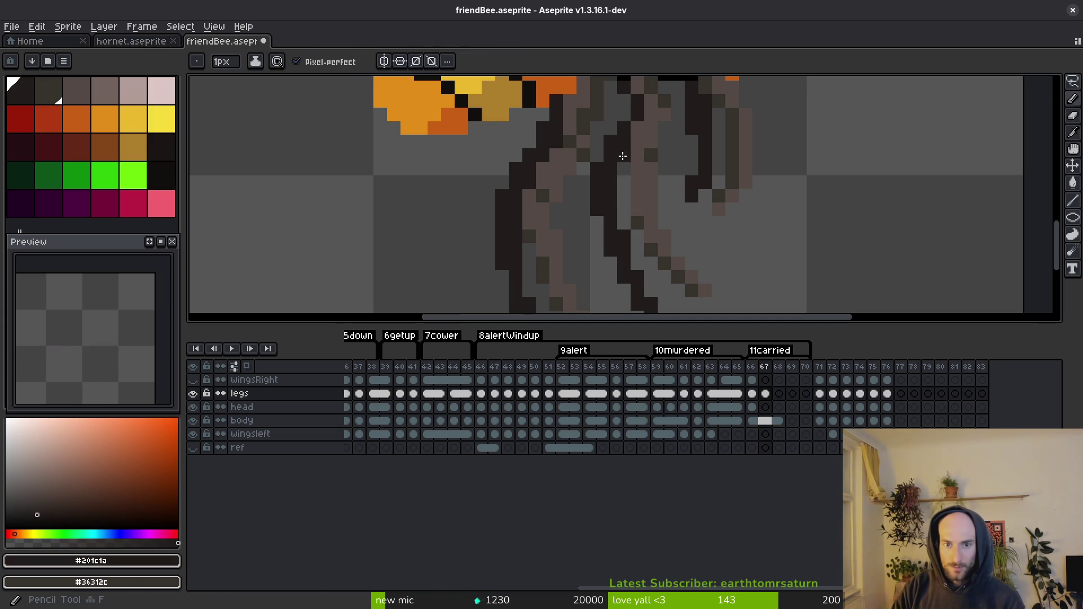
pyautogui.moveTo(622, 203); pyautogui.dragTo(623, 223)
pyautogui.rightClick(597, 194)
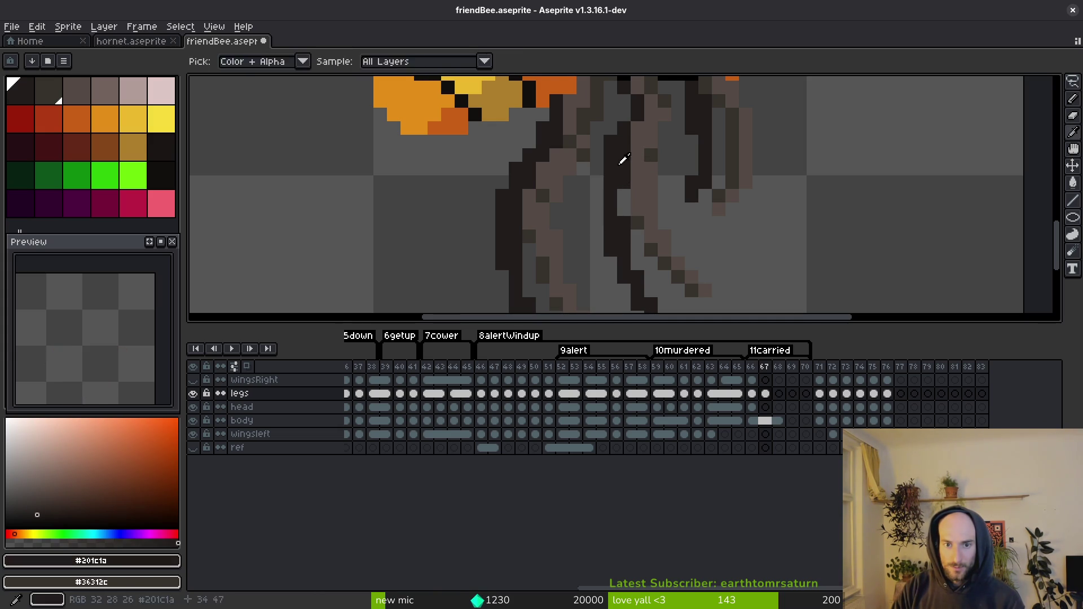
pyautogui.scroll(-5, 632, 186)
pyautogui.hotkey('ctrl', 's')
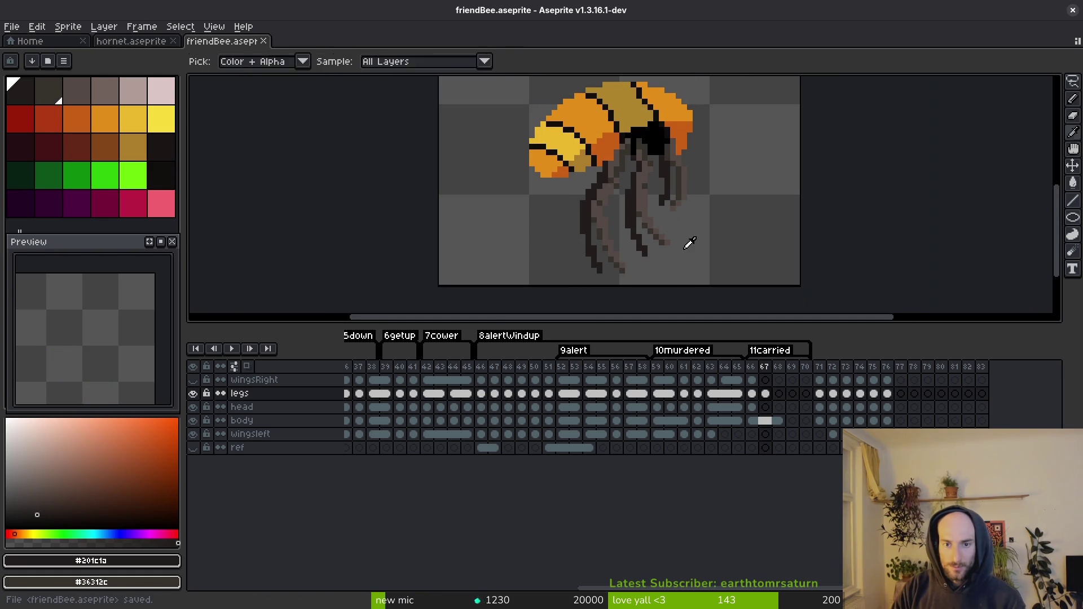
# Step: Select a block of leg pixels, nudge it, and apply the move
pyautogui.press('m')
pyautogui.scroll(4, 666, 248)
pyautogui.moveTo(571, 192)
pyautogui.mouseDown()
pyautogui.moveTo(603, 247)
pyautogui.moveTo(632, 260)
pyautogui.moveTo(612, 249)
pyautogui.mouseUp()
pyautogui.hotkey('ctrl', 'z')
pyautogui.press('Return')
pyautogui.press('i')
pyautogui.scroll(-4, 667, 272)
# Step: On the next frame, lasso-select sections of another leg, apply the change, and save
pyautogui.press('.')
pyautogui.scroll(-2, 663, 259)
pyautogui.hotkey('shift', 'w')
pyautogui.scroll(6, 654, 242)
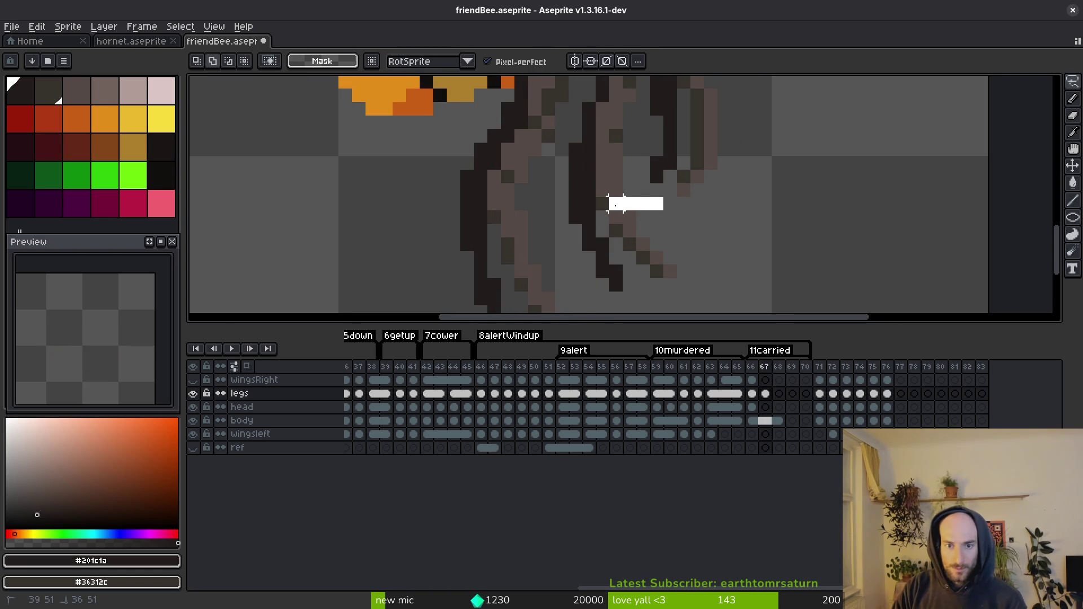
pyautogui.moveTo(603, 211); pyautogui.dragTo(617, 237)
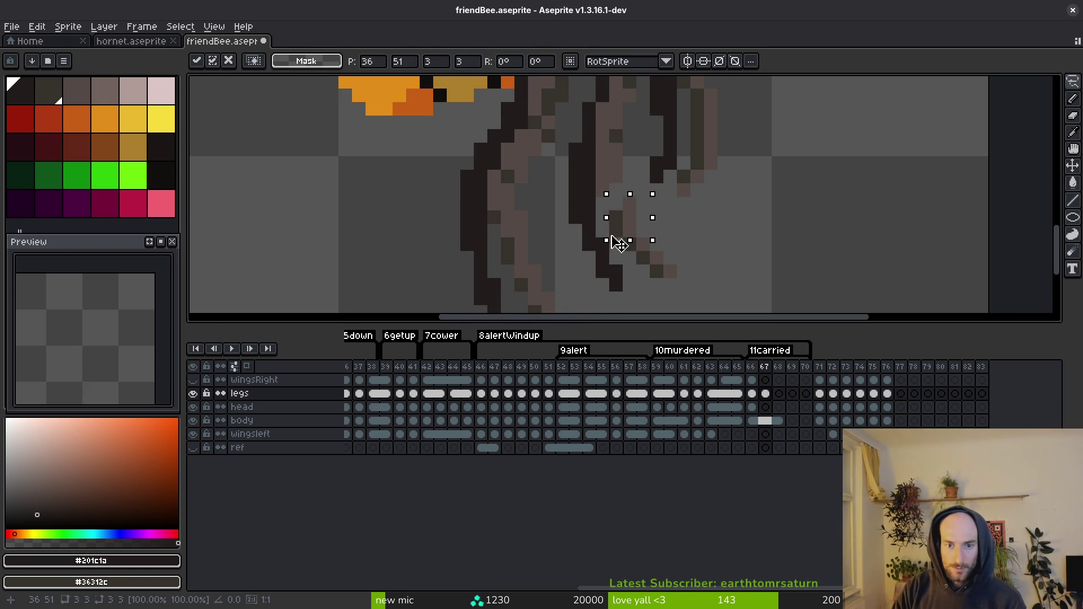
pyautogui.moveTo(651, 192); pyautogui.dragTo(602, 191)
pyautogui.moveTo(629, 257)
pyautogui.mouseDown()
pyautogui.moveTo(643, 217)
pyautogui.moveTo(615, 192)
pyautogui.moveTo(630, 183)
pyautogui.mouseUp()
pyautogui.click(644, 189)
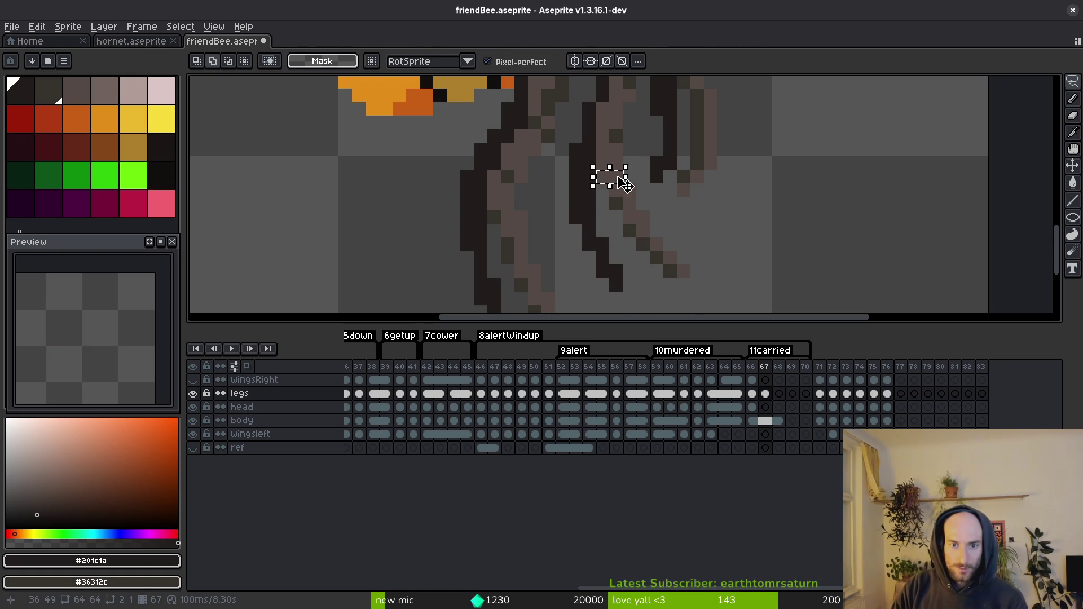
pyautogui.scroll(2, 630, 182)
pyautogui.hotkey('ctrl', 'd')
pyautogui.hotkey('ctrl', 's')
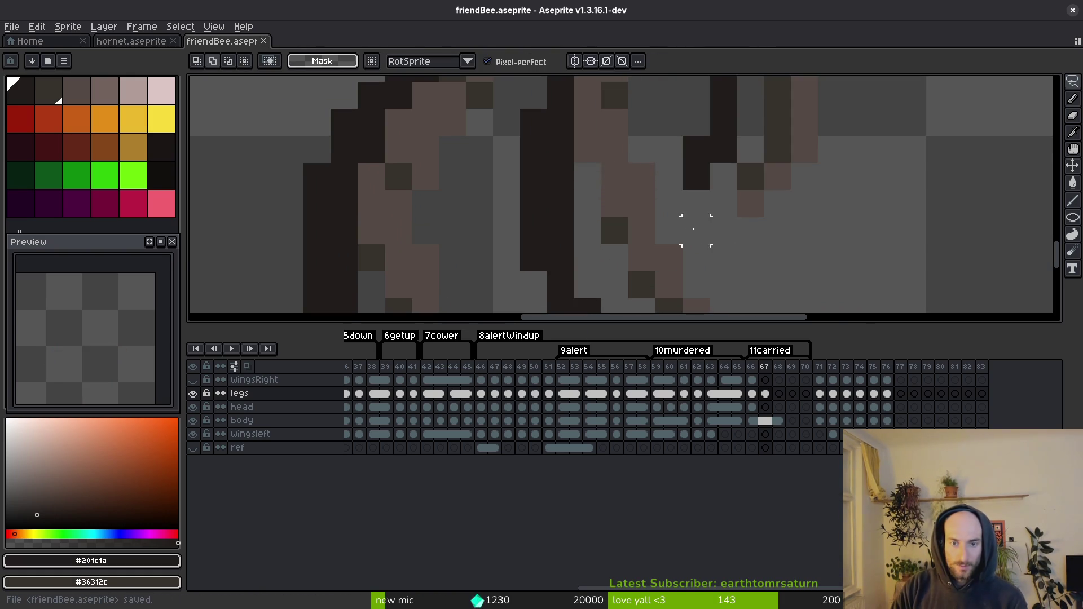
# Step: Shift leg blocks one pixel right and reposition a leg strip and its lower piece
pyautogui.scroll(-6, 700, 232)
pyautogui.scroll(-3, 677, 231)
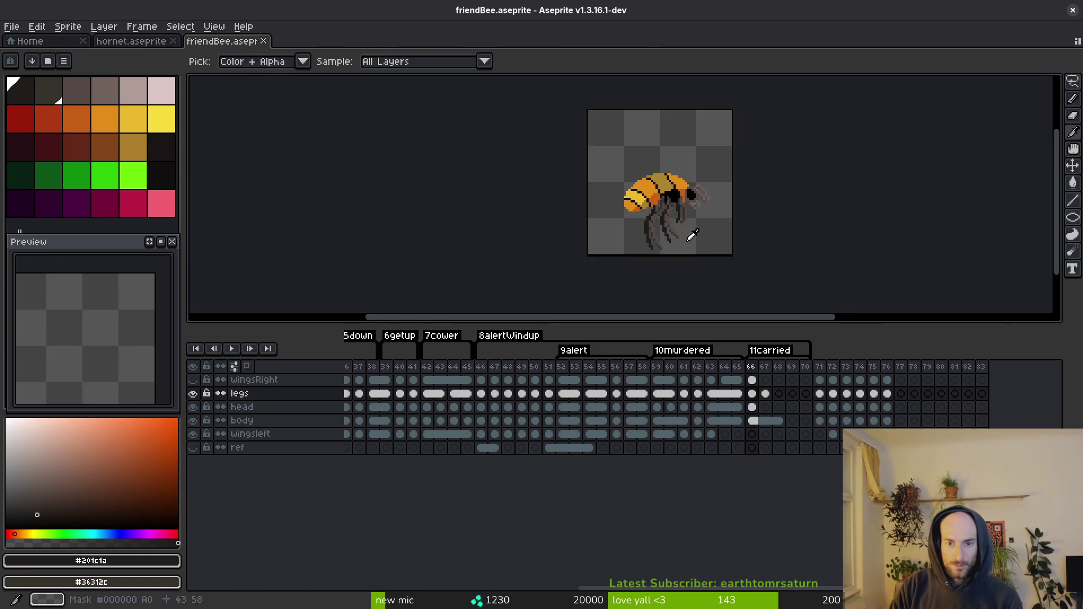
pyautogui.scroll(8, 688, 234)
pyautogui.moveTo(588, 162)
pyautogui.mouseDown()
pyautogui.moveTo(612, 220)
pyautogui.moveTo(679, 300)
pyautogui.mouseUp()
pyautogui.moveTo(635, 235); pyautogui.dragTo(660, 235)
pyautogui.press('Return')
pyautogui.moveTo(504, 109); pyautogui.dragTo(591, 276)
pyautogui.press('Return')
pyautogui.moveTo(533, 192); pyautogui.dragTo(575, 280)
pyautogui.press('Return')
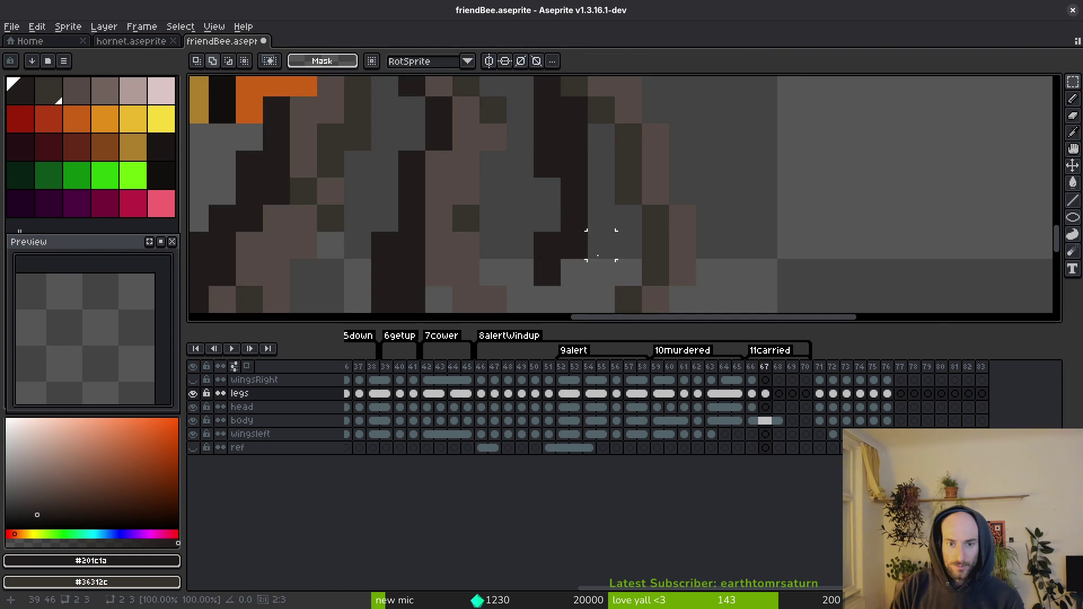
# Step: Move a leg tip up and left, compare against frame 66, and save
pyautogui.scroll(-2, 649, 296)
pyautogui.scroll(-2, 580, 196)
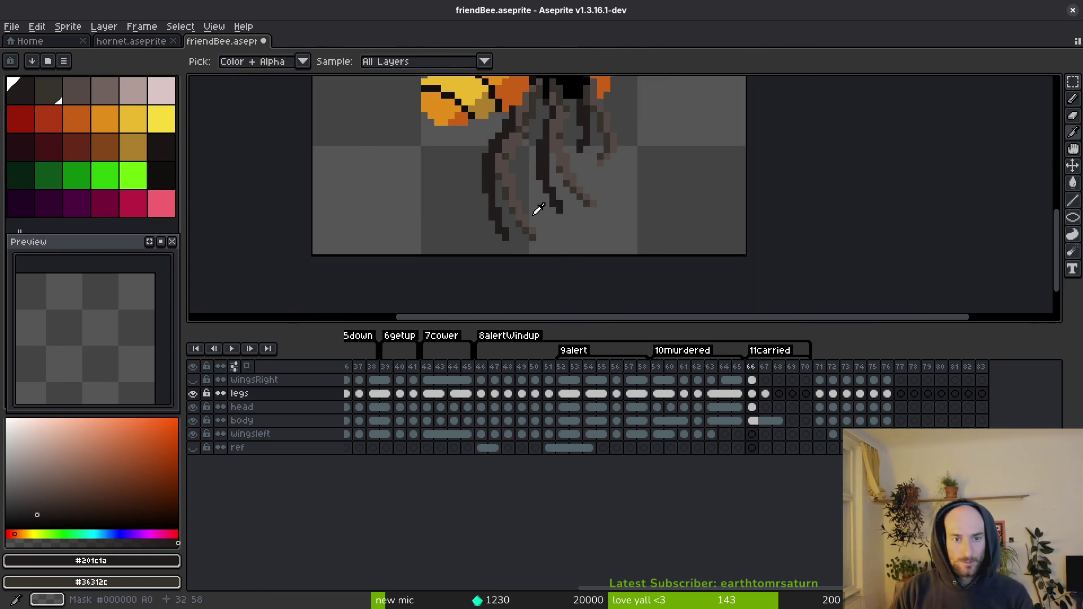
pyautogui.scroll(2, 570, 221)
pyautogui.moveTo(572, 225)
pyautogui.mouseDown()
pyautogui.moveTo(588, 266)
pyautogui.moveTo(576, 248)
pyautogui.mouseUp()
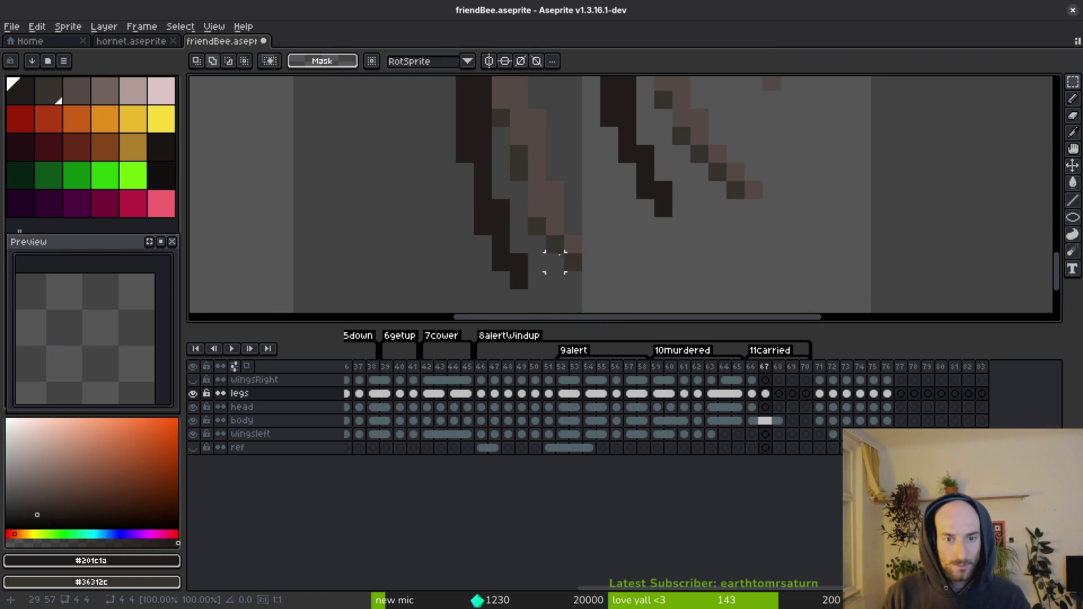
pyautogui.scroll(-3, 622, 263)
pyautogui.press('Left')
pyautogui.hotkey('ctrl', 's')
pyautogui.press('Right')
pyautogui.scroll(2, 597, 216)
pyautogui.scroll(2, 597, 216)
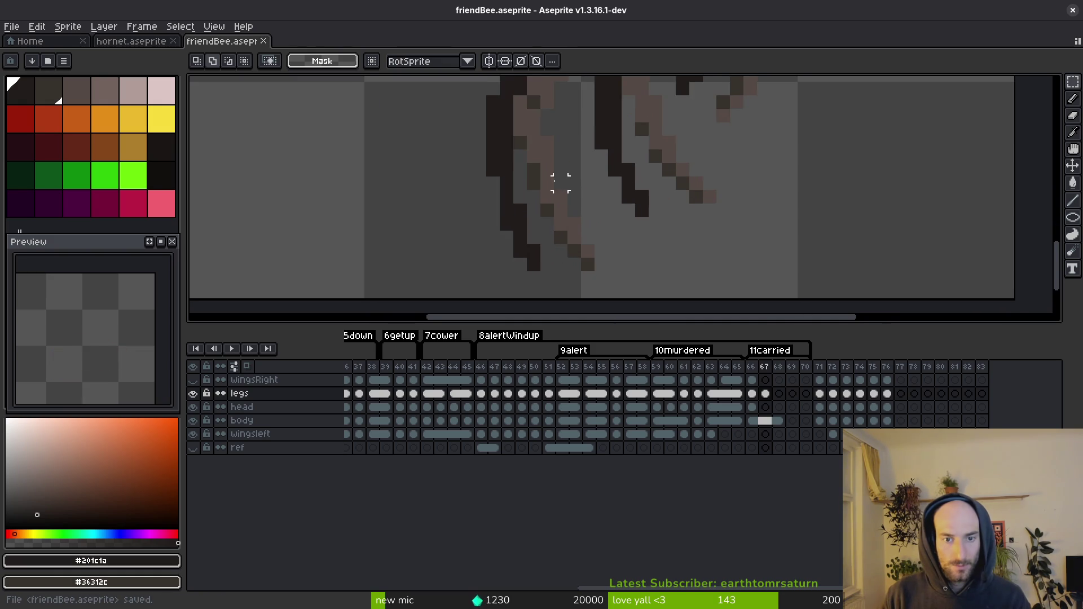
# Step: Outline part of a leg on frame 67 and shift it left, then switch to the pencil
pyautogui.press('e')
pyautogui.moveTo(590, 135)
pyautogui.mouseDown()
pyautogui.moveTo(580, 192)
pyautogui.moveTo(562, 191)
pyautogui.moveTo(539, 150)
pyautogui.moveTo(629, 270)
pyautogui.moveTo(492, 237)
pyautogui.moveTo(534, 150)
pyautogui.mouseUp()
pyautogui.moveTo(563, 193); pyautogui.dragTo(556, 212)
pyautogui.scroll(-1, 565, 212)
pyautogui.scroll(-2, 565, 218)
pyautogui.scroll(4, 539, 186)
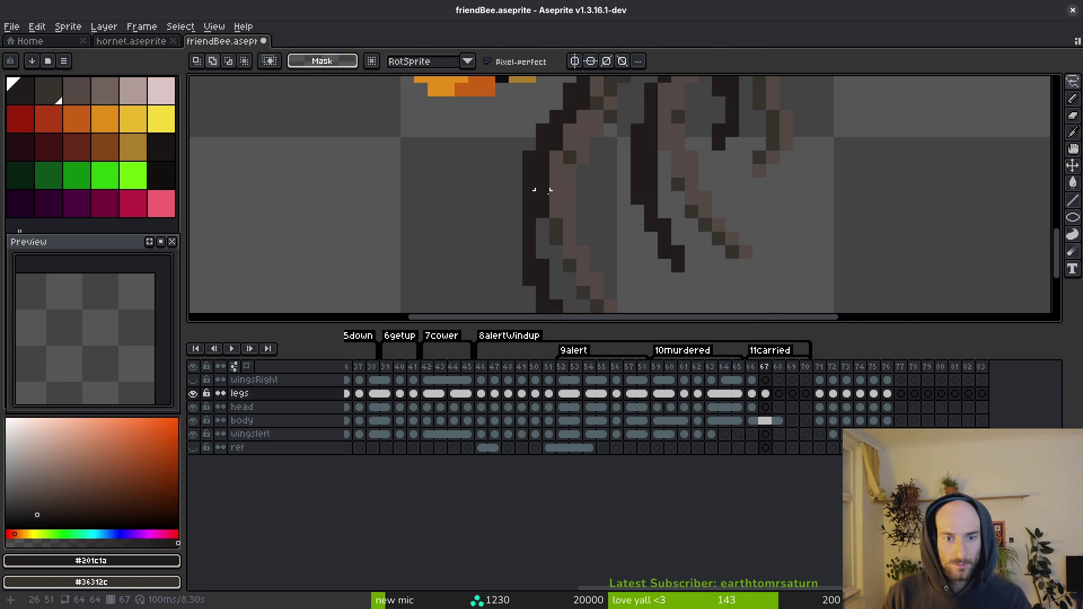
pyautogui.press('b')
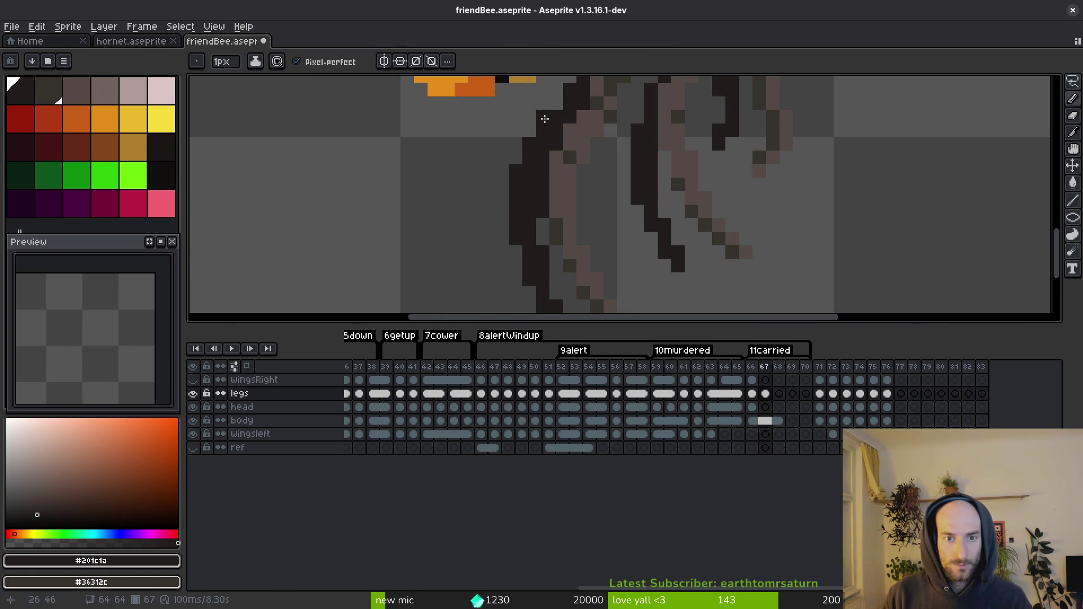
pyautogui.scroll(-3, 556, 224)
# Step: Save the bee sprite and link the legs cels on frames 67–68
pyautogui.press('i')
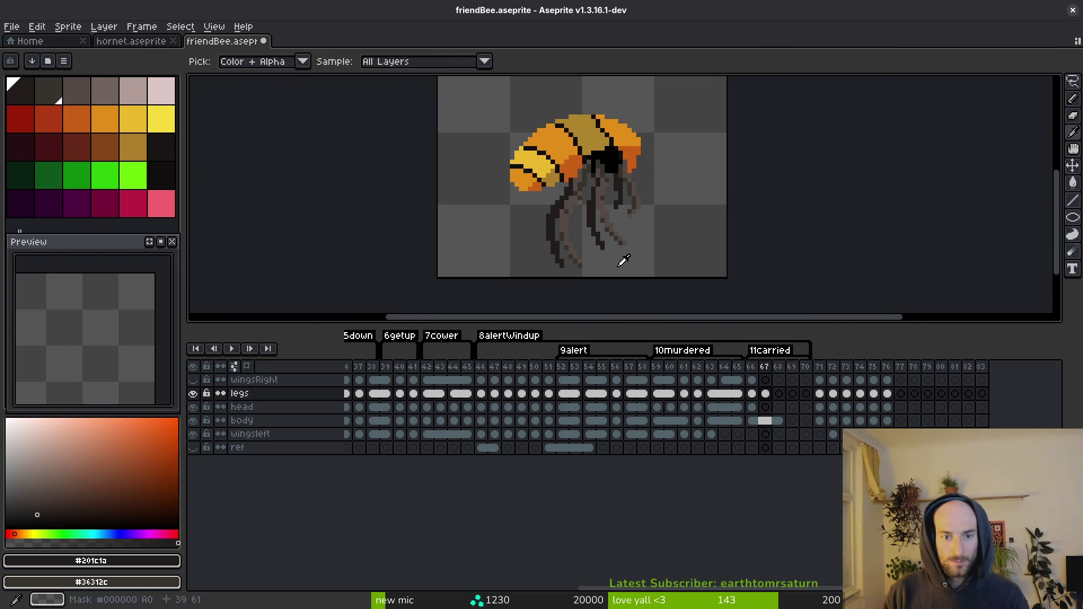
pyautogui.hotkey('ctrl', 's')
pyautogui.click(780, 395)
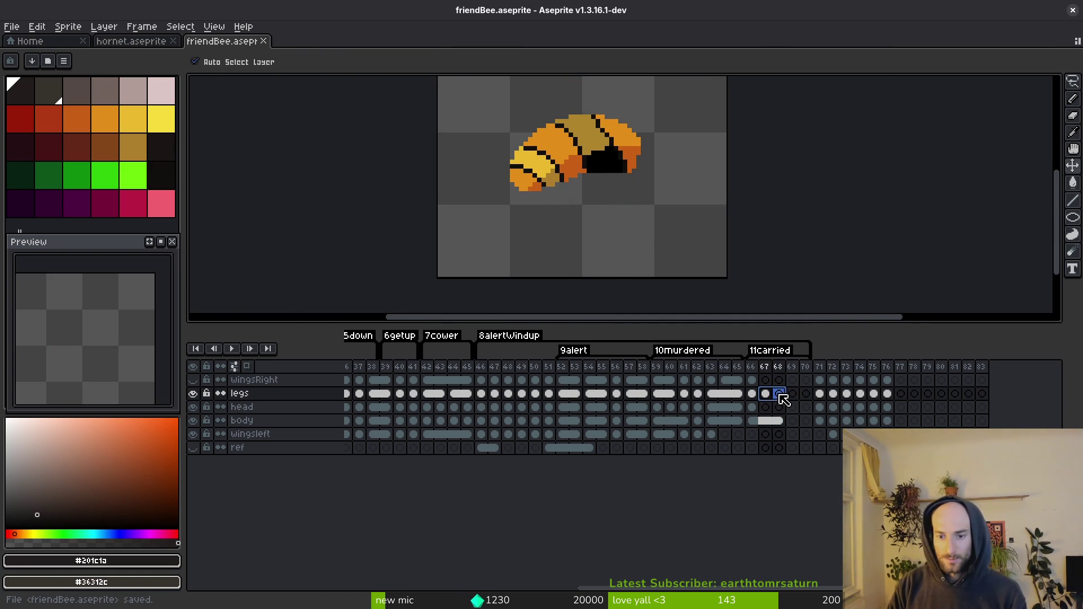
pyautogui.rightClick(771, 399)
pyautogui.click(782, 441)
# Step: Link the right wing cels across frames 66–69 and save
pyautogui.click(754, 393)
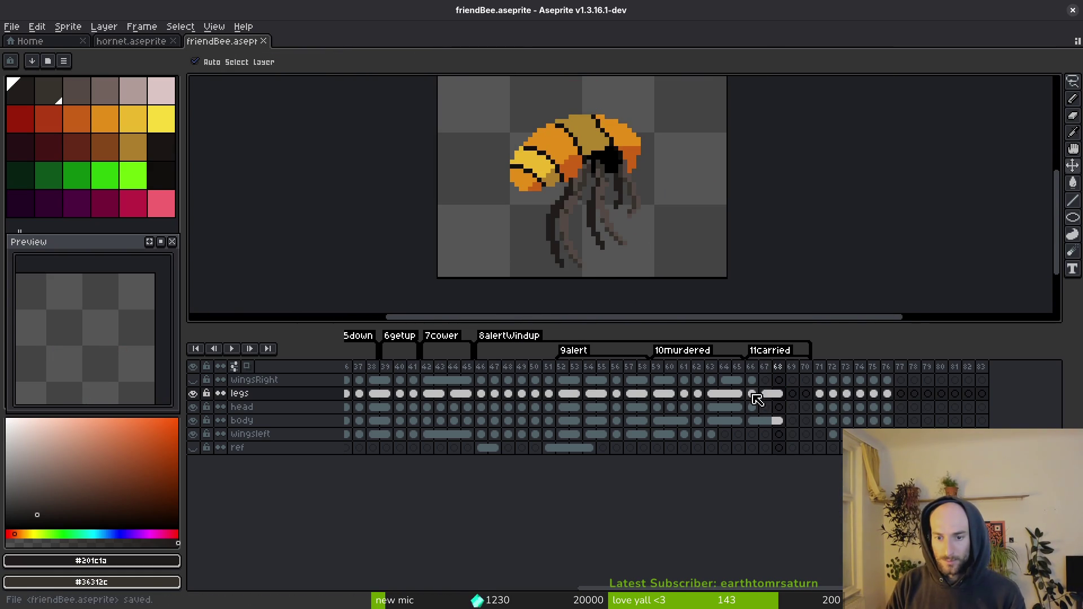
pyautogui.click(793, 395)
pyautogui.click(752, 394)
pyautogui.press('Left')
pyautogui.press('Down')
pyautogui.click(762, 394)
pyautogui.rightClick(794, 380)
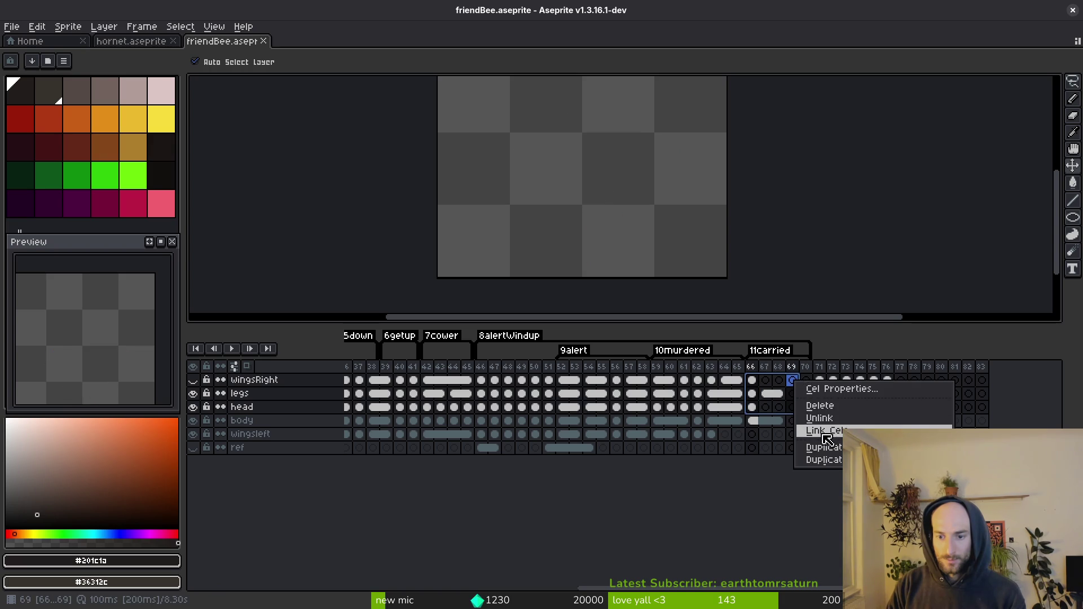
pyautogui.click(798, 435)
pyautogui.hotkey('ctrl', 's')
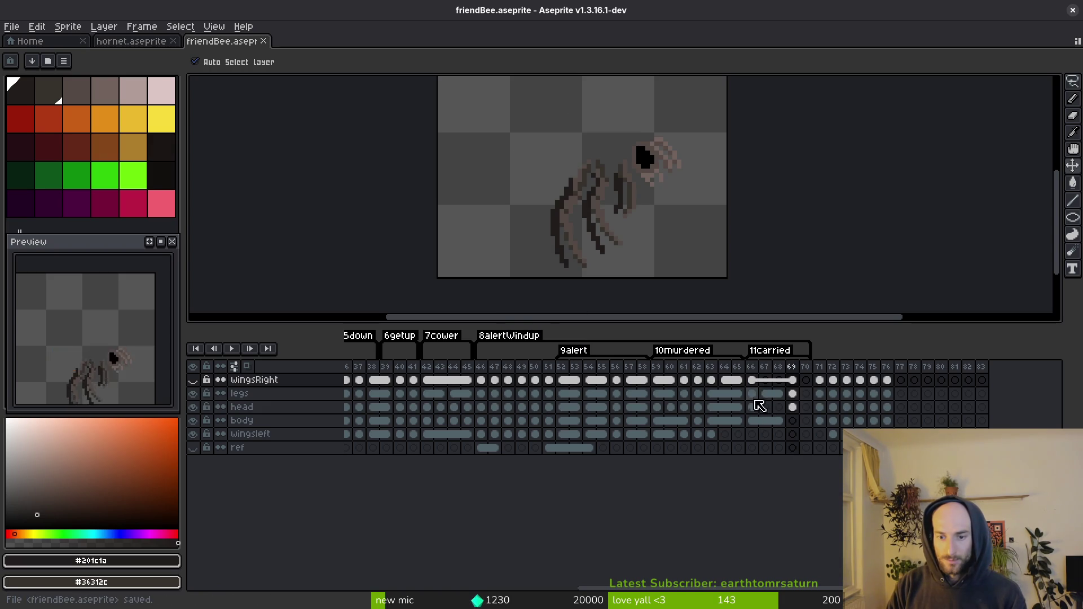
# Step: Link the head cels on frames 66–69 and save
pyautogui.click(754, 402)
pyautogui.click(769, 393)
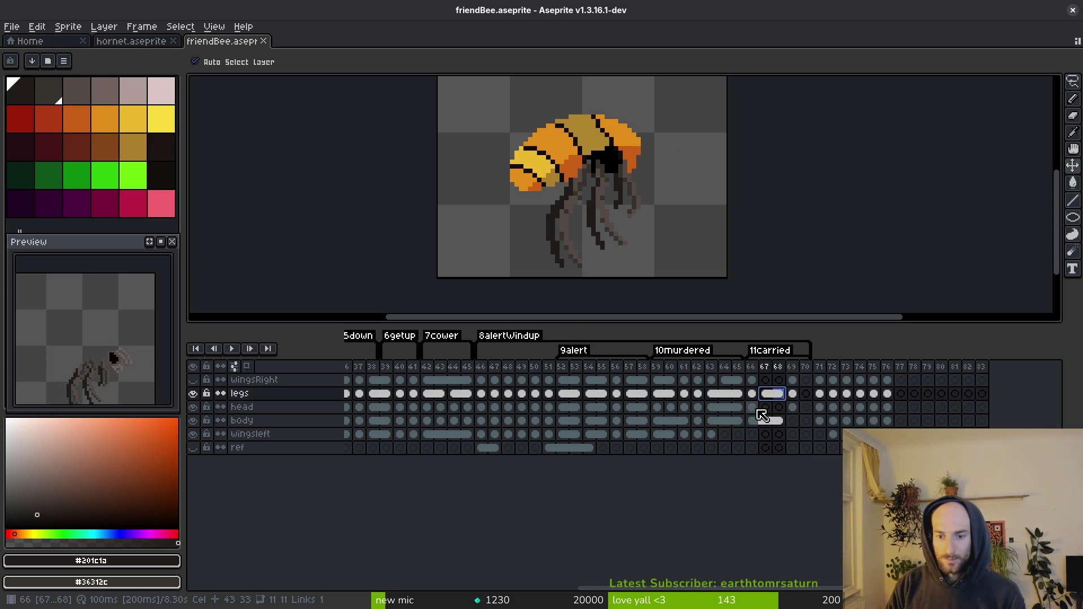
pyautogui.click(753, 406)
pyautogui.keyDown('shift'); pyautogui.click(793, 407); pyautogui.keyUp('shift')
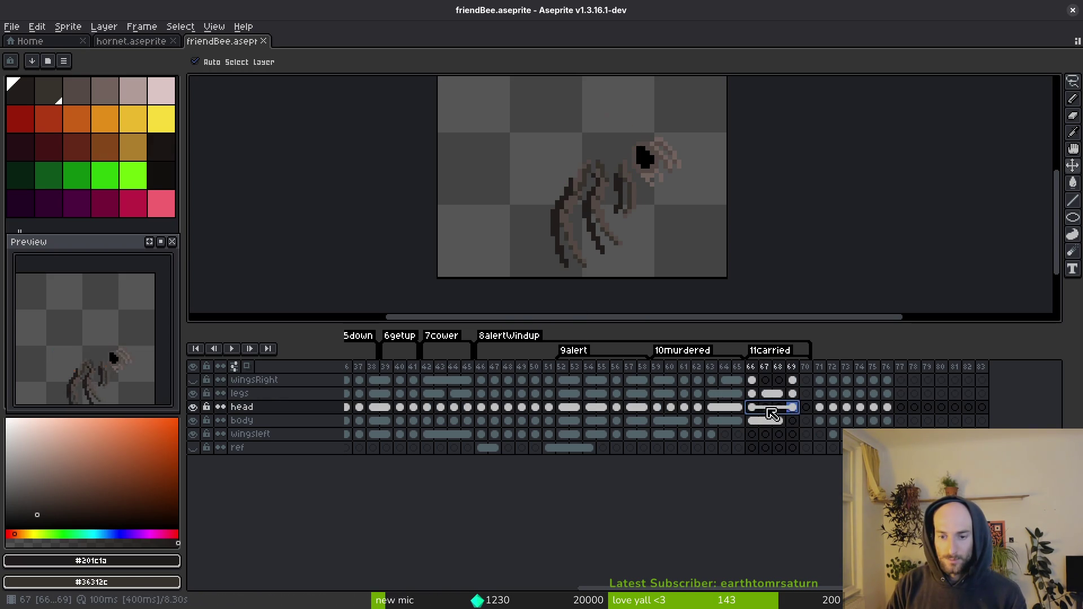
pyautogui.rightClick(763, 408)
pyautogui.click(816, 458)
pyautogui.hotkey('ctrl', 's')
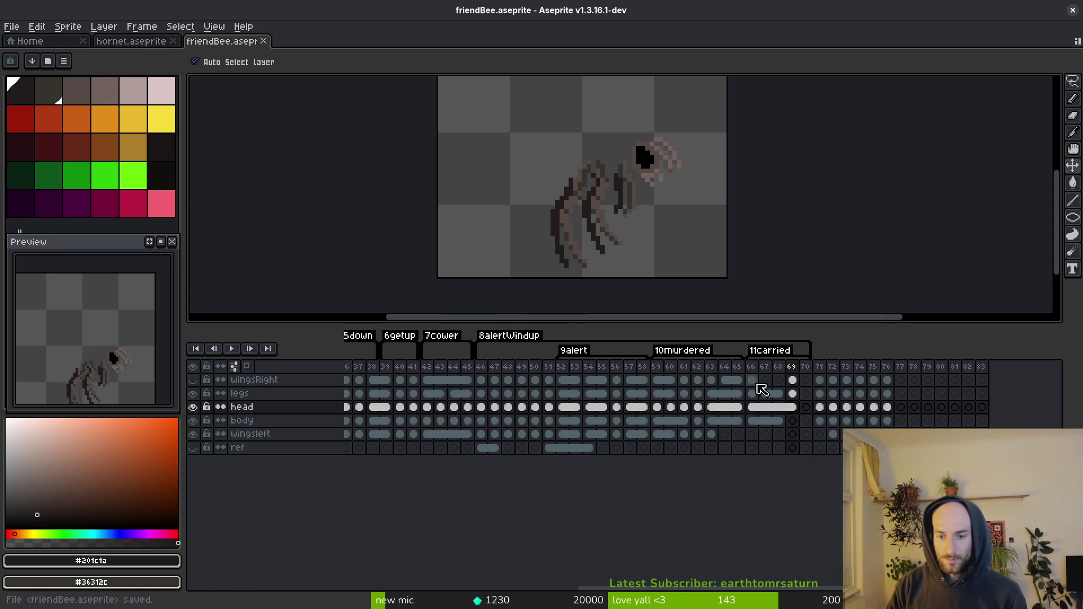
# Step: Clear the right wing cels on frames 67–68, then relink the wing cels across 66–69
pyautogui.click(753, 379)
pyautogui.keyDown('shift'); pyautogui.click(792, 380); pyautogui.keyUp('shift')
pyautogui.rightClick(765, 389)
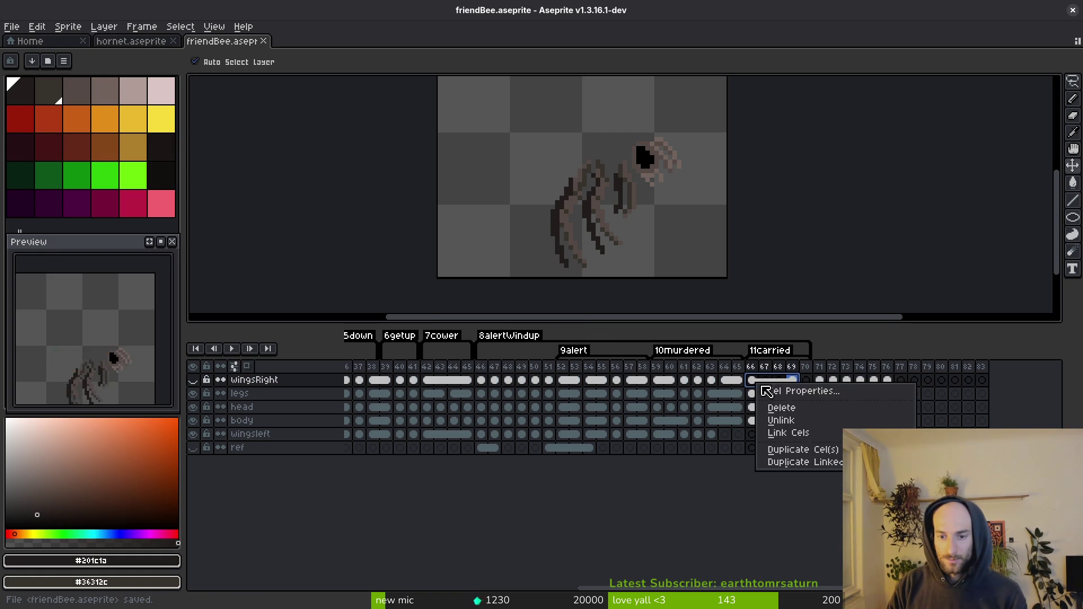
pyautogui.click(808, 423)
pyautogui.rightClick(757, 385)
pyautogui.click(793, 430)
# Step: Link the body cels on frames 68–69
pyautogui.click(782, 423)
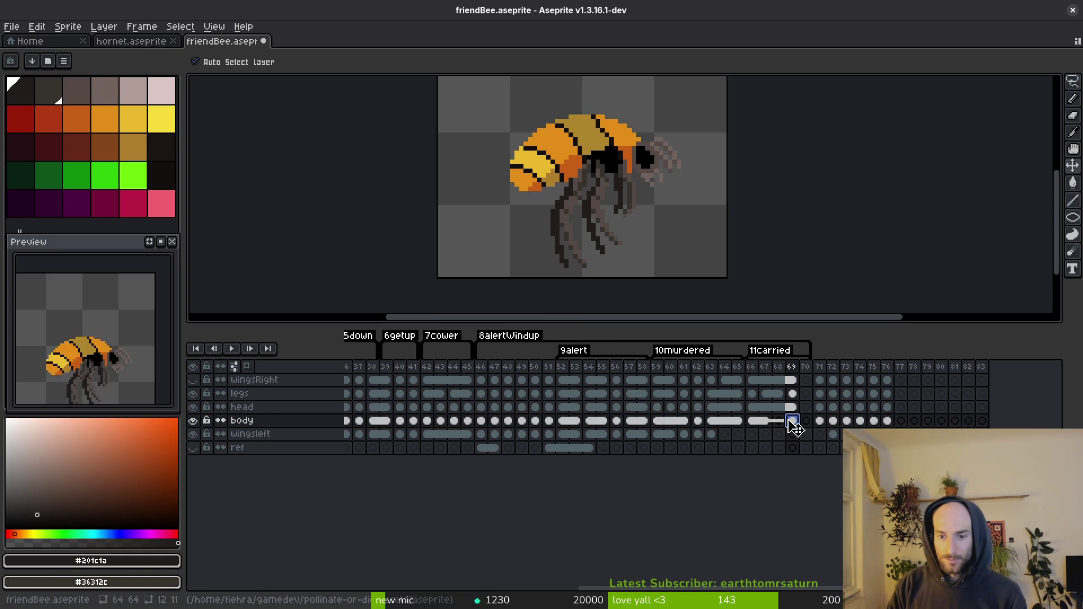
pyautogui.keyDown('shift'); pyautogui.click(793, 422); pyautogui.keyUp('shift')
pyautogui.rightClick(794, 427)
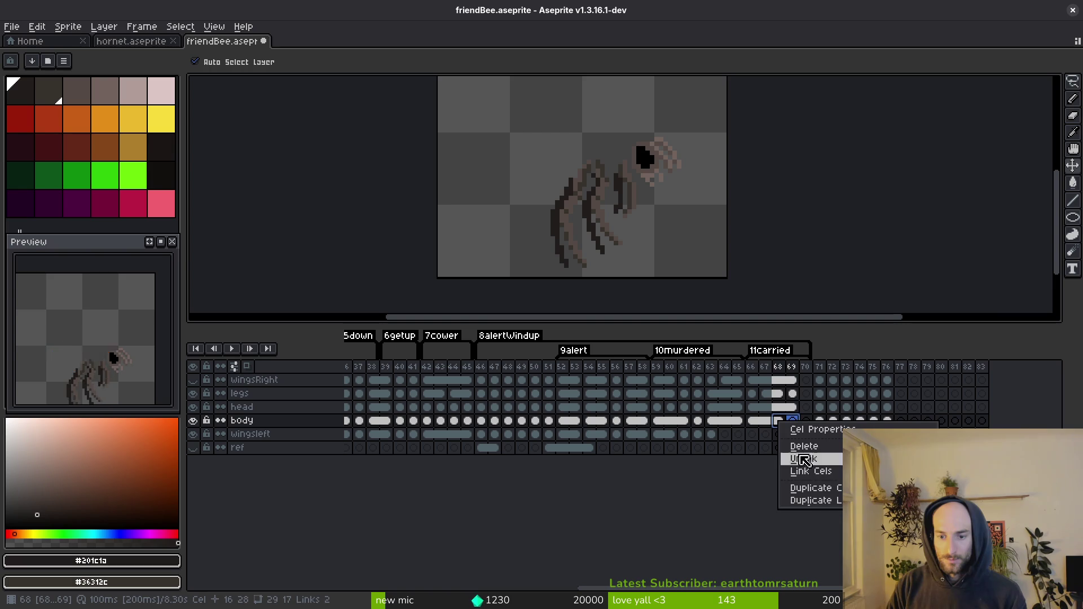
pyautogui.click(798, 469)
# Step: Unhide the wingsRight layer and frame the bee in the preview
pyautogui.click(193, 381)
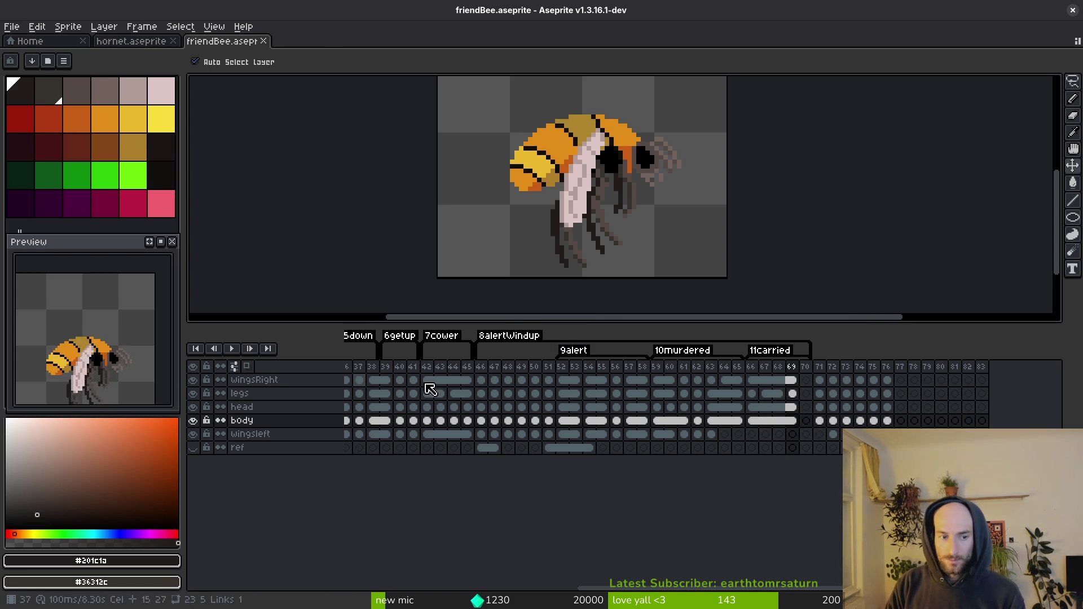
pyautogui.press('b')
pyautogui.moveTo(120, 364); pyautogui.dragTo(107, 329)
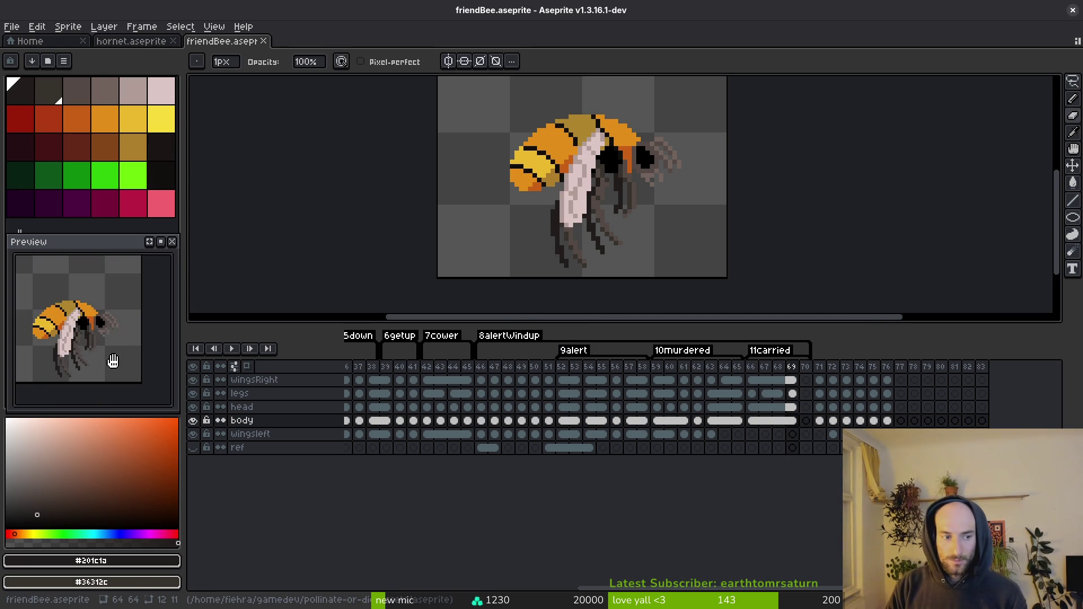
pyautogui.press('Left')
pyautogui.press('i')
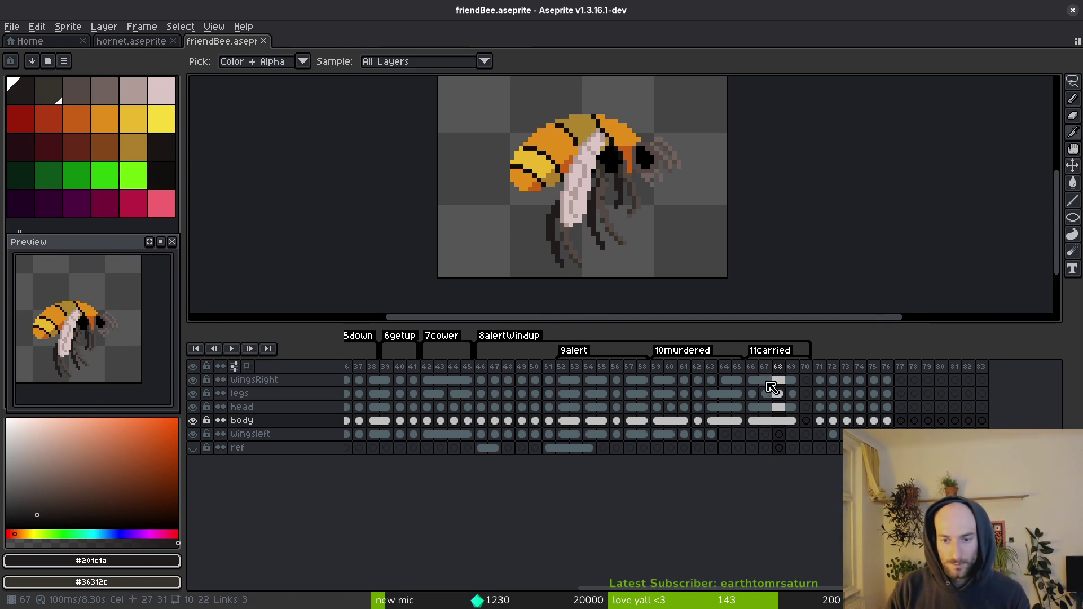
# Step: Link, then unlink, the right wing cels on frames 67–68, save, and select frame 67's wing cel
pyautogui.click(769, 383)
pyautogui.rightClick(778, 384)
pyautogui.click(820, 430)
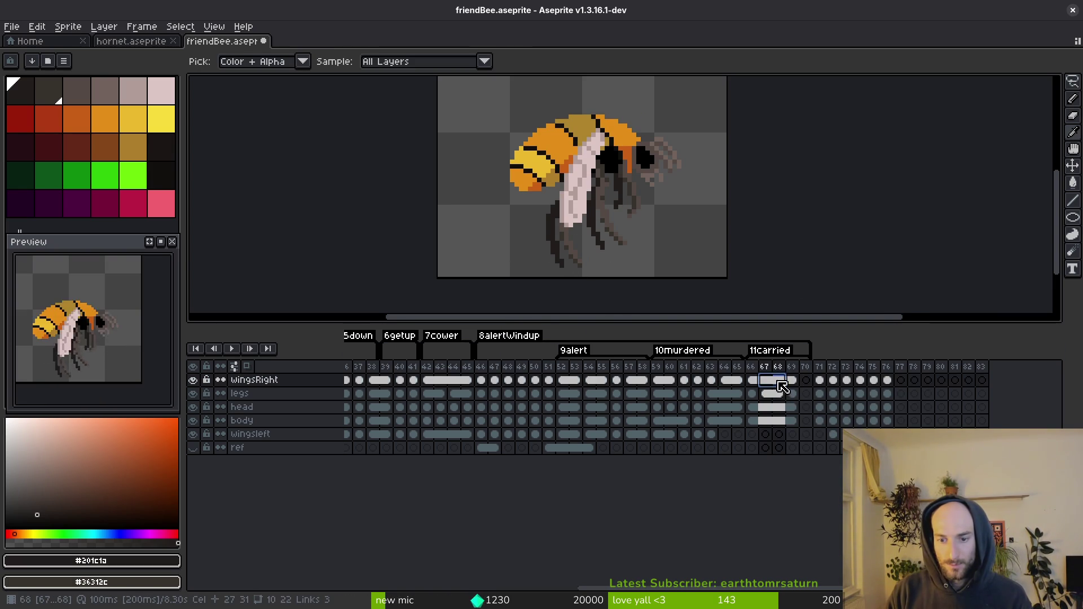
pyautogui.rightClick(783, 386)
pyautogui.click(863, 428)
pyautogui.hotkey('ctrl', 's')
pyautogui.click(765, 381)
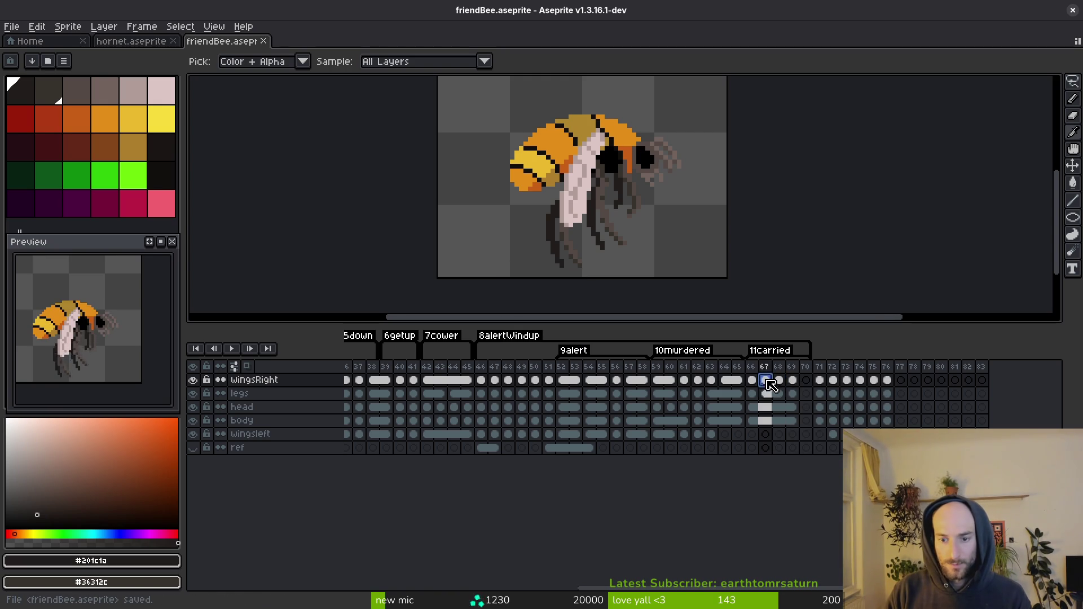
pyautogui.hotkey('shift', 'q')
# Step: Drag the lasso-selected pale wing on frame 67 into a more upright tilt
pyautogui.scroll(2, 615, 172)
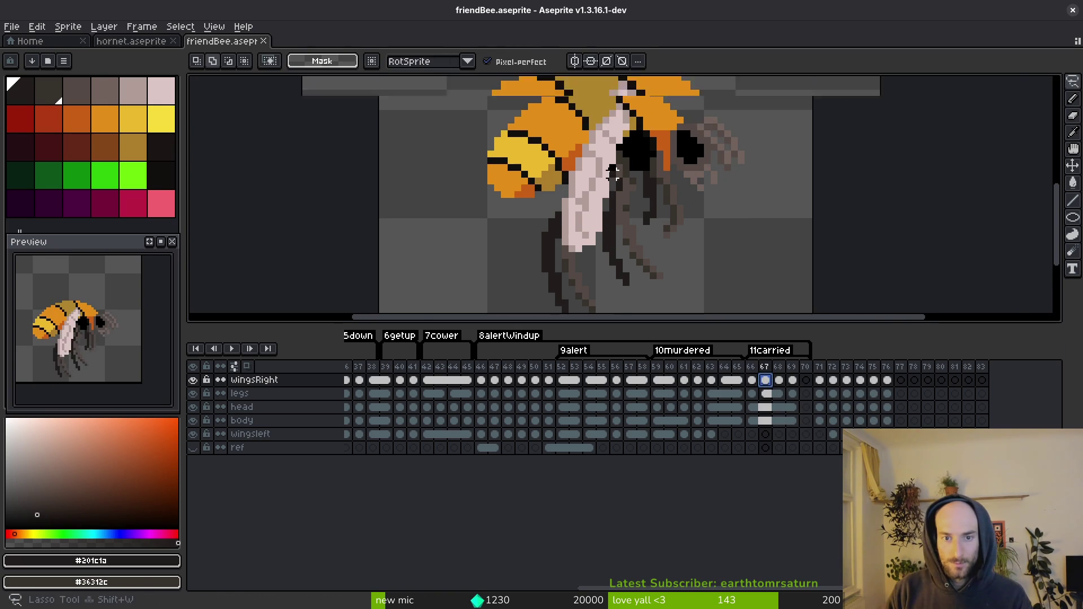
pyautogui.scroll(1, 615, 172)
pyautogui.moveTo(582, 104)
pyautogui.mouseDown()
pyautogui.moveTo(564, 283)
pyautogui.moveTo(597, 265)
pyautogui.moveTo(615, 269)
pyautogui.mouseUp()
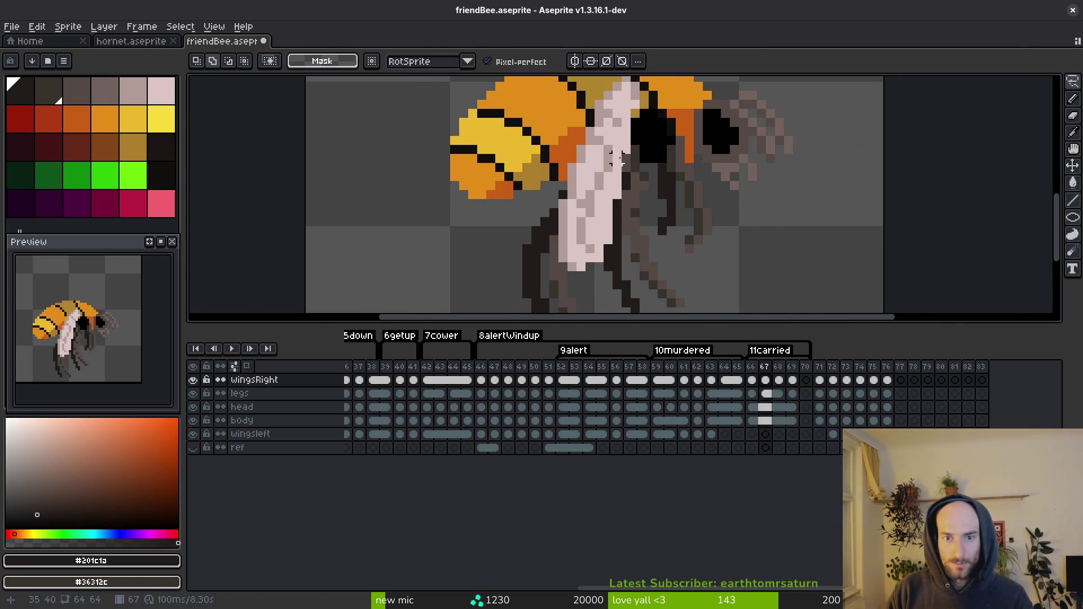
pyautogui.scroll(1, 618, 160)
# Step: Sample the pale pink and darker pinkish-grey wing shades, then save friendBee.aseprite
pyautogui.keyDown('alt'); pyautogui.click(618, 160); pyautogui.keyUp('alt')
pyautogui.scroll(1, 598, 169)
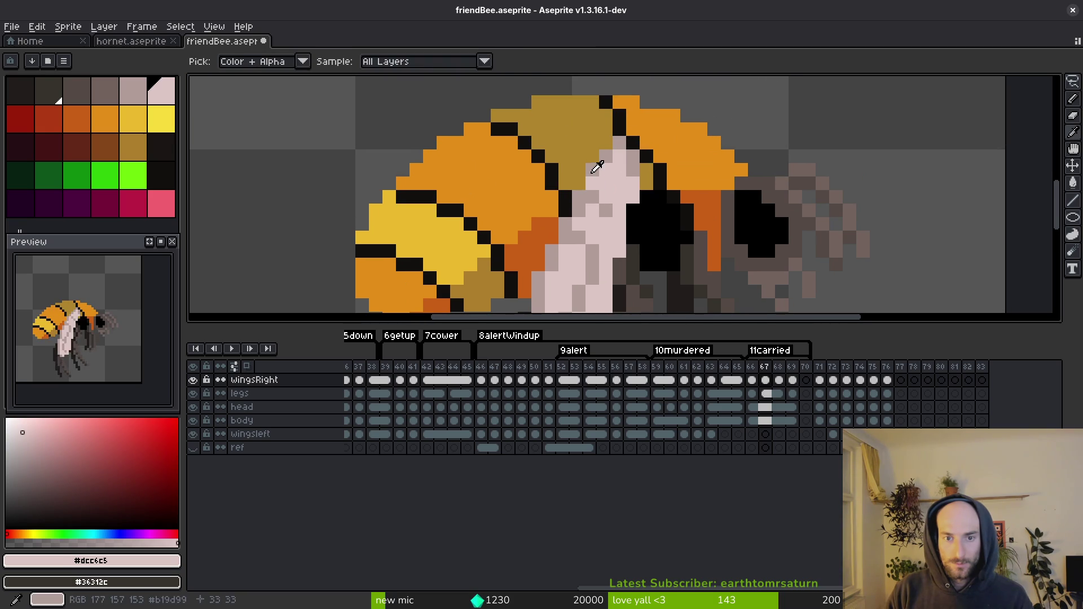
pyautogui.keyDown('alt'); pyautogui.click(597, 166); pyautogui.keyUp('alt')
pyautogui.scroll(-4, 628, 226)
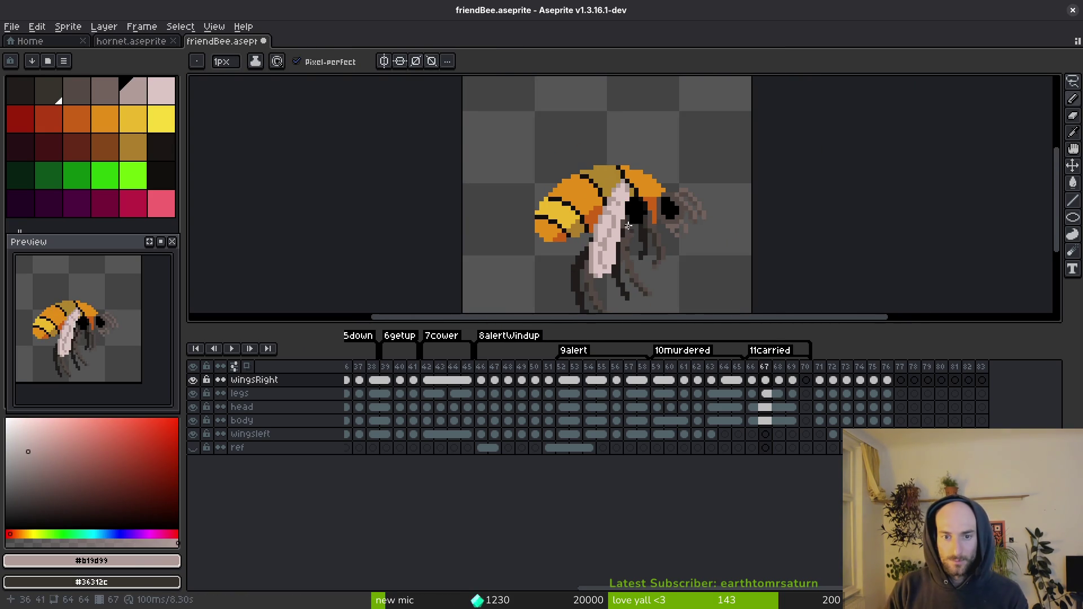
pyautogui.scroll(3, 628, 225)
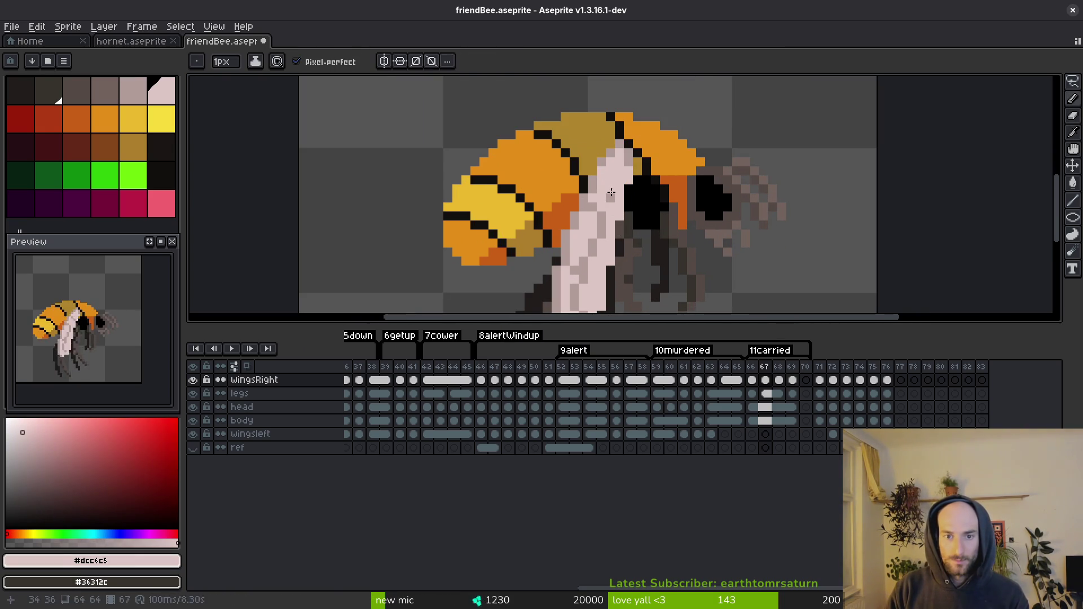
pyautogui.scroll(-3, 620, 194)
pyautogui.scroll(-3, 620, 194)
pyautogui.hotkey('ctrl', 's')
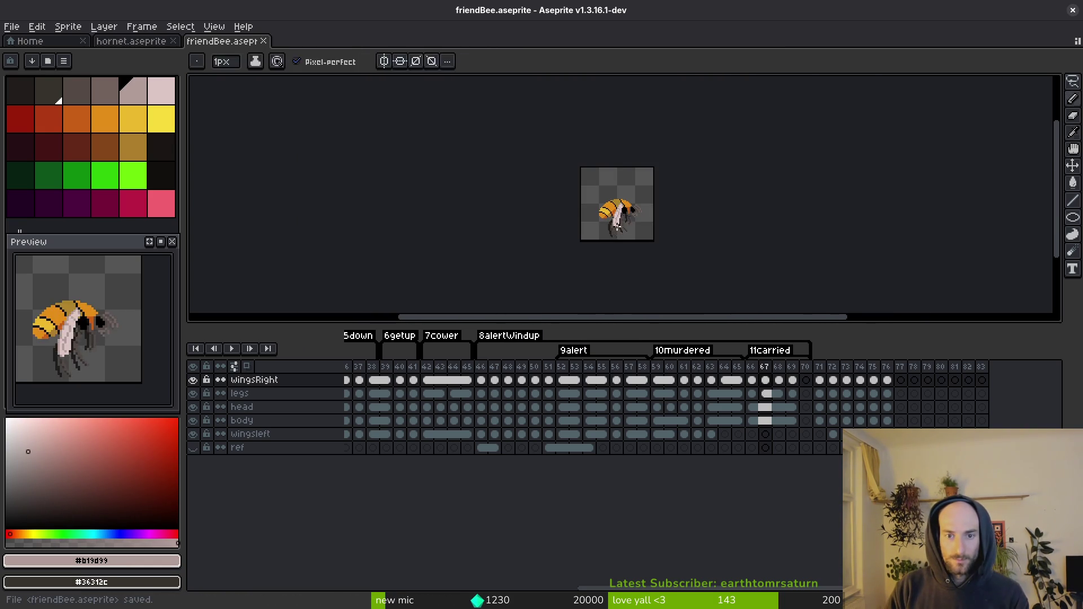
pyautogui.scroll(2, 629, 220)
# Step: Link friendBee's right wing cels on frames 67–68, move frame 69's wing onto 68, and save
pyautogui.moveTo(765, 380); pyautogui.dragTo(779, 380)
pyautogui.rightClick(779, 380)
pyautogui.click(796, 432)
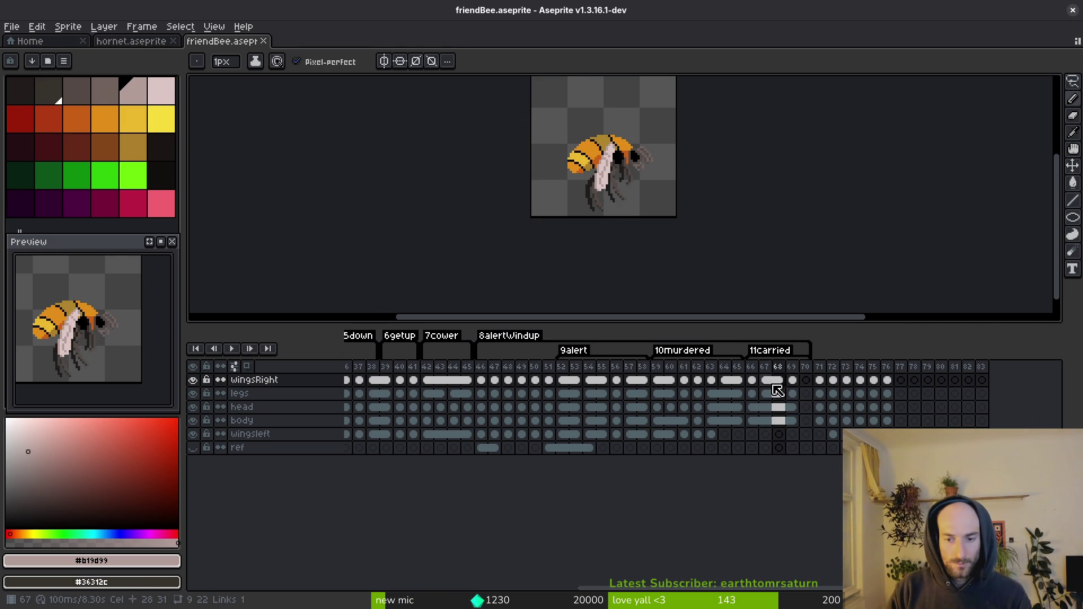
pyautogui.click(794, 381)
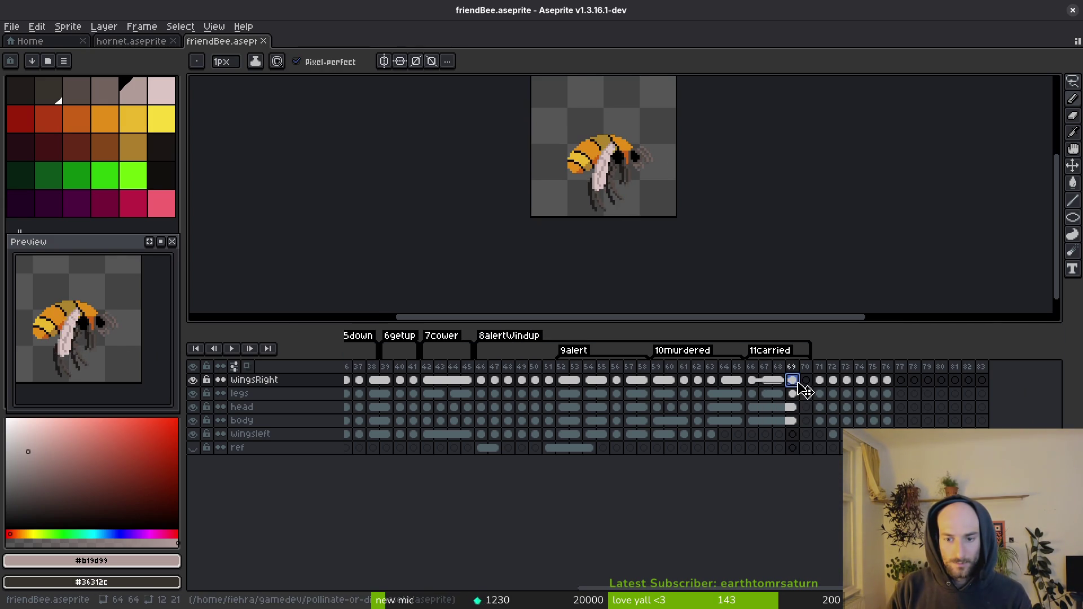
pyautogui.moveTo(793, 381); pyautogui.dragTo(779, 381)
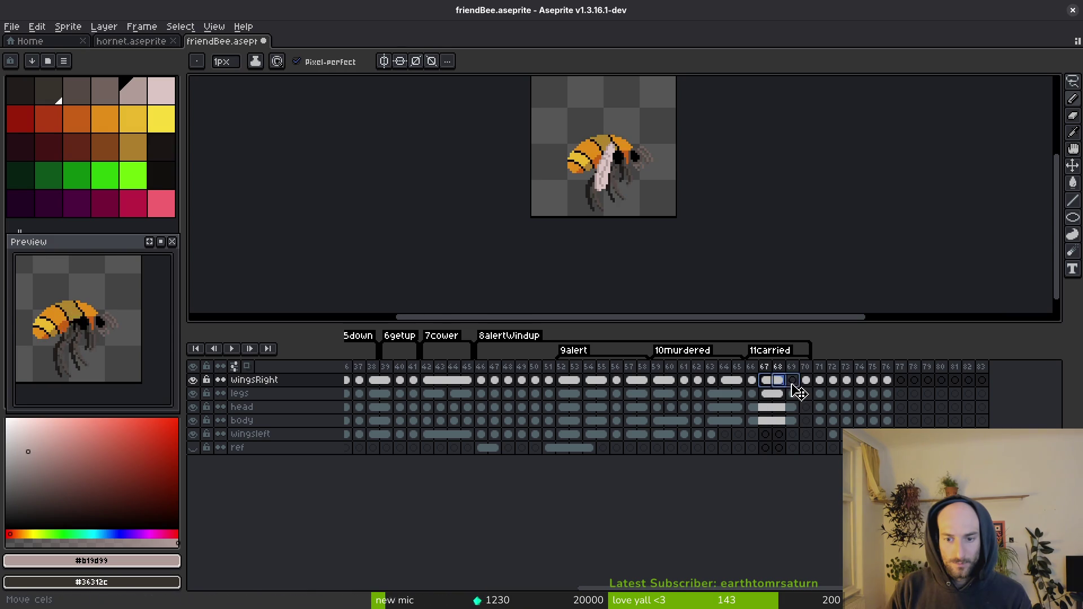
pyautogui.click(807, 381)
pyautogui.click(767, 394)
pyautogui.hotkey('ctrl', 's')
# Step: Compare friendBee's carried frames 66–68 with the hornet sprite's frame 120 before copying
pyautogui.click(753, 381)
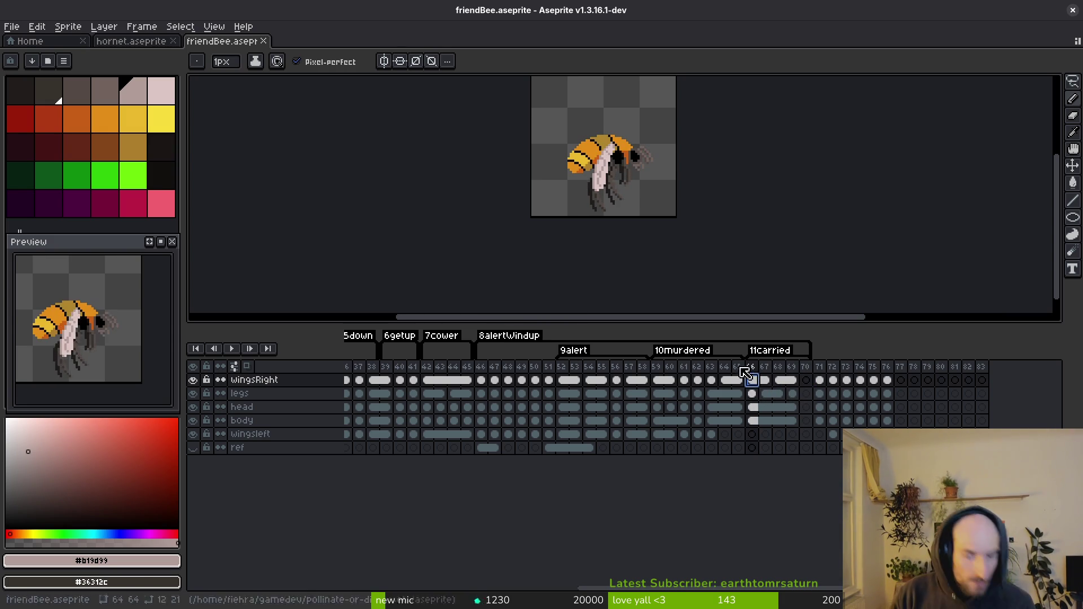
pyautogui.click(810, 363)
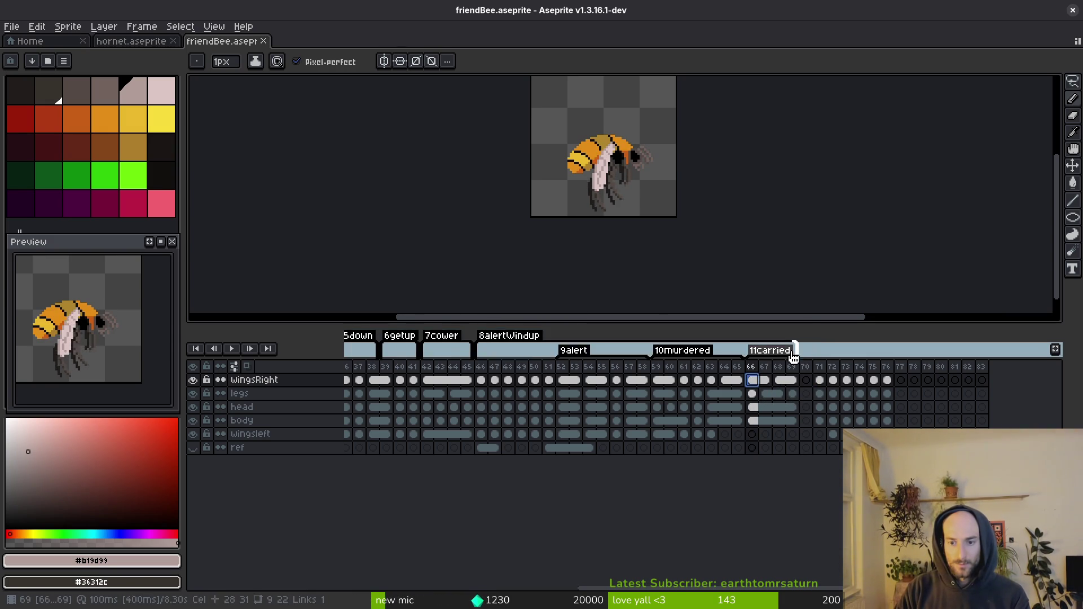
pyautogui.press('Escape')
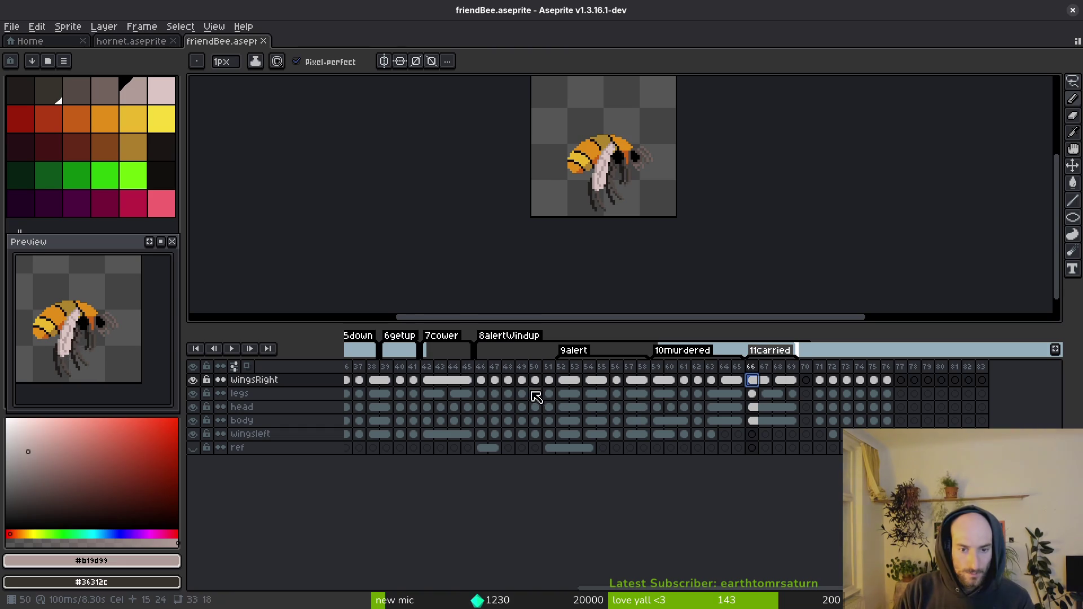
pyautogui.click(494, 381)
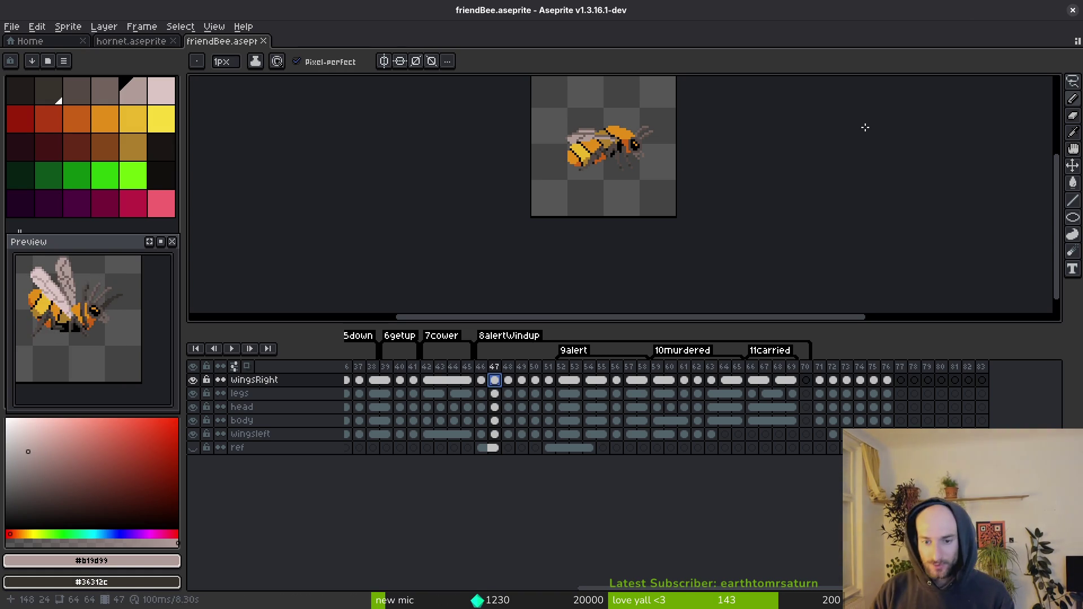
pyautogui.moveTo(753, 380); pyautogui.dragTo(792, 421)
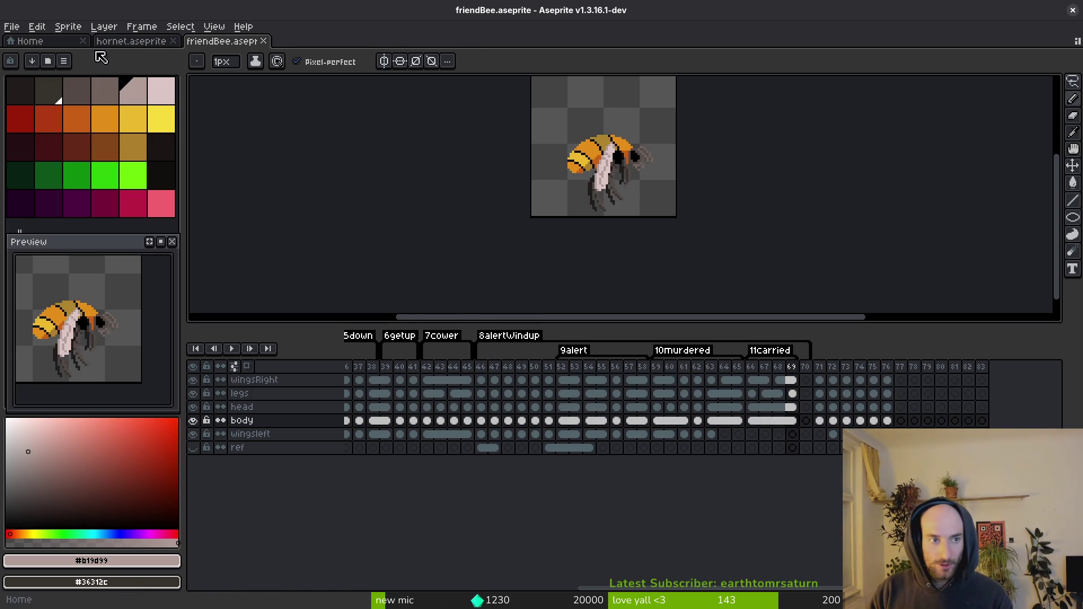
pyautogui.click(131, 41)
pyautogui.hscroll(3, 801, 425)
pyautogui.hscroll(1, 620, 412)
pyautogui.click(527, 380)
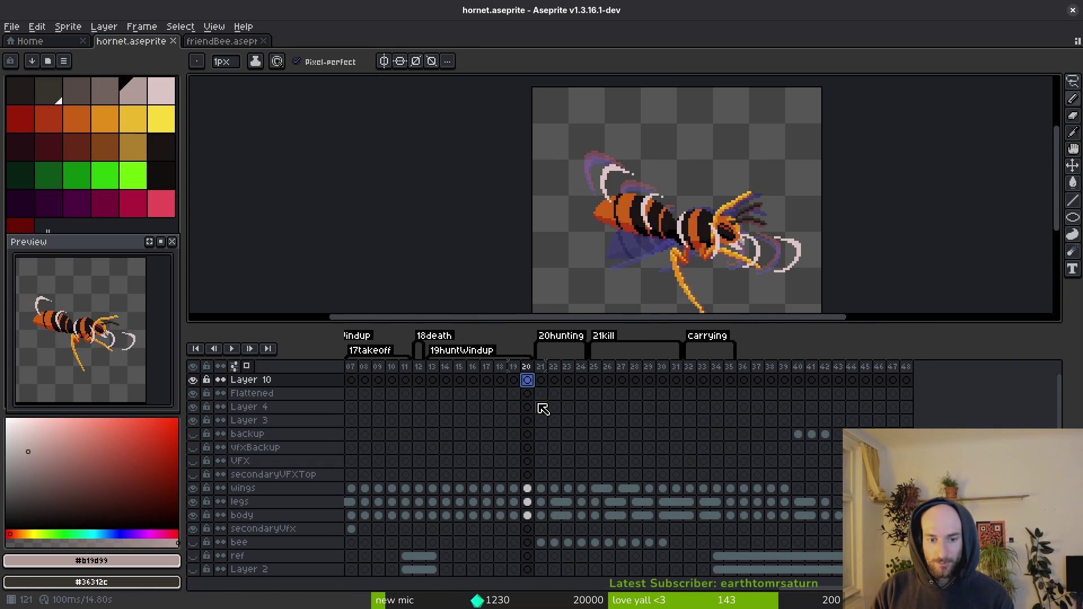
pyautogui.hotkey('ctrl', 'shift', 'Tab')
pyautogui.hotkey('ctrl', 'shift', 'Tab')
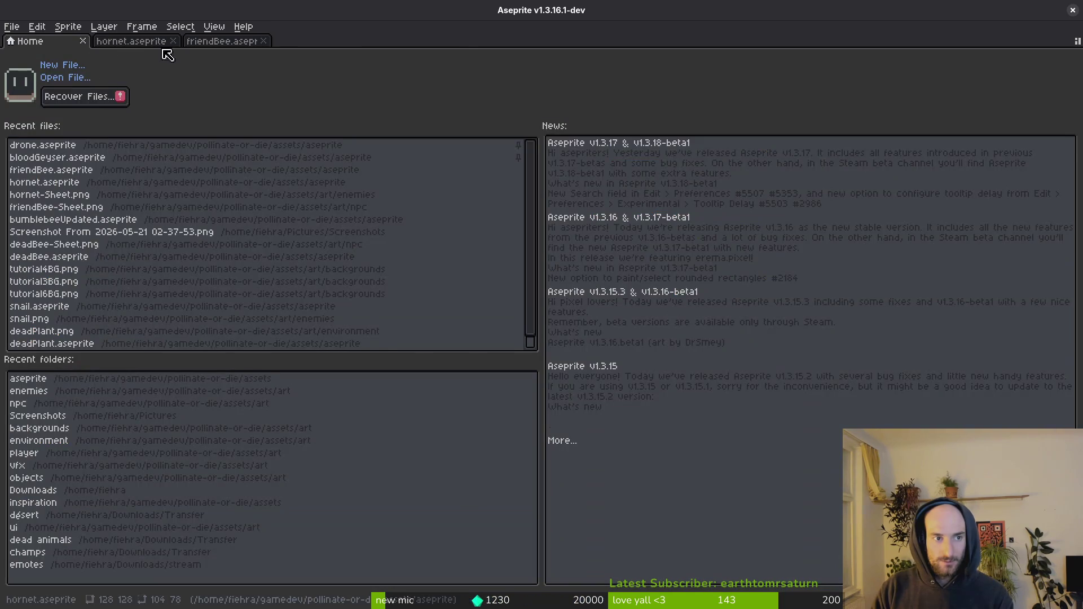
# Step: Copy friendBee's carried-bee cels from frames 66–69 into hornet frames 32–35
pyautogui.moveTo(751, 380); pyautogui.dragTo(790, 422)
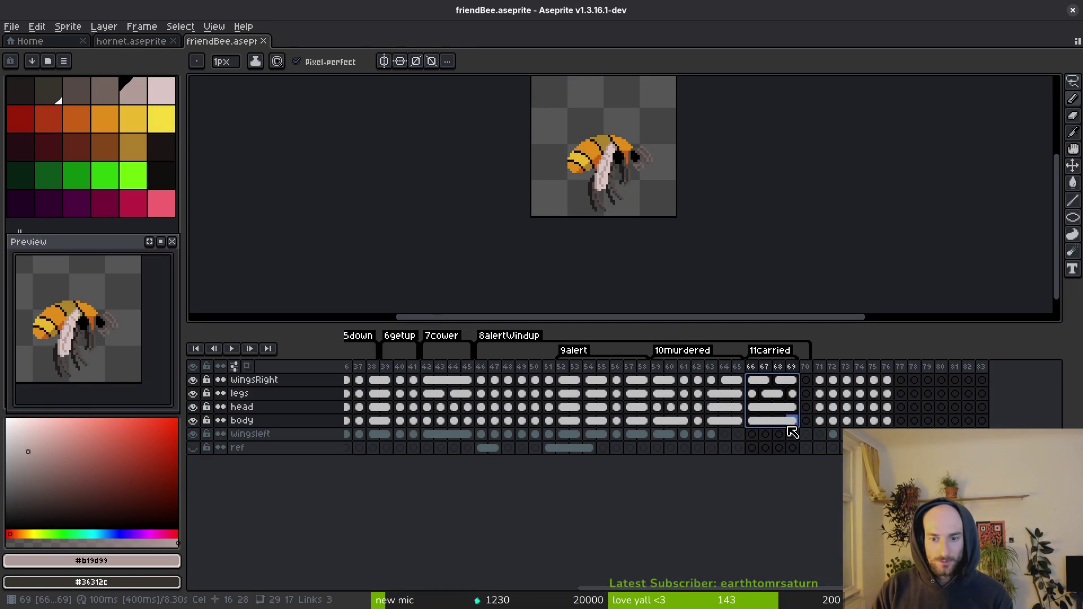
pyautogui.hotkey('ctrl', 'shift', 'Tab')
pyautogui.click(689, 393)
pyautogui.hotkey('ctrl', 'v')
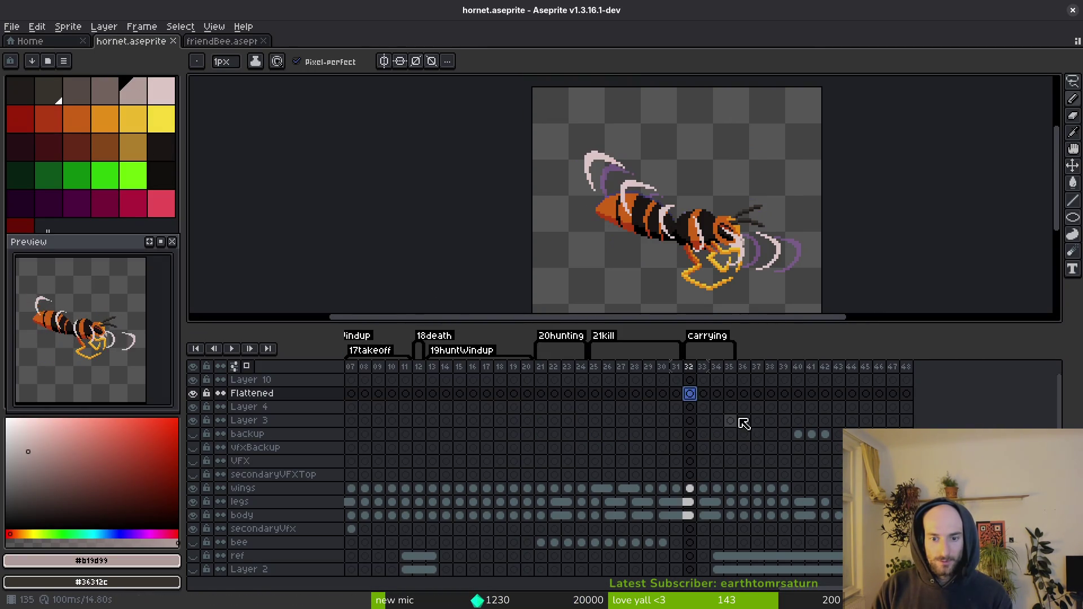
# Step: Shift the pasted cels up one layer and merge the four bee layers into one Flattened layer
pyautogui.moveTo(694, 398); pyautogui.dragTo(734, 439)
pyautogui.moveTo(738, 445); pyautogui.dragTo(736, 434)
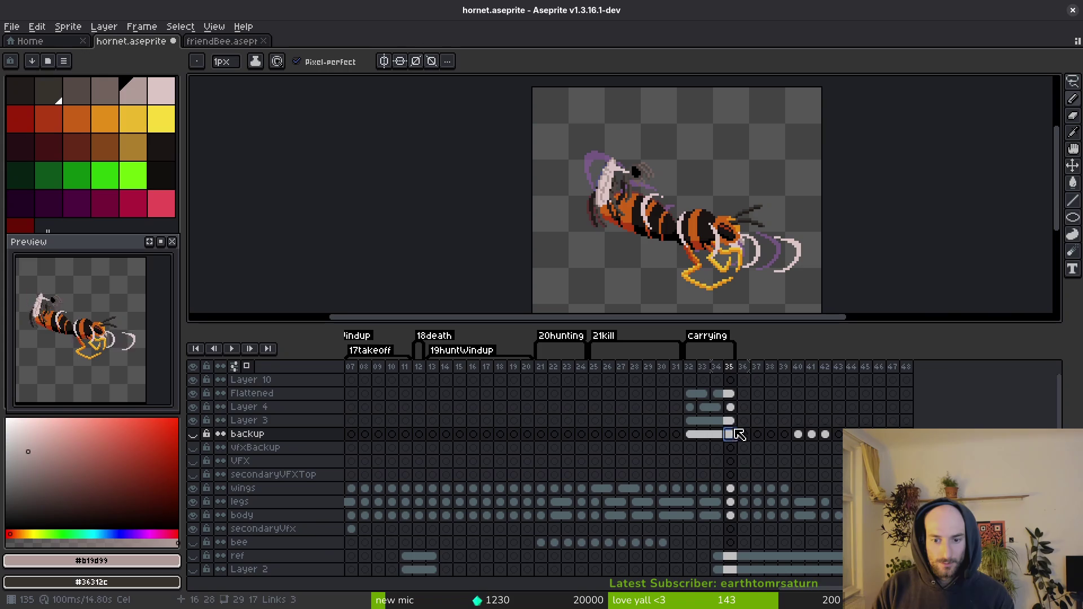
pyautogui.click(720, 393)
pyautogui.moveTo(712, 393); pyautogui.dragTo(712, 380)
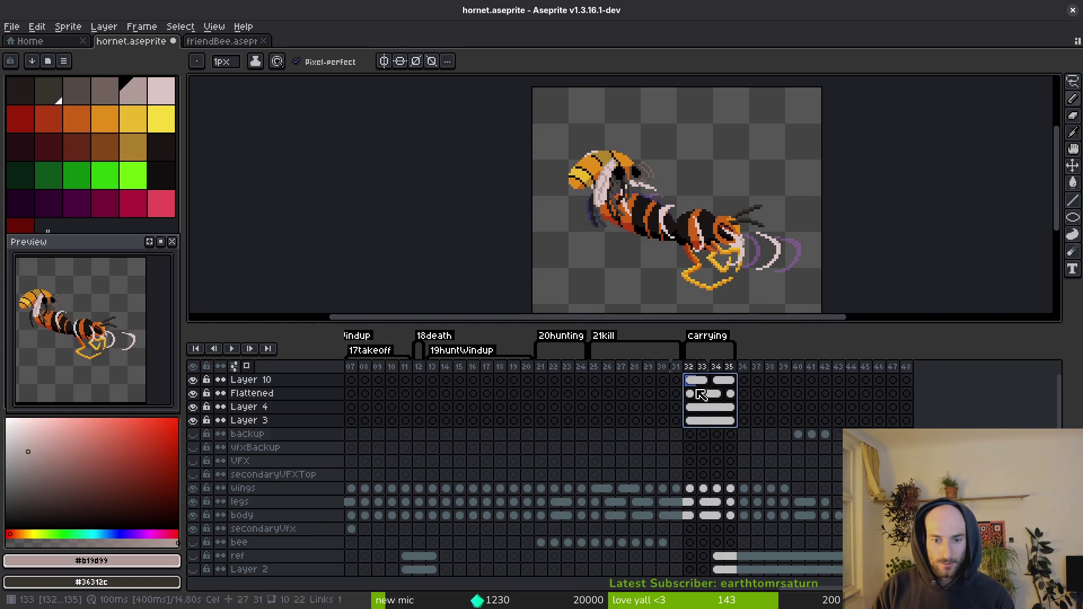
pyautogui.moveTo(279, 380); pyautogui.dragTo(292, 427)
pyautogui.rightClick(292, 390)
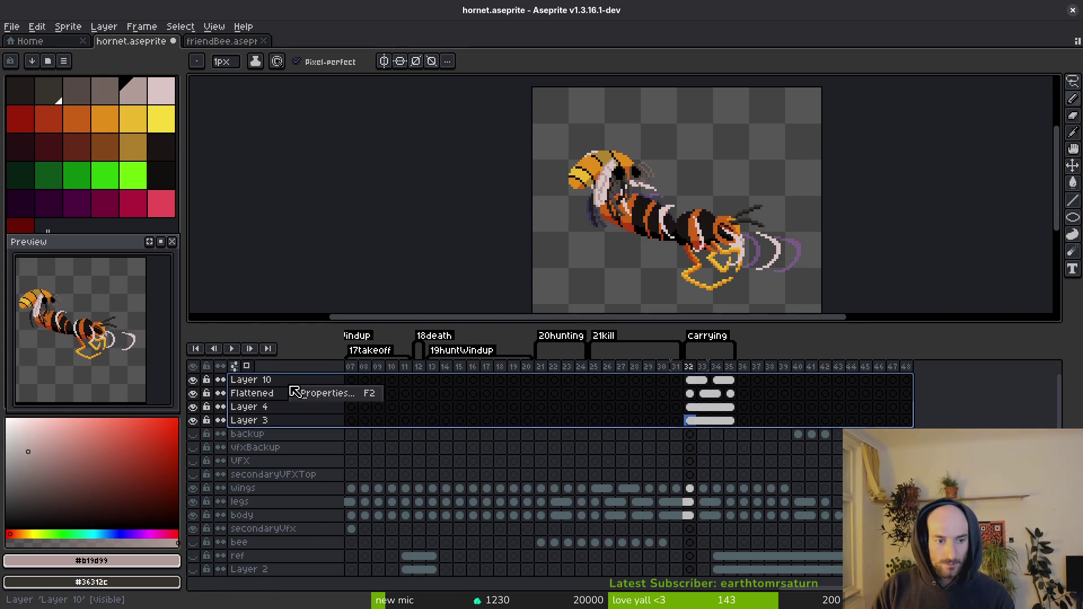
pyautogui.click(311, 477)
# Step: Move cels 32–35 down onto the bee layer, play back to review, and show the bee layer
pyautogui.moveTo(690, 380)
pyautogui.mouseDown()
pyautogui.moveTo(725, 380)
pyautogui.moveTo(716, 477)
pyautogui.moveTo(733, 506)
pyautogui.mouseUp()
pyautogui.click(663, 503)
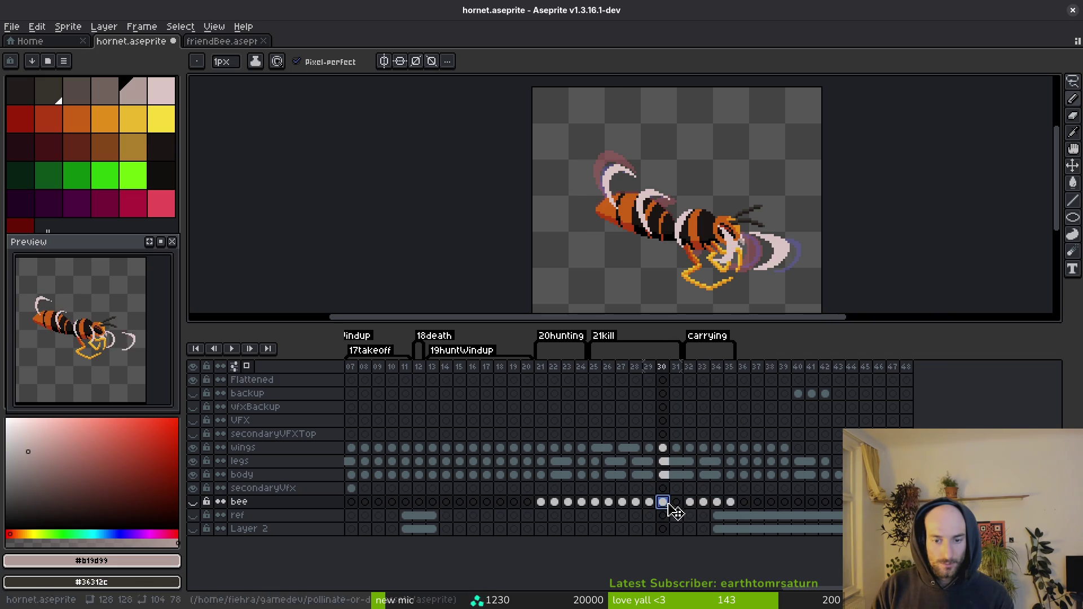
pyautogui.press('Return')
pyautogui.press('Right')
pyautogui.press('Right')
pyautogui.press('Return')
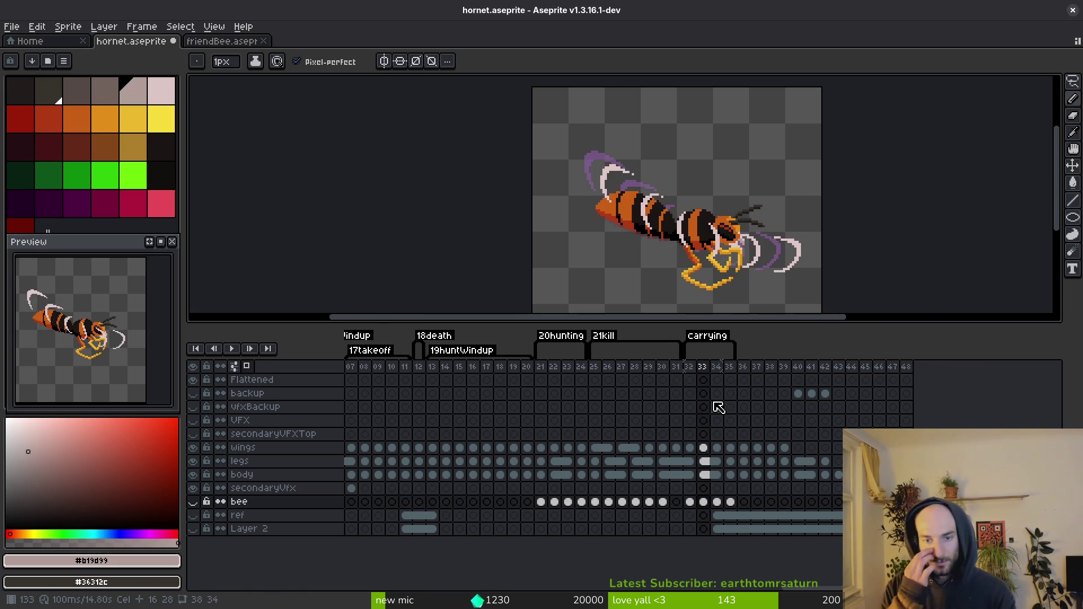
pyautogui.click(709, 401)
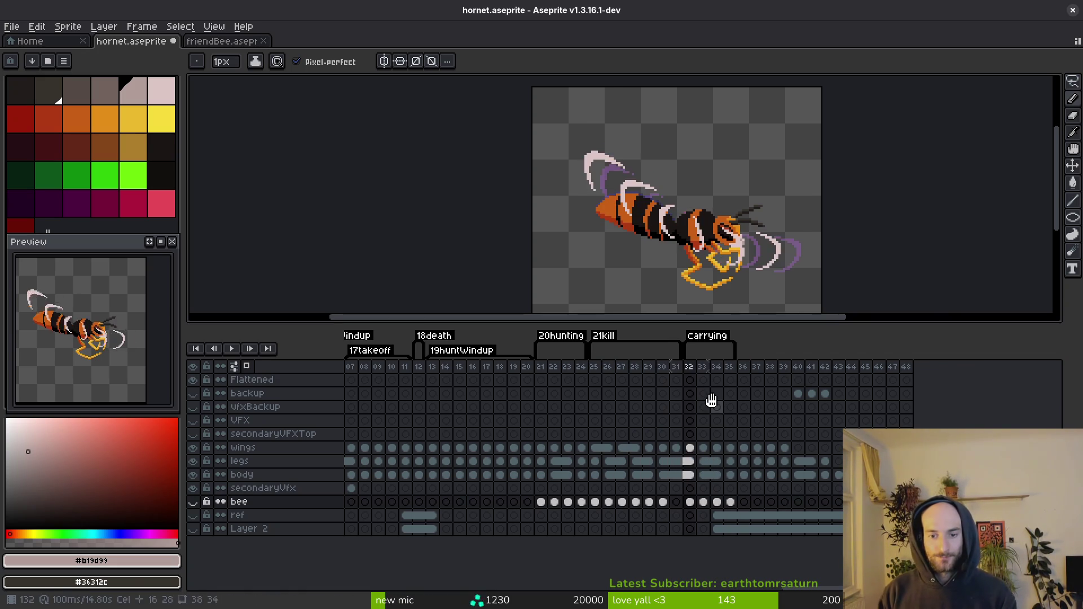
pyautogui.press('i')
pyautogui.click(193, 501)
# Step: Flip the bee horizontally across frames 32–35 and lower it beneath the hornet's head
pyautogui.press('Right')
pyautogui.press('b')
pyautogui.scroll(-1, 716, 250)
pyautogui.press('m')
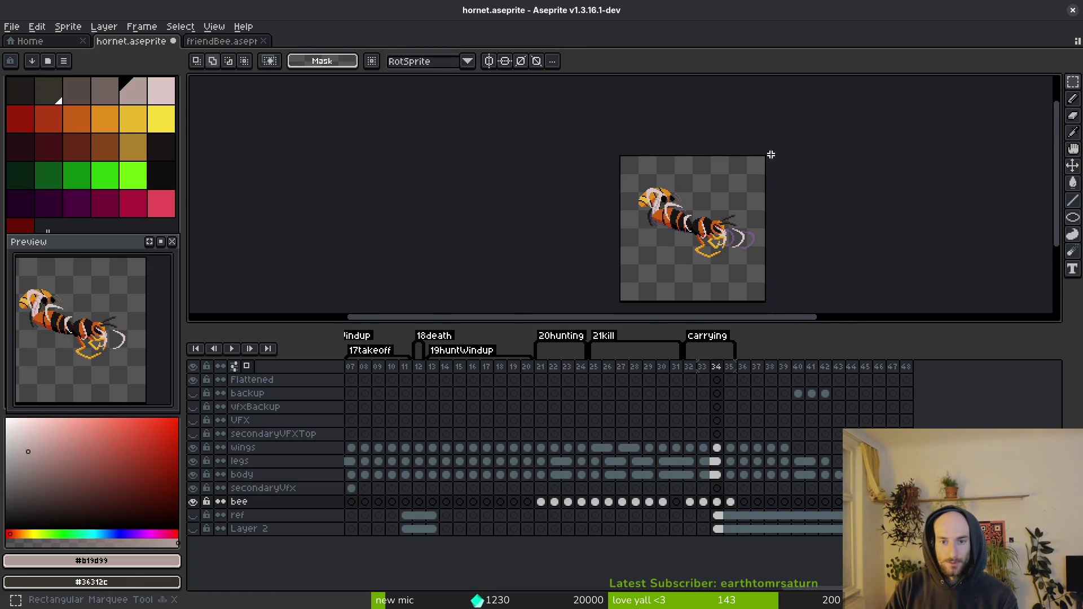
pyautogui.hotkey('ctrl', 'a')
pyautogui.moveTo(730, 502); pyautogui.dragTo(696, 504)
pyautogui.hotkey('shift', 'h')
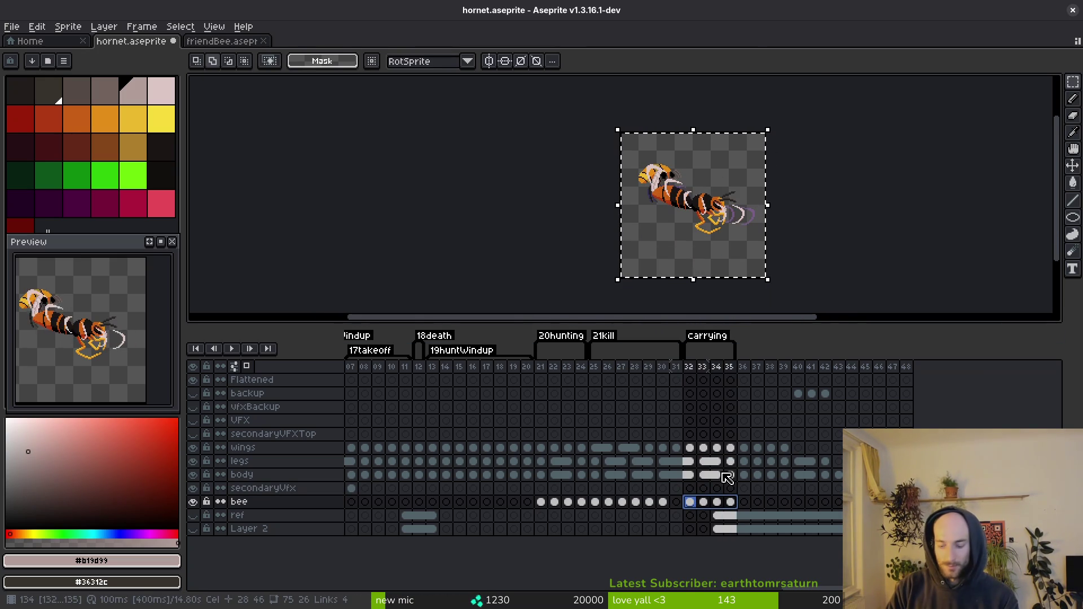
pyautogui.scroll(4, 735, 198)
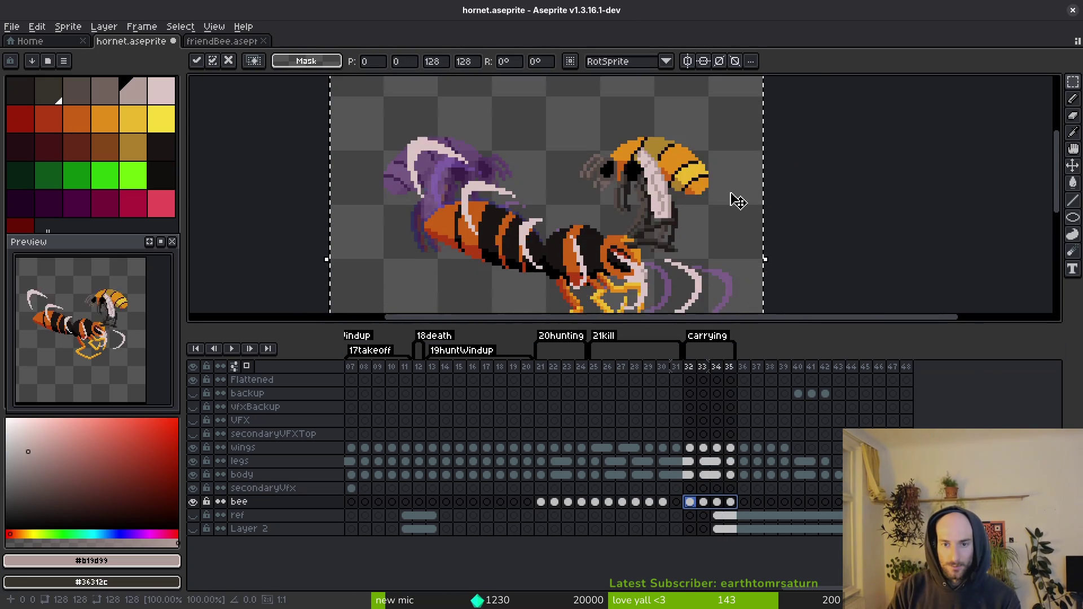
pyautogui.scroll(-4, 735, 198)
pyautogui.moveTo(702, 156); pyautogui.dragTo(700, 216)
pyautogui.scroll(4, 699, 216)
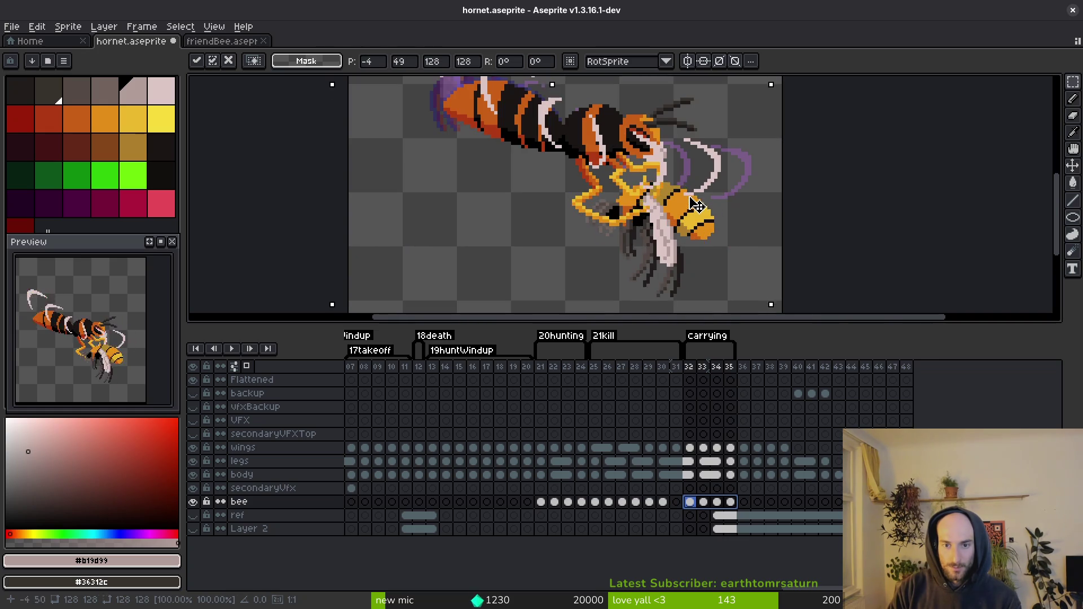
pyautogui.press('Return')
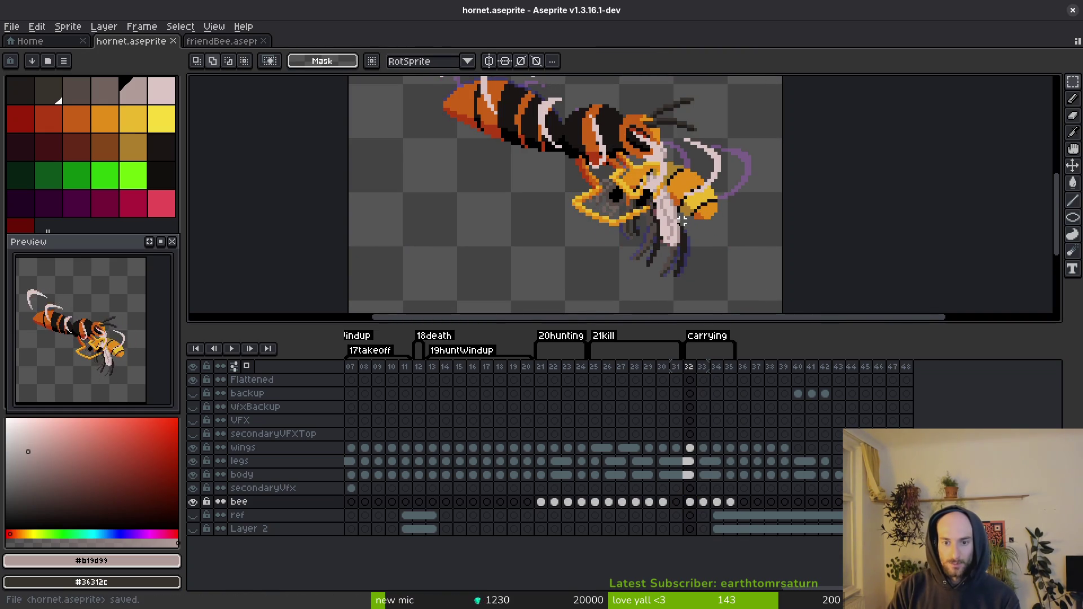
# Step: Compare the bee poses in frames 30 and 31, ending on frame 31
pyautogui.scroll(2, 726, 218)
pyautogui.scroll(-4, 722, 222)
pyautogui.press('Right')
pyautogui.press('Left')
pyautogui.press('Right')
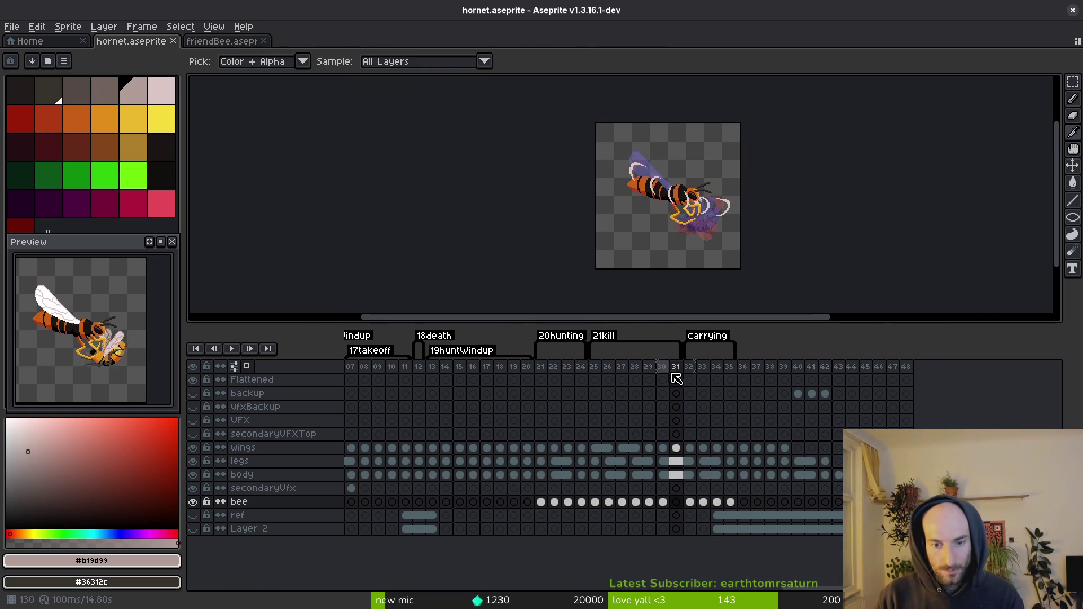
# Step: Clear and delete the empty frame 31, then save hornet.aseprite
pyautogui.click(673, 372)
pyautogui.press('Delete')
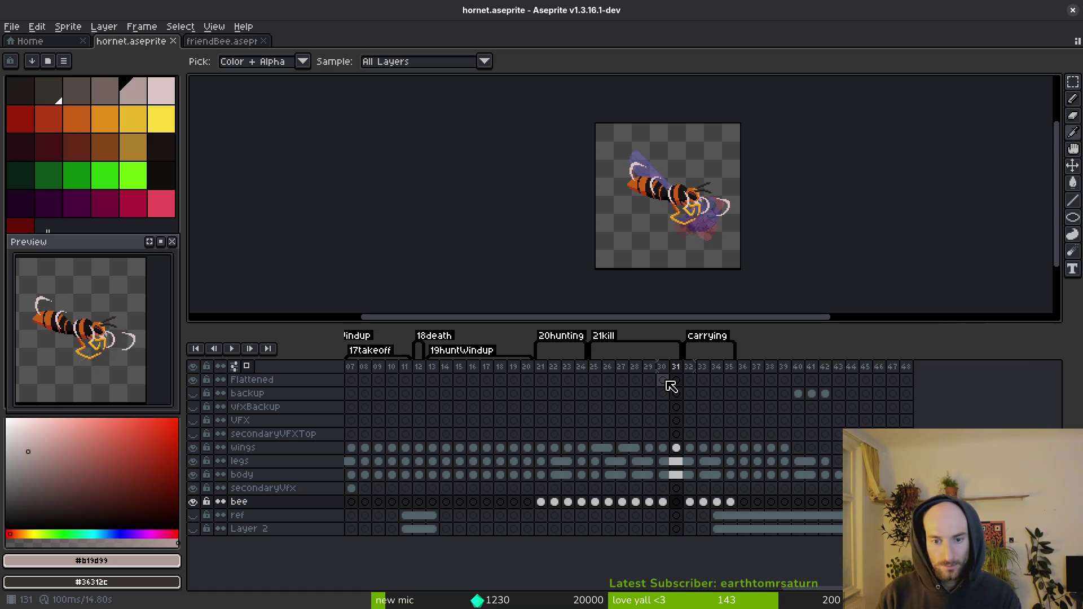
pyautogui.click(683, 373)
pyautogui.hotkey('alt', 'Delete')
pyautogui.hotkey('ctrl', 's')
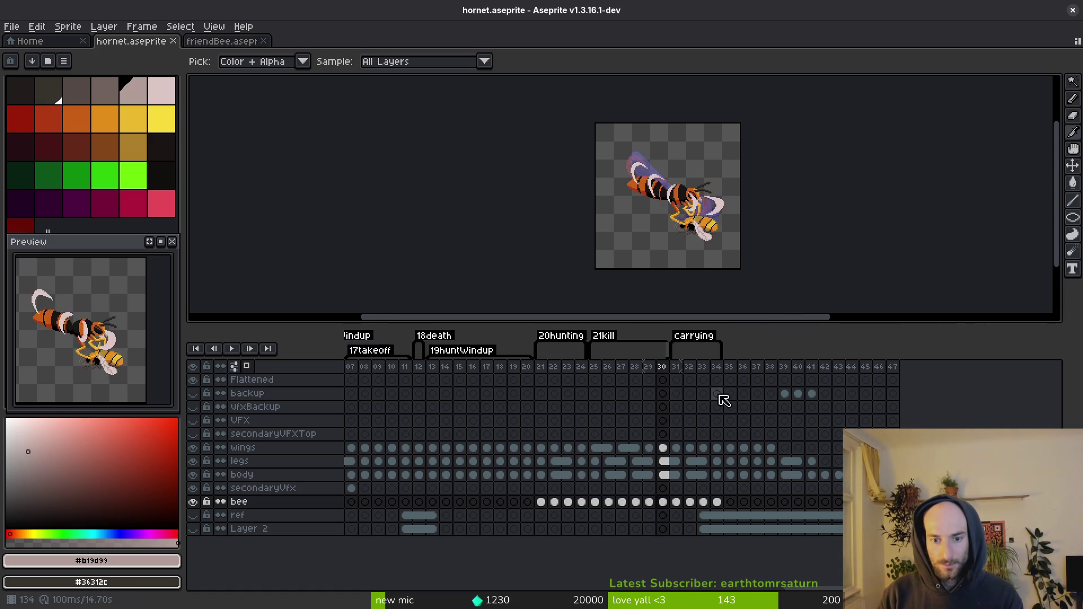
# Step: Step through frames 24–31 to review the seizing sequence, ending on kill frame 25
pyautogui.press('Left')
pyautogui.press('Right')
pyautogui.press('Left')
pyautogui.press('Right')
pyautogui.press('Left')
pyautogui.press('Right')
pyautogui.scroll(4, 709, 225)
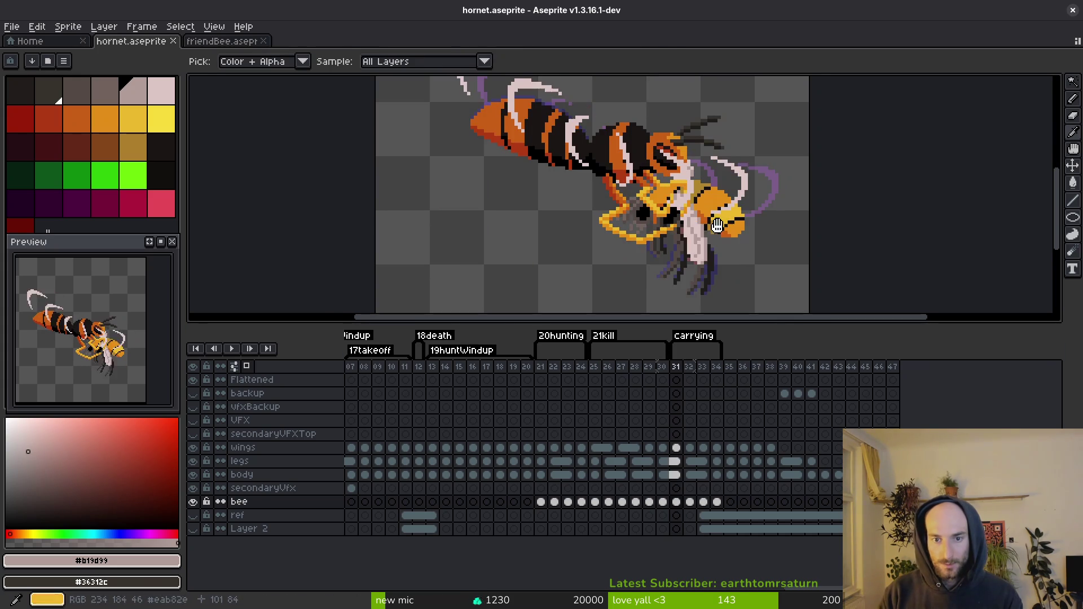
pyautogui.press('Left')
pyautogui.press('alt')
pyautogui.press('Left')
pyautogui.press('Left')
pyautogui.press('Left')
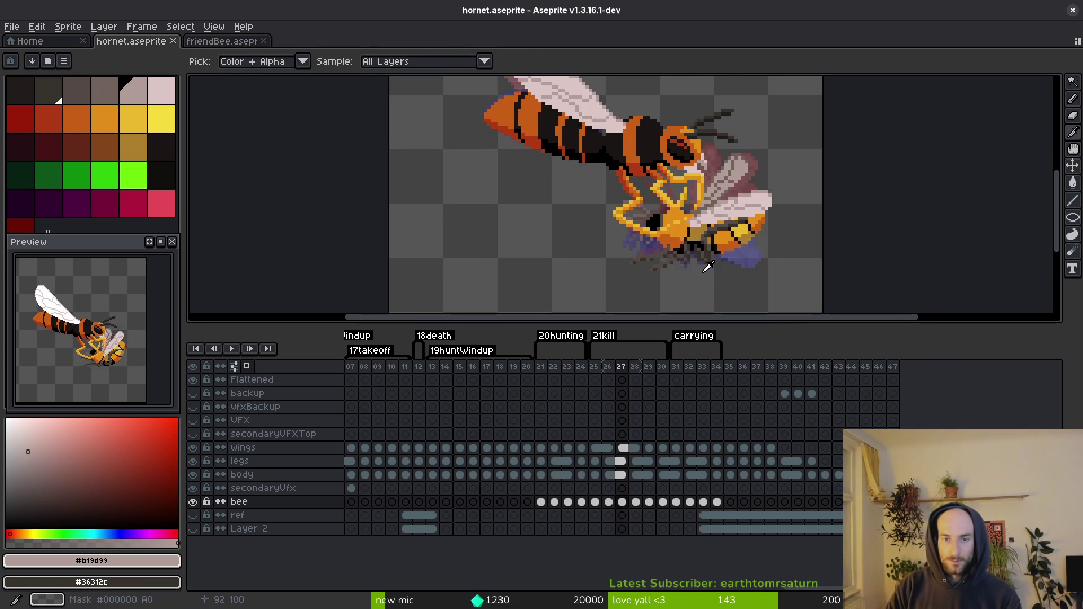
pyautogui.press('Right')
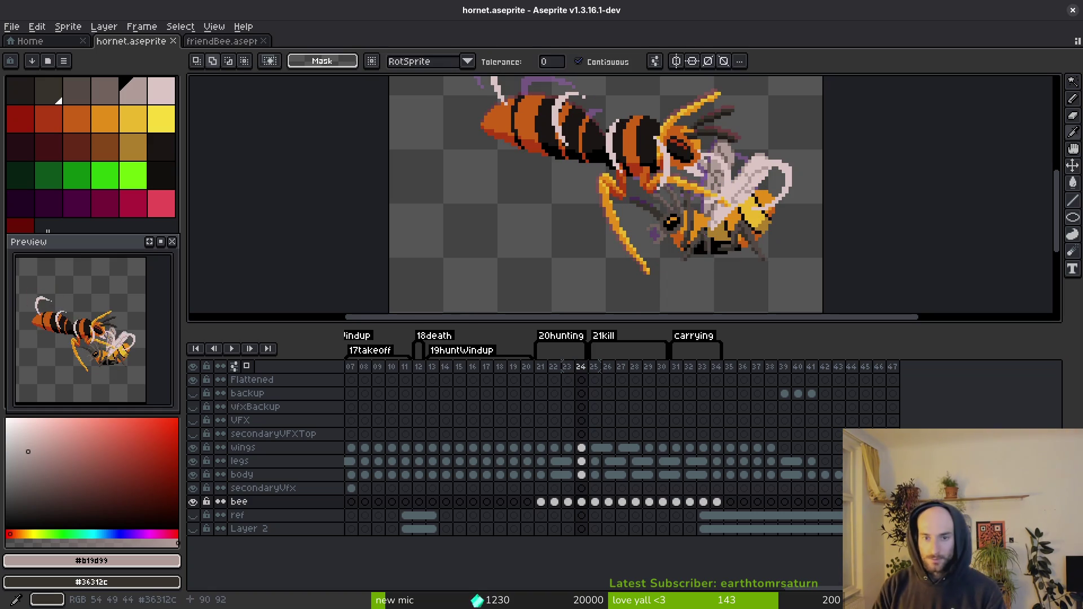
# Step: Lasso the small bee on frame 25 and place it beneath the hornet, then activate the legs layer
pyautogui.scroll(-3, 694, 244)
pyautogui.scroll(5, 693, 240)
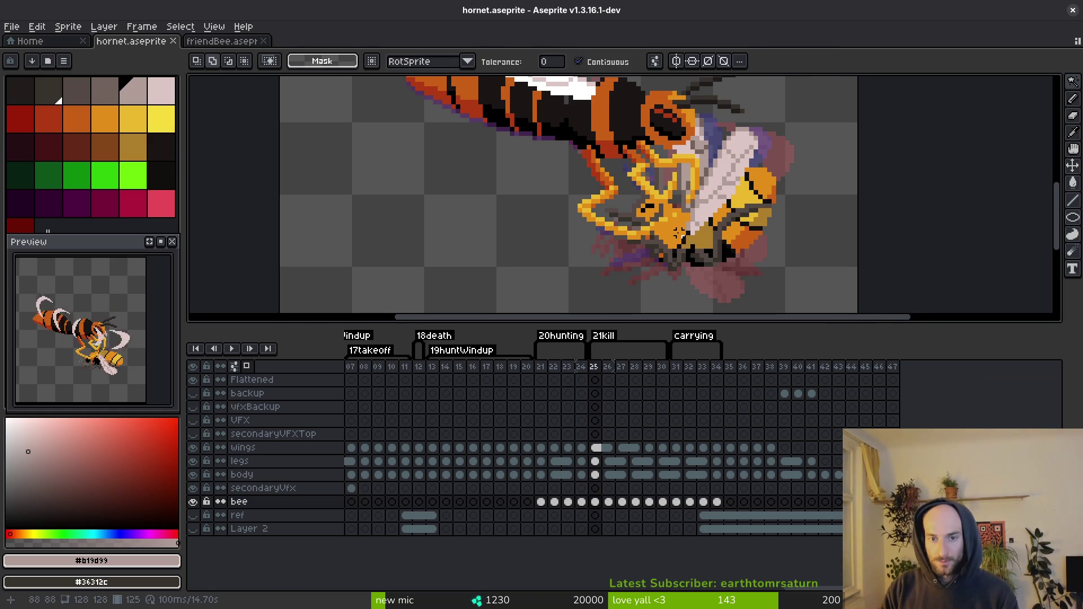
pyautogui.press('b')
pyautogui.moveTo(677, 118)
pyautogui.mouseDown()
pyautogui.moveTo(532, 140)
pyautogui.moveTo(536, 237)
pyautogui.moveTo(533, 169)
pyautogui.mouseUp()
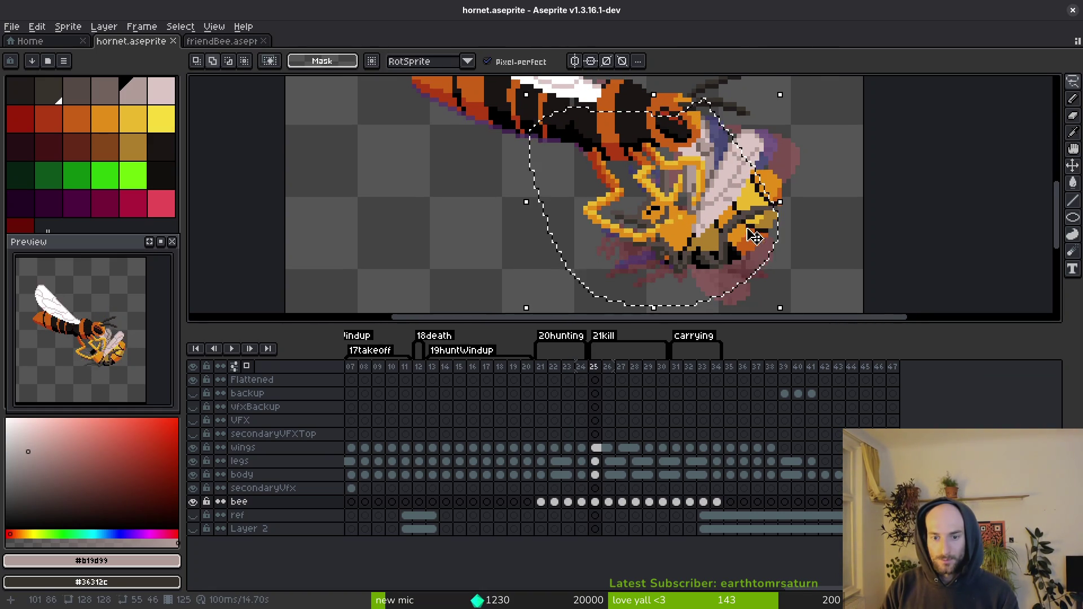
pyautogui.moveTo(663, 209)
pyautogui.mouseDown()
pyautogui.moveTo(433, 229)
pyautogui.moveTo(659, 193)
pyautogui.moveTo(368, 218)
pyautogui.mouseUp()
pyautogui.click(595, 475)
pyautogui.click(595, 461)
pyautogui.hotkey('ctrl', 'd')
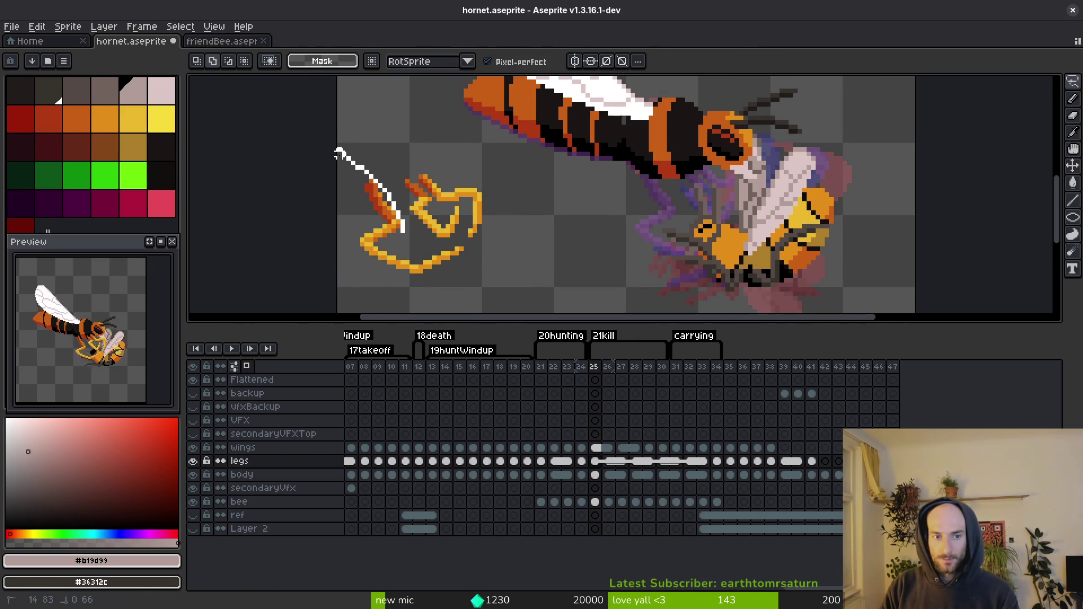
# Step: Move the lower yellow leg onto the hornet's body
pyautogui.moveTo(339, 154); pyautogui.dragTo(479, 269)
pyautogui.moveTo(415, 218); pyautogui.dragTo(417, 218)
pyautogui.moveTo(465, 259)
pyautogui.mouseDown()
pyautogui.moveTo(666, 209)
pyautogui.moveTo(626, 183)
pyautogui.moveTo(669, 173)
pyautogui.mouseUp()
pyautogui.press('Return')
pyautogui.scroll(1, 663, 204)
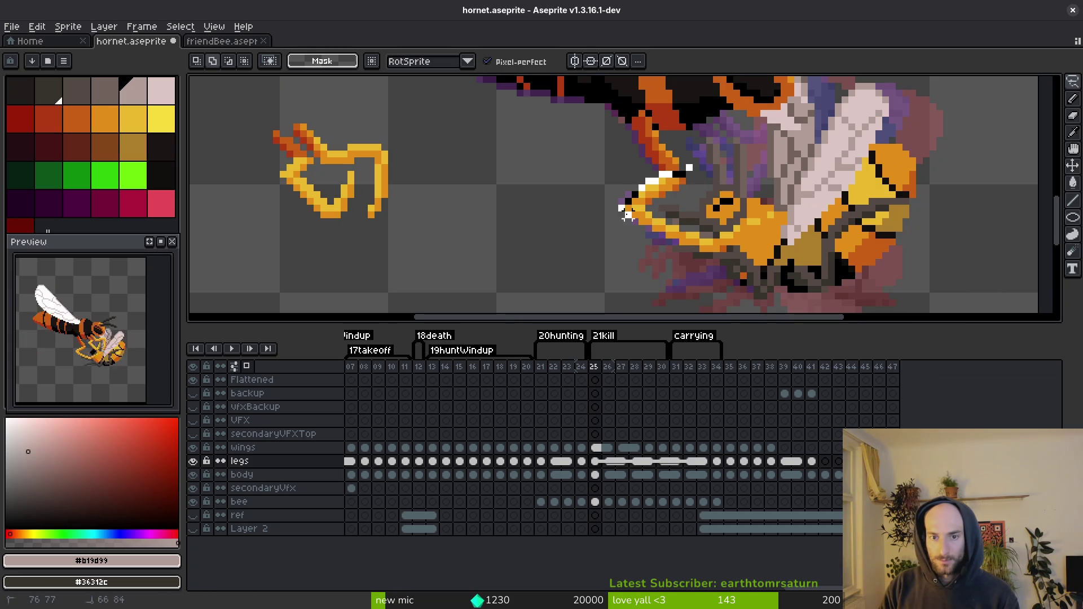
pyautogui.moveTo(778, 257); pyautogui.dragTo(767, 186)
pyautogui.hotkey('ctrl', 'd')
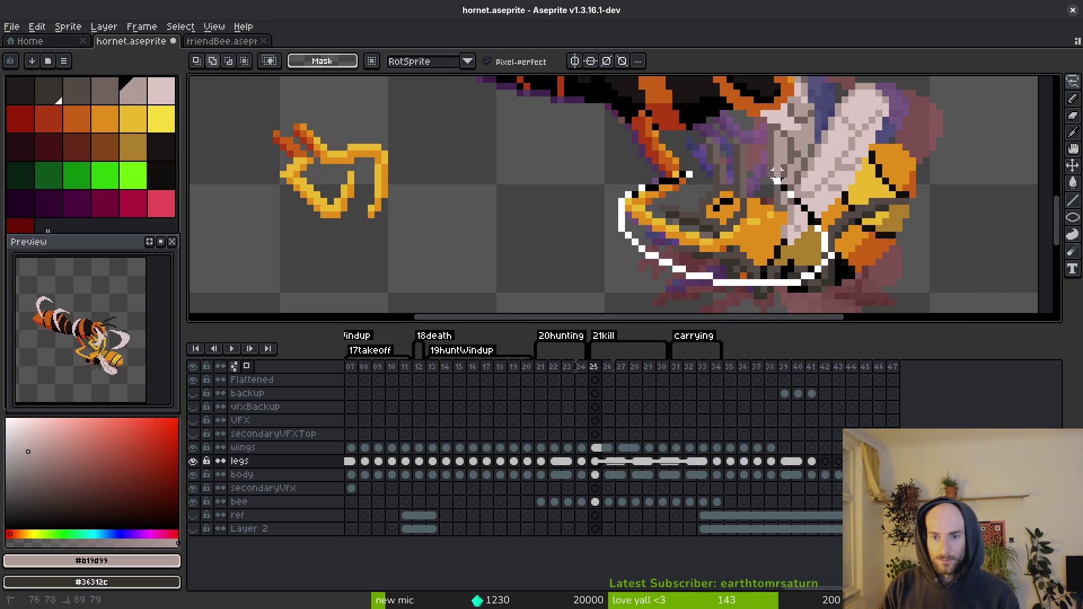
# Step: Reposition the leg segment around the claw, undoing a trial 90° rotation
pyautogui.moveTo(778, 175); pyautogui.dragTo(773, 180)
pyautogui.scroll(2, 694, 237)
pyautogui.moveTo(703, 186); pyautogui.dragTo(563, 225)
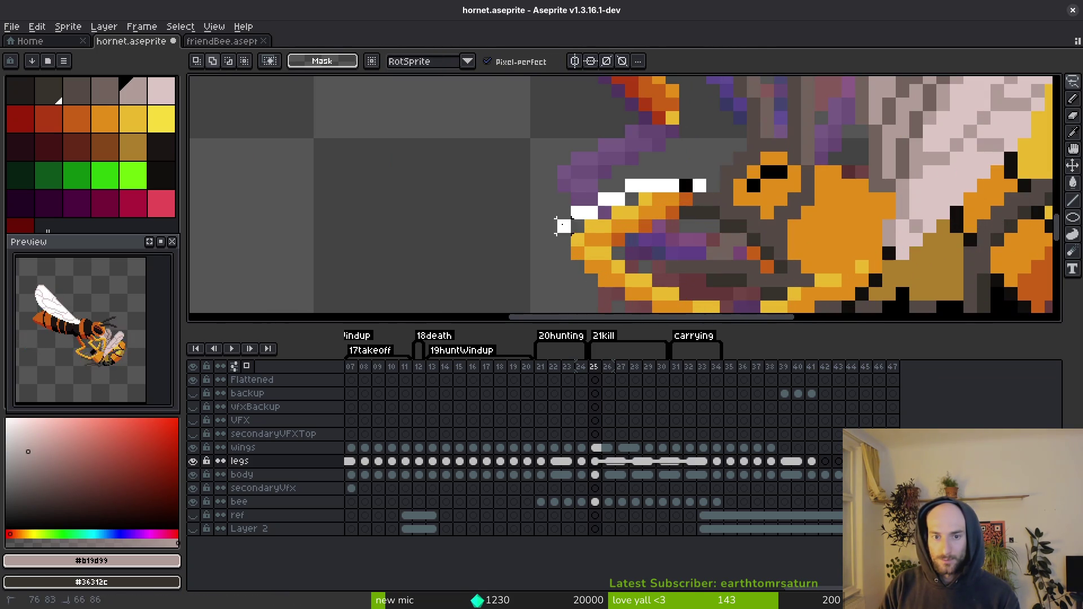
pyautogui.moveTo(651, 240); pyautogui.dragTo(578, 240)
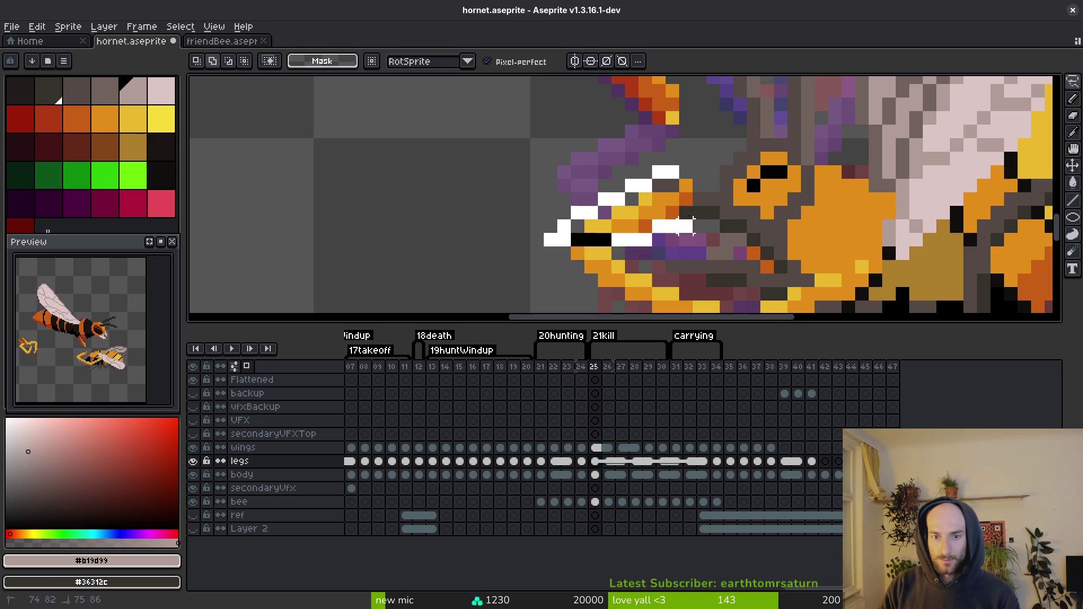
pyautogui.moveTo(685, 226); pyautogui.dragTo(687, 186)
pyautogui.hotkey('ctrl', 'shift', 'r')
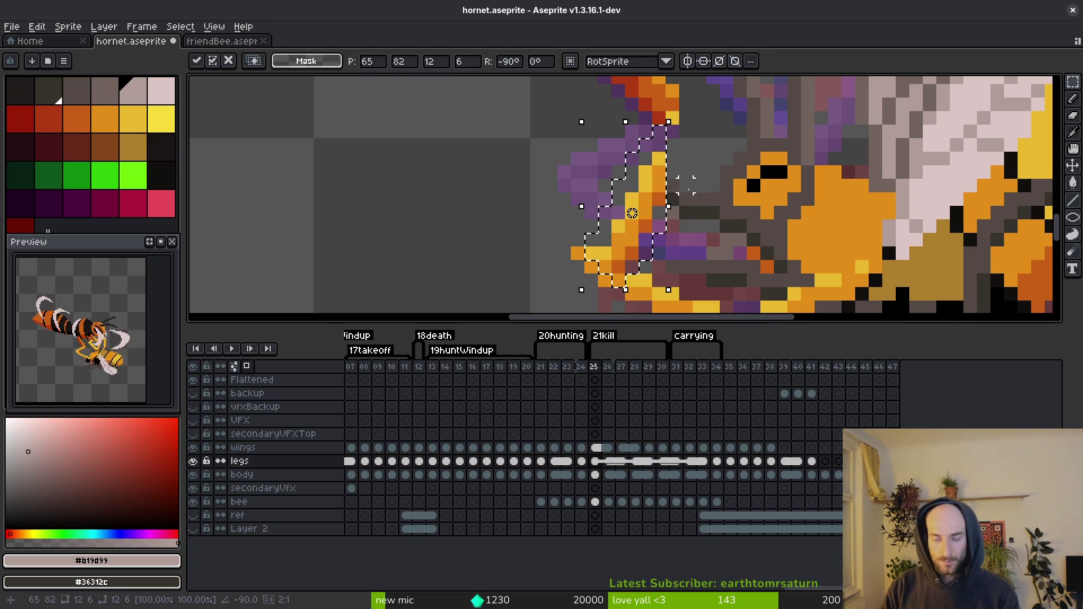
pyautogui.hotkey('ctrl', 'z')
# Step: Sample the yellow leg colour for pencil drawing
pyautogui.scroll(-2, 661, 213)
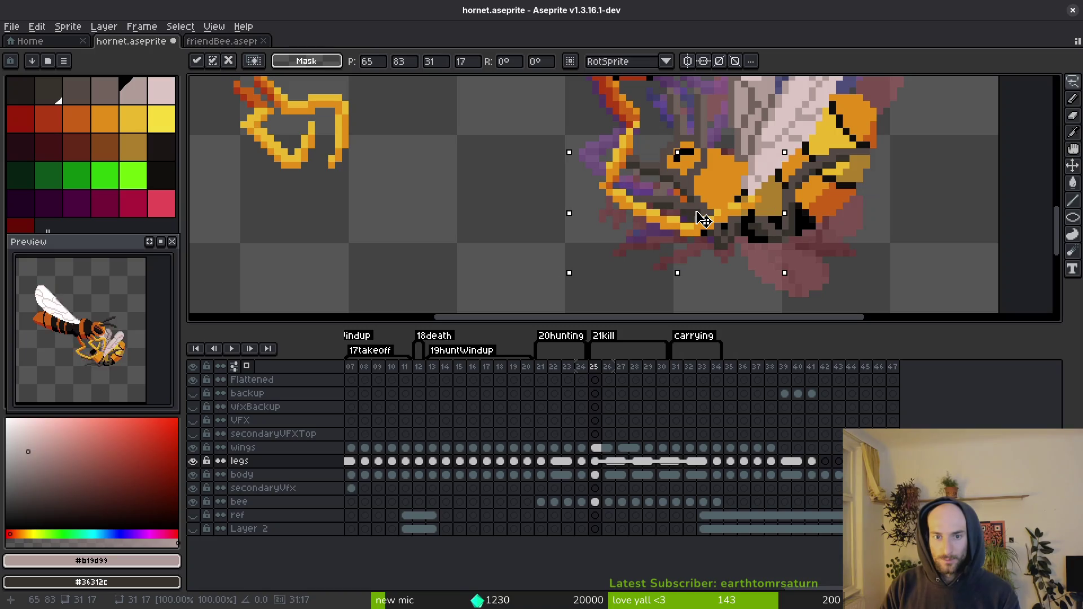
pyautogui.scroll(3, 705, 219)
pyautogui.scroll(-2, 714, 229)
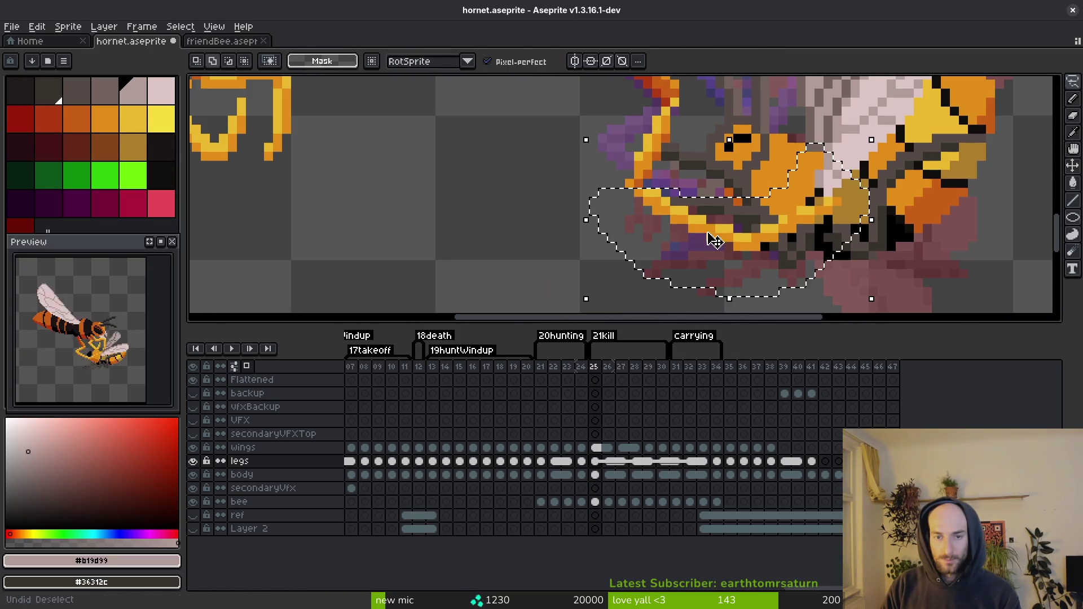
pyautogui.press('b')
pyautogui.scroll(2, 649, 186)
pyautogui.keyDown('alt'); pyautogui.click(620, 158); pyautogui.keyUp('alt')
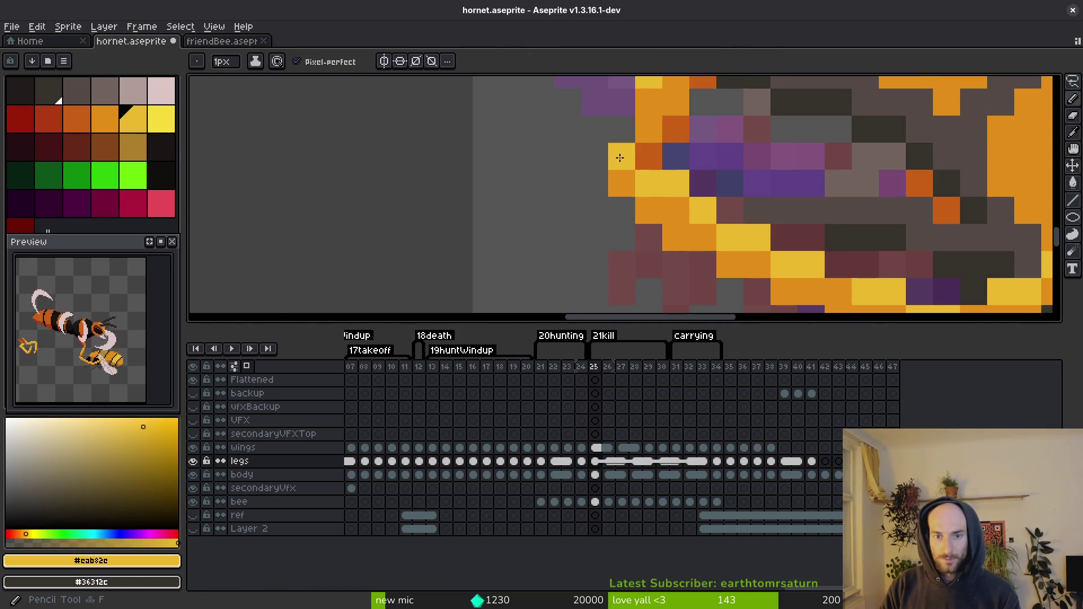
# Step: Recolour a stray purple leg pixel orange #c28c18, pick darker orange #c96016, and save
pyautogui.scroll(-2, 644, 163)
pyautogui.scroll(2, 677, 226)
pyautogui.keyDown('alt'); pyautogui.click(692, 248); pyautogui.keyUp('alt')
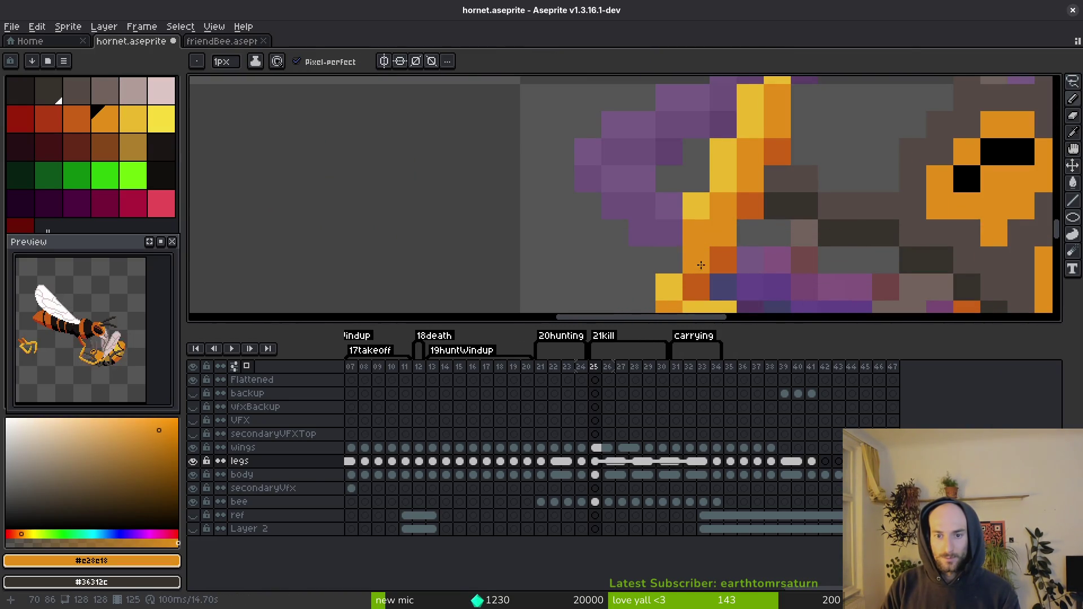
pyautogui.click(696, 254)
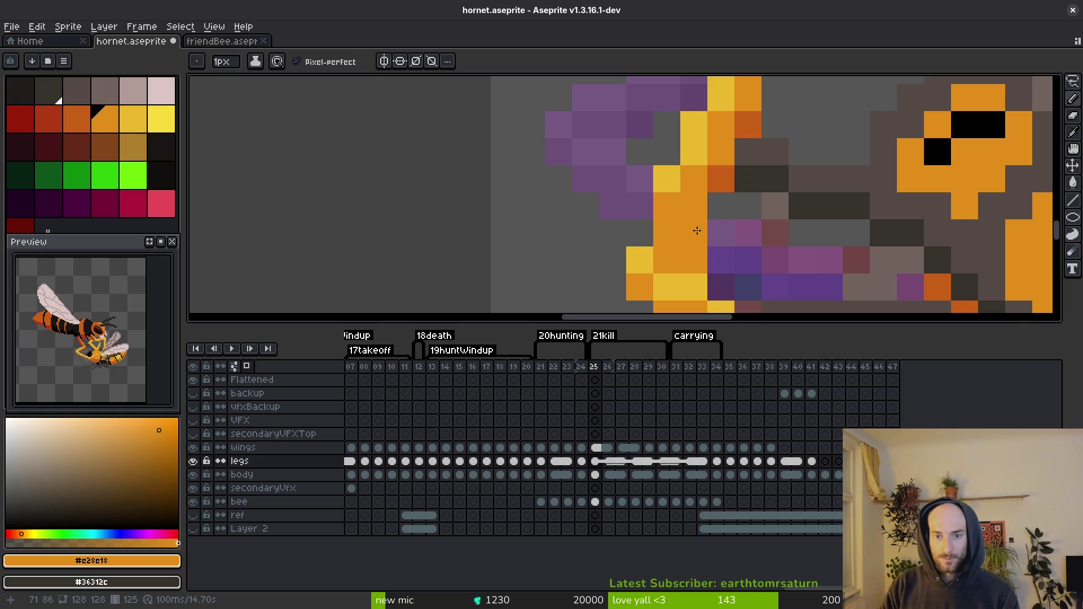
pyautogui.keyDown('alt'); pyautogui.click(722, 178); pyautogui.keyUp('alt')
pyautogui.scroll(-2, 677, 172)
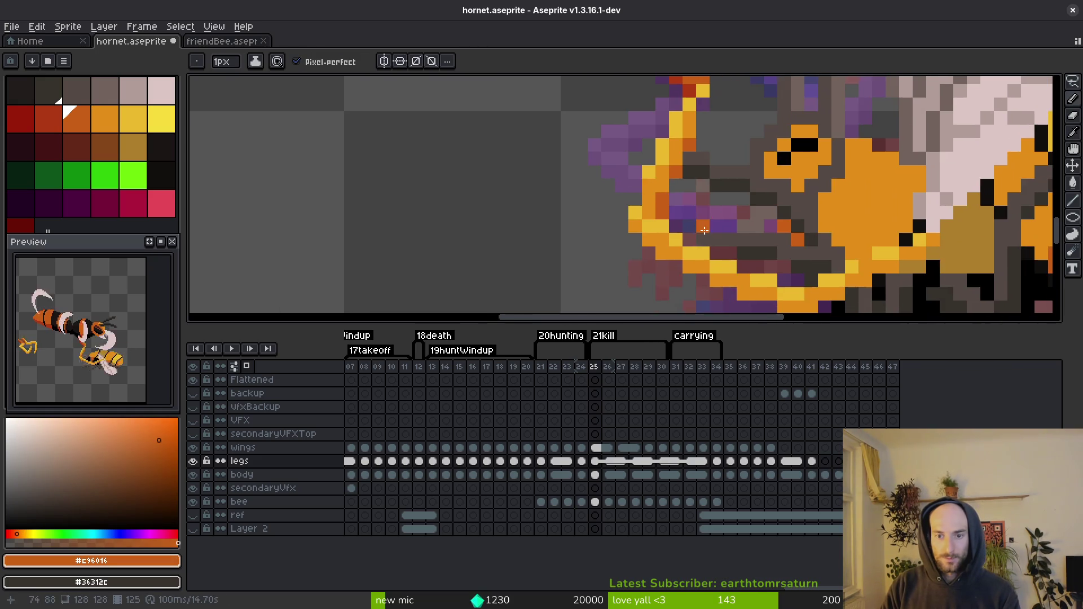
pyautogui.hotkey('ctrl', 's')
# Step: Sample the leg's yellow and orange shades, try a dark orange pixel, undo it, and save
pyautogui.scroll(-1, 674, 169)
pyautogui.scroll(1, 680, 176)
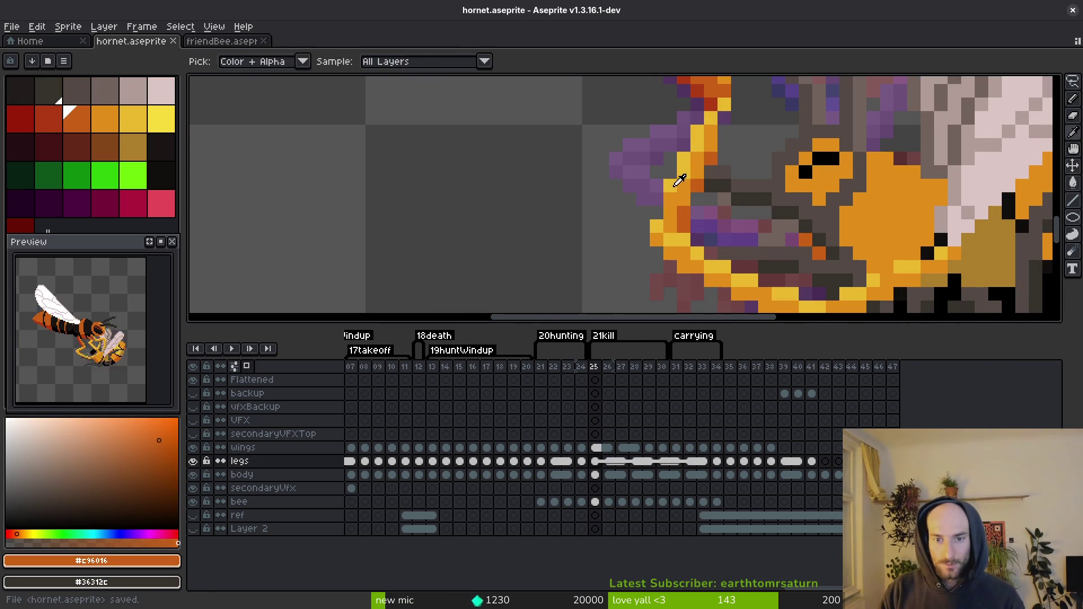
pyautogui.keyDown('alt'); pyautogui.click(690, 195); pyautogui.keyUp('alt')
pyautogui.keyDown('alt'); pyautogui.click(690, 196); pyautogui.keyUp('alt')
pyautogui.scroll(-2, 689, 203)
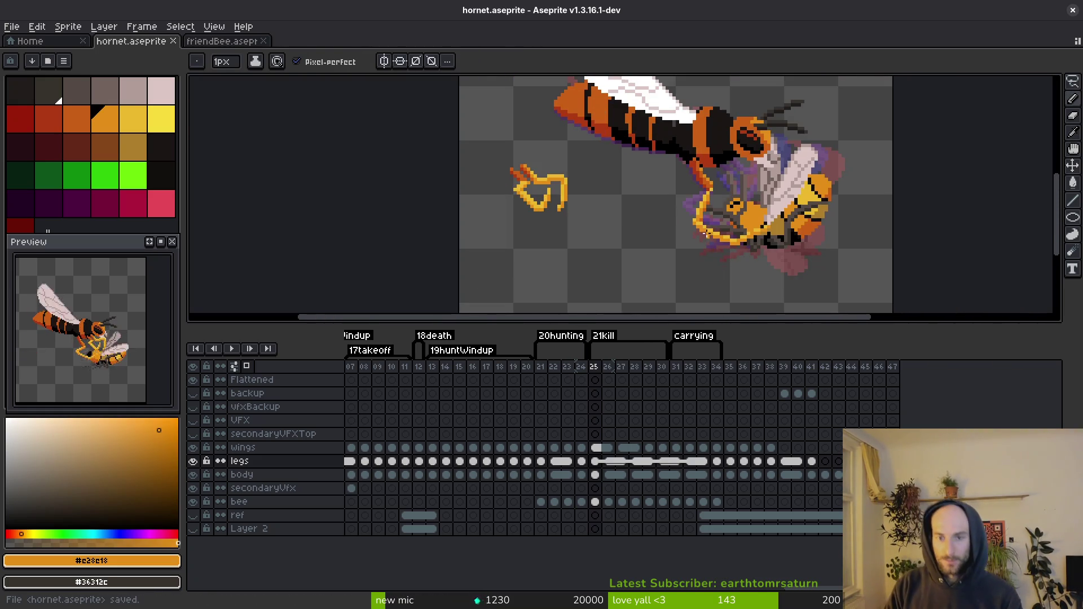
pyautogui.scroll(3, 689, 230)
pyautogui.scroll(1, 689, 229)
pyautogui.keyDown('alt'); pyautogui.click(635, 169); pyautogui.keyUp('alt')
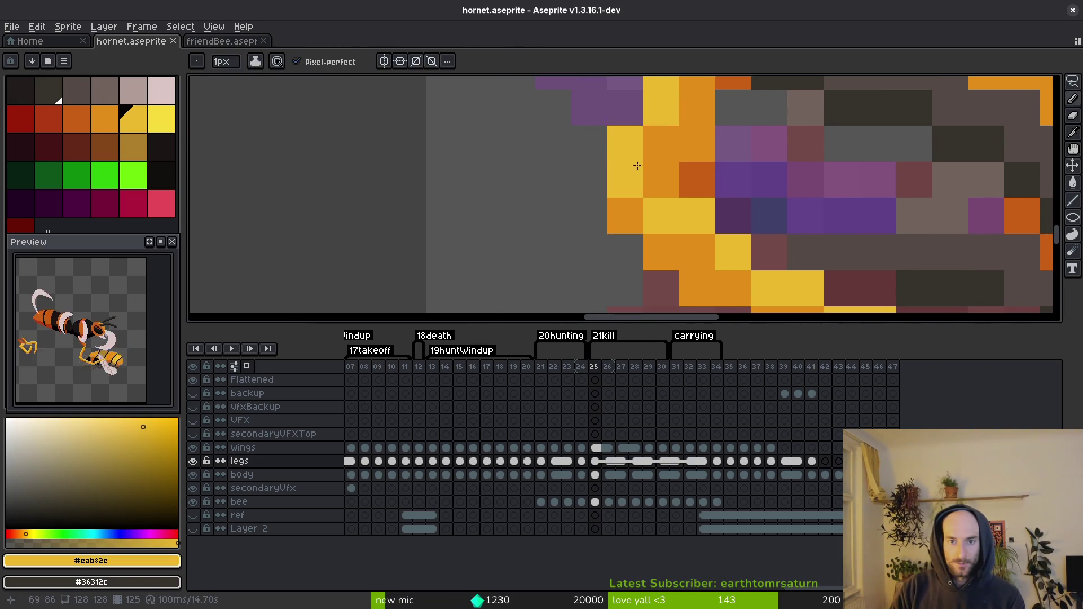
pyautogui.keyDown('alt'); pyautogui.click(697, 187); pyautogui.keyUp('alt')
pyautogui.click(649, 214)
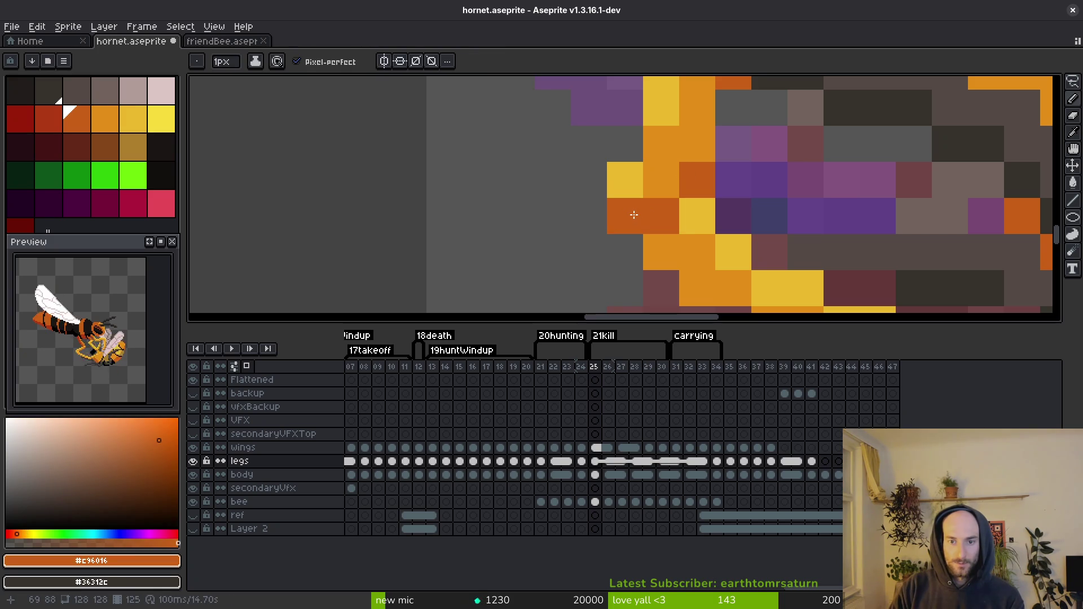
pyautogui.hotkey('ctrl', 'z')
pyautogui.hotkey('ctrl', 'z')
pyautogui.scroll(-3, 748, 260)
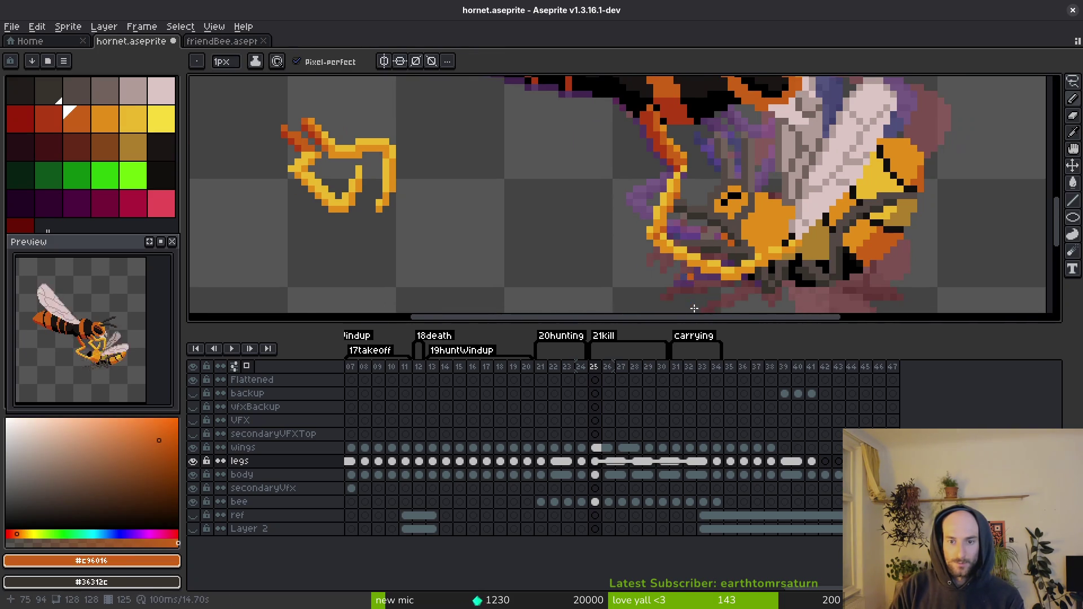
pyautogui.scroll(-4, 748, 260)
pyautogui.hotkey('ctrl', 's')
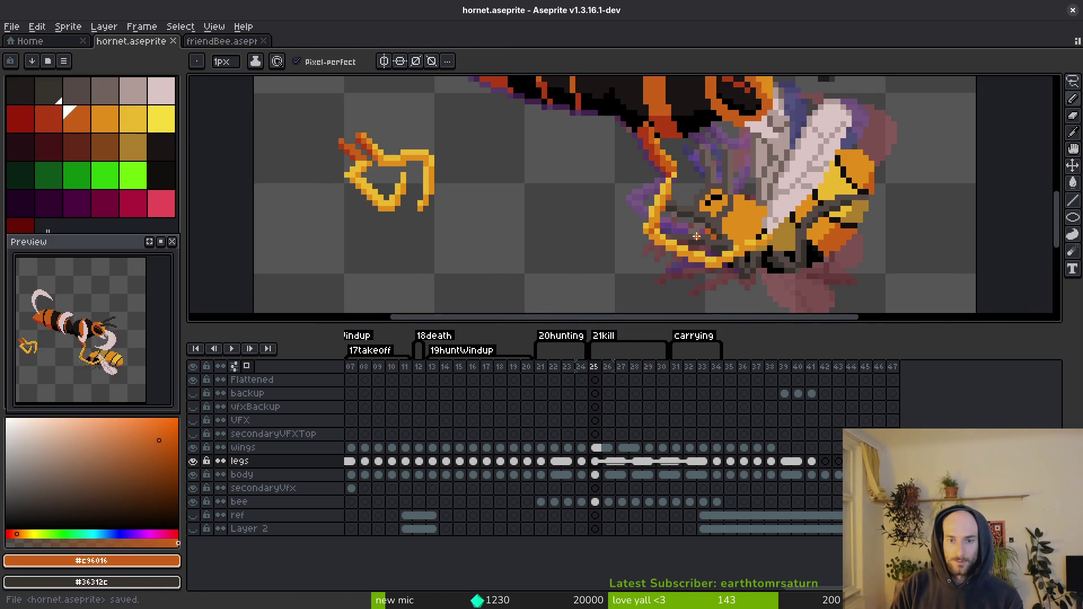
# Step: Pick the leg's mid and dark orange shades and save again
pyautogui.scroll(3, 683, 220)
pyautogui.keyDown('alt'); pyautogui.click(674, 192); pyautogui.keyUp('alt')
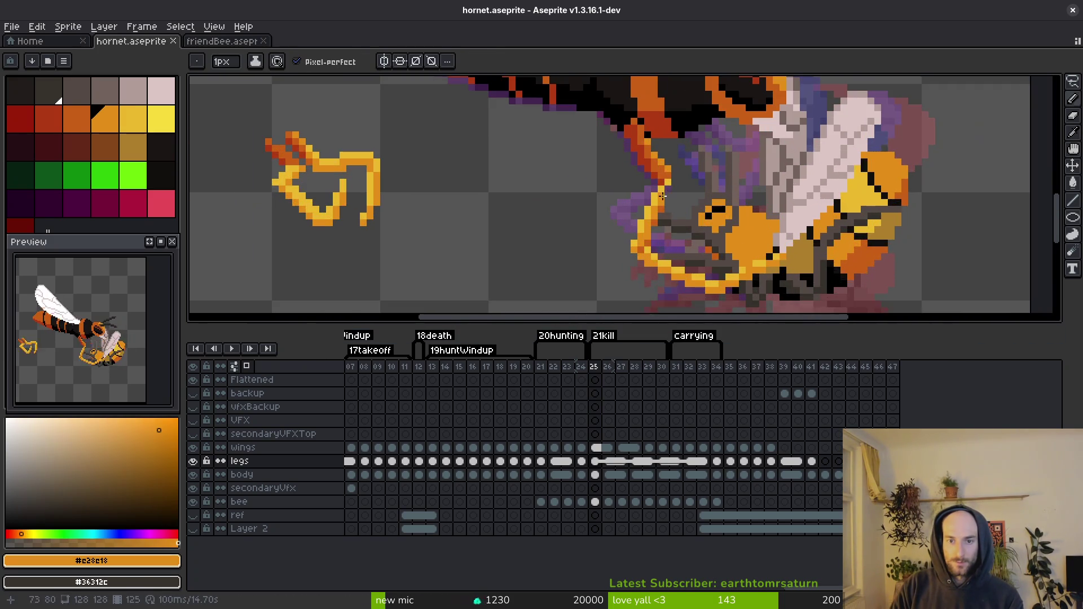
pyautogui.scroll(2, 672, 188)
pyautogui.keyDown('alt'); pyautogui.click(659, 227); pyautogui.keyUp('alt')
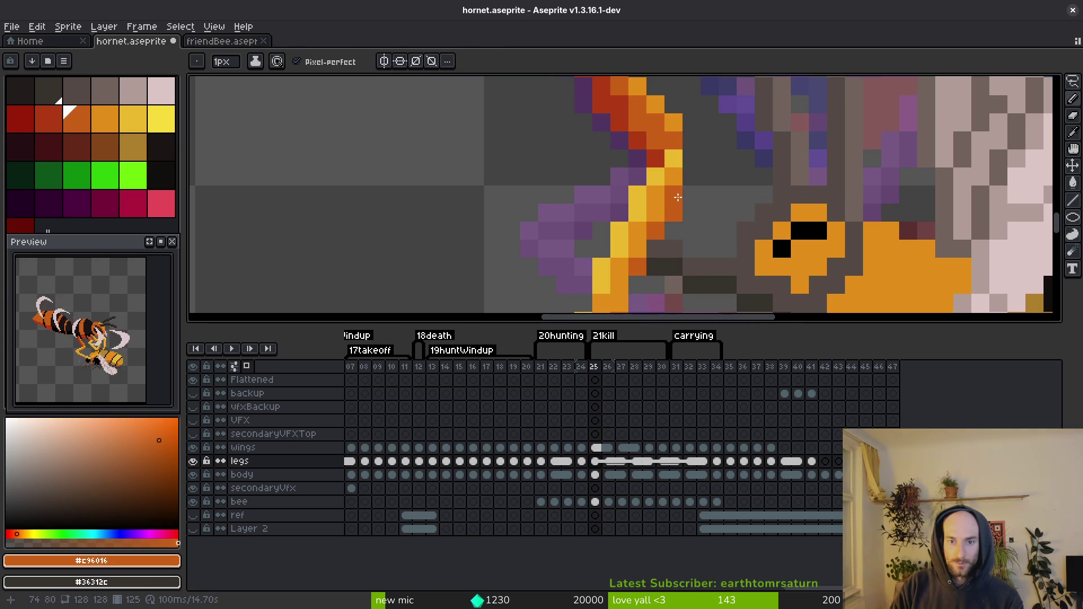
pyautogui.scroll(-2, 714, 231)
pyautogui.hotkey('ctrl', 's')
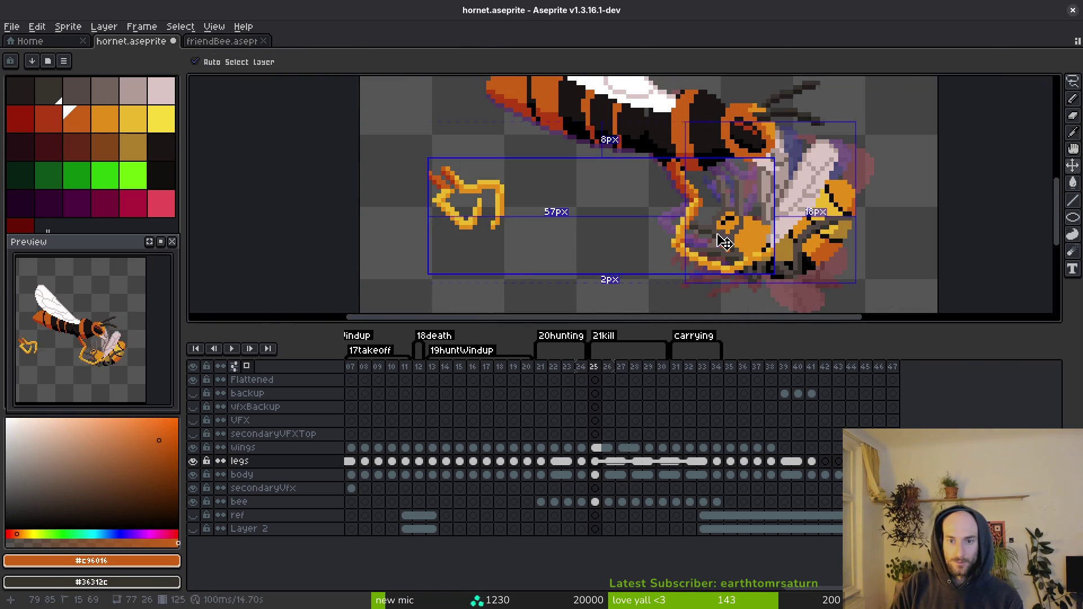
pyautogui.scroll(-1, 734, 260)
pyautogui.scroll(3, 705, 237)
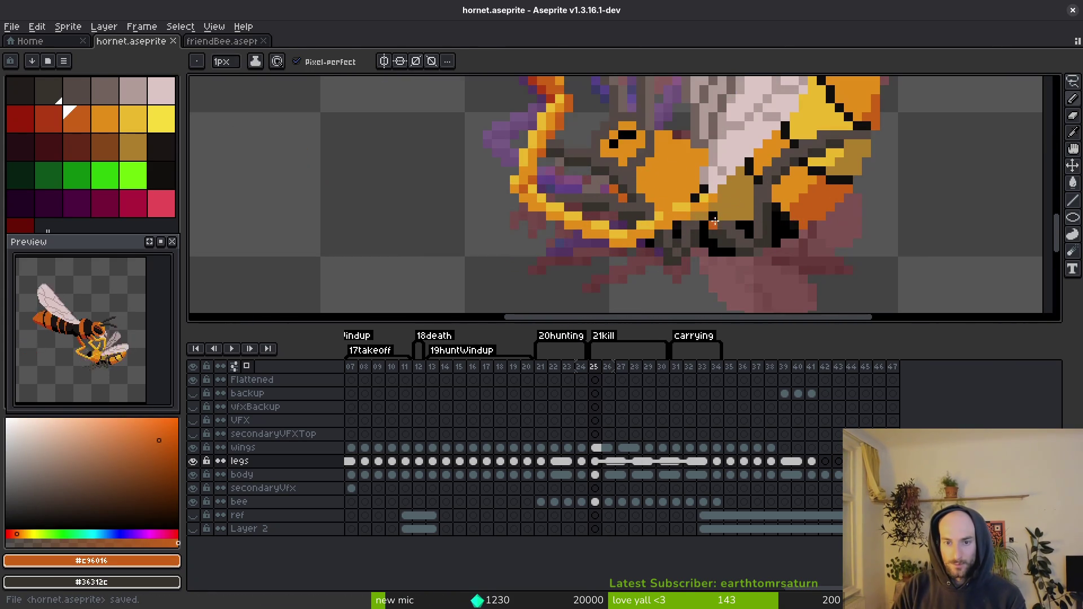
# Step: Lasso the lower leg section, rotate it 180°, and shift it left under the bee's body
pyautogui.hotkey('shift', 'w')
pyautogui.moveTo(720, 179); pyautogui.dragTo(723, 182)
pyautogui.moveTo(705, 214)
pyautogui.mouseDown()
pyautogui.moveTo(732, 272)
pyautogui.moveTo(703, 252)
pyautogui.mouseUp()
pyautogui.hotkey('ctrl', 'd')
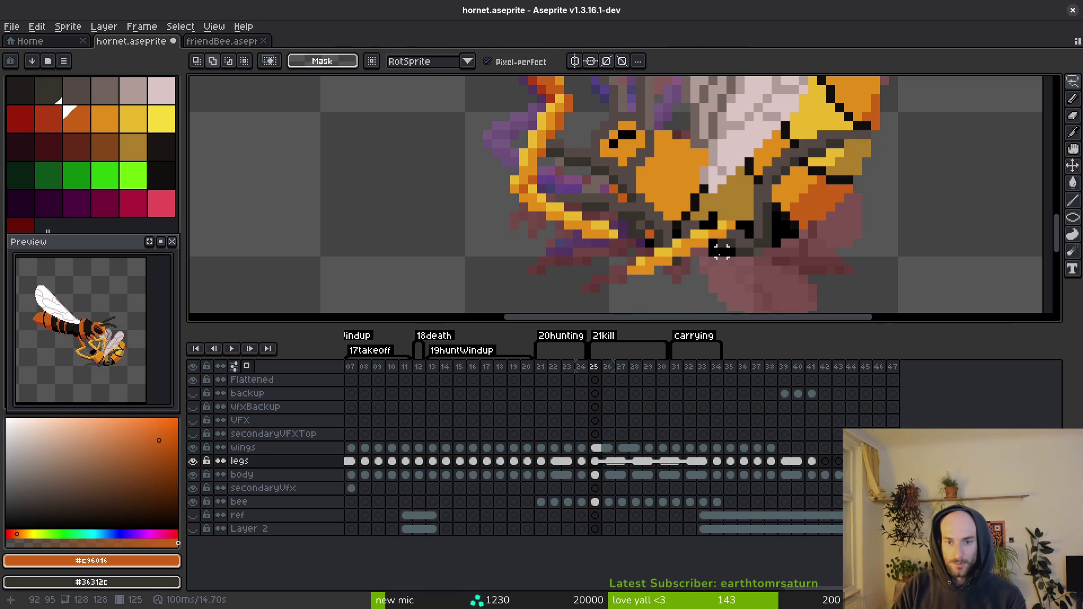
pyautogui.scroll(-2, 722, 250)
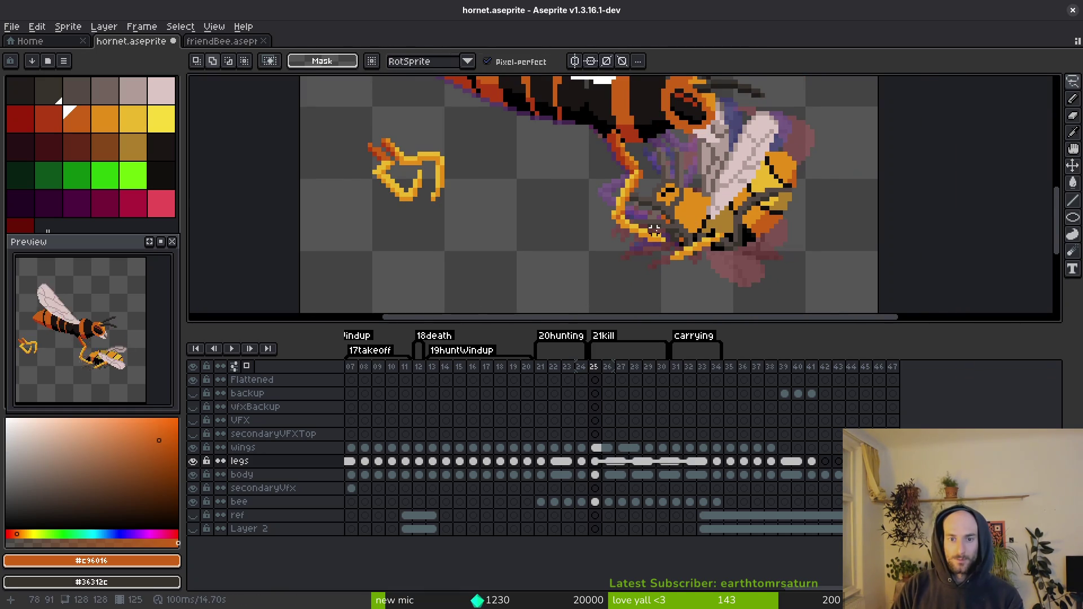
pyautogui.scroll(1, 659, 228)
pyautogui.scroll(2, 665, 225)
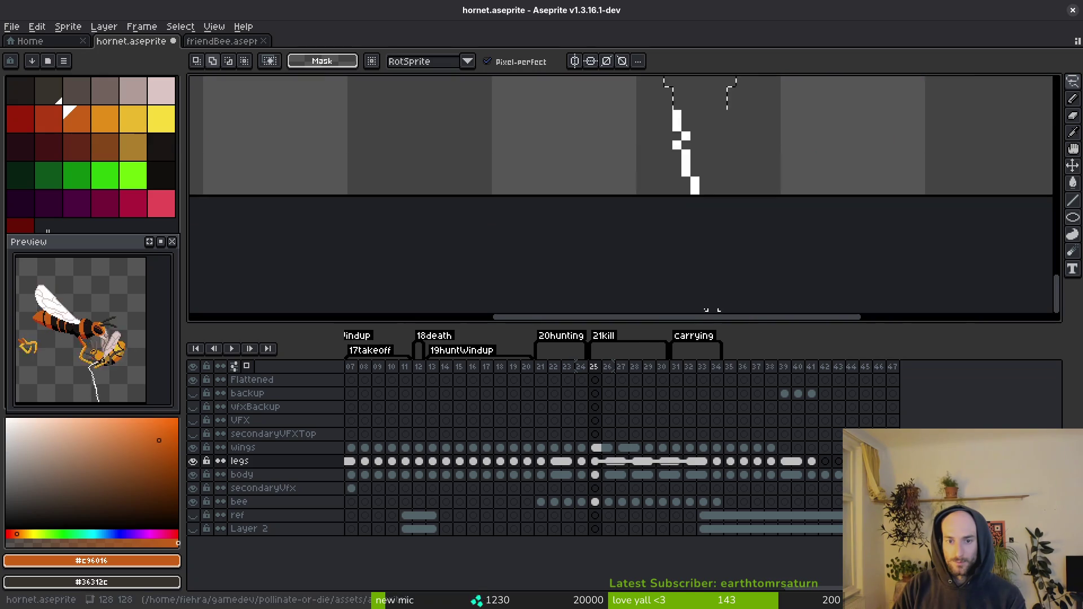
pyautogui.scroll(-1, 698, 164)
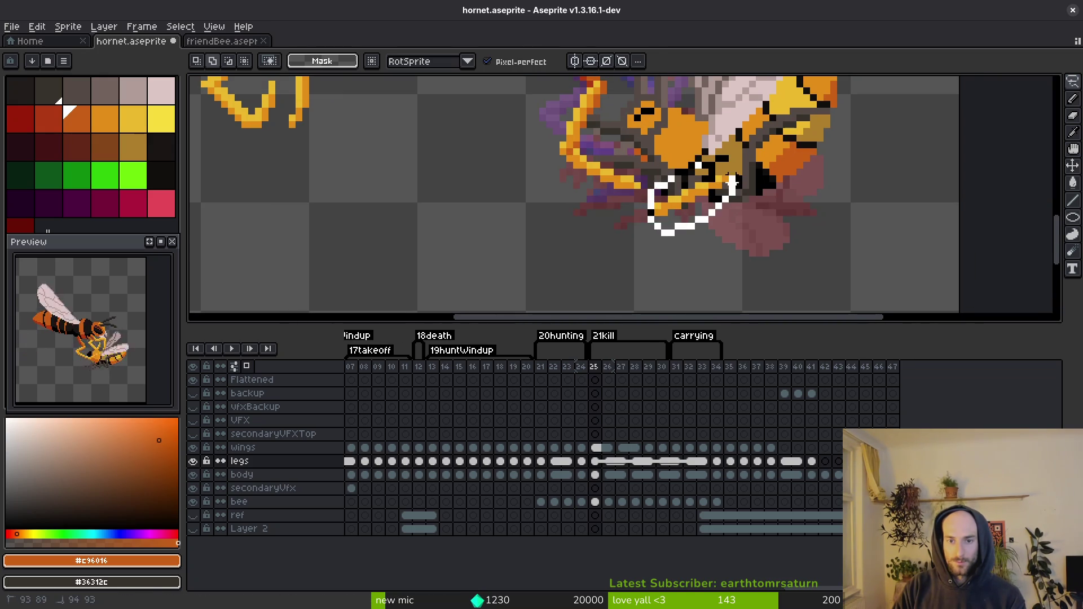
pyautogui.hotkey('shift', 'h')
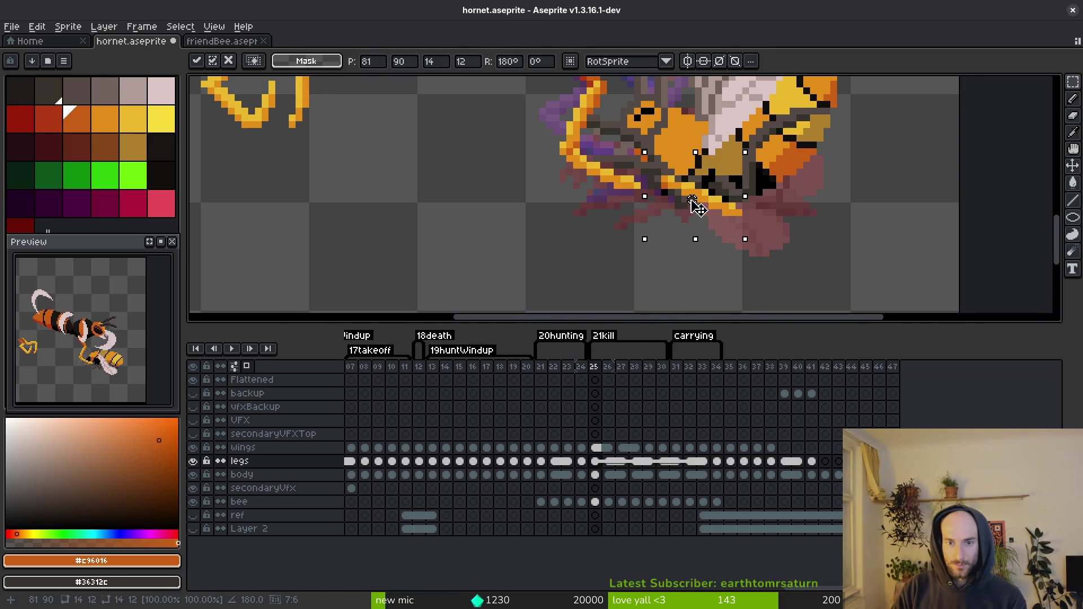
pyautogui.moveTo(677, 207)
pyautogui.mouseDown()
pyautogui.moveTo(657, 207)
pyautogui.moveTo(666, 210)
pyautogui.mouseUp()
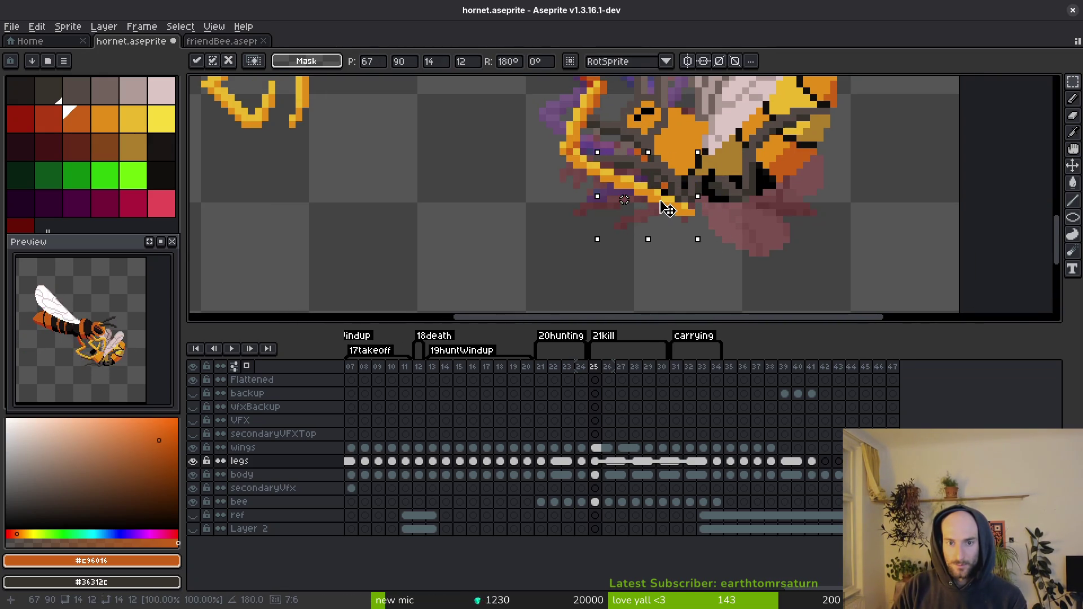
# Step: Commit the rotated leg, then shift the leg area one pixel left
pyautogui.press('Return')
pyautogui.scroll(2, 667, 209)
pyautogui.moveTo(583, 181)
pyautogui.mouseDown()
pyautogui.moveTo(626, 222)
pyautogui.moveTo(762, 286)
pyautogui.mouseUp()
pyautogui.moveTo(694, 241); pyautogui.dragTo(680, 245)
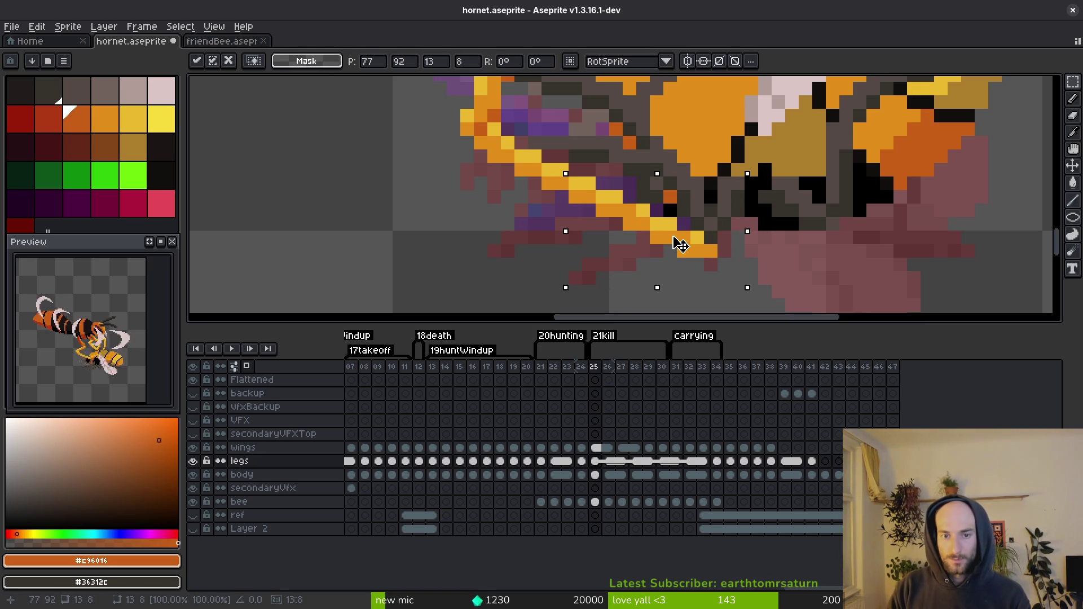
pyautogui.press('Return')
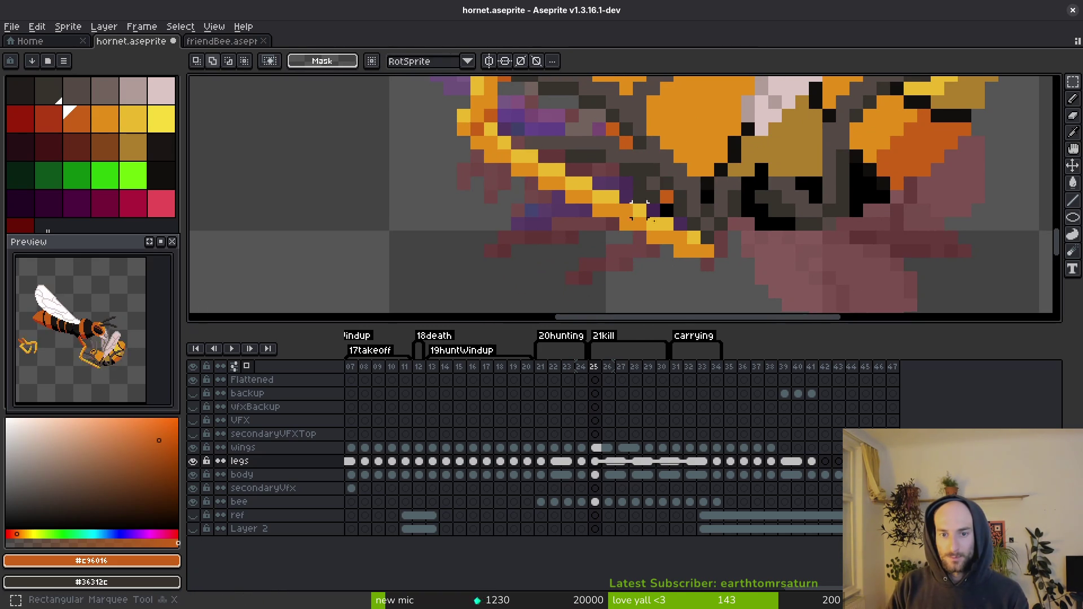
# Step: Draw a yellow line and an orange shading row along the leg under the body
pyautogui.press('b')
pyautogui.keyDown('alt'); pyautogui.click(654, 223); pyautogui.keyUp('alt')
pyautogui.moveTo(662, 210); pyautogui.dragTo(823, 206)
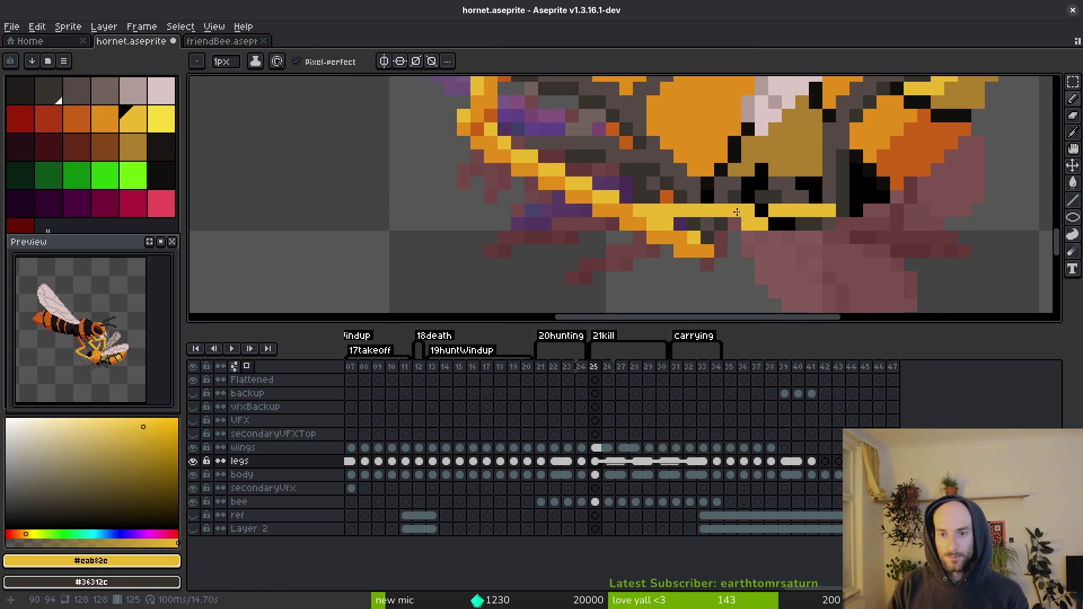
pyautogui.keyDown('alt'); pyautogui.click(665, 234); pyautogui.keyUp('alt')
pyautogui.moveTo(668, 225); pyautogui.dragTo(729, 225)
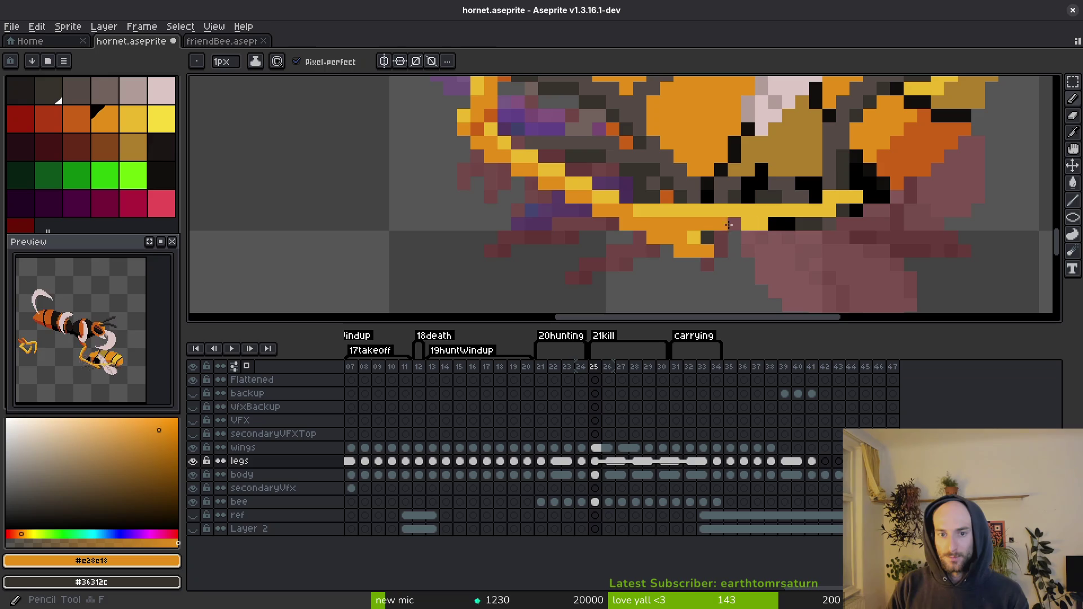
# Step: Nudge the leg tip one pixel left twice using rectangular selections
pyautogui.press('m')
pyautogui.moveTo(738, 159); pyautogui.dragTo(904, 276)
pyautogui.press('Left')
pyautogui.press('Return')
pyautogui.scroll(-6, 694, 237)
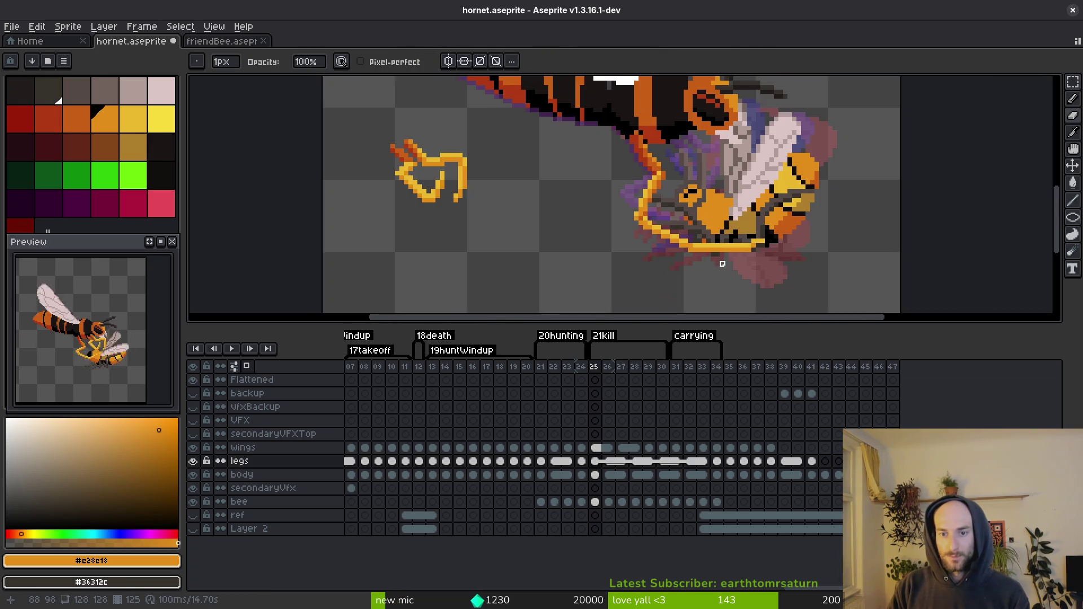
pyautogui.scroll(4, 711, 240)
pyautogui.scroll(2, 714, 249)
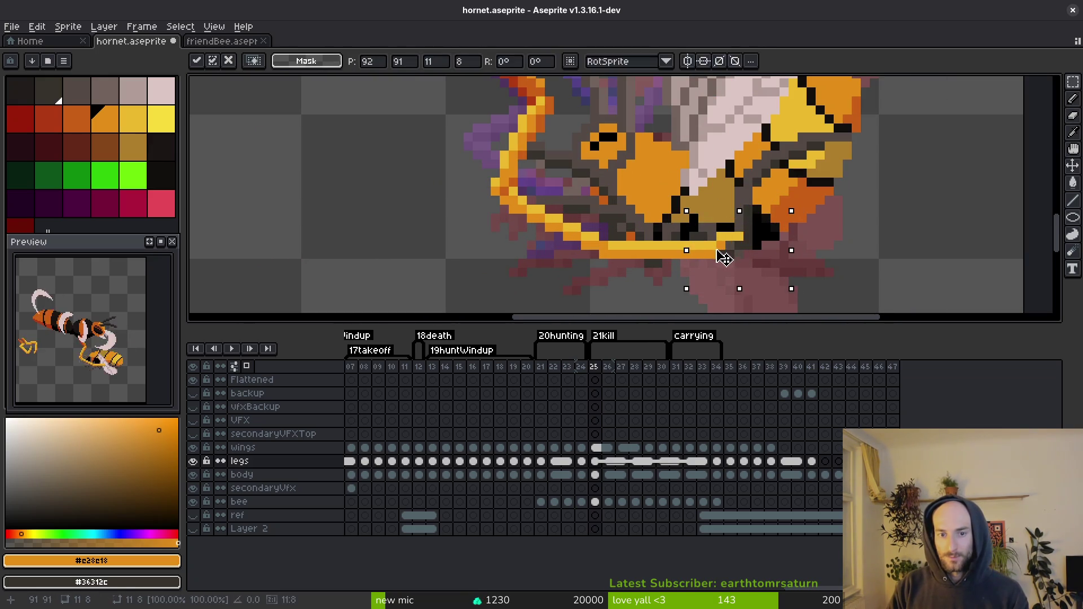
pyautogui.moveTo(604, 233); pyautogui.dragTo(761, 276)
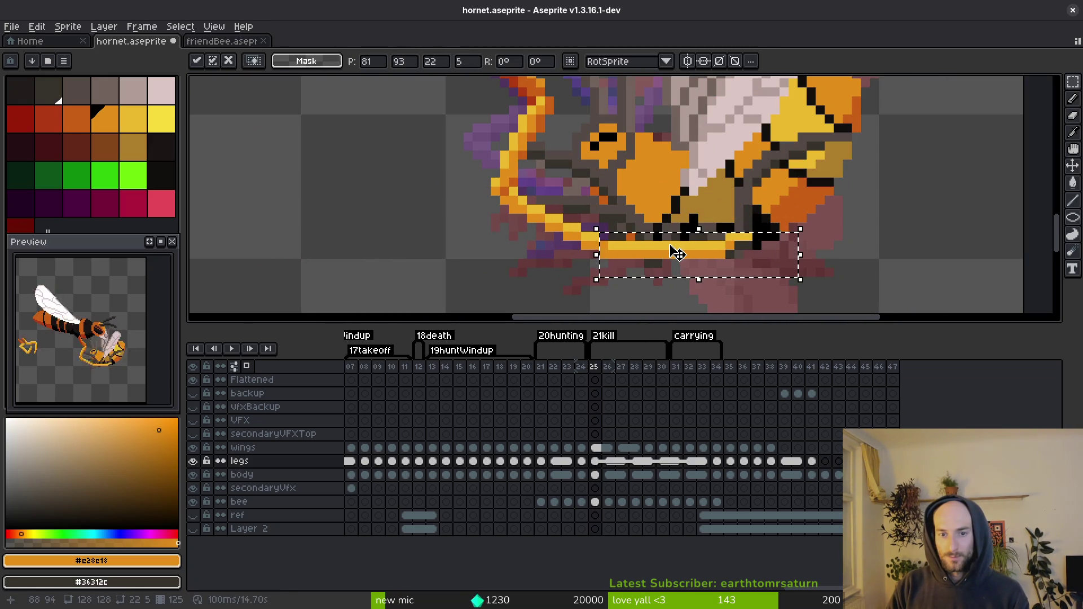
pyautogui.press('Left')
pyautogui.press('b')
# Step: Sample the leg's yellow, mid orange and dark orange shades to touch up leg pixels
pyautogui.scroll(2, 640, 266)
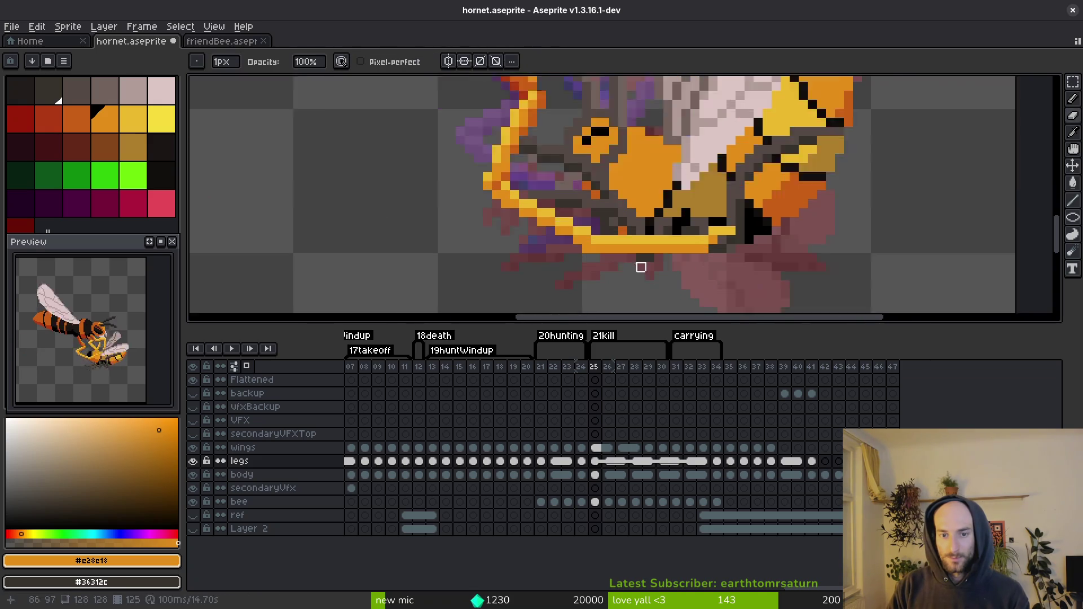
pyautogui.keyDown('alt'); pyautogui.click(547, 215); pyautogui.keyUp('alt')
pyautogui.press('alt')
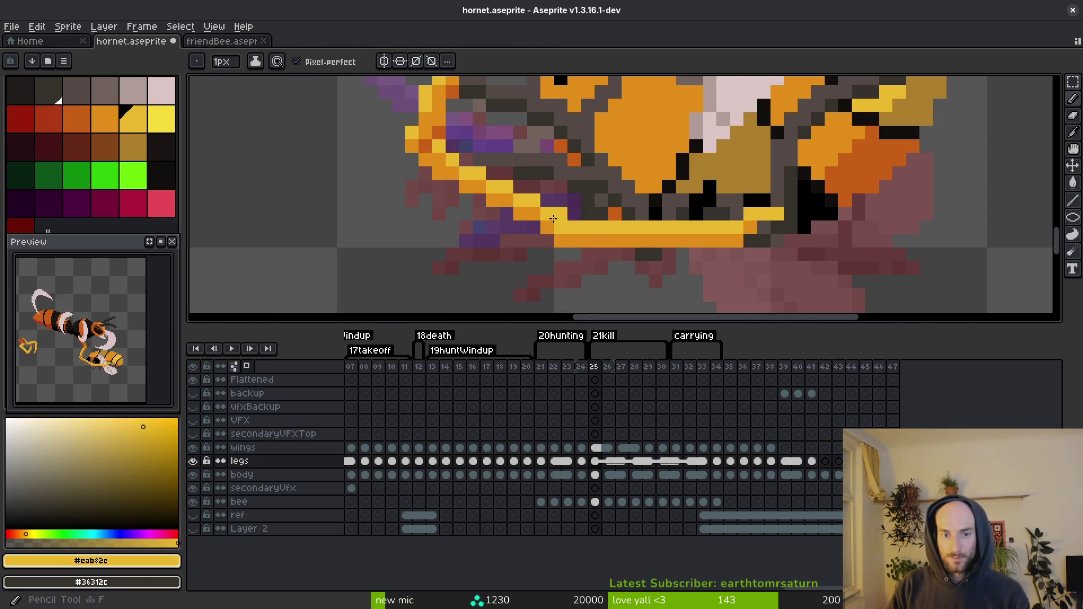
pyautogui.scroll(-2, 508, 197)
pyautogui.scroll(2, 508, 196)
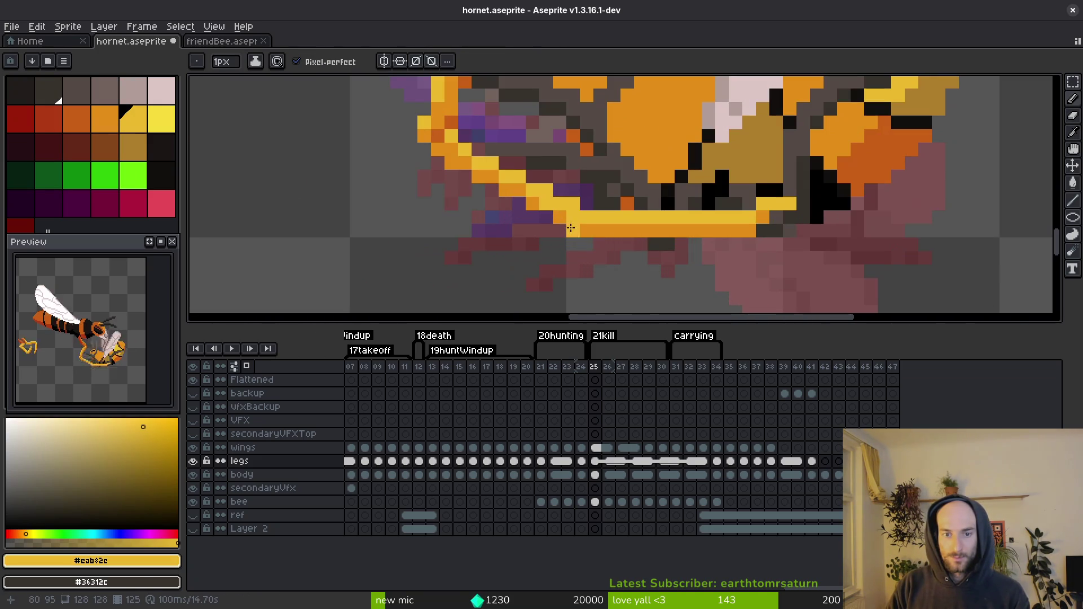
pyautogui.keyDown('alt'); pyautogui.click(570, 215); pyautogui.keyUp('alt')
pyautogui.keyDown('alt'); pyautogui.click(594, 238); pyautogui.keyUp('alt')
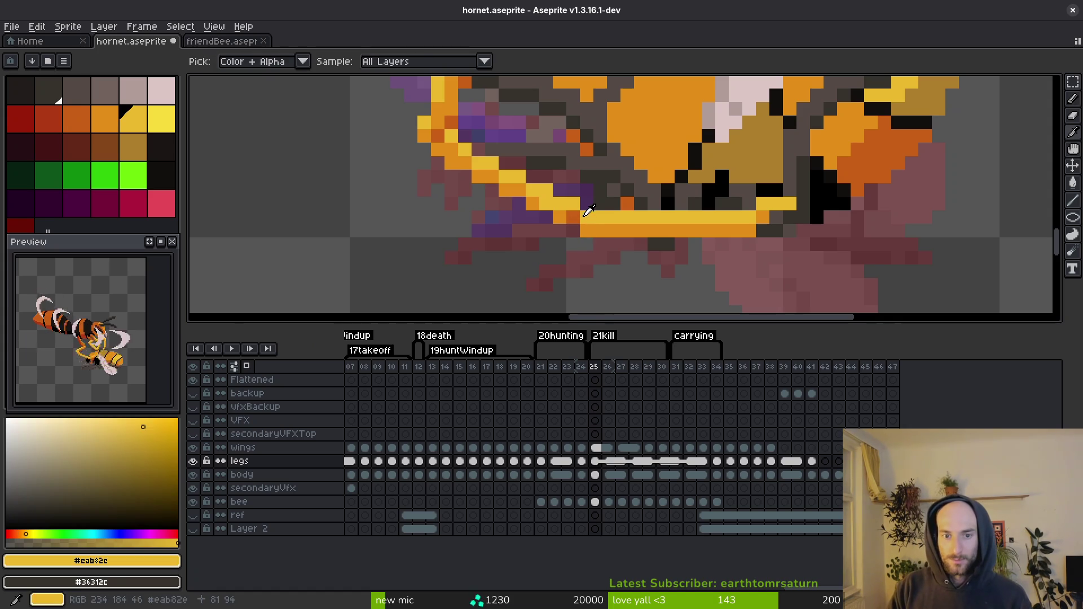
pyautogui.keyDown('alt'); pyautogui.click(583, 215); pyautogui.keyUp('alt')
pyautogui.keyDown('alt'); pyautogui.click(584, 219); pyautogui.keyUp('alt')
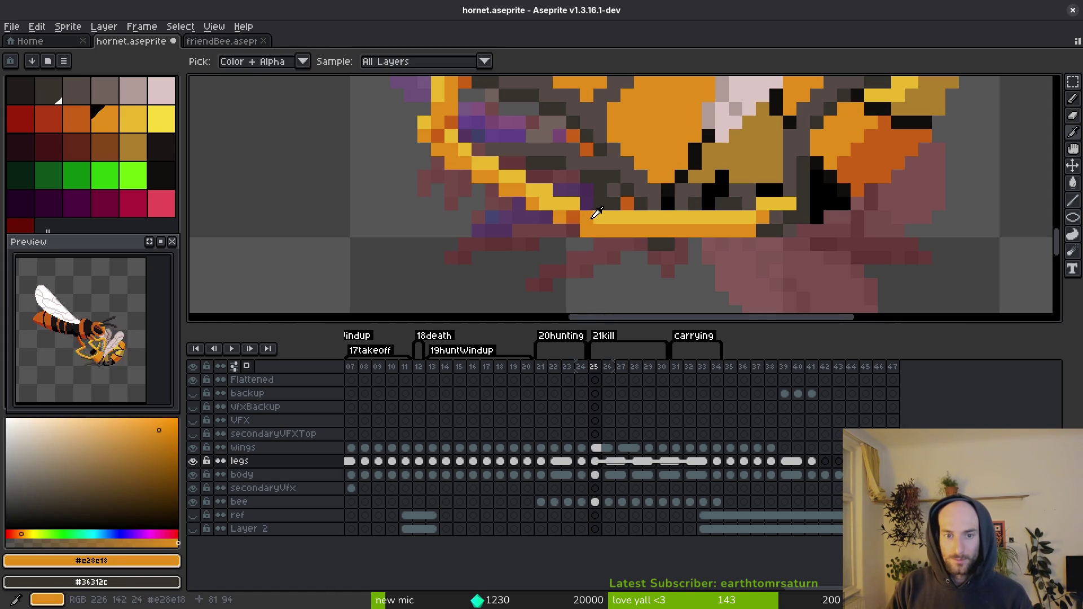
pyautogui.keyDown('alt'); pyautogui.click(597, 218); pyautogui.keyUp('alt')
# Step: Pick the leg's mid orange and save hornet.aseprite
pyautogui.scroll(-3, 679, 305)
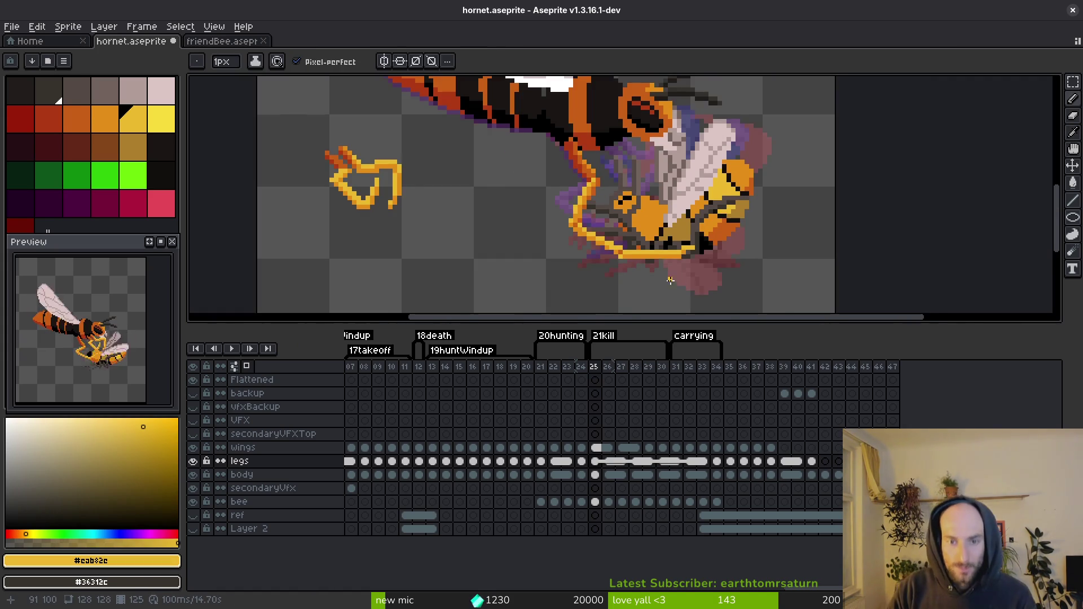
pyautogui.scroll(-2, 670, 280)
pyautogui.scroll(5, 683, 291)
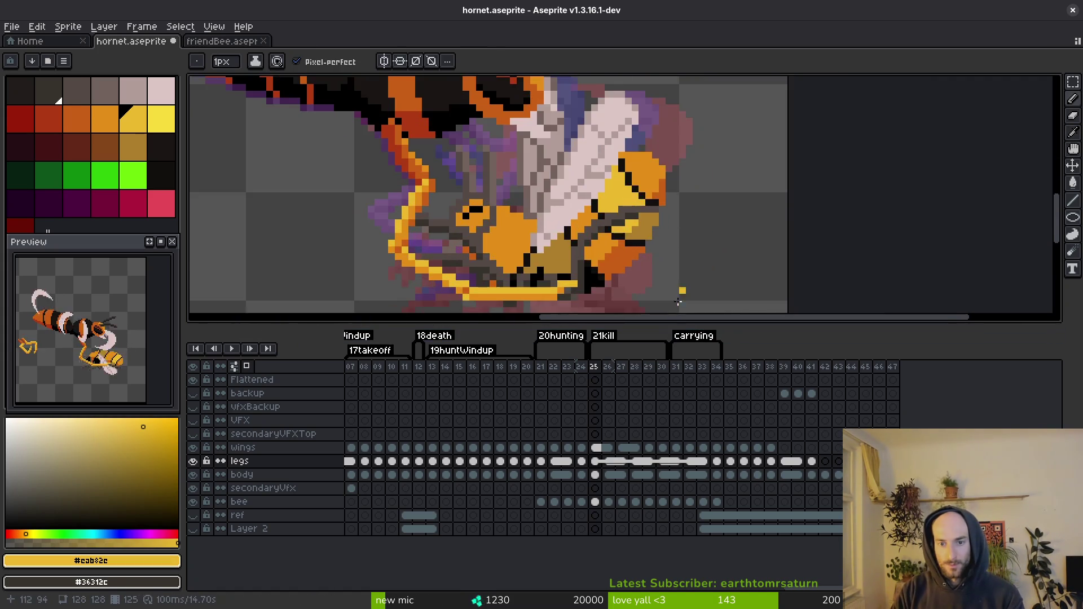
pyautogui.keyDown('alt'); pyautogui.click(576, 246); pyautogui.keyUp('alt')
pyautogui.scroll(-3, 576, 246)
pyautogui.hotkey('ctrl', 's')
# Step: Touch up a few more leg pixels in yellow and orange
pyautogui.keyDown('alt'); pyautogui.click(616, 249); pyautogui.keyUp('alt')
pyautogui.scroll(2, 616, 248)
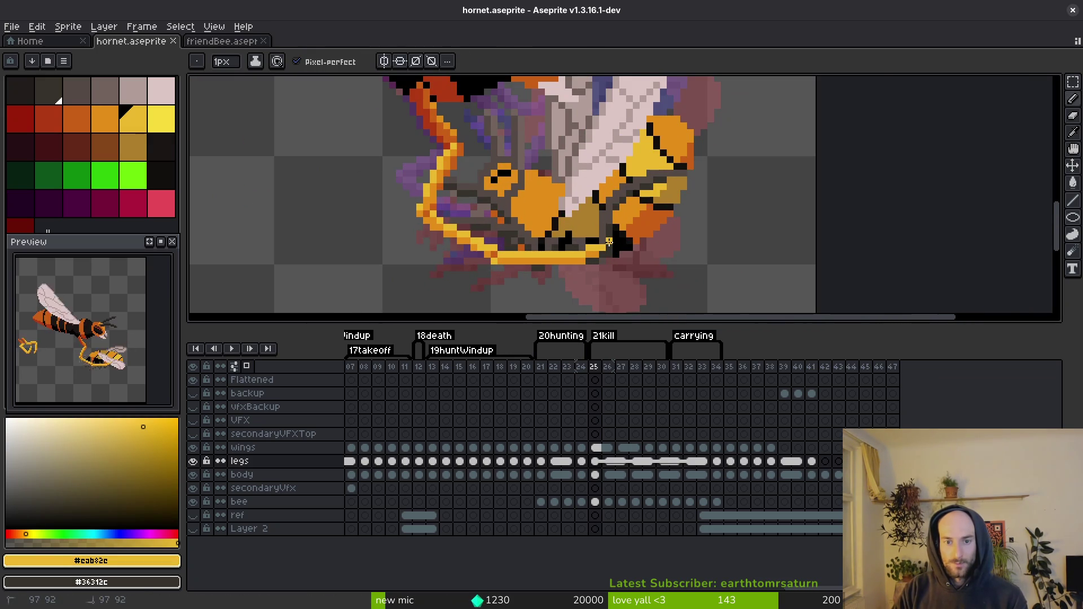
pyautogui.keyDown('alt'); pyautogui.click(593, 238); pyautogui.keyUp('alt')
pyautogui.click(613, 232)
pyautogui.scroll(-3, 655, 270)
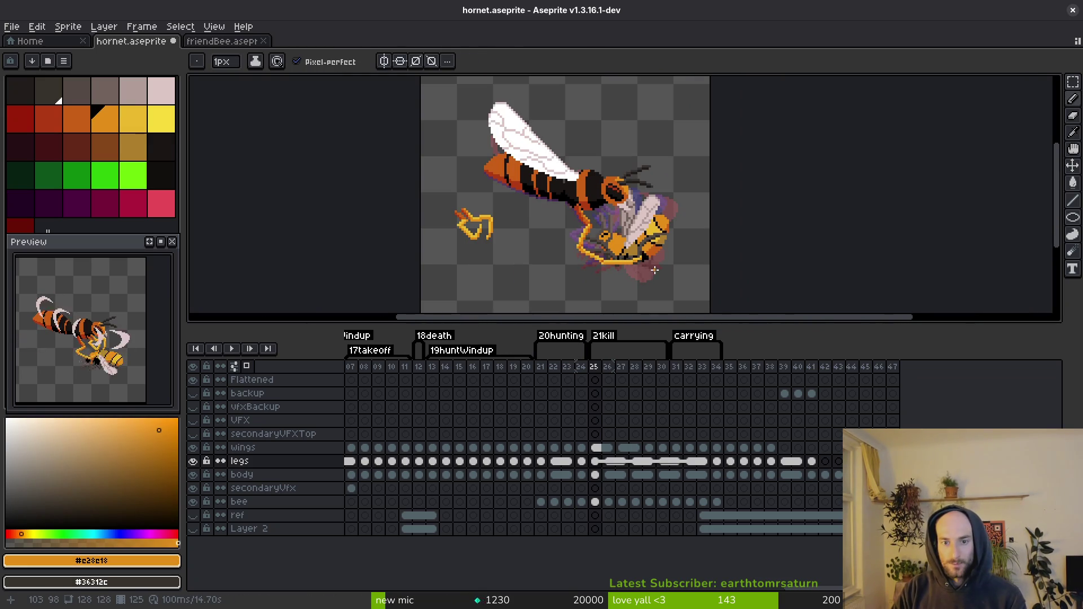
pyautogui.scroll(-4, 655, 276)
pyautogui.scroll(4, 657, 282)
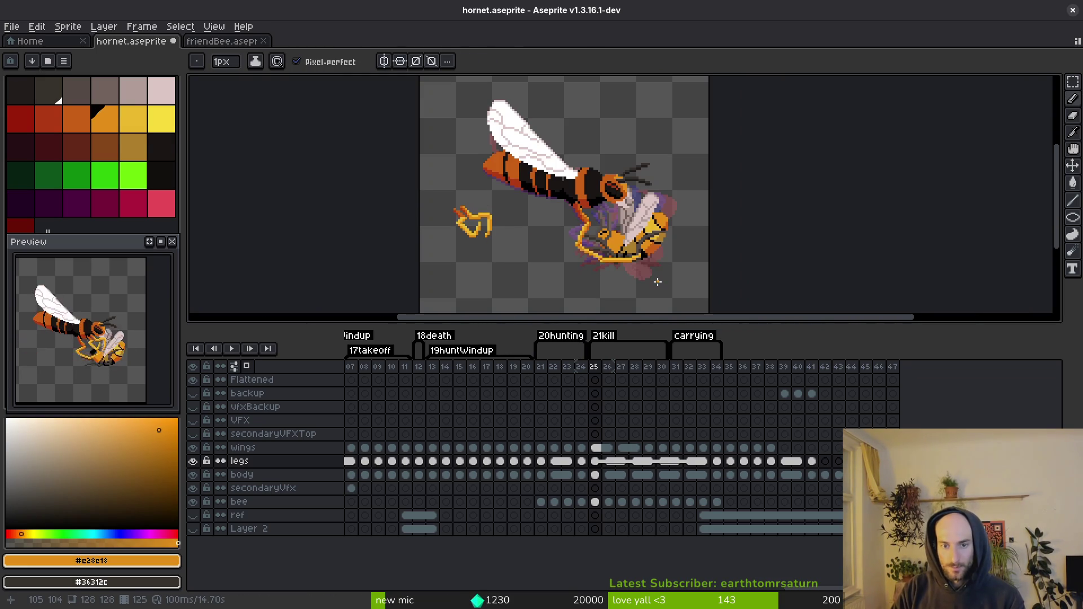
pyautogui.scroll(2, 458, 222)
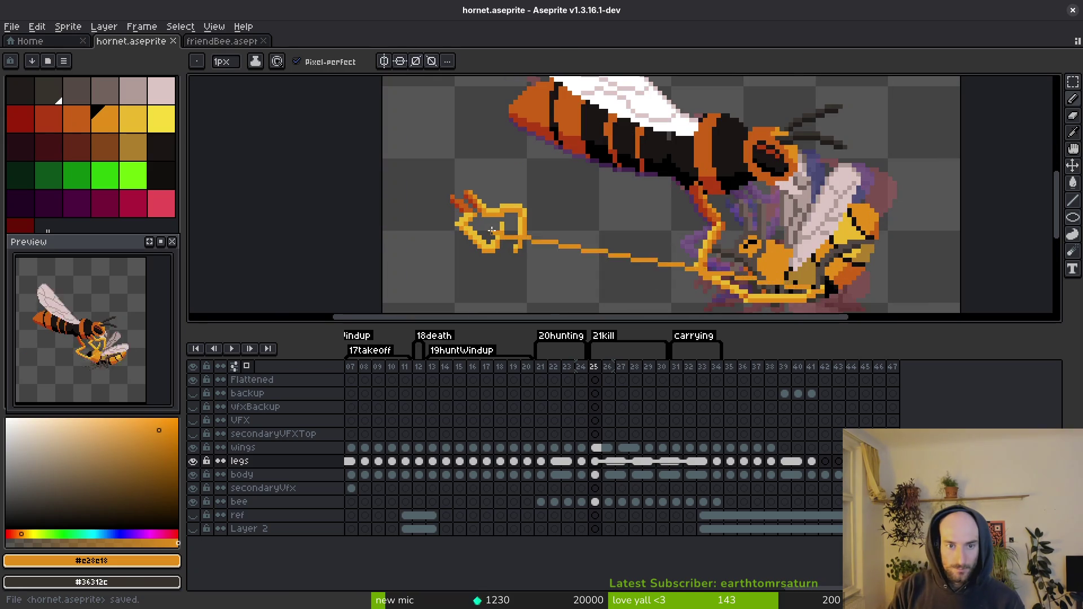
# Step: Lasso the loose claw tip and move it onto the hornet's leg
pyautogui.hotkey('shift', 'w')
pyautogui.moveTo(453, 197); pyautogui.dragTo(484, 225)
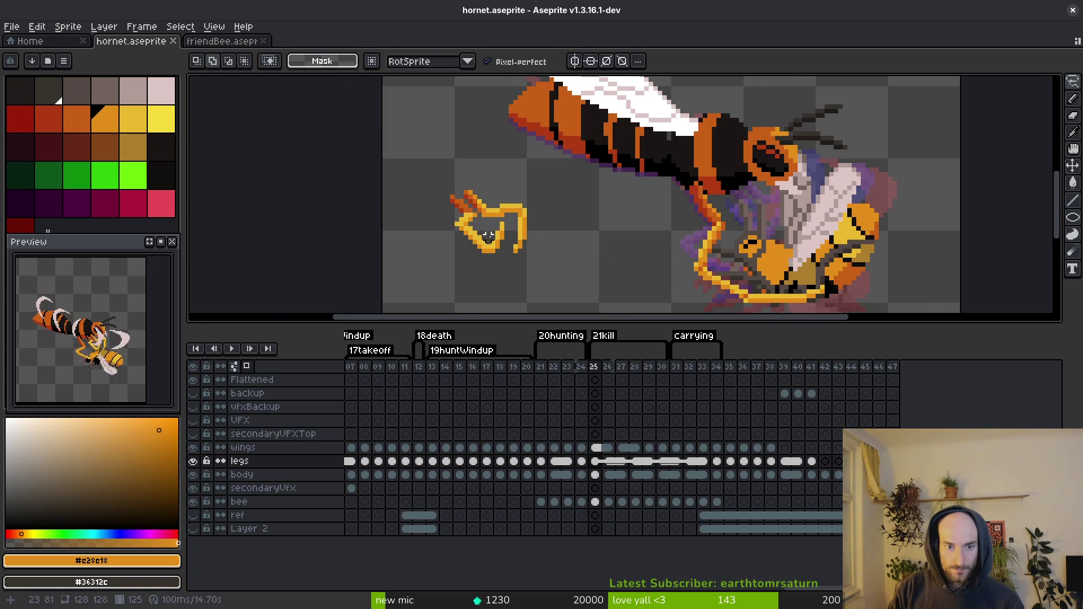
pyautogui.scroll(1, 489, 236)
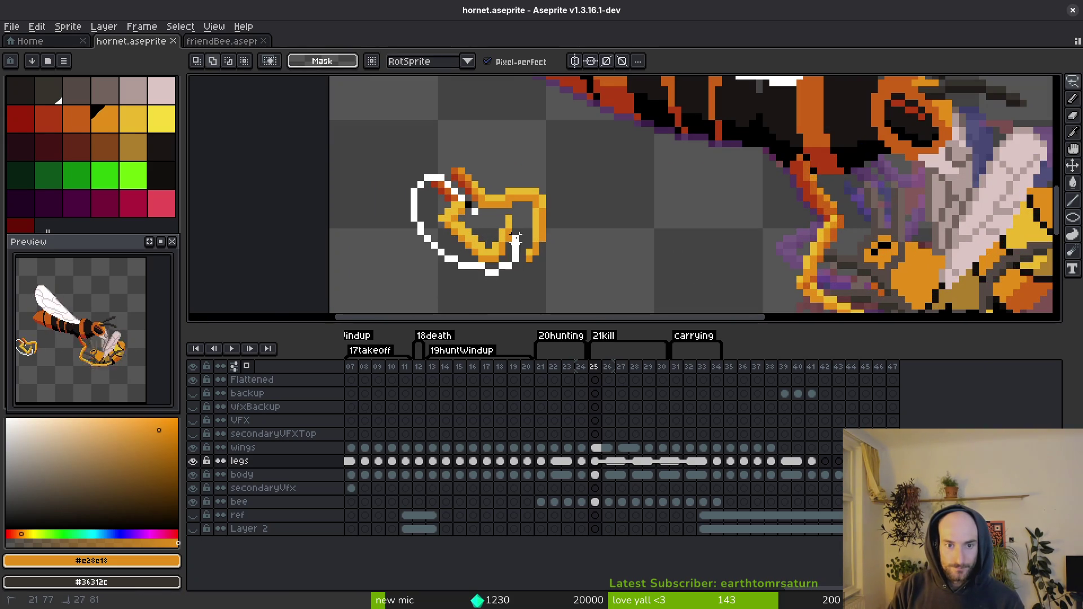
pyautogui.scroll(-1, 459, 208)
pyautogui.moveTo(489, 242); pyautogui.dragTo(823, 231)
pyautogui.scroll(2, 801, 221)
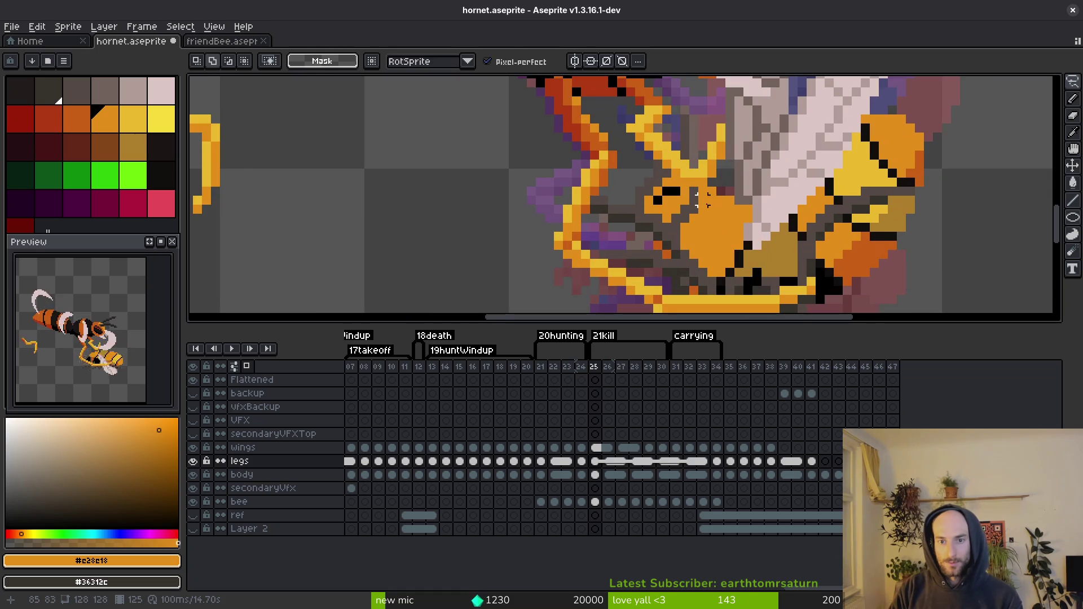
pyautogui.press('e')
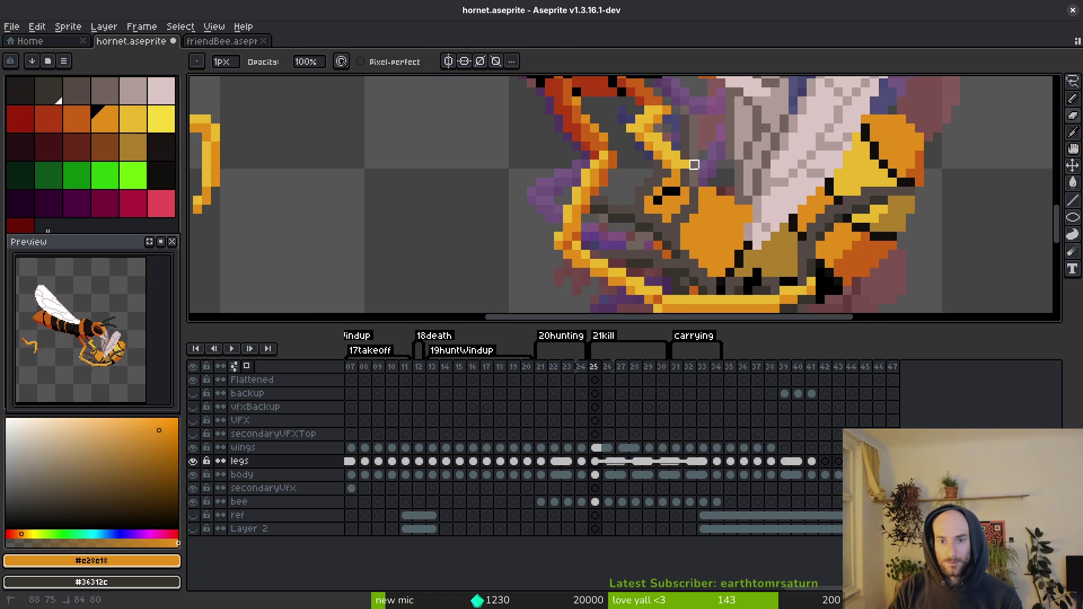
pyautogui.scroll(1, 685, 174)
pyautogui.scroll(-2, 685, 174)
# Step: Return to the Pencil and pick the leg's yellow from the canvas
pyautogui.press('b')
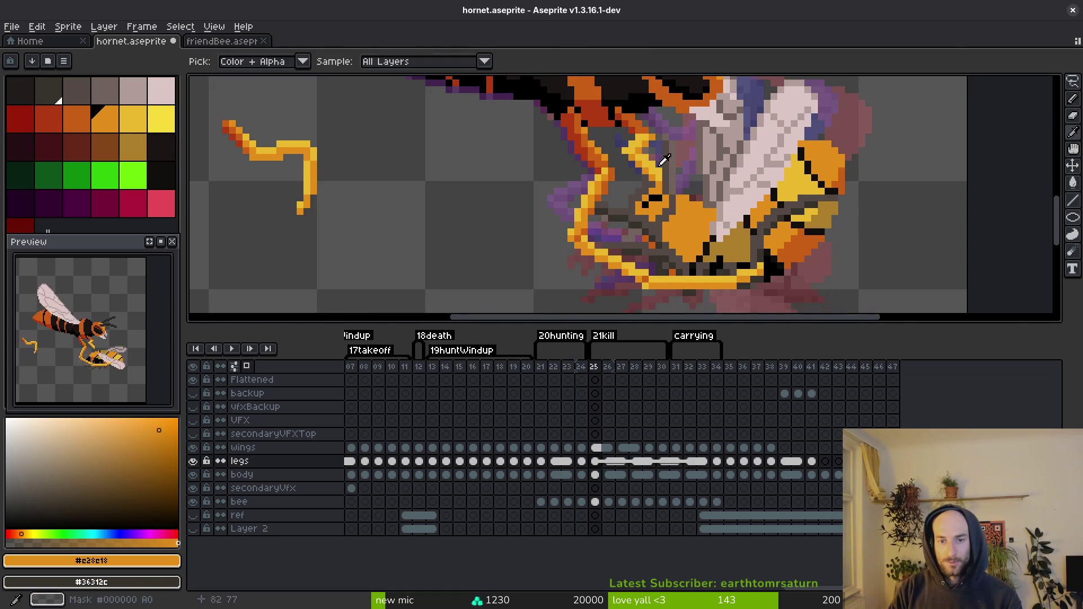
pyautogui.keyDown('alt'); pyautogui.click(659, 171); pyautogui.keyUp('alt')
pyautogui.keyDown('alt'); pyautogui.click(653, 173); pyautogui.keyUp('alt')
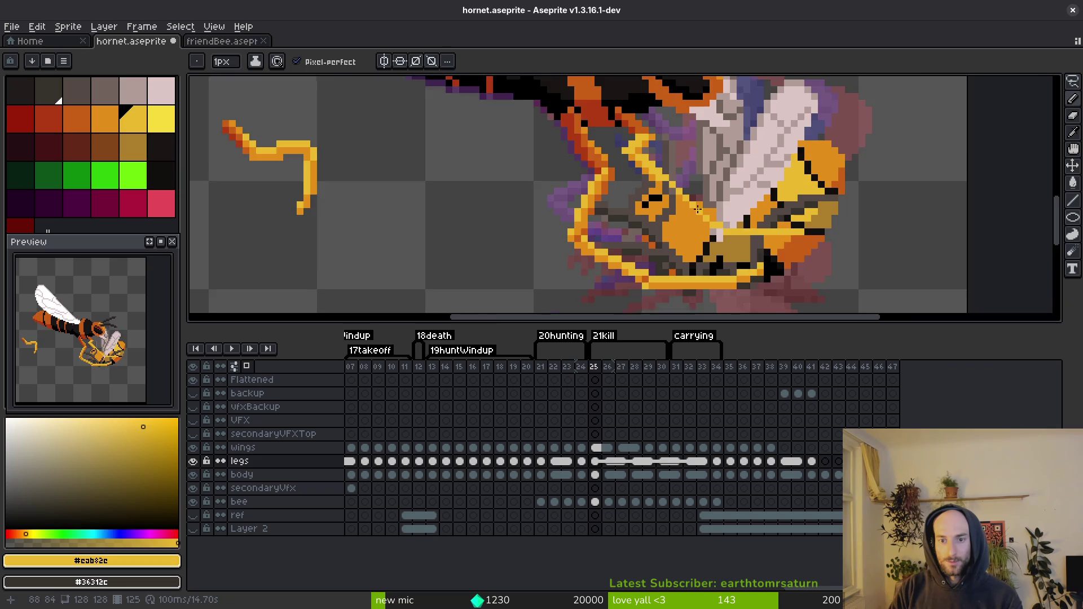
pyautogui.scroll(1, 698, 210)
pyautogui.scroll(-3, 727, 241)
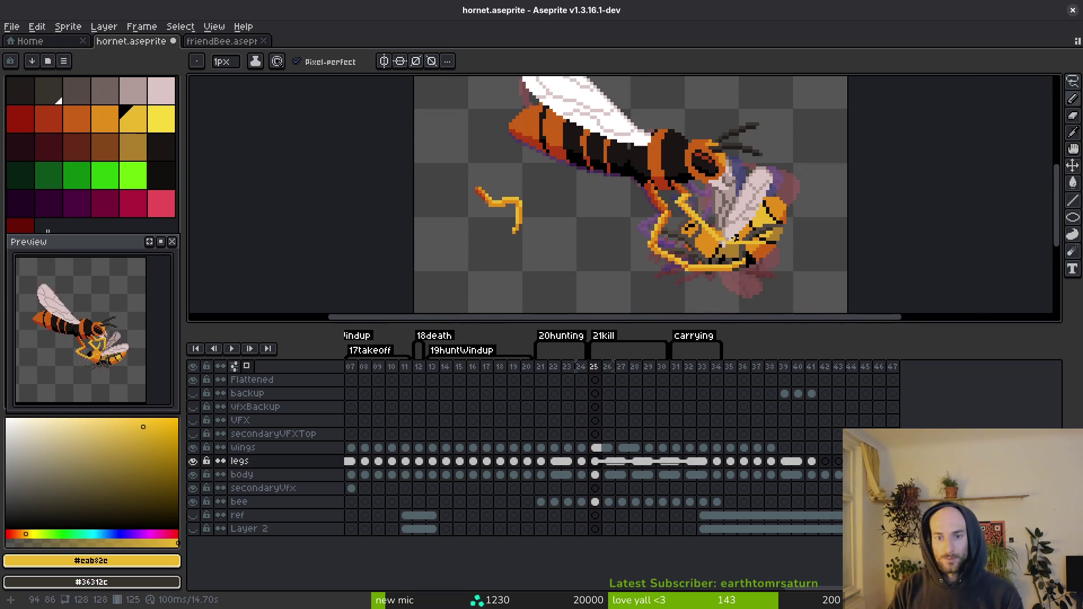
pyautogui.scroll(3, 834, 250)
pyautogui.scroll(2, 711, 247)
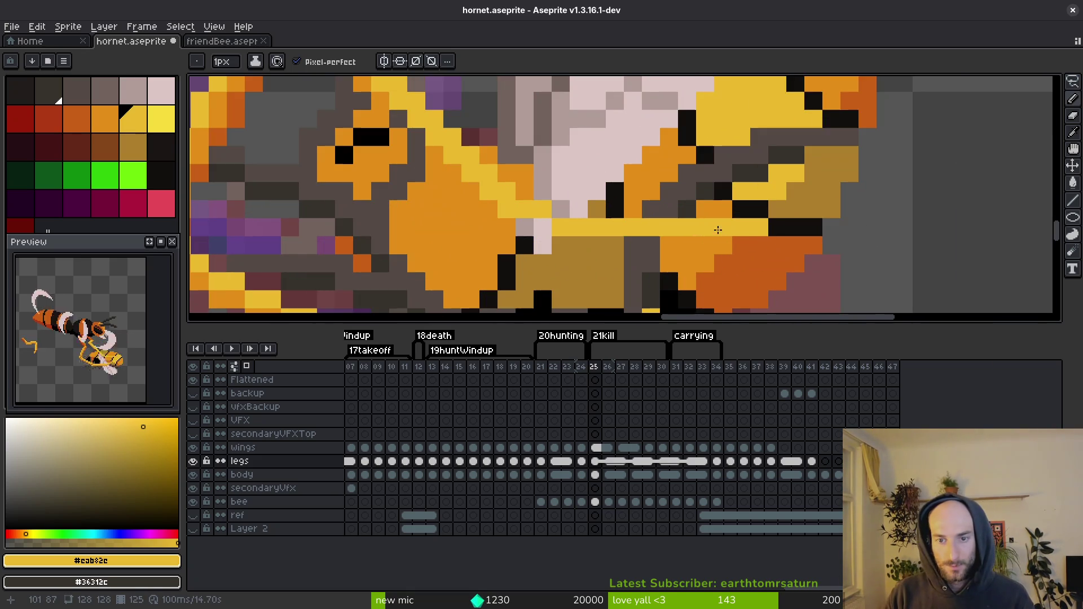
# Step: Paint a yellow stroke along the leg's lower stripe, extending it up-left
pyautogui.moveTo(709, 241)
pyautogui.mouseDown()
pyautogui.moveTo(607, 245)
pyautogui.moveTo(505, 227)
pyautogui.moveTo(447, 164)
pyautogui.mouseUp()
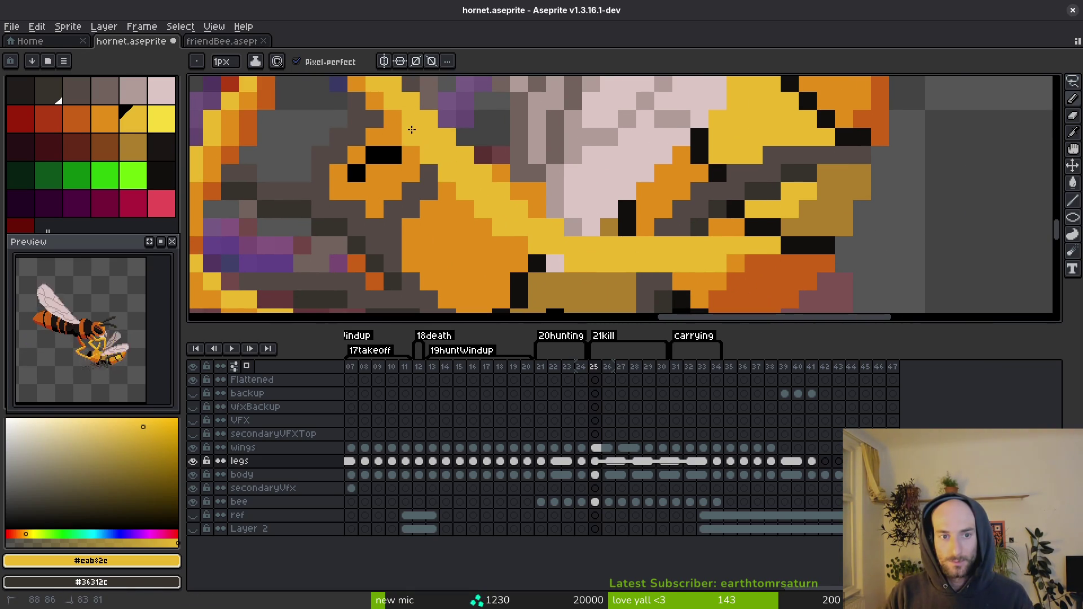
pyautogui.moveTo(412, 130); pyautogui.dragTo(389, 115)
pyautogui.scroll(-4, 566, 259)
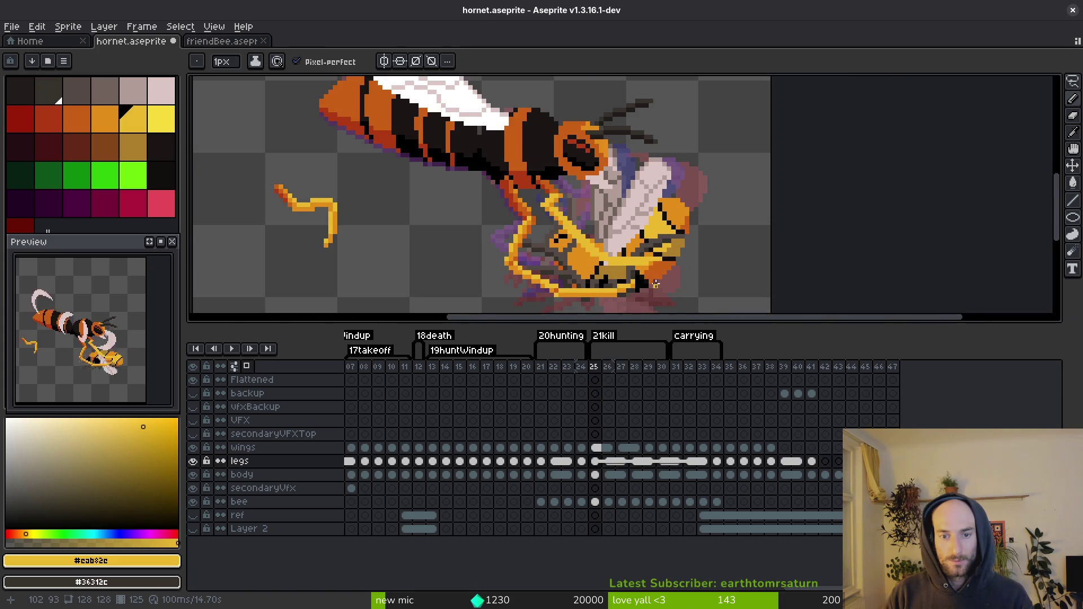
pyautogui.scroll(5, 657, 284)
# Step: Draw orange and yellow strokes along the leg under the bee, then save
pyautogui.keyDown('alt'); pyautogui.click(662, 265); pyautogui.keyUp('alt')
pyautogui.keyDown('alt'); pyautogui.click(666, 261); pyautogui.keyUp('alt')
pyautogui.moveTo(629, 247); pyautogui.dragTo(543, 248)
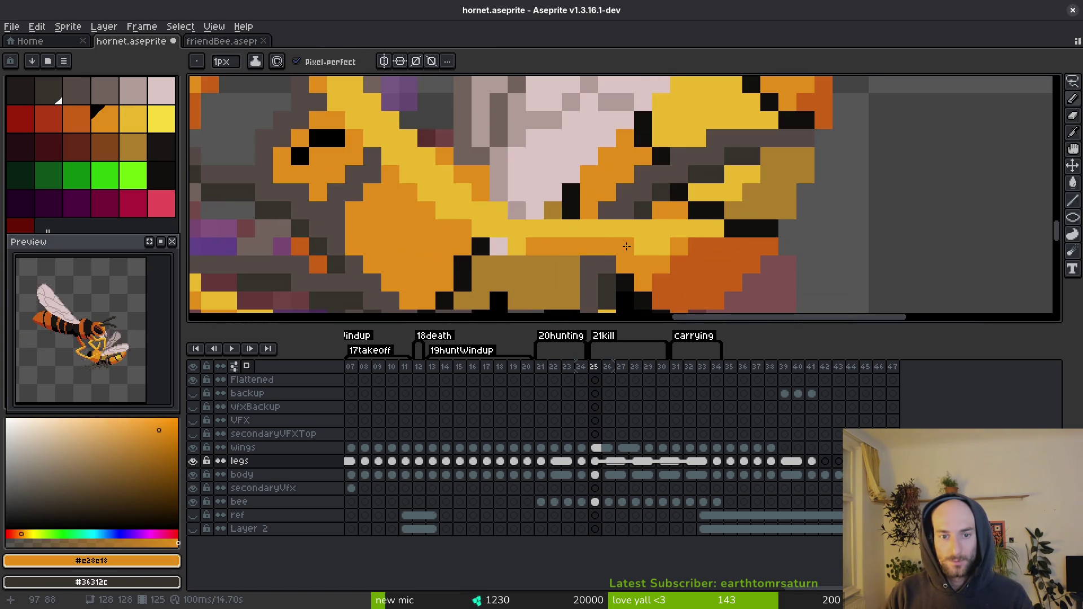
pyautogui.keyDown('alt'); pyautogui.click(644, 247); pyautogui.keyUp('alt')
pyautogui.moveTo(637, 247); pyautogui.dragTo(581, 247)
pyautogui.scroll(-2, 629, 266)
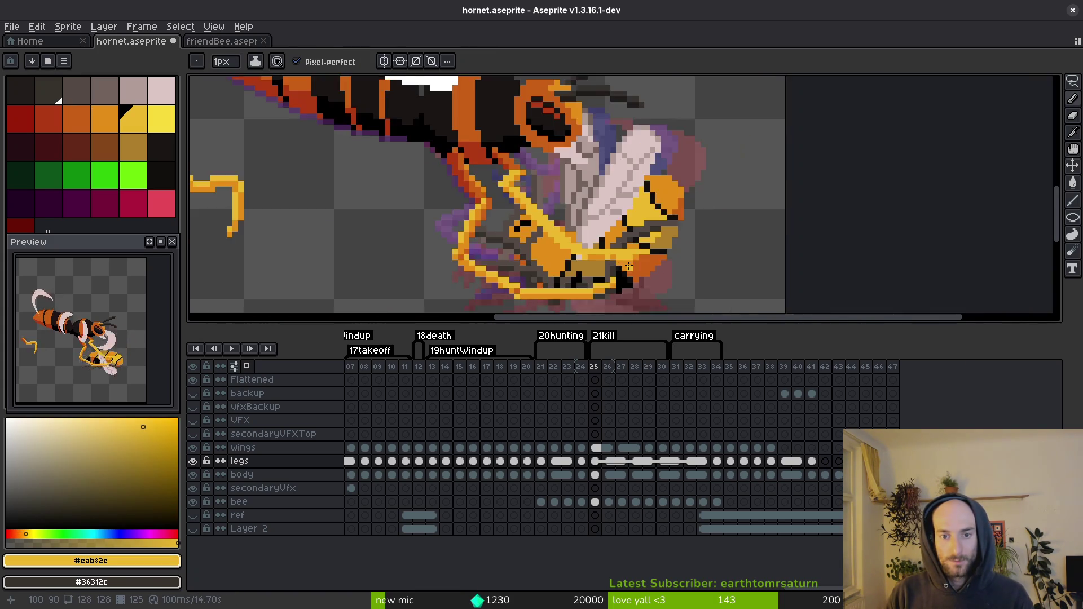
pyautogui.scroll(-4, 629, 265)
pyautogui.hotkey('ctrl', 's')
# Step: Add a darker orange pixel to the leg under the bee and save again
pyautogui.scroll(6, 608, 247)
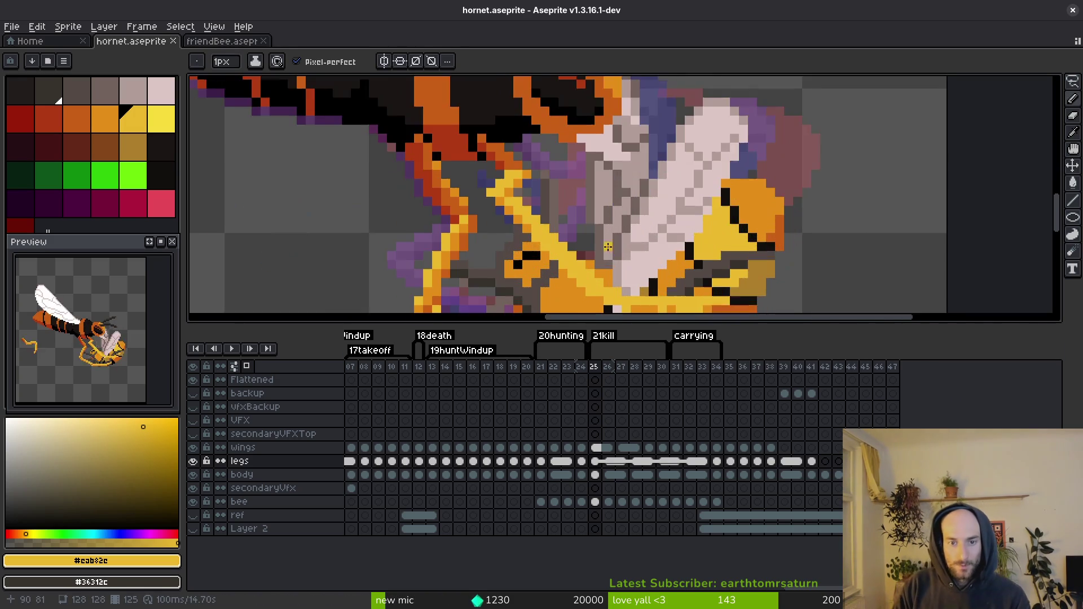
pyautogui.moveTo(608, 247); pyautogui.dragTo(566, 184)
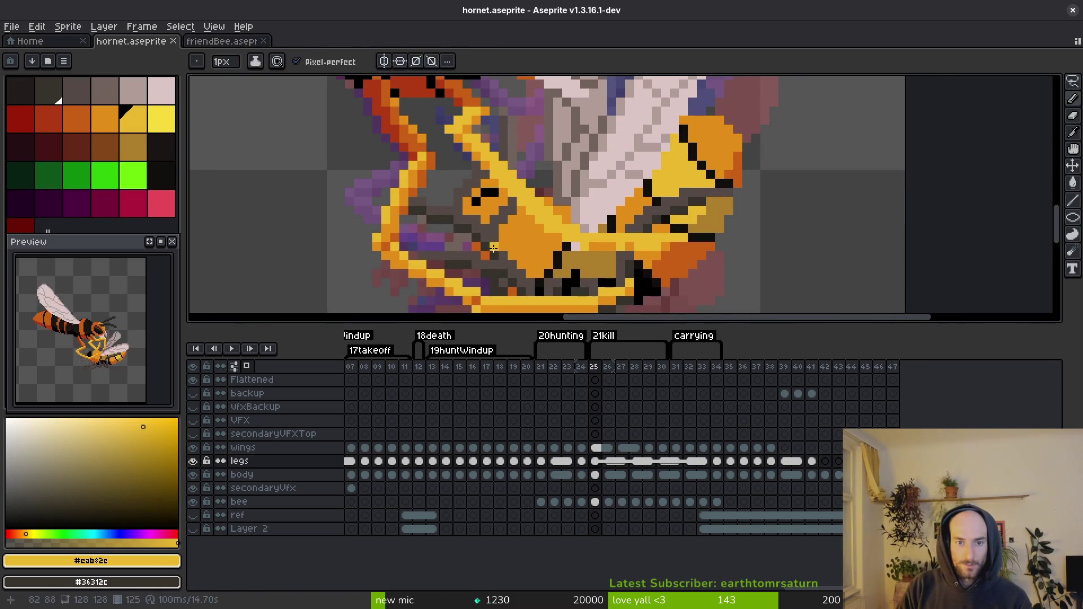
pyautogui.keyDown('alt'); pyautogui.click(494, 248); pyautogui.keyUp('alt')
pyautogui.scroll(2, 494, 237)
pyautogui.click(495, 207)
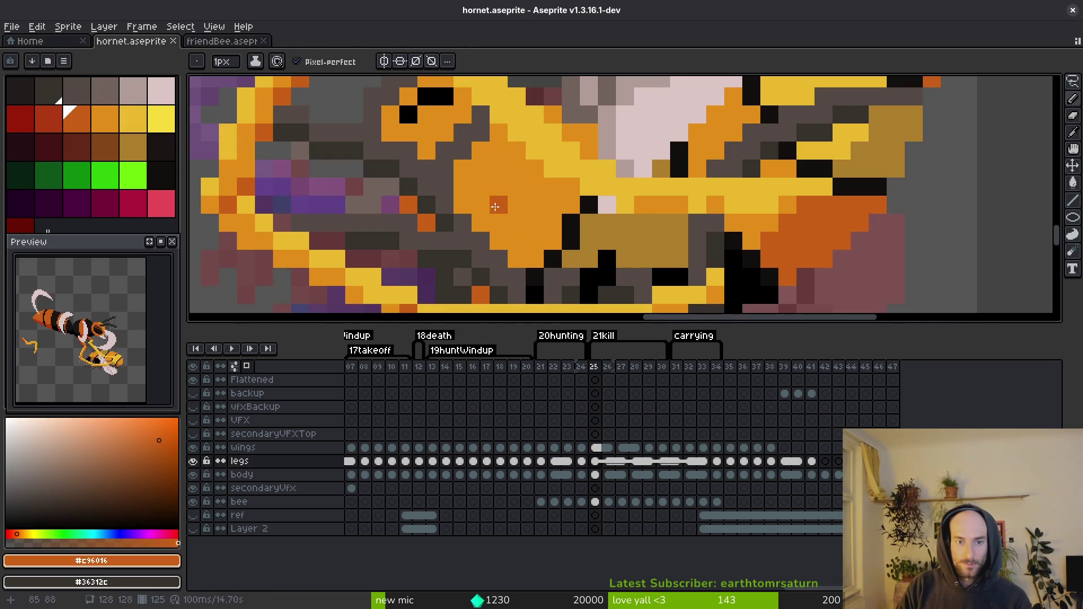
pyautogui.hotkey('ctrl', 's')
pyautogui.scroll(-3, 612, 283)
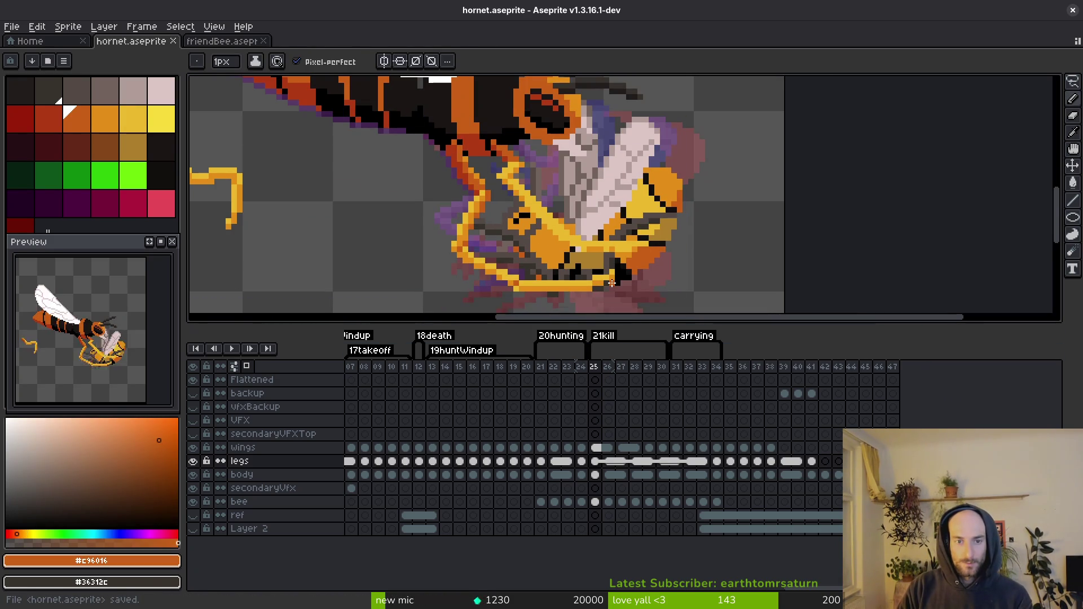
# Step: Add bright yellow highlight pixels and a highlight stroke along the leg, then save
pyautogui.keyDown('alt'); pyautogui.click(479, 197); pyautogui.keyUp('alt')
pyautogui.click(409, 182)
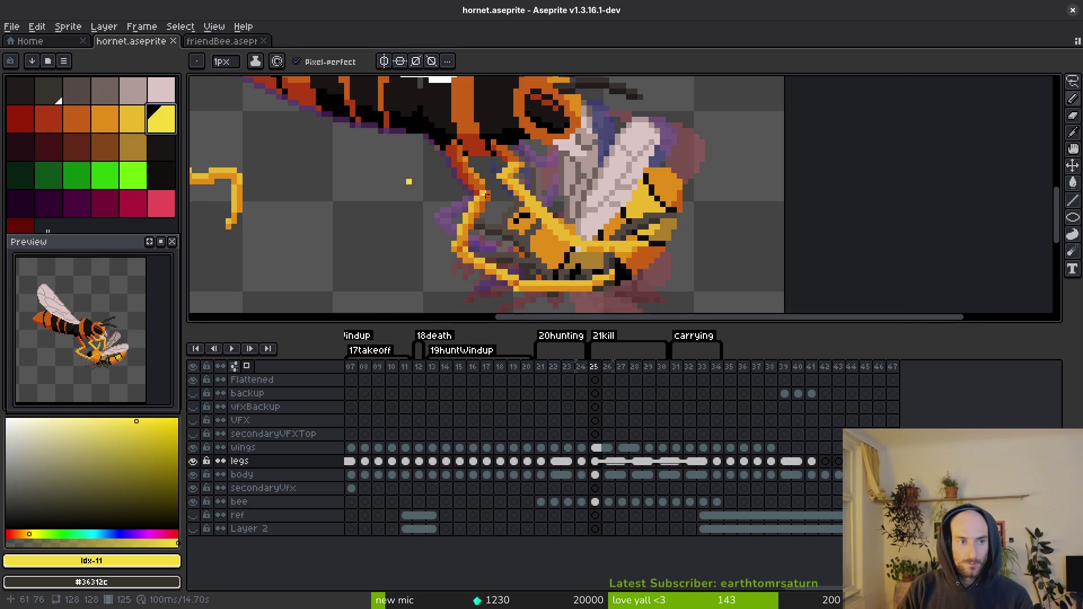
pyautogui.scroll(1, 484, 195)
pyautogui.scroll(1, 484, 195)
pyautogui.click(521, 219)
pyautogui.click(502, 197)
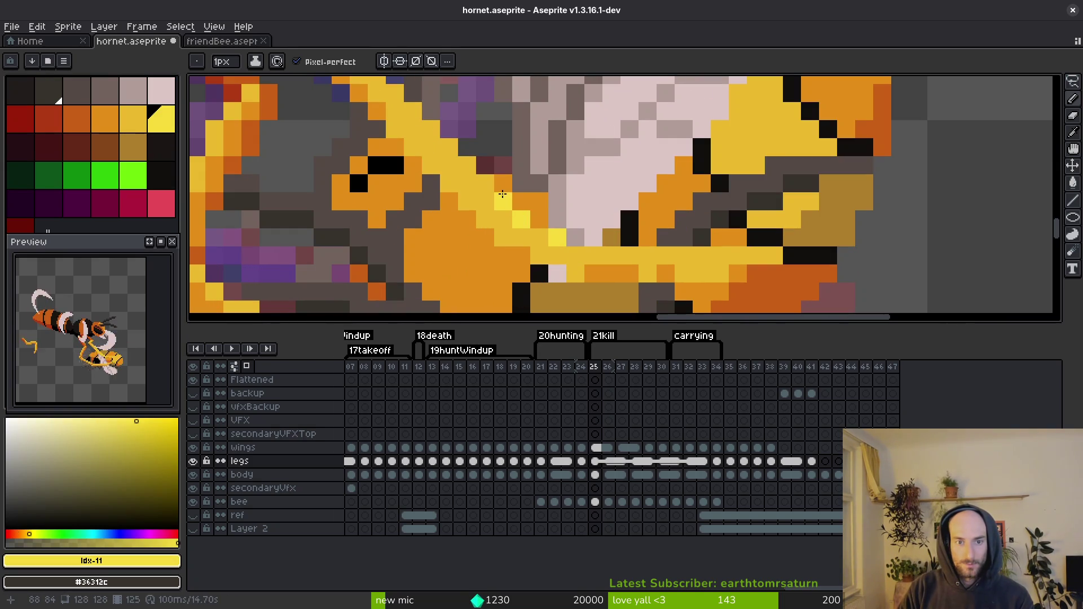
pyautogui.click(431, 129)
pyautogui.click(521, 200)
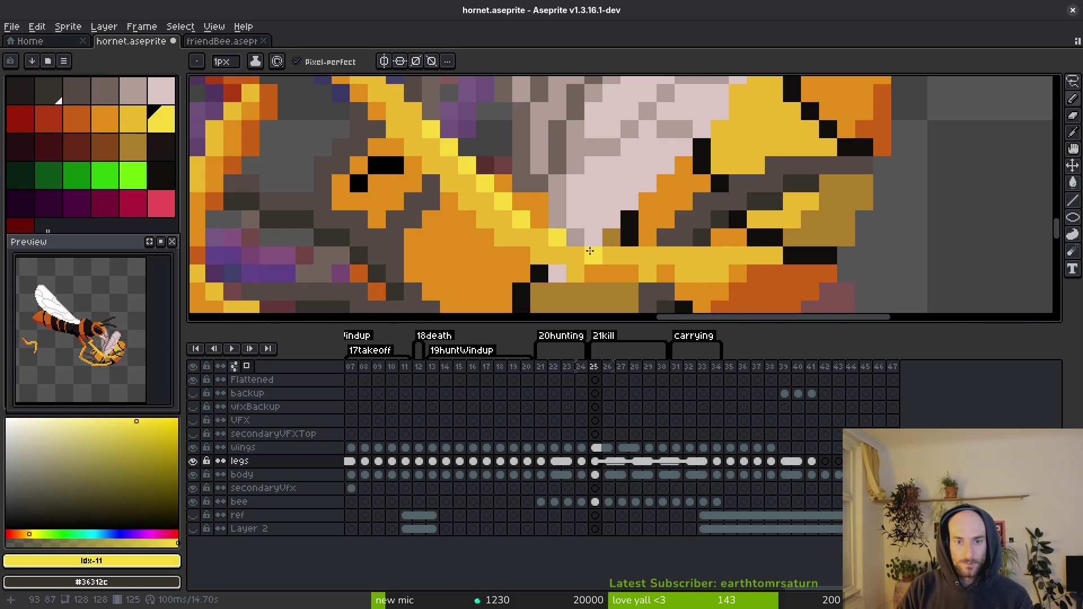
pyautogui.moveTo(644, 257); pyautogui.dragTo(705, 262)
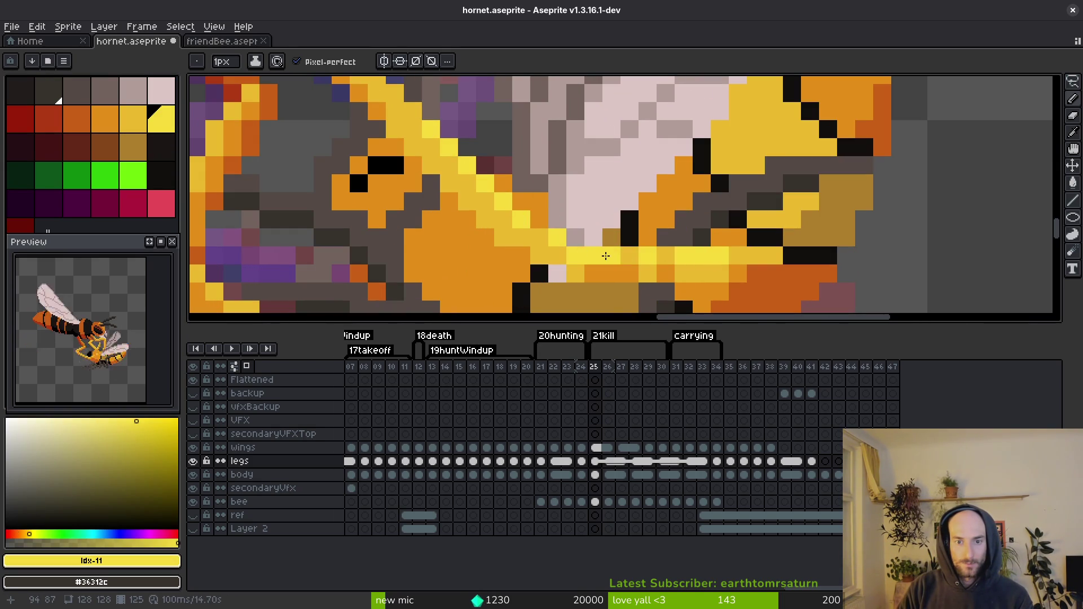
pyautogui.click(576, 244)
pyautogui.scroll(-5, 633, 260)
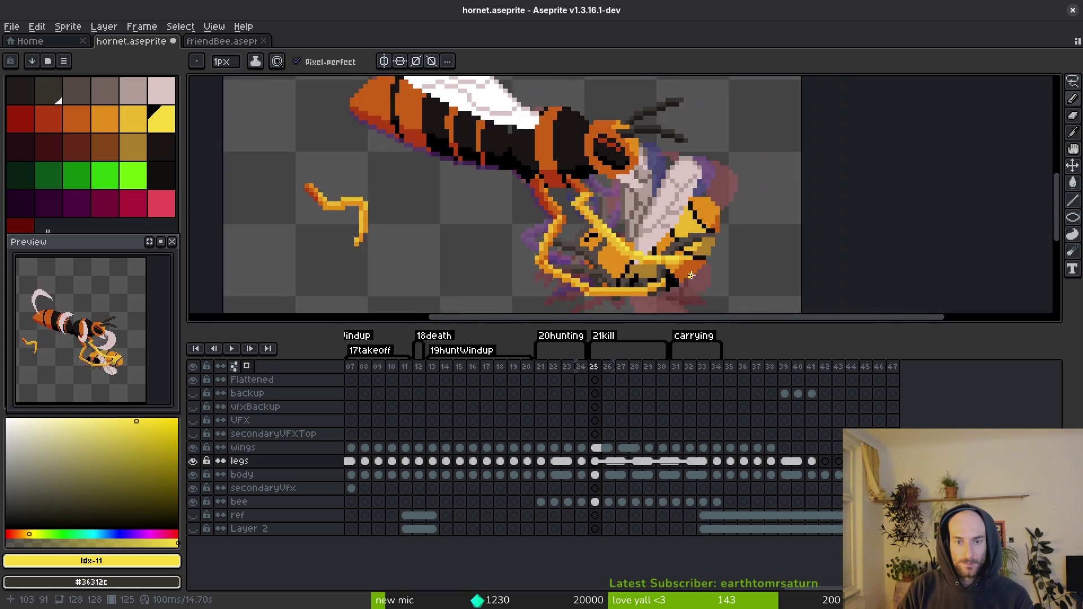
pyautogui.scroll(3, 688, 287)
pyautogui.hotkey('ctrl', 's')
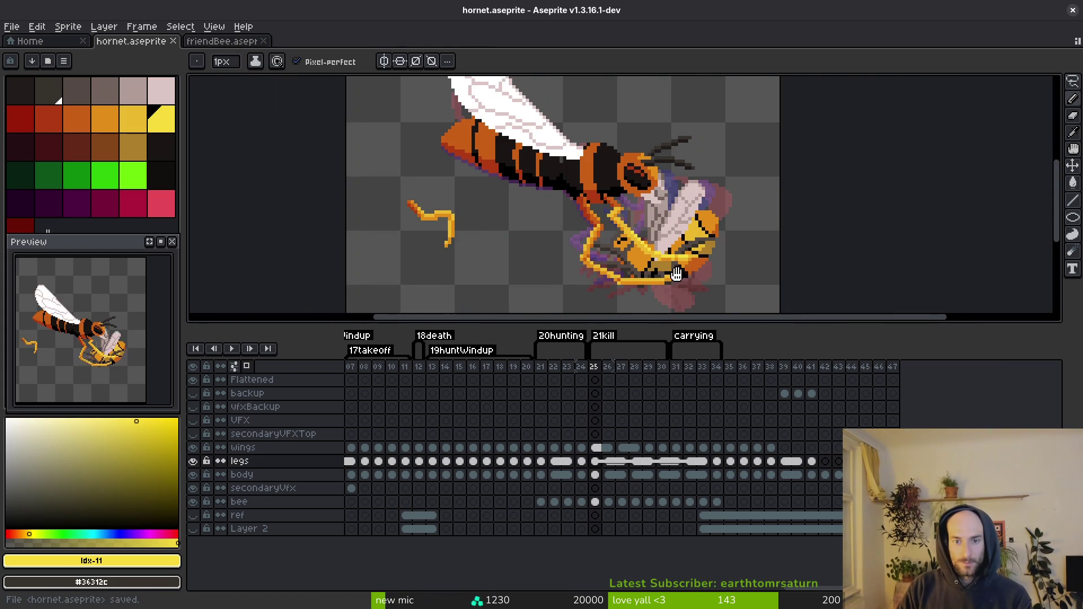
# Step: Add yellow pixels to the leg's underside and save hornet.aseprite
pyautogui.scroll(2, 626, 226)
pyautogui.scroll(-2, 633, 236)
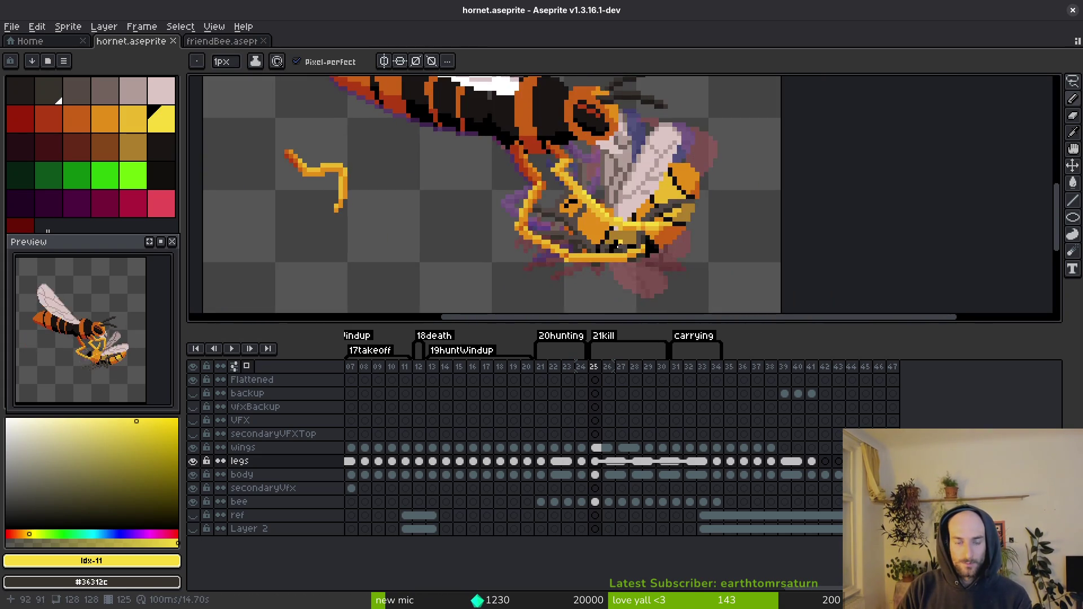
pyautogui.scroll(3, 678, 275)
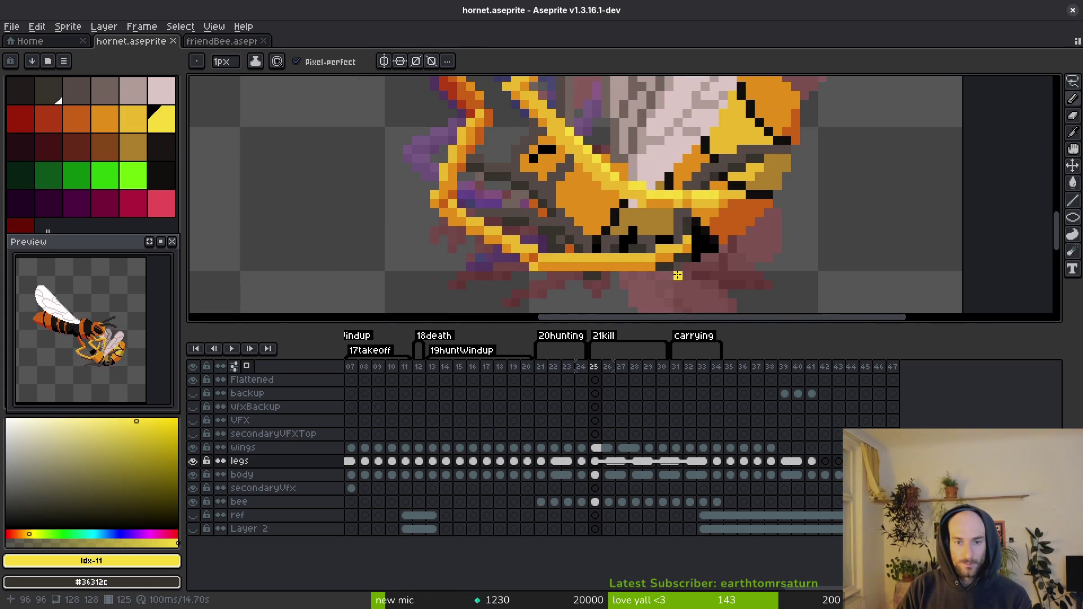
pyautogui.click(662, 248)
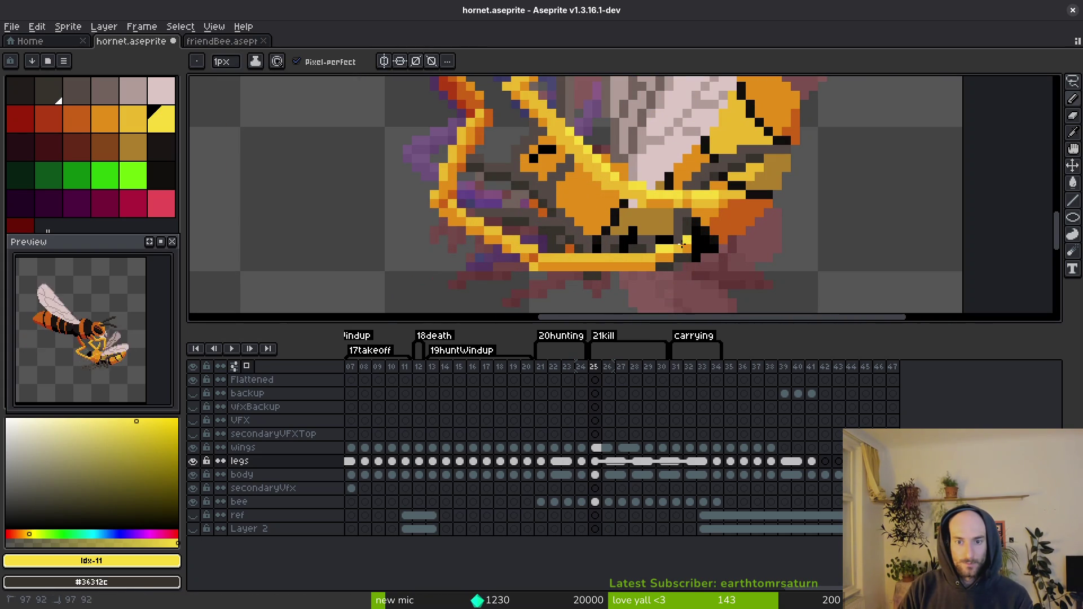
pyautogui.keyDown('alt'); pyautogui.click(628, 257); pyautogui.keyUp('alt')
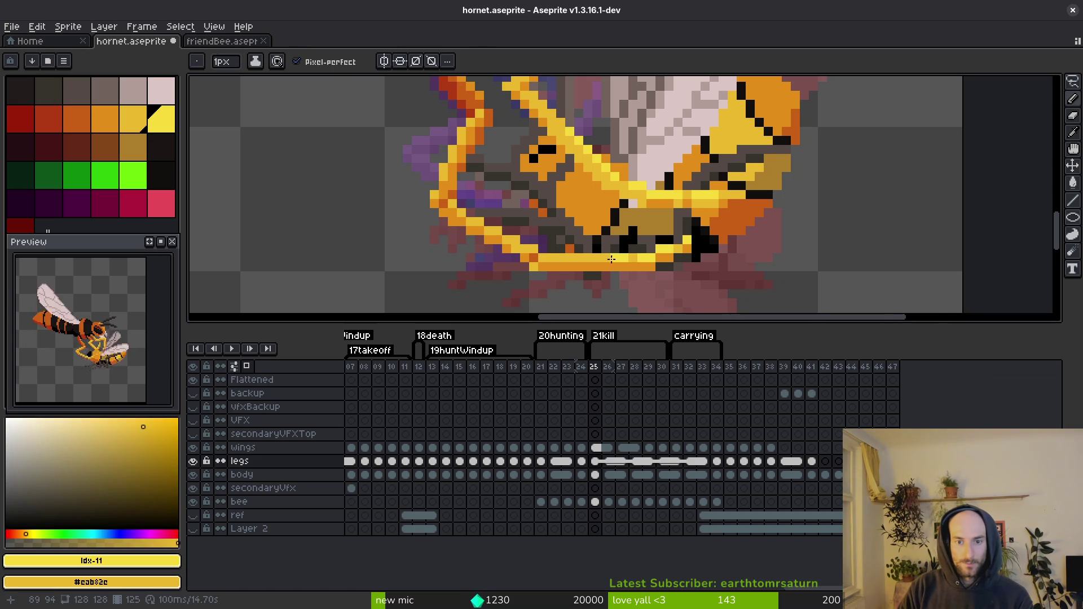
pyautogui.scroll(-3, 612, 259)
pyautogui.hotkey('ctrl', 's')
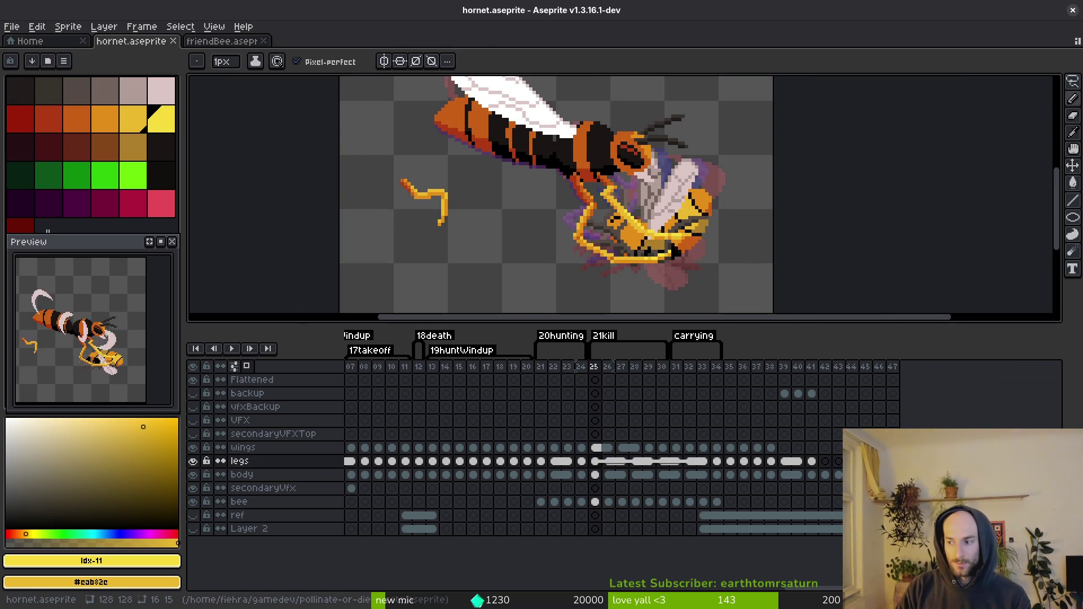
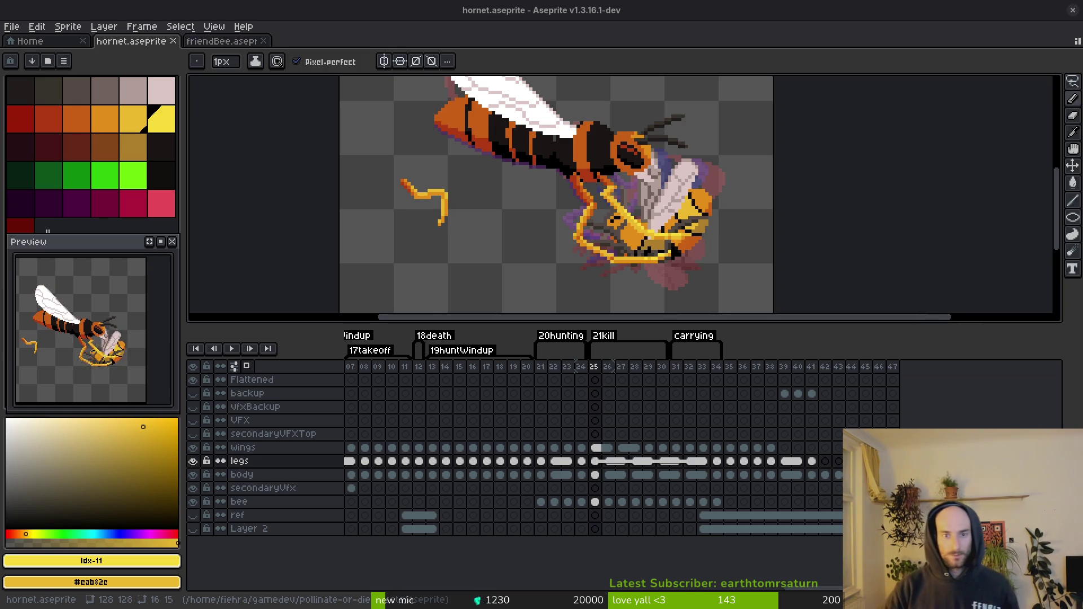
# Step: Compare the hornet's poses by flipping between kill frames 25 and 26
pyautogui.scroll(-4, 495, 215)
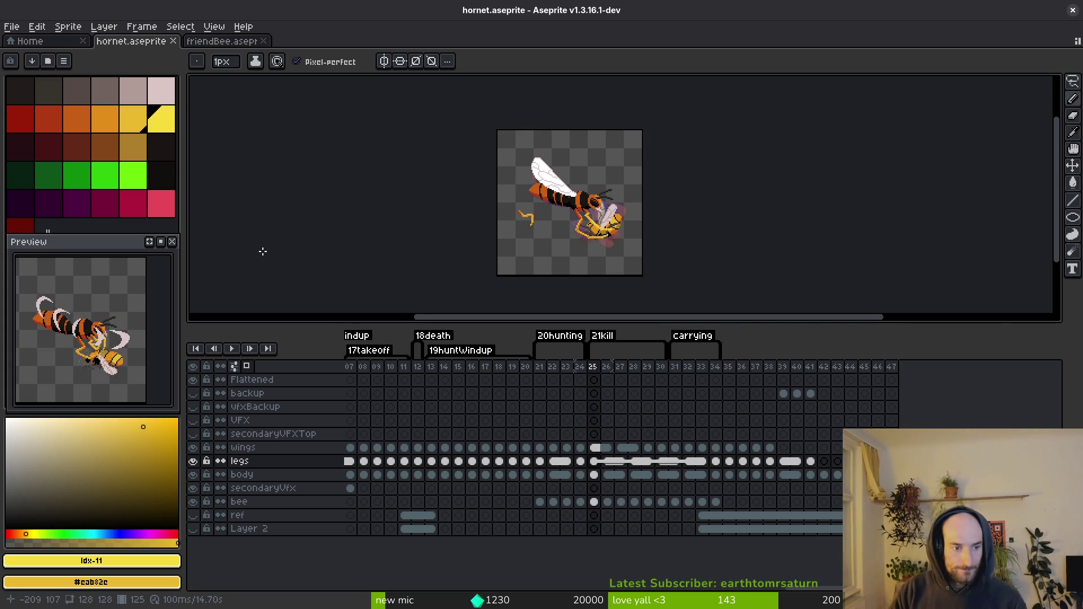
pyautogui.scroll(2, 613, 184)
pyautogui.press('i')
pyautogui.press('Right')
pyautogui.press('Left')
pyautogui.press('Right')
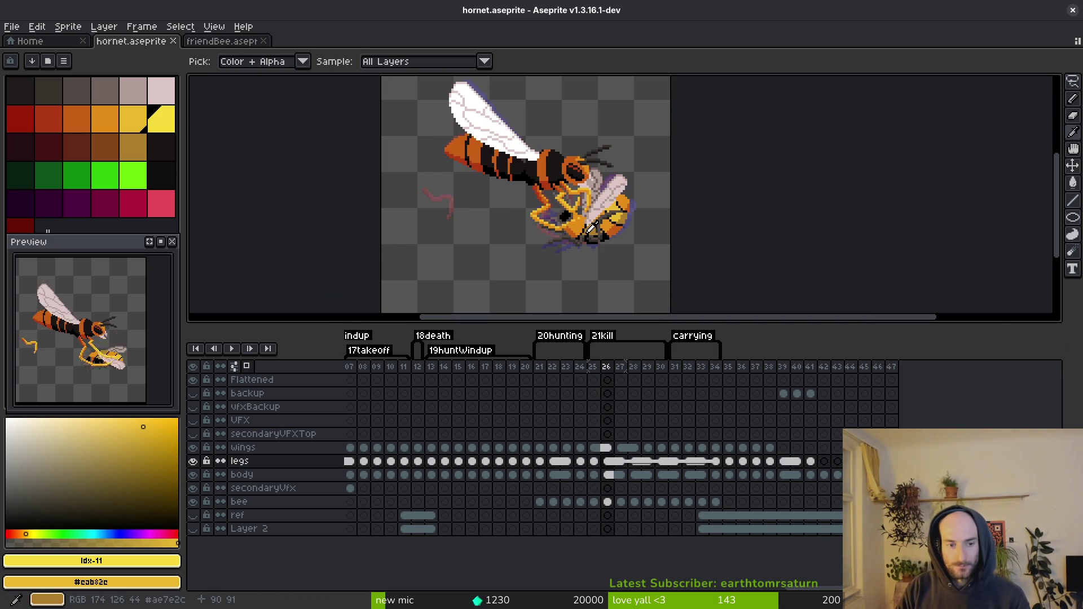
pyautogui.press('Left')
pyautogui.press('Right')
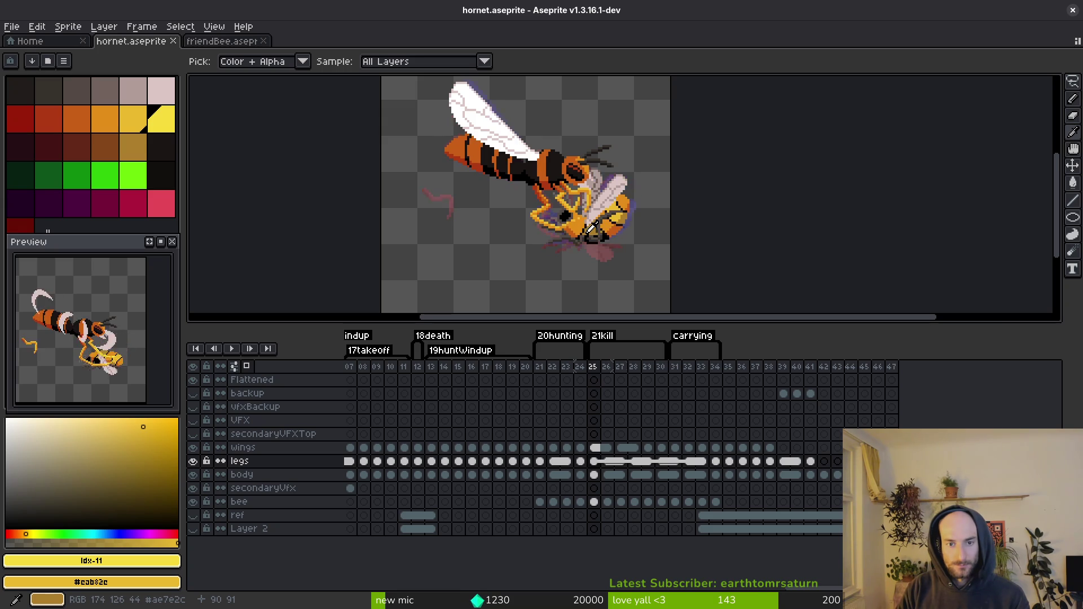
pyautogui.press('Right')
pyautogui.press('Right')
pyautogui.press('Left')
pyautogui.press('Left')
pyautogui.press('Right')
pyautogui.press('Left')
# Step: Rectangle-select the area around the hornet and bee, clear it, and save
pyautogui.press('b')
pyautogui.scroll(-2, 639, 236)
pyautogui.press('m')
pyautogui.moveTo(661, 154); pyautogui.dragTo(529, 266)
pyautogui.press('Delete')
pyautogui.hotkey('ctrl', 's')
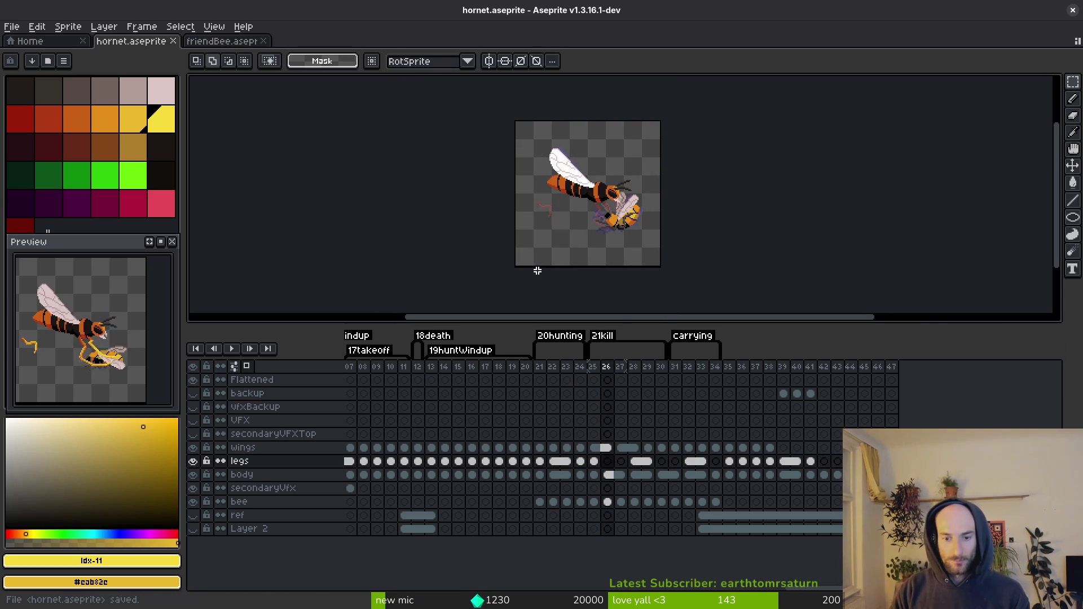
# Step: Restore the deleted leg artwork with undo, drop the selection, and save hornet.aseprite
pyautogui.scroll(2, 613, 181)
pyautogui.scroll(-2, 612, 181)
pyautogui.hotkey('ctrl', 'z')
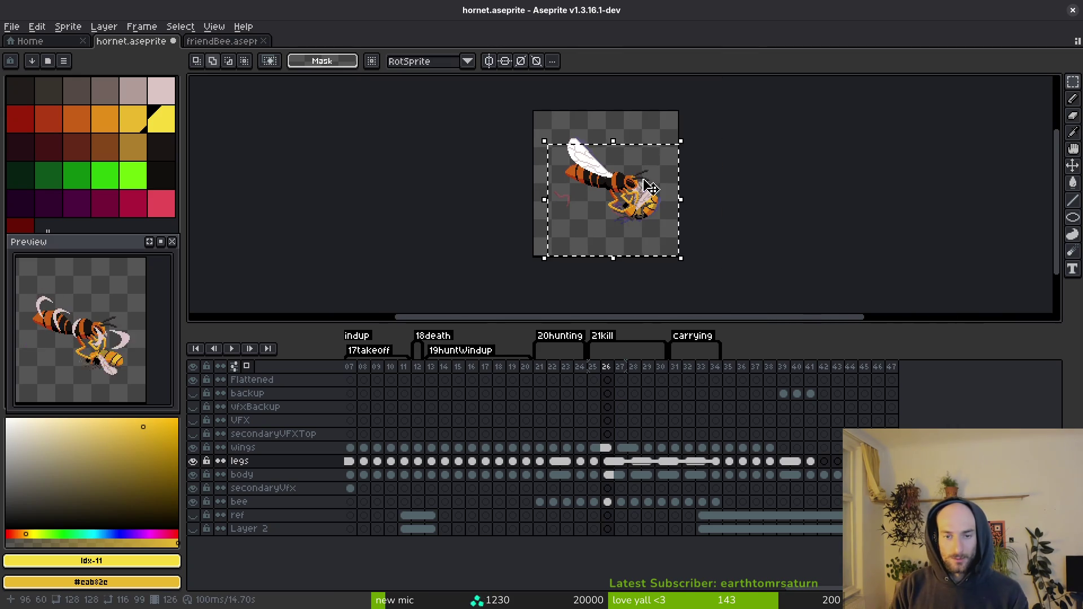
pyautogui.scroll(2, 638, 162)
pyautogui.press('b')
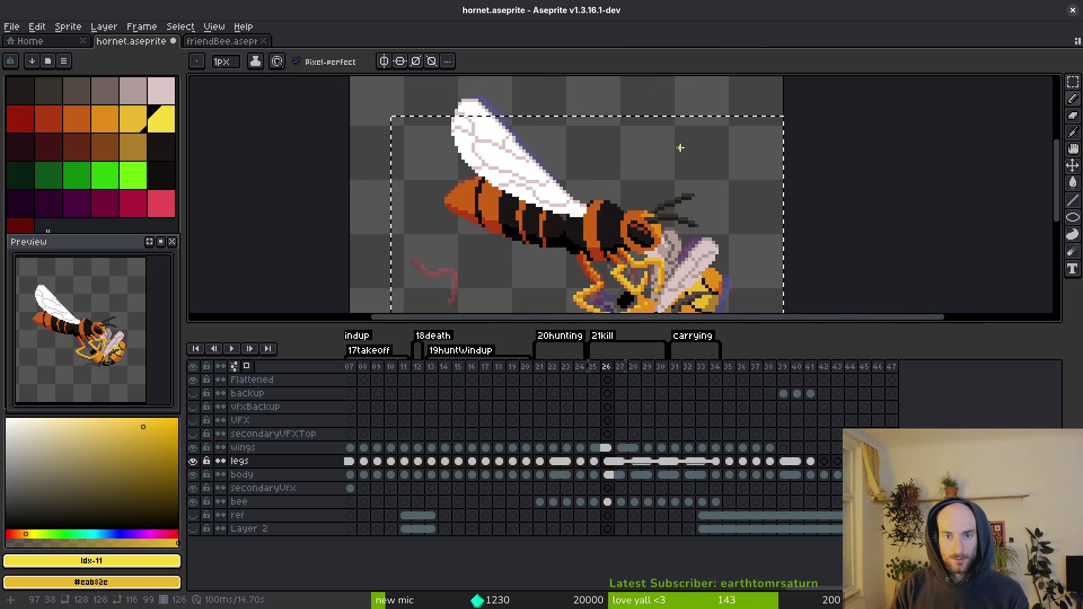
pyautogui.press('Delete')
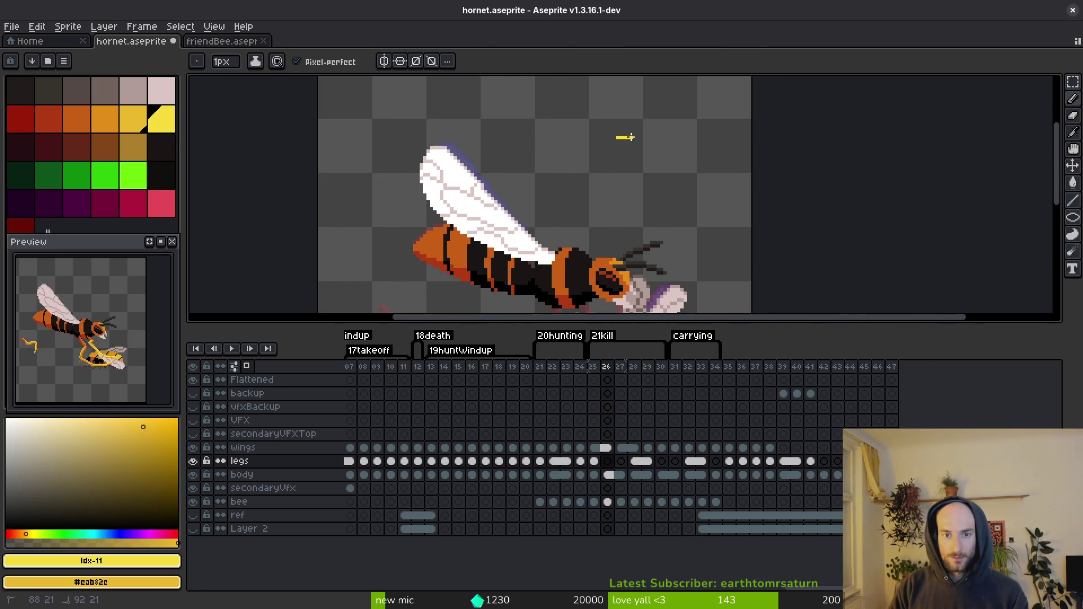
pyautogui.hotkey('ctrl', 'z')
pyautogui.hotkey('ctrl', 'd')
pyautogui.hotkey('ctrl', 's')
# Step: Reselect the hornet-and-bee area, recompare frames 25 and 26, and save
pyautogui.scroll(-4, 596, 123)
pyautogui.press('m')
pyautogui.moveTo(696, 145)
pyautogui.mouseDown()
pyautogui.moveTo(579, 268)
pyautogui.moveTo(566, 268)
pyautogui.mouseUp()
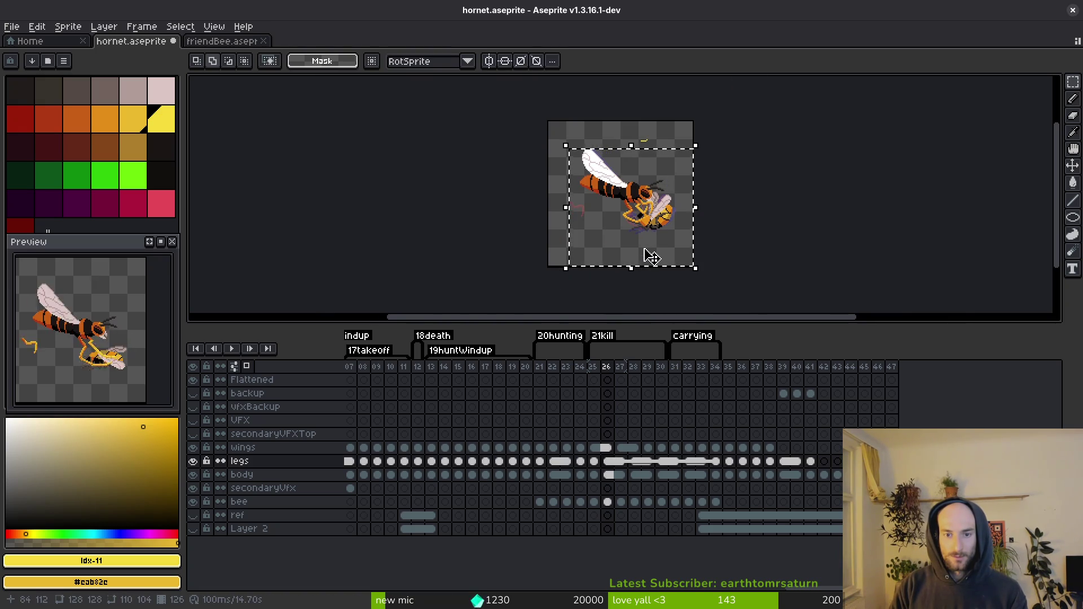
pyautogui.click(644, 249)
pyautogui.press('Left')
pyautogui.press('Right')
pyautogui.press('Left')
pyautogui.hotkey('ctrl', 's')
pyautogui.scroll(5, 581, 213)
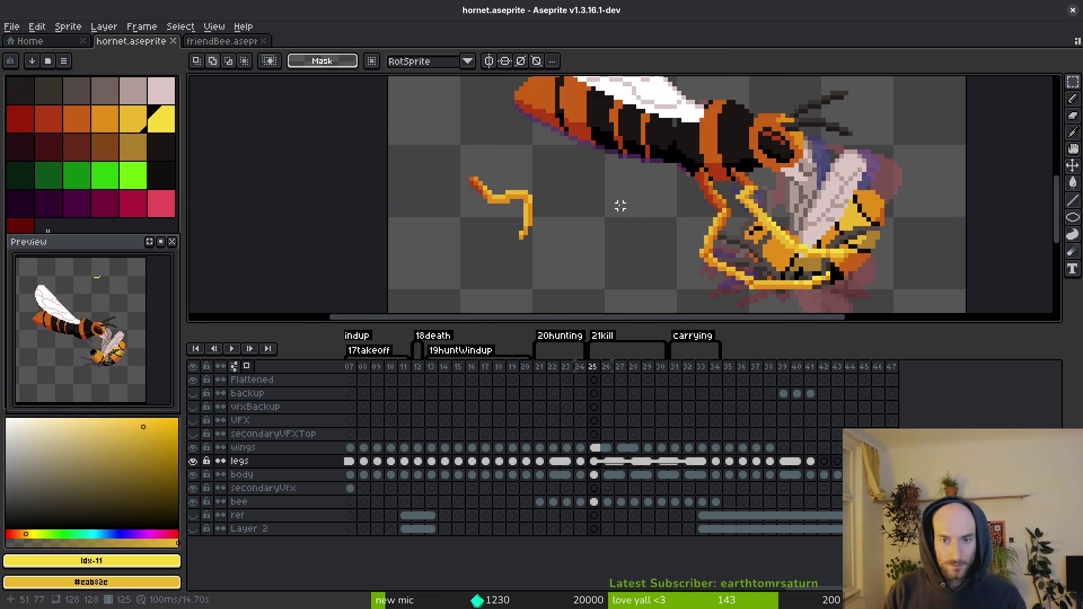
# Step: On frame 25, lasso one hornet leg, shift it onto the bee and commit
pyautogui.press('q')
pyautogui.moveTo(551, 188); pyautogui.dragTo(795, 212)
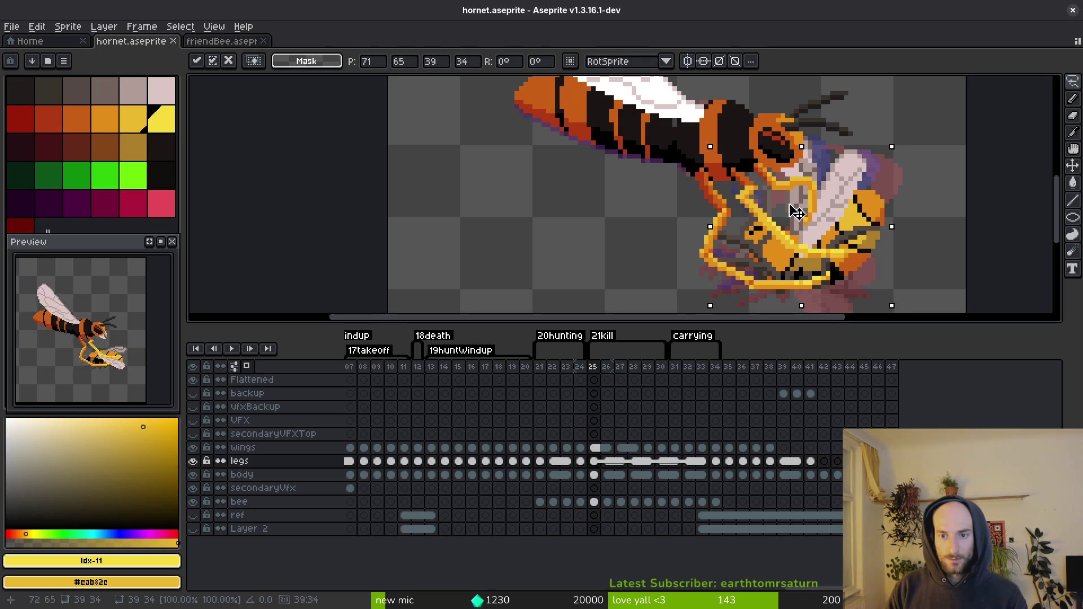
pyautogui.press('Return')
pyautogui.scroll(2, 796, 192)
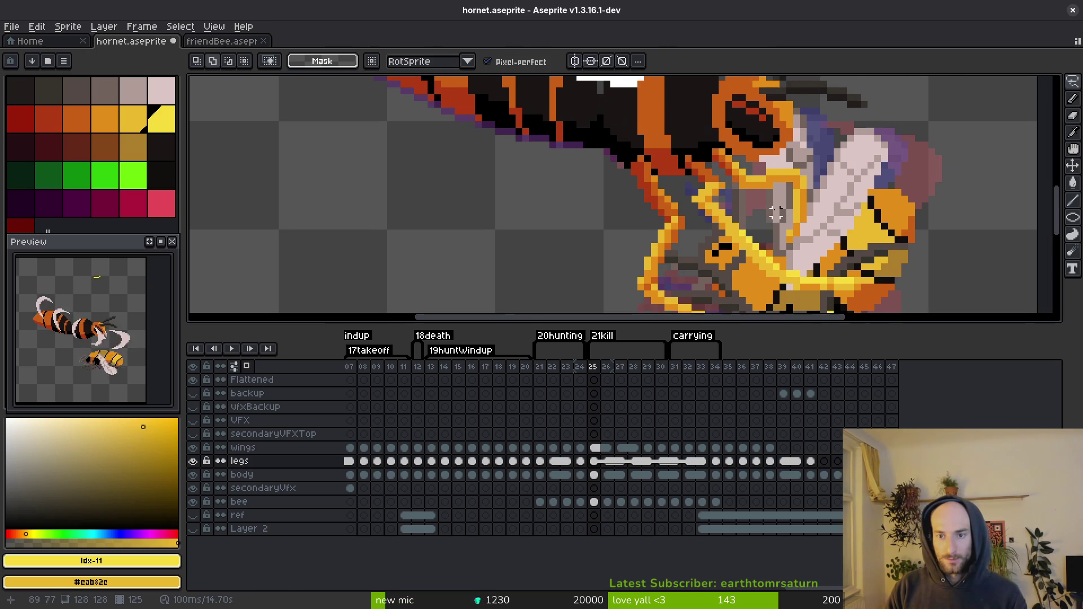
# Step: Lasso the yellow leg, move it onto the bee and rotate it 90° across its back
pyautogui.press('i')
pyautogui.click(794, 171)
pyautogui.press('q')
pyautogui.scroll(1, 799, 167)
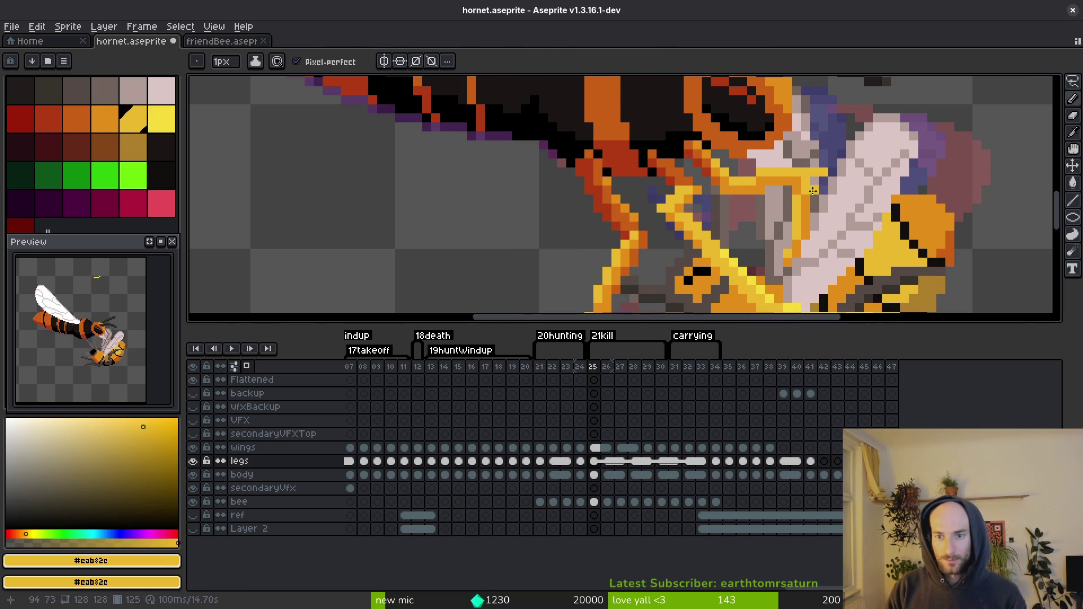
pyautogui.moveTo(788, 214); pyautogui.dragTo(770, 270)
pyautogui.moveTo(823, 237)
pyautogui.mouseDown()
pyautogui.moveTo(790, 213)
pyautogui.moveTo(823, 232)
pyautogui.mouseUp()
pyautogui.moveTo(835, 186); pyautogui.dragTo(897, 248)
pyautogui.moveTo(829, 226)
pyautogui.mouseDown()
pyautogui.moveTo(851, 222)
pyautogui.moveTo(867, 190)
pyautogui.moveTo(850, 191)
pyautogui.mouseUp()
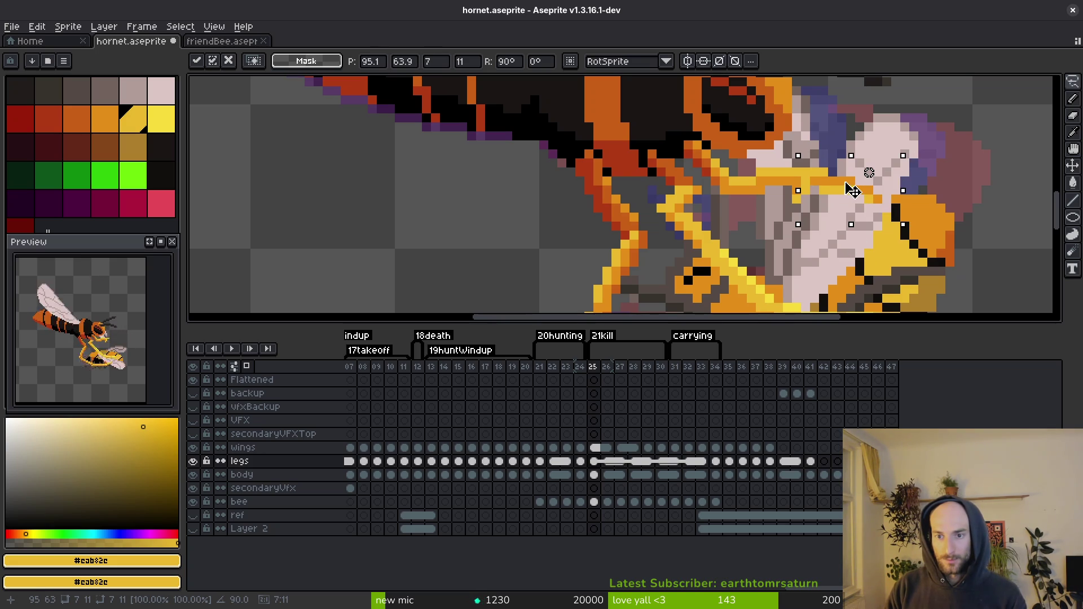
pyautogui.press('Return')
# Step: Recolour stray leg pixels yellow and add darker orange shading, then save
pyautogui.scroll(3, 835, 183)
pyautogui.moveTo(891, 195); pyautogui.dragTo(930, 212)
pyautogui.keyDown('alt'); pyautogui.click(775, 176); pyautogui.keyUp('alt')
pyautogui.click(821, 191)
pyautogui.moveTo(821, 192); pyautogui.dragTo(925, 212)
pyautogui.press('alt')
pyautogui.press('e')
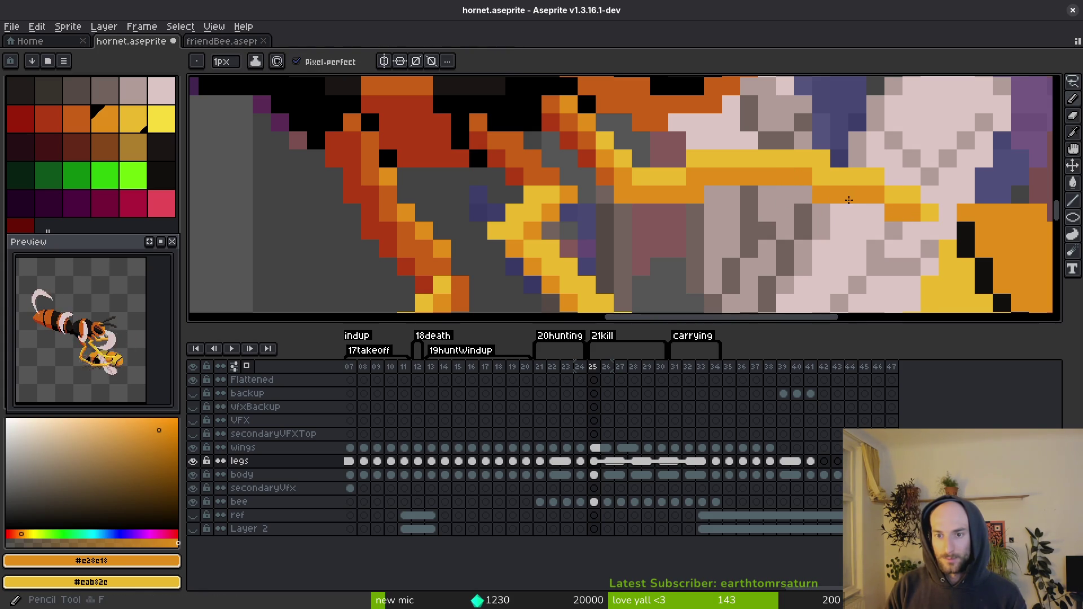
pyautogui.scroll(-3, 857, 225)
pyautogui.hotkey('ctrl', 's')
# Step: Add light-yellow highlight pixels along the rotated leg and save hornet.aseprite
pyautogui.scroll(-3, 859, 226)
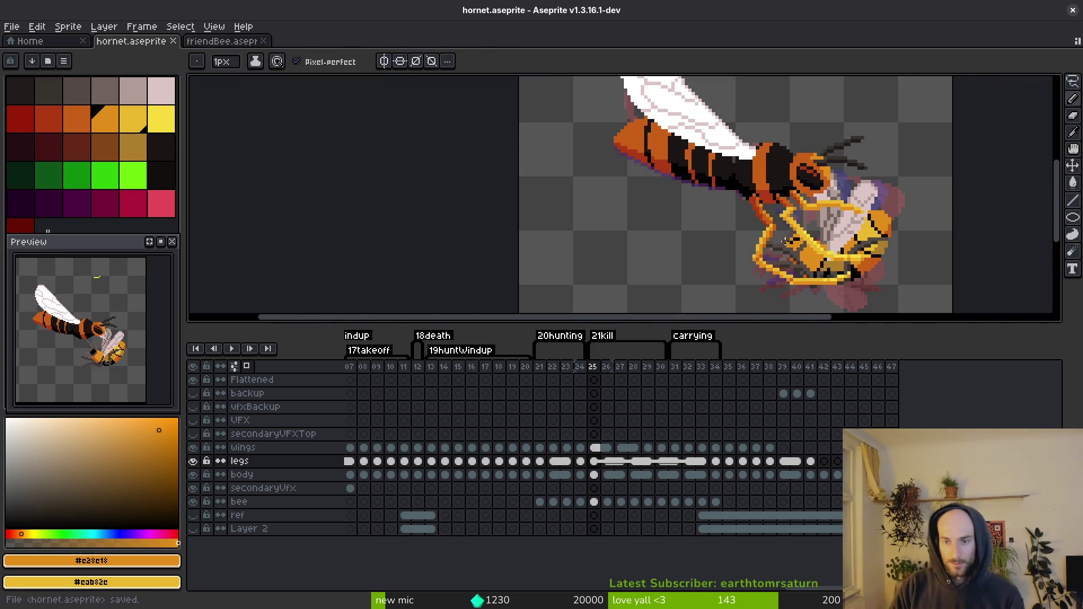
pyautogui.scroll(-2, 835, 234)
pyautogui.scroll(5, 825, 240)
pyautogui.scroll(2, 825, 240)
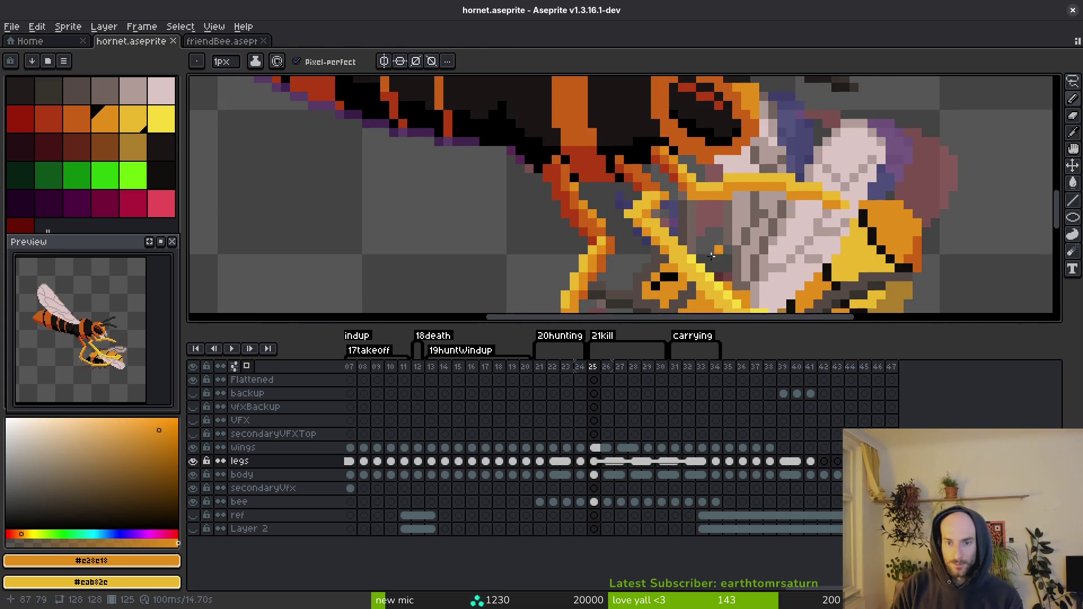
pyautogui.keyDown('alt'); pyautogui.click(697, 253); pyautogui.keyUp('alt')
pyautogui.click(831, 194)
pyautogui.moveTo(817, 188); pyautogui.dragTo(804, 185)
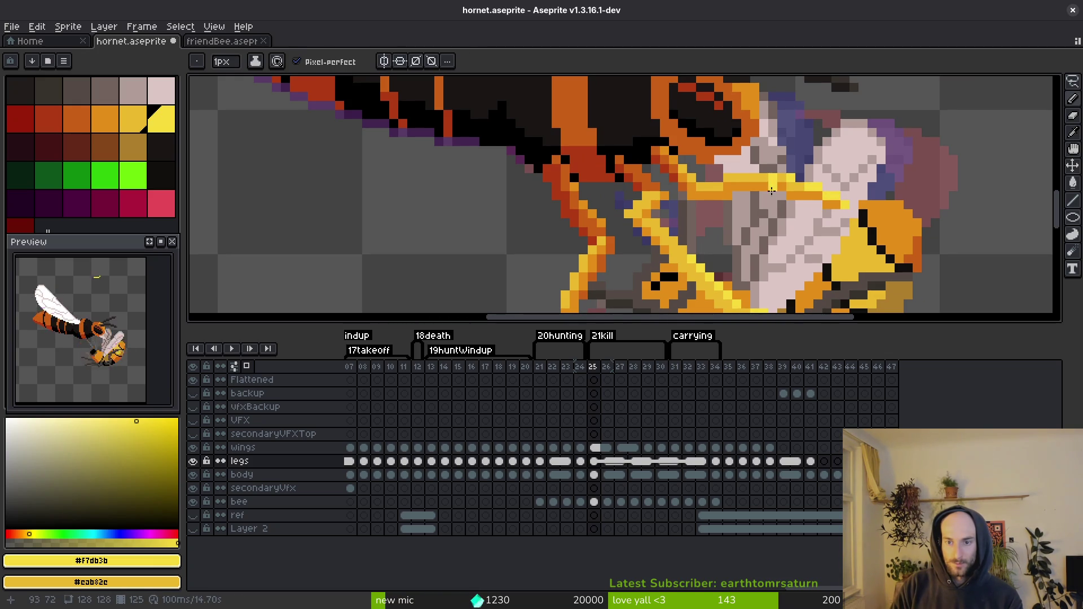
pyautogui.scroll(-4, 761, 181)
pyautogui.hotkey('ctrl', 's')
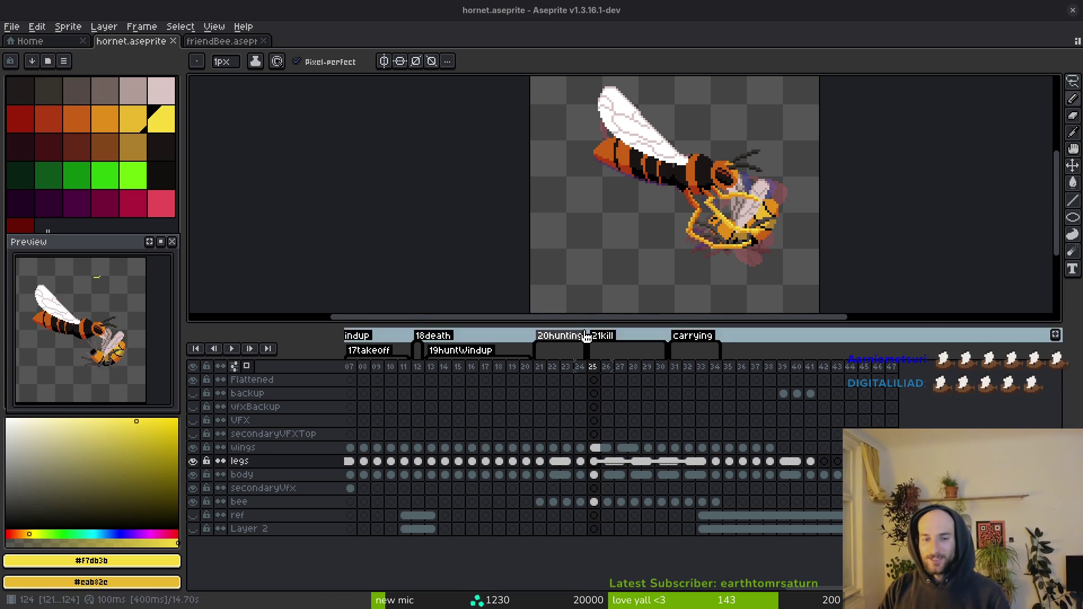
# Step: Lower the canvas–timeline splitter to enlarge the canvas, then save hornet.aseprite
pyautogui.moveTo(587, 327); pyautogui.dragTo(604, 385)
pyautogui.scroll(-3, 728, 237)
pyautogui.hotkey('ctrl', 's')
pyautogui.scroll(5, 740, 255)
pyautogui.press('i')
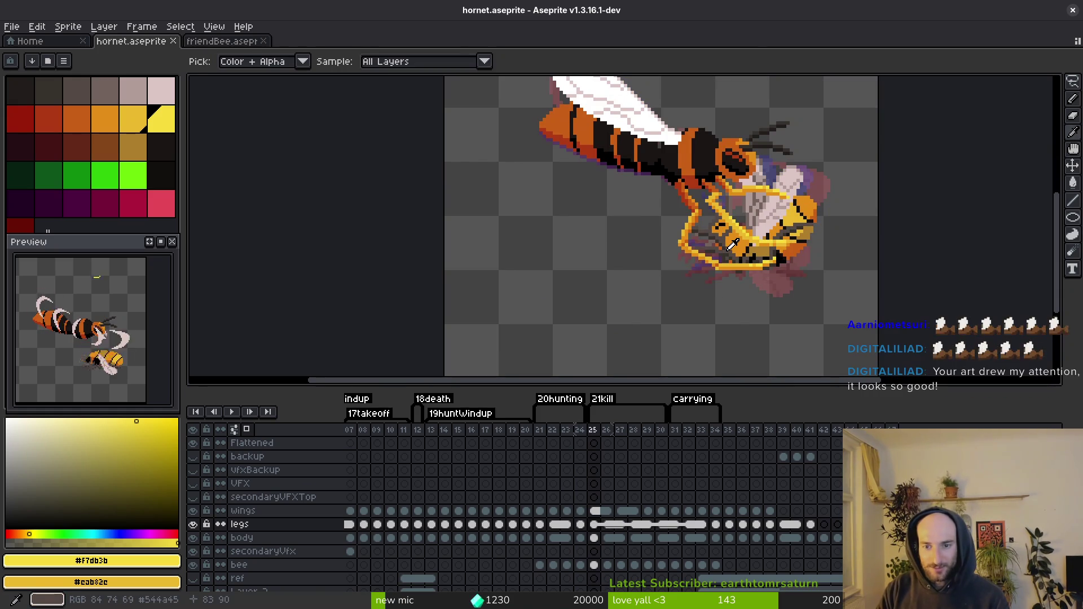
pyautogui.press('b')
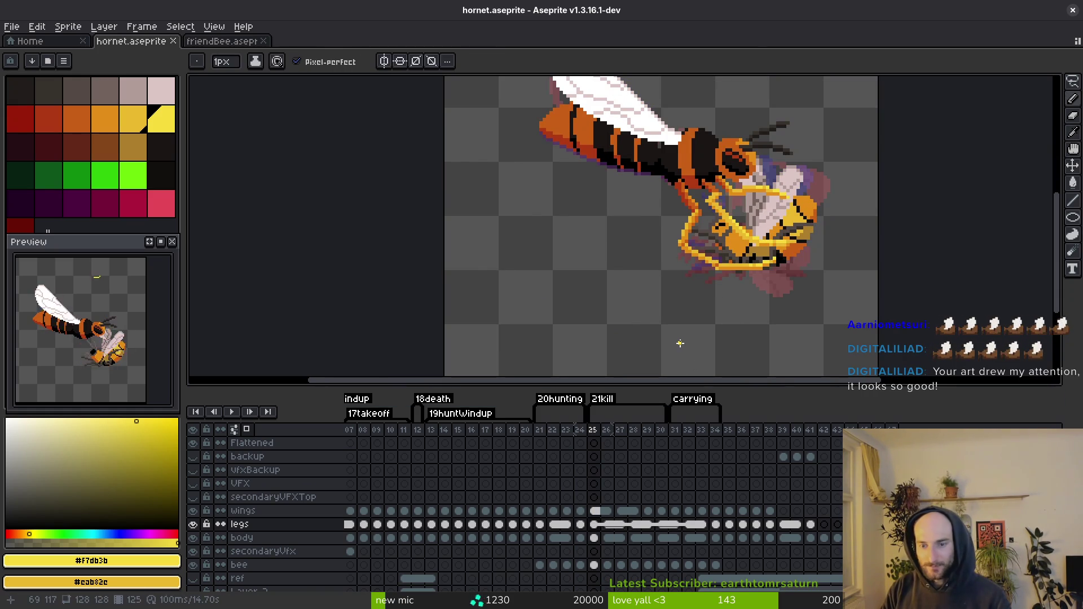
pyautogui.hotkey('ctrl', 's')
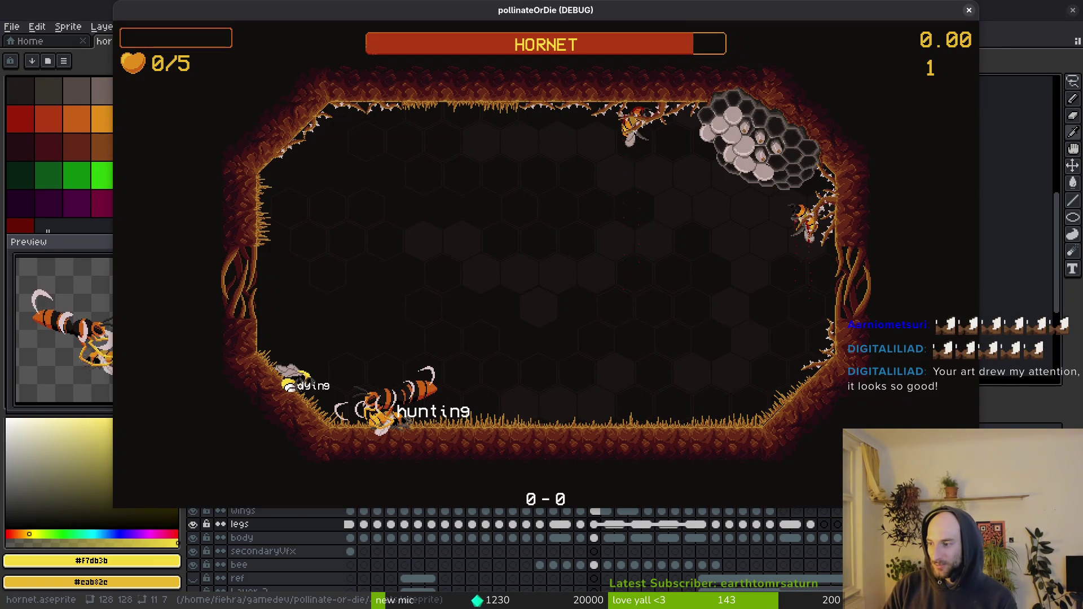
# Step: In Neovim, find and open debug.helper.gd with the Telescope file finder
pyautogui.hotkey('alt', 'Tab')
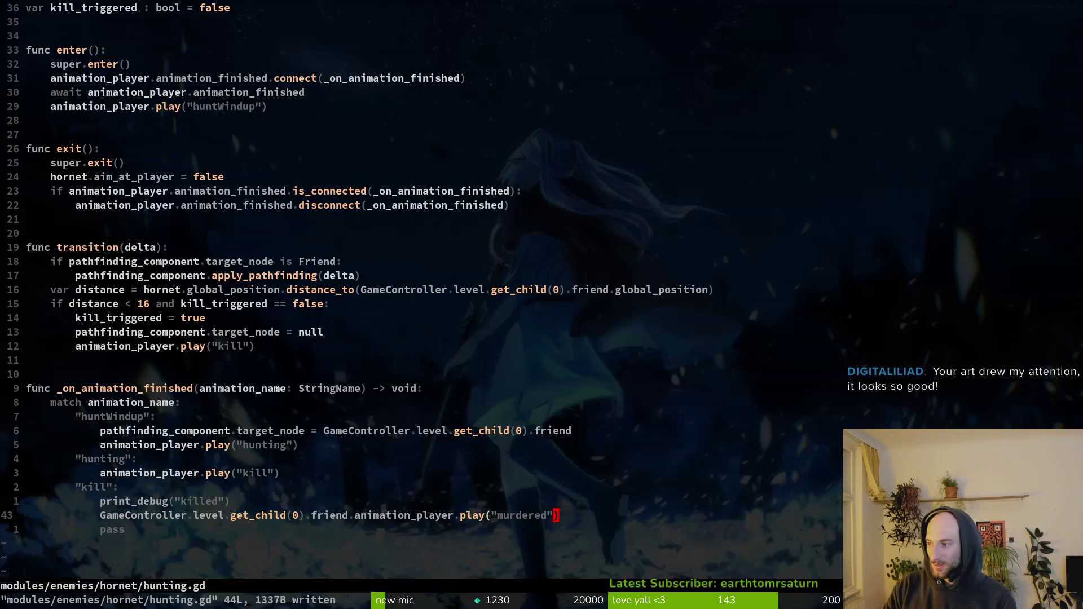
pyautogui.press('space')
pyautogui.press('f')
pyautogui.press('f')
pyautogui.write('debh')
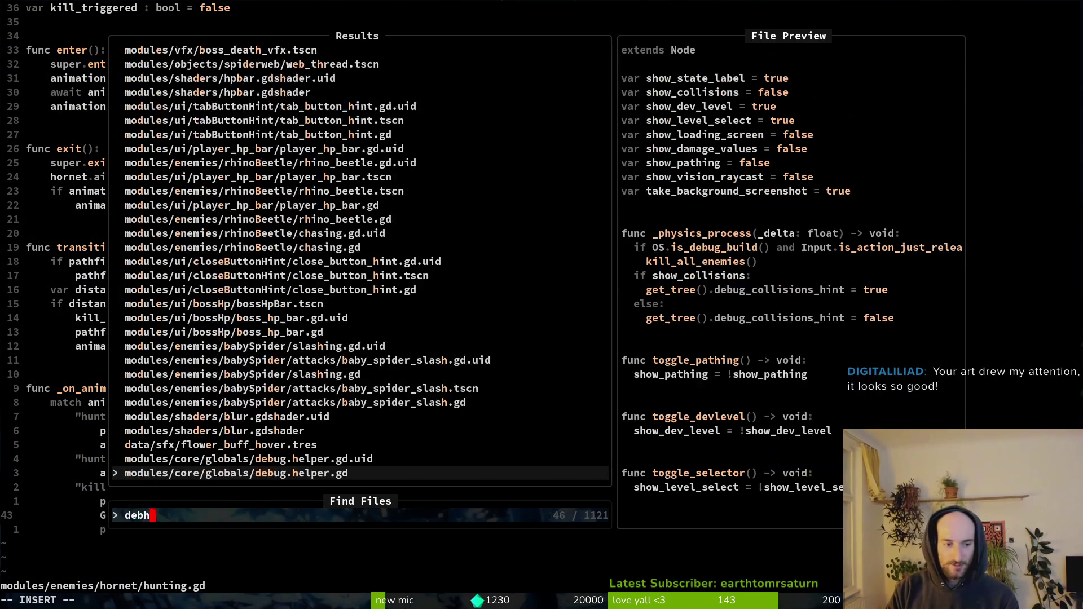
pyautogui.press('Return')
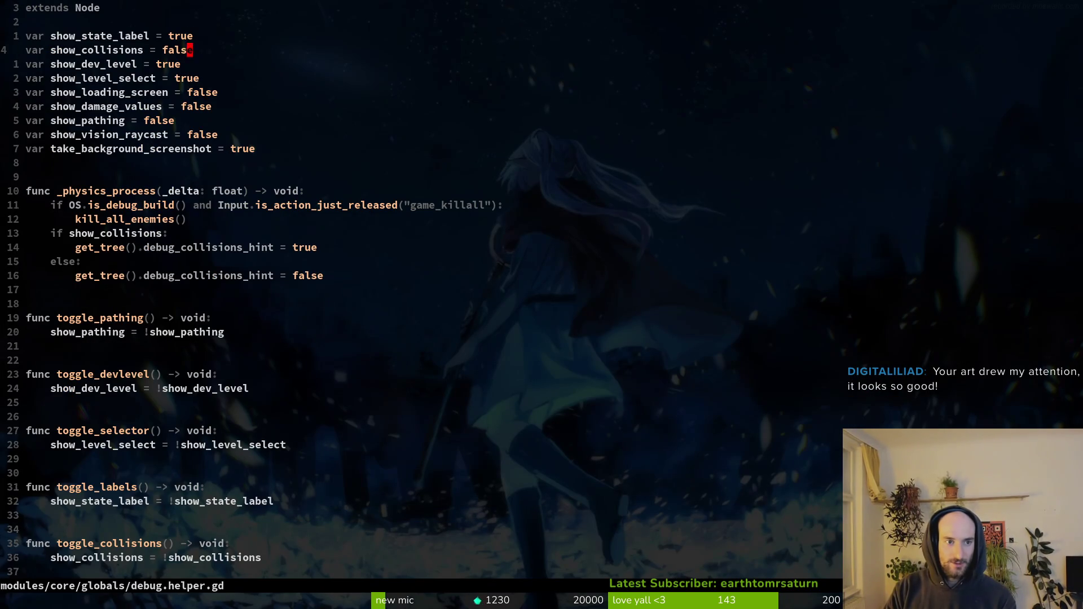
pyautogui.write('i')
# Step: Set show_collisions to false, write the file with :w, and relaunch the game in Godot
pyautogui.press('BackSpace')
pyautogui.press('BackSpace')
pyautogui.press('BackSpace')
pyautogui.write('false')
pyautogui.press('Escape')
pyautogui.write(':w')
pyautogui.press('Return')
pyautogui.hotkey('alt', 'Tab')
pyautogui.press('F5')
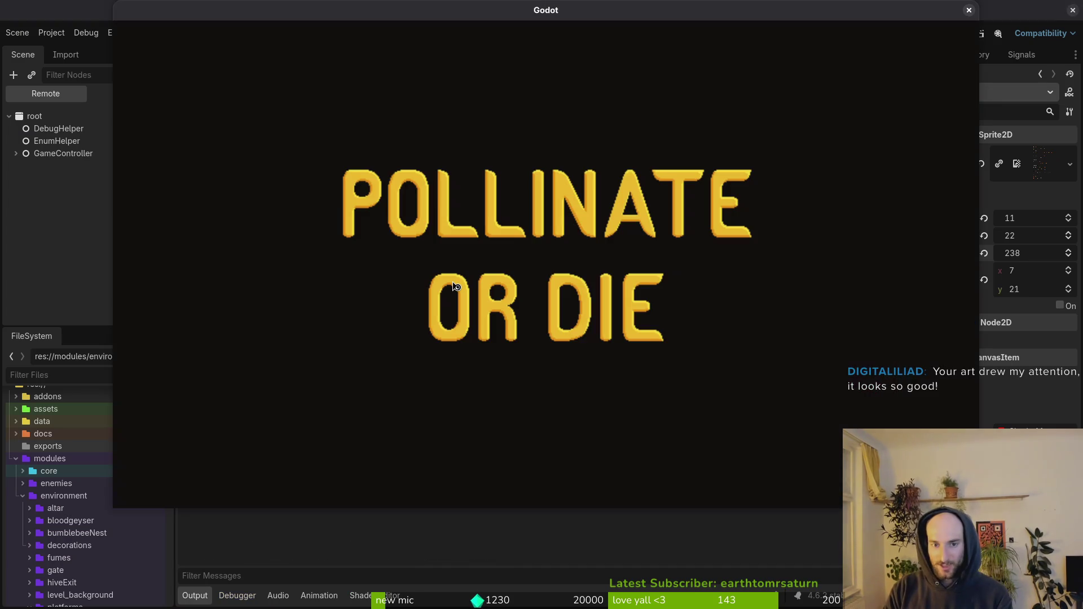
# Step: Enter gameplay, check the pause menu's debugging options, and resume play
pyautogui.press('Return')
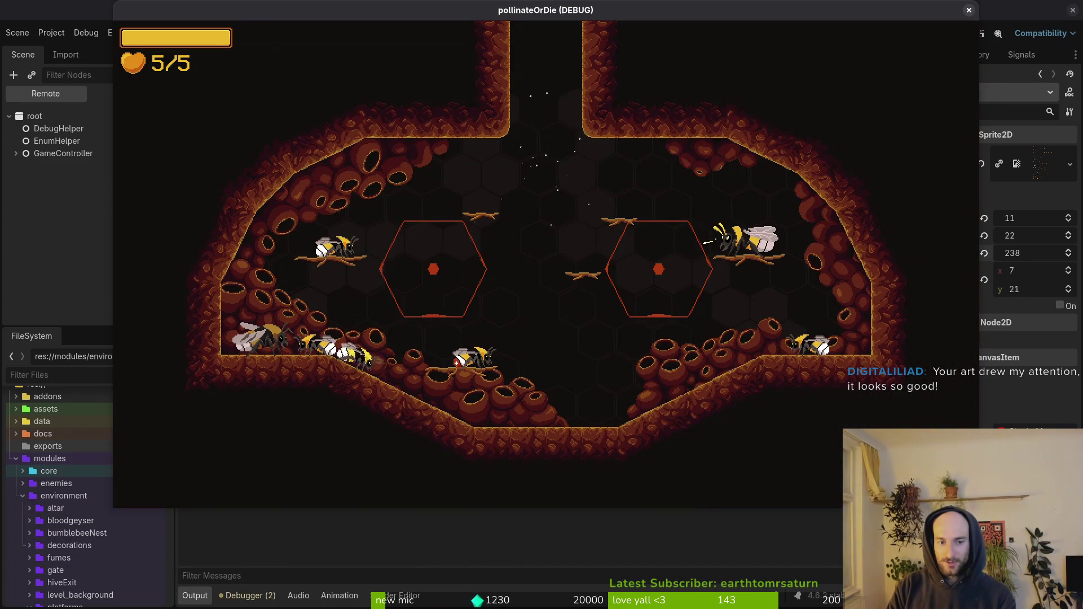
pyautogui.press('Escape')
pyautogui.press('Return')
pyautogui.press('Down')
pyautogui.press('Down')
pyautogui.press('Down')
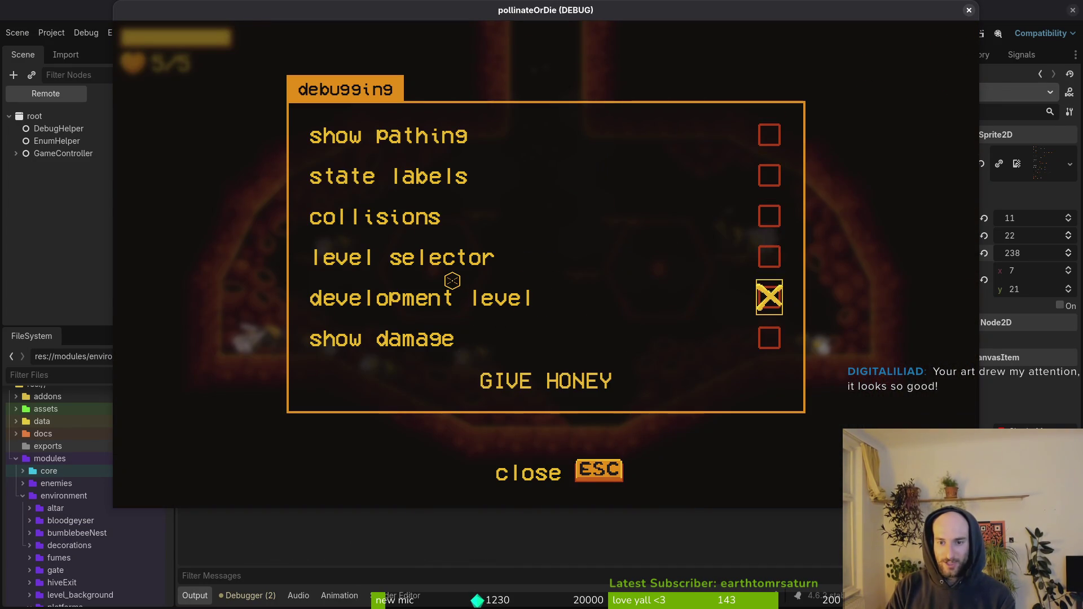
pyautogui.press('Escape')
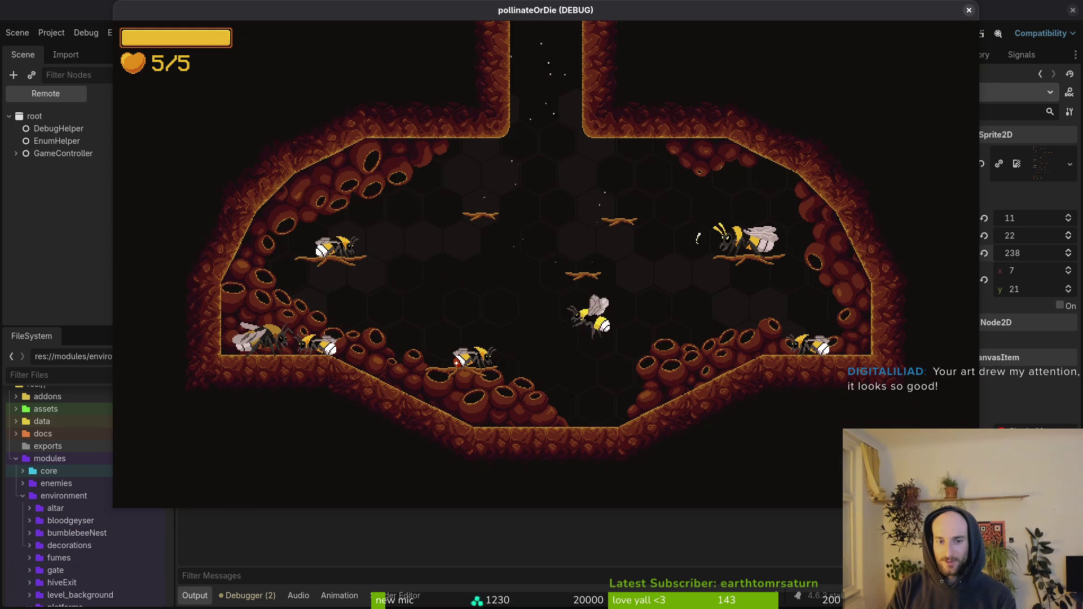
# Step: Attack, fly to the top-right bee and interact with it, then reopen debugging
pyautogui.press('k')
pyautogui.press('d')
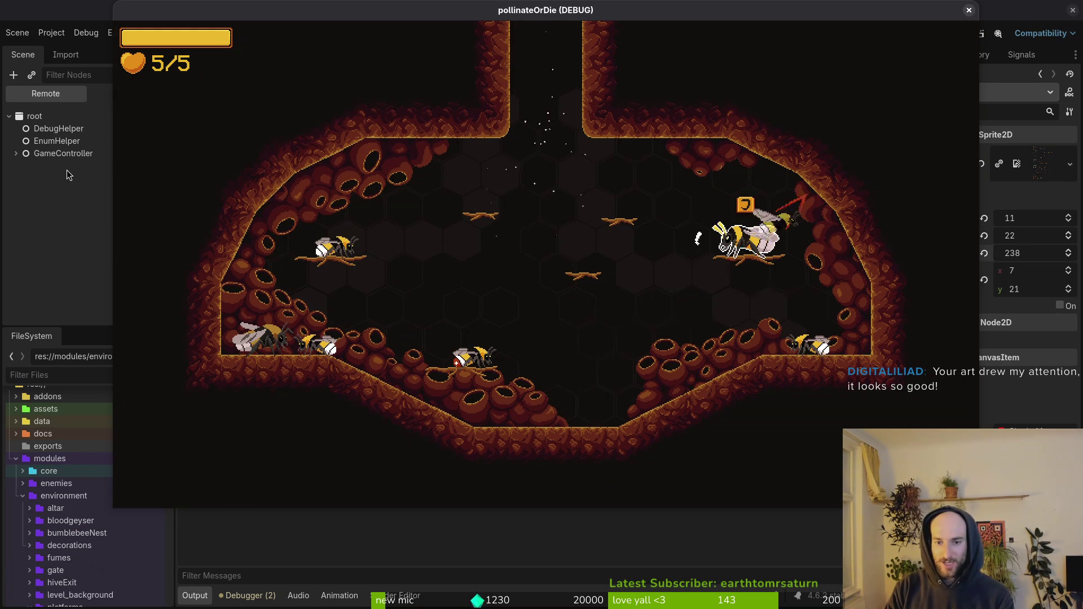
pyautogui.press('j')
pyautogui.press('Escape')
pyautogui.press('Escape')
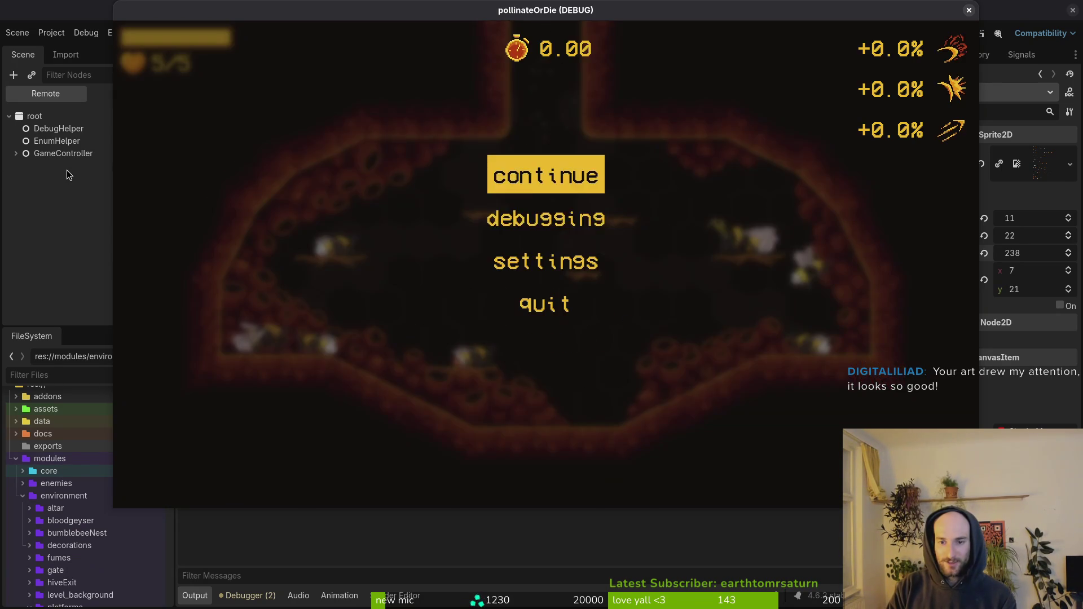
pyautogui.press('s')
pyautogui.press('j')
pyautogui.press('Escape')
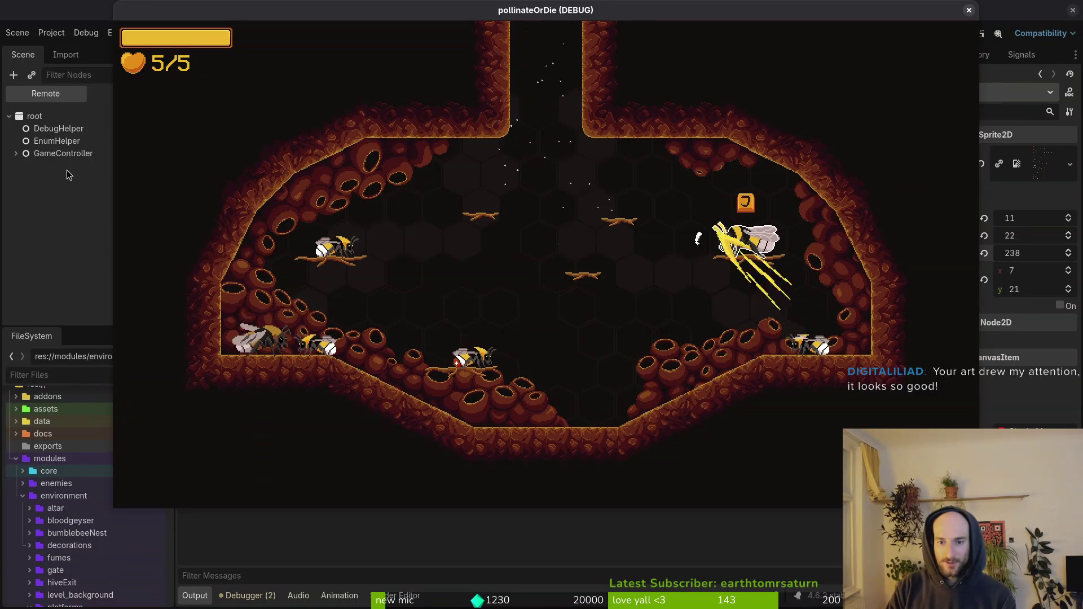
# Step: In the upgrade honeycomb, browse past vigor, combobar and dasher and unlock UV vision
pyautogui.press('j')
pyautogui.press('d')
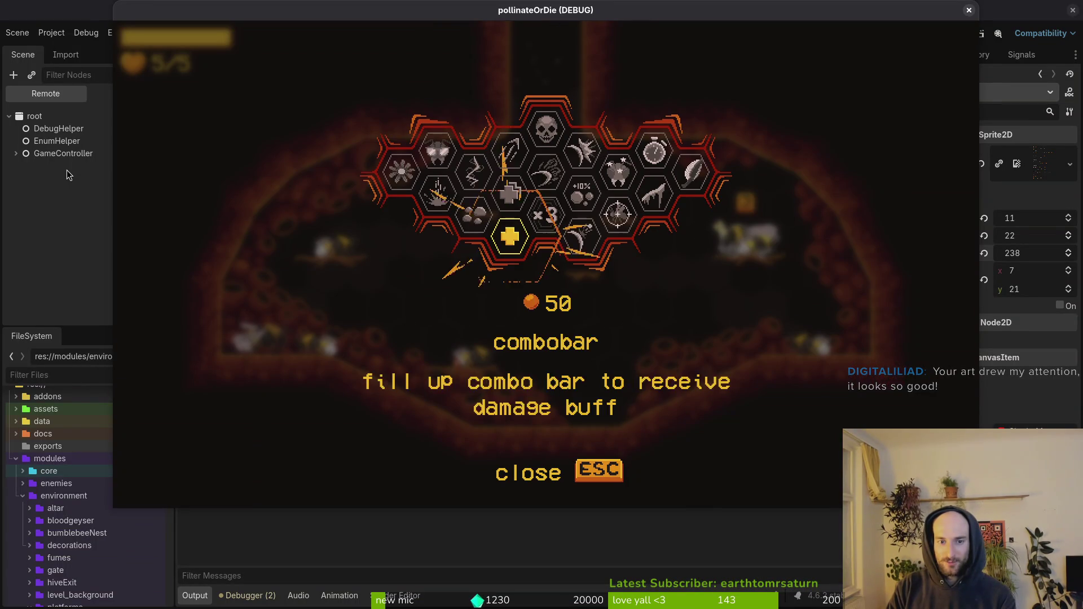
pyautogui.press('a')
pyautogui.press('d')
pyautogui.press('w')
pyautogui.press('d')
pyautogui.press('s')
pyautogui.press('Up')
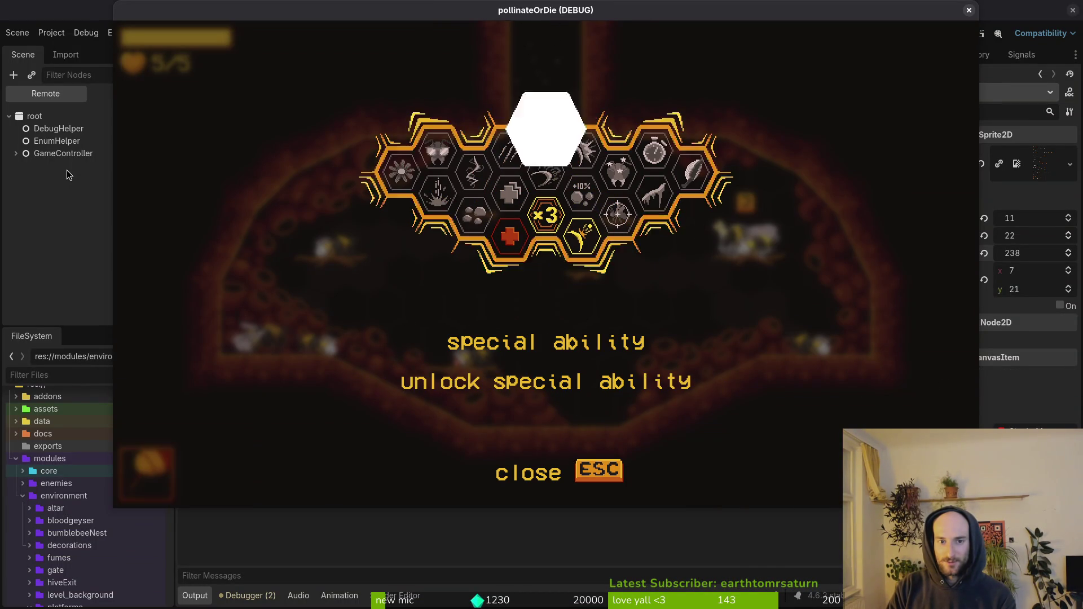
pyautogui.press('Left')
# Step: Browse the neighbouring abilities, buy pollen baskets, and resume play
pyautogui.press('Down')
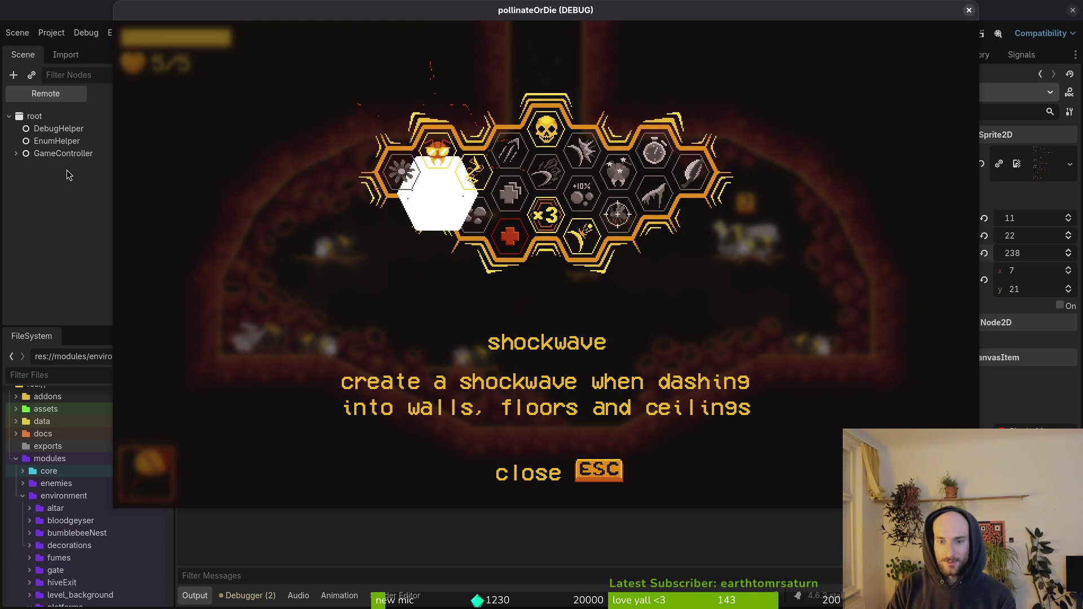
pyautogui.press('Right')
pyautogui.press('Right')
pyautogui.press('Left')
pyautogui.press('Left')
pyautogui.press('Up')
pyautogui.press('Left')
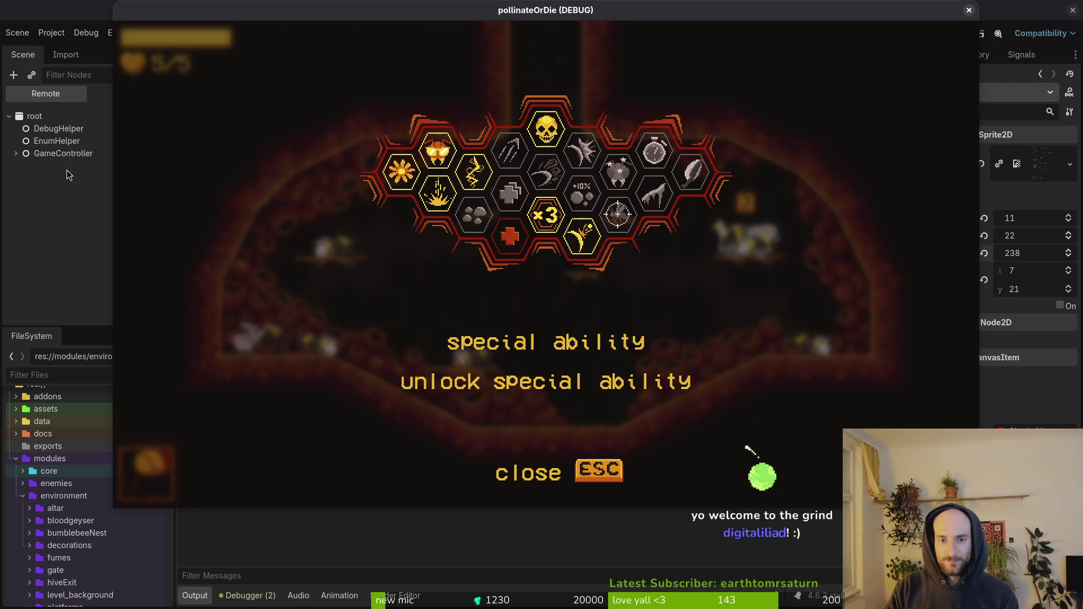
pyautogui.press('Left')
pyautogui.press('Right')
pyautogui.press('Return')
pyautogui.press('Escape')
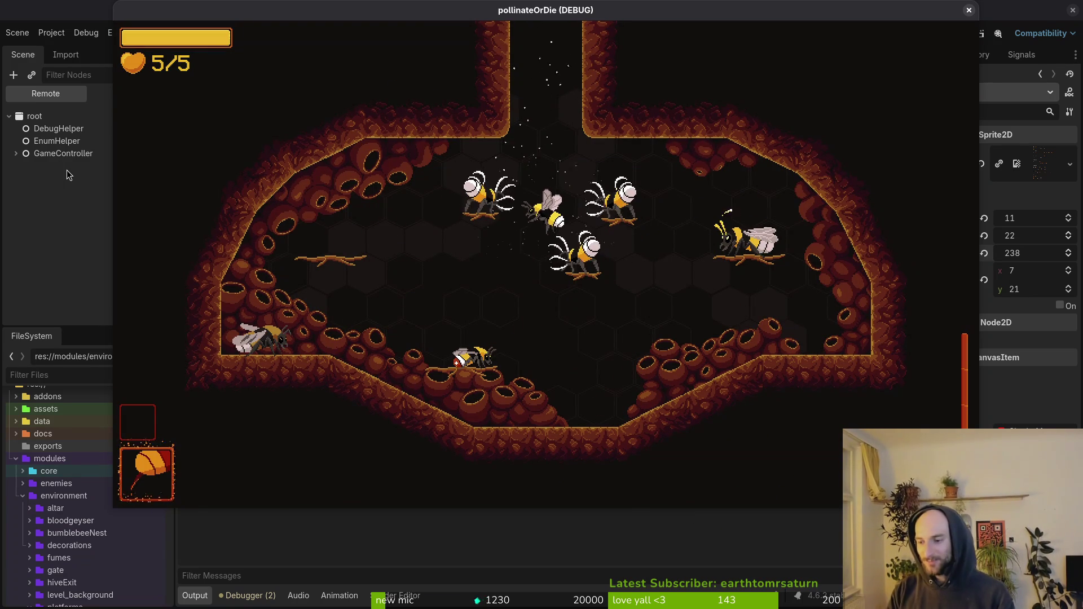
# Step: Fly the bee around the slanted arena, attacking wasps on the left and right sides
pyautogui.press('Up')
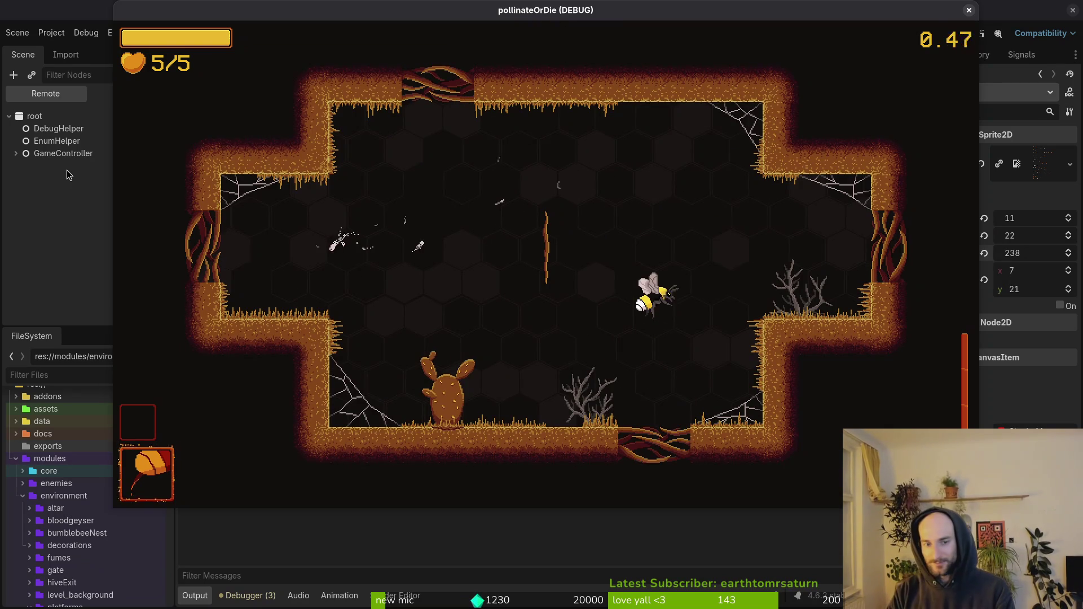
pyautogui.press('Down')
pyautogui.press('Left')
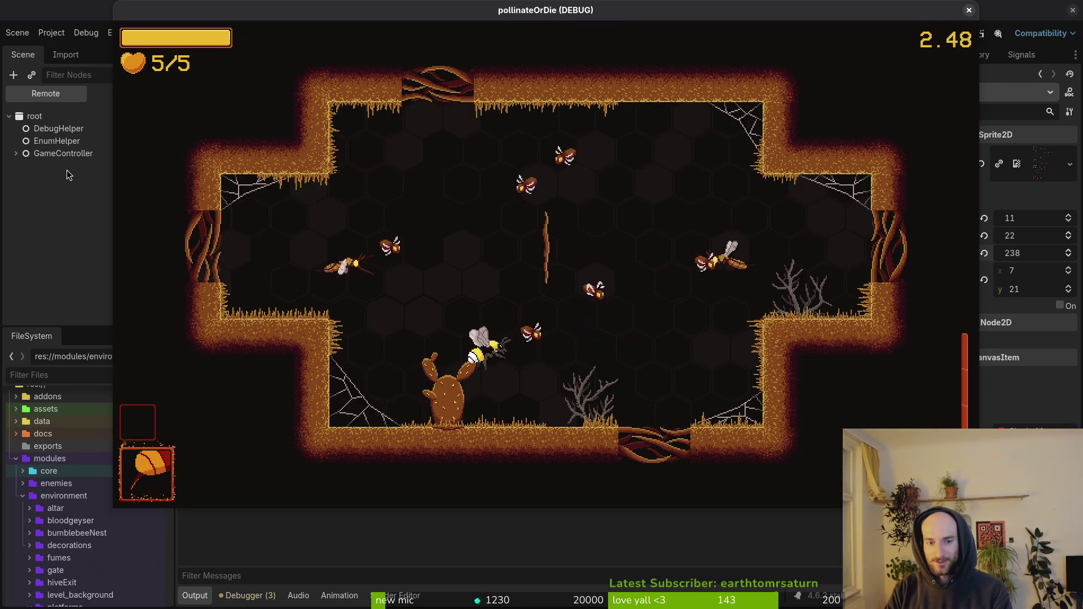
pyautogui.press('Left')
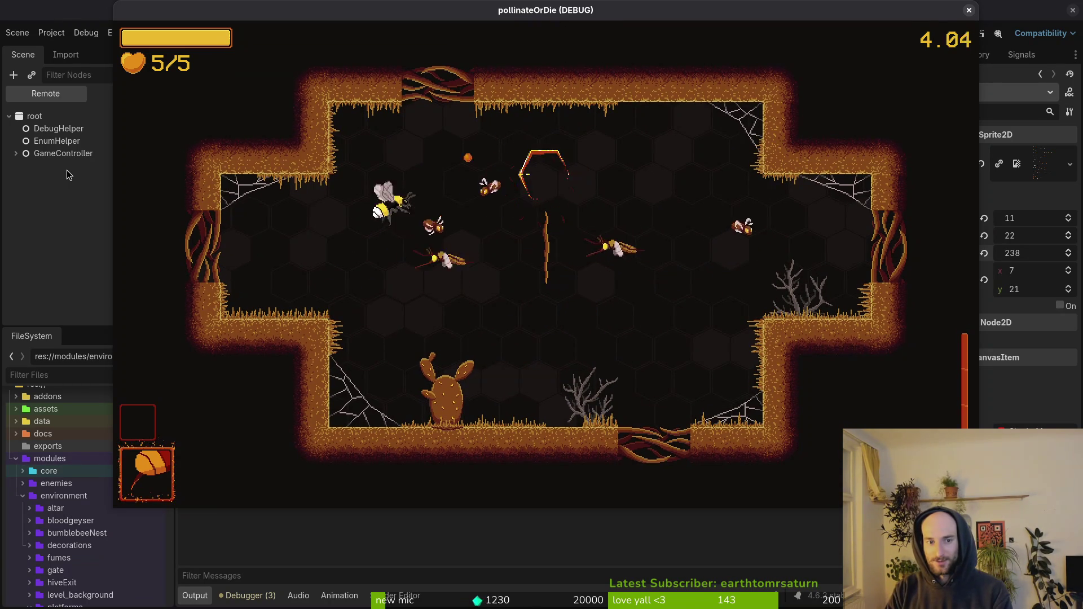
pyautogui.press('Up')
pyautogui.press('Right')
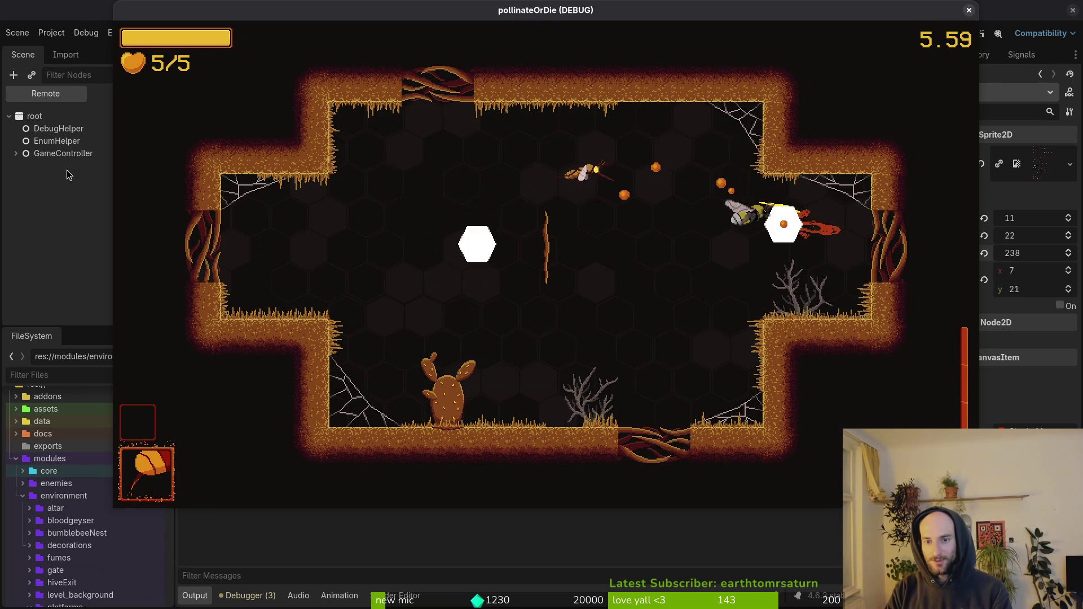
pyautogui.press('Up')
pyautogui.press('Left')
pyautogui.press('Down')
pyautogui.press('Right')
# Step: Dodge the newly spawned wasps and fly the bee down to the bottom flower
pyautogui.press('Down')
pyautogui.press('Left')
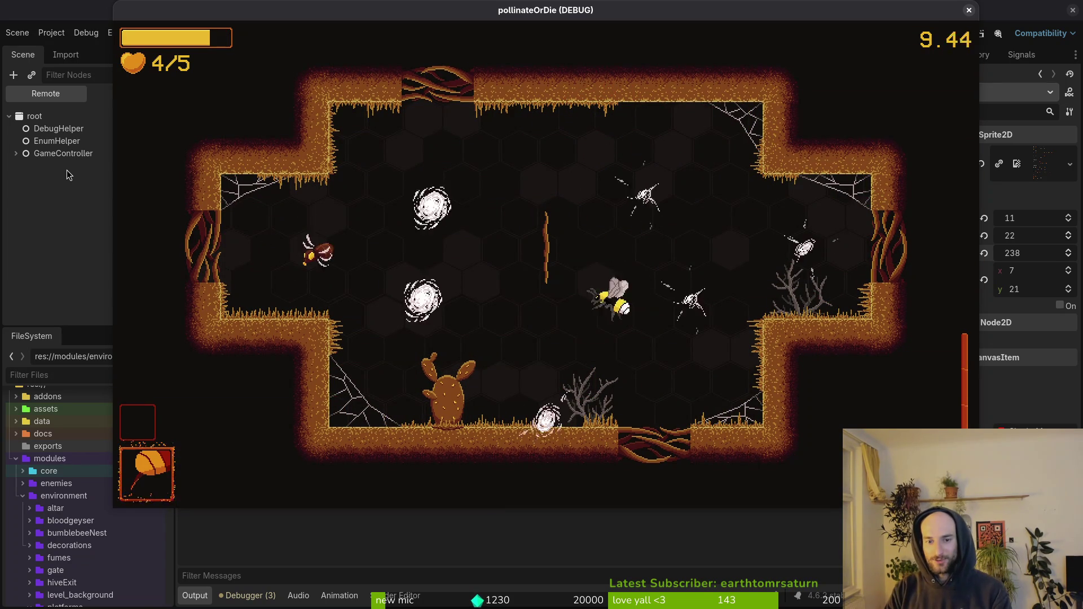
pyautogui.press('Up')
pyautogui.press('Right')
pyautogui.press('Down')
pyautogui.press('Left')
pyautogui.press('Down')
pyautogui.press('Up')
pyautogui.press('Left')
pyautogui.press('Down')
# Step: Move to the cactus, dash into a wasp, then fly up through the top gate
pyautogui.press('Left')
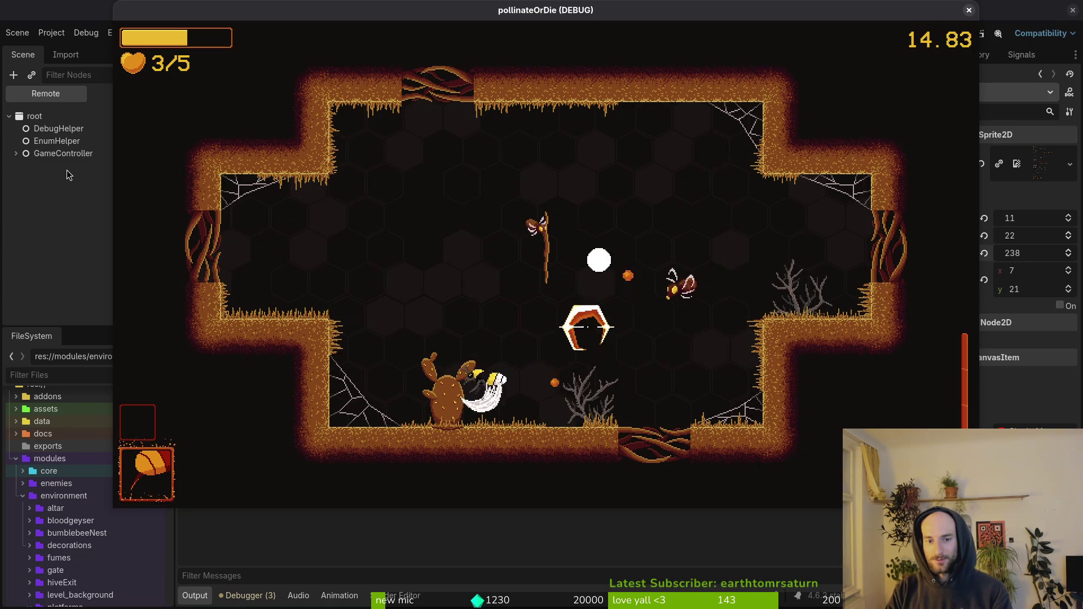
pyautogui.press('Down')
pyautogui.press('Right')
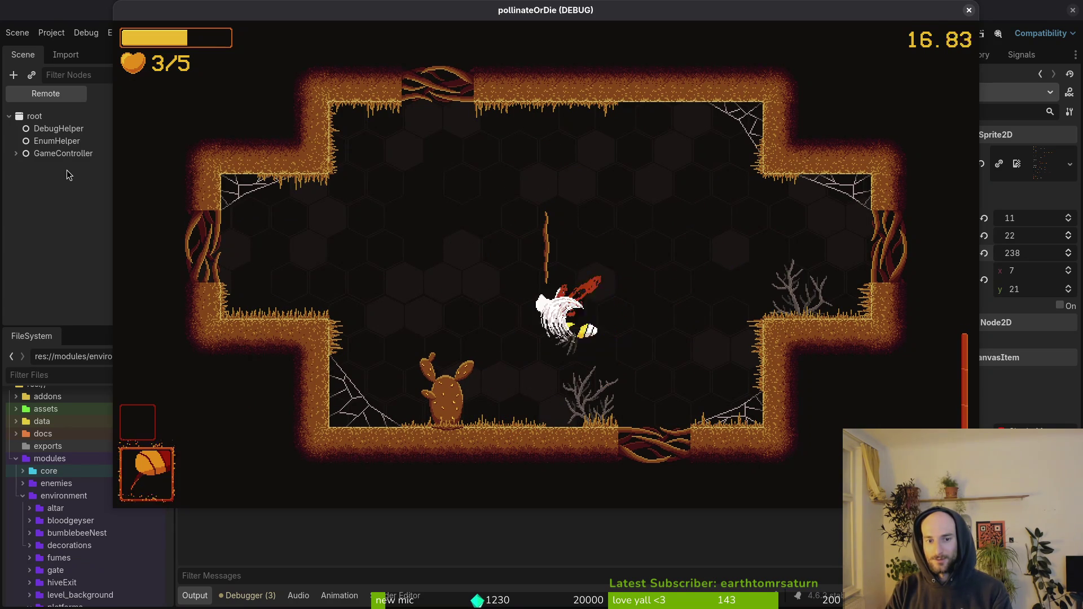
pyautogui.press('Up')
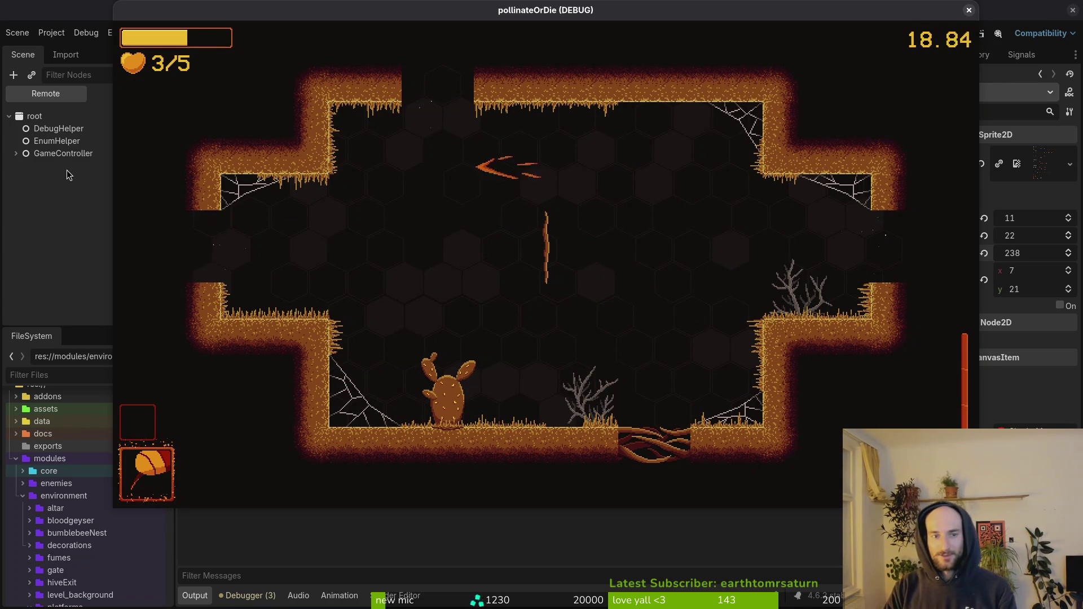
pyautogui.press('Up')
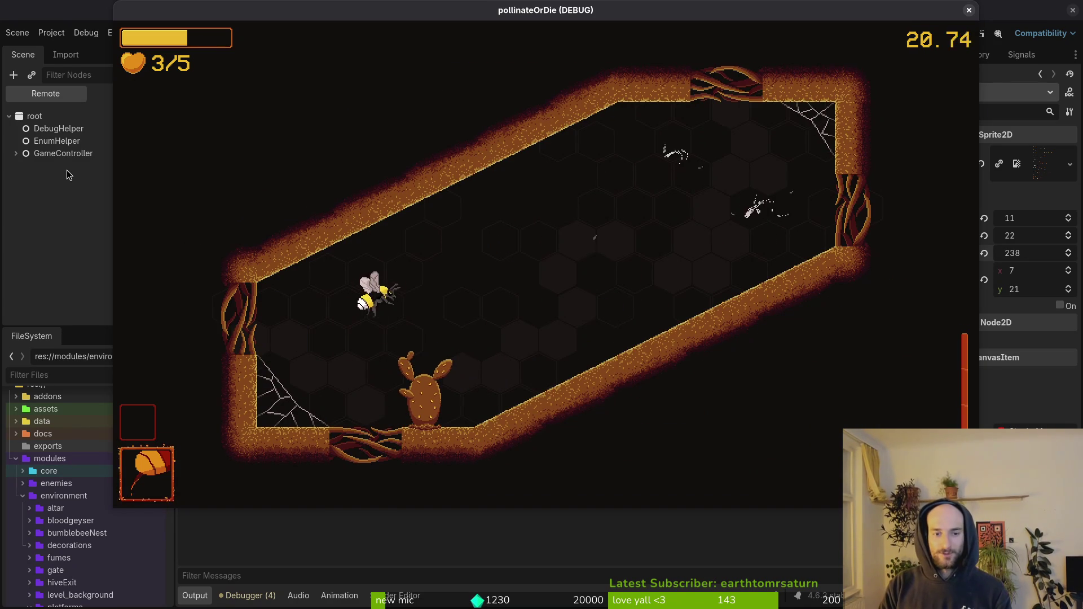
pyautogui.press('Up')
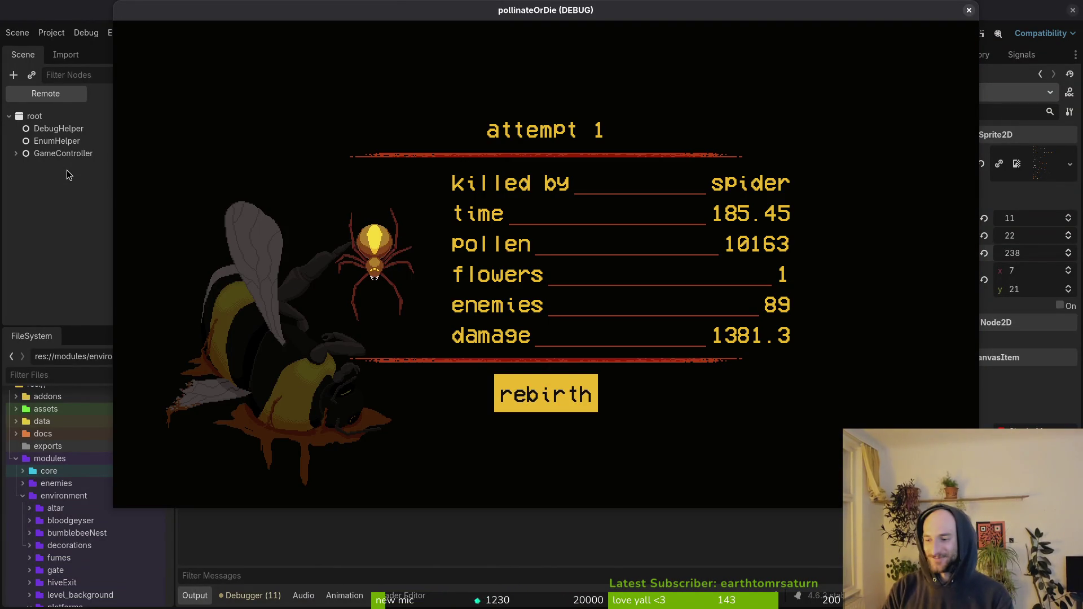
# Step: Rebirth into a fresh run and enable the level selector in the pause menu's debugging options
pyautogui.press('Return')
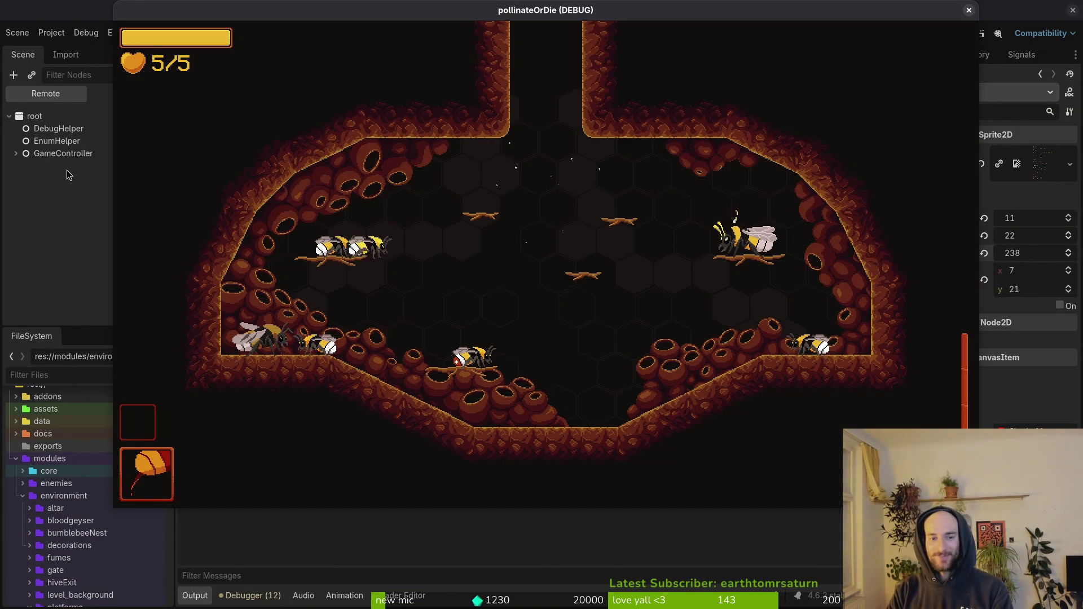
pyautogui.press('Escape')
pyautogui.press('Down')
pyautogui.press('Return')
pyautogui.press('Return')
pyautogui.press('Escape')
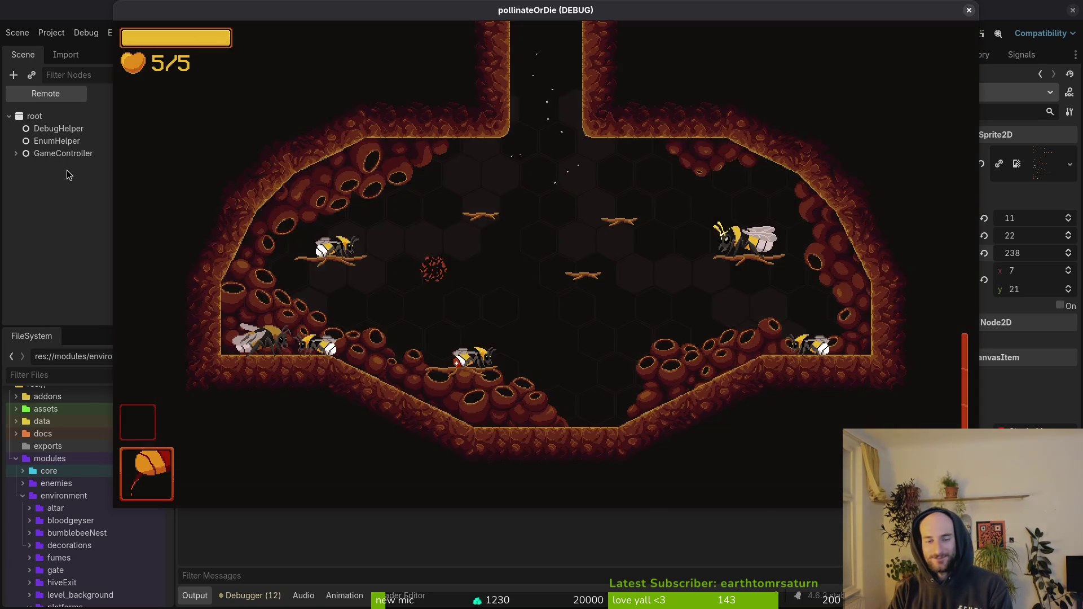
# Step: Load the mantis level, rebirth after dying to the mantis, and bring up the level selector
pyautogui.press('Down')
pyautogui.press('Return')
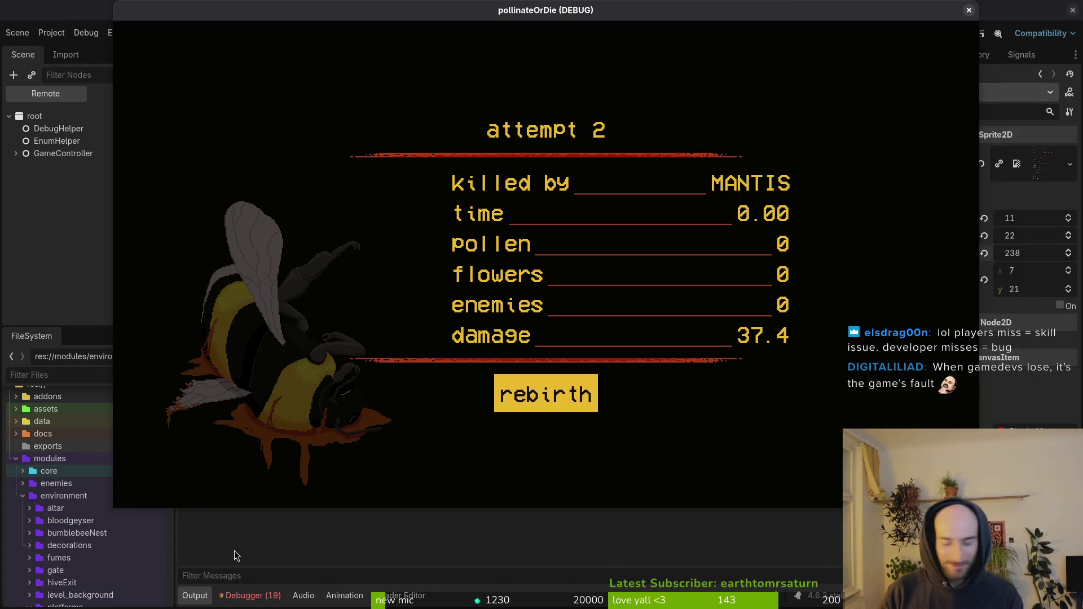
pyautogui.press('Return')
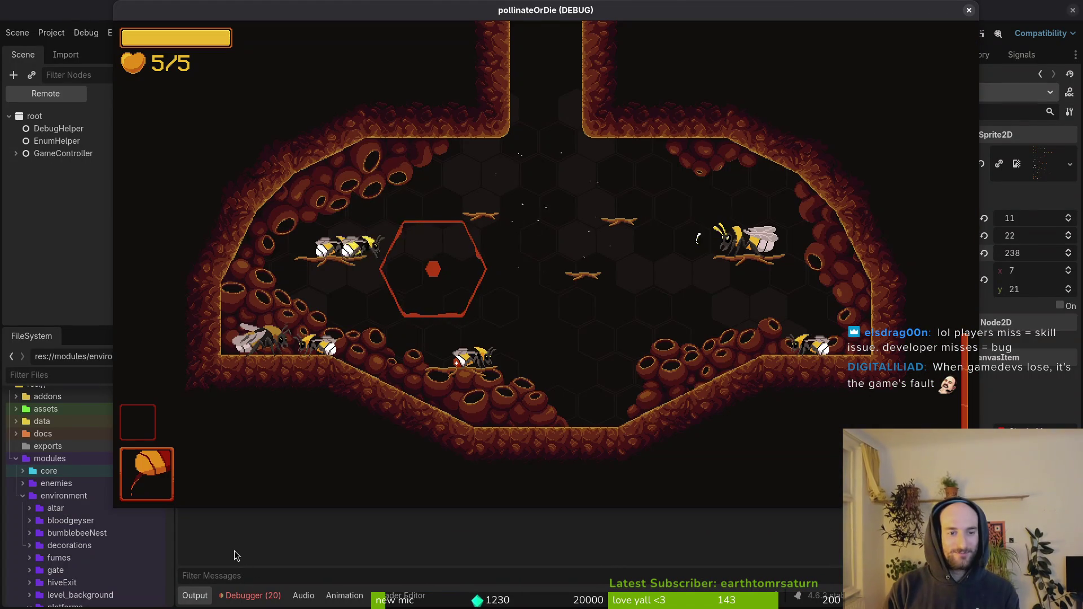
pyautogui.press('Escape')
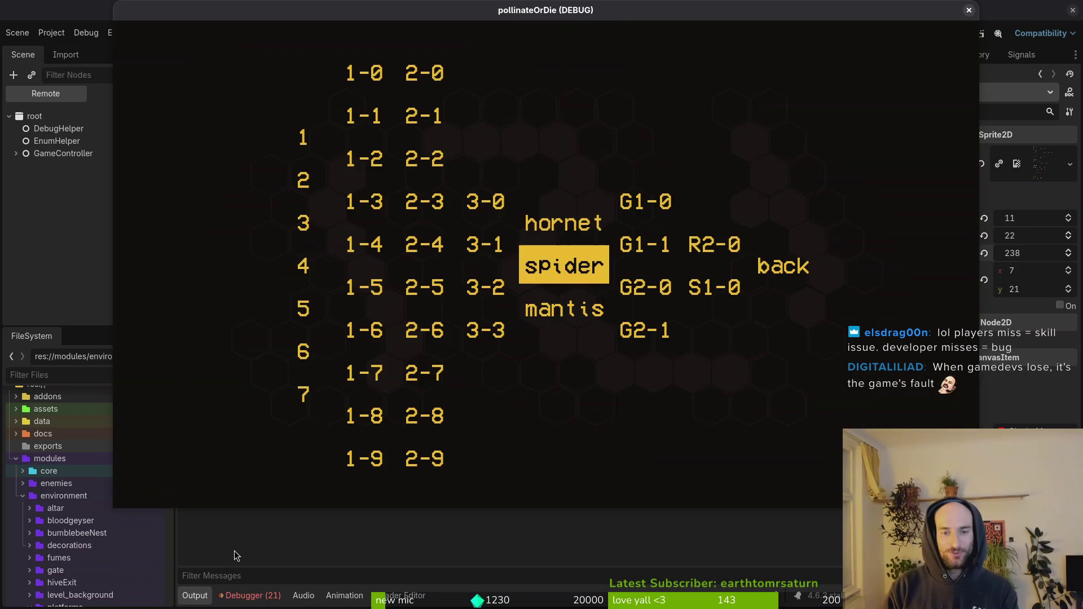
# Step: Load the Hornet boss level and advance past its intro dialogue
pyautogui.press('Up')
pyautogui.press('Return')
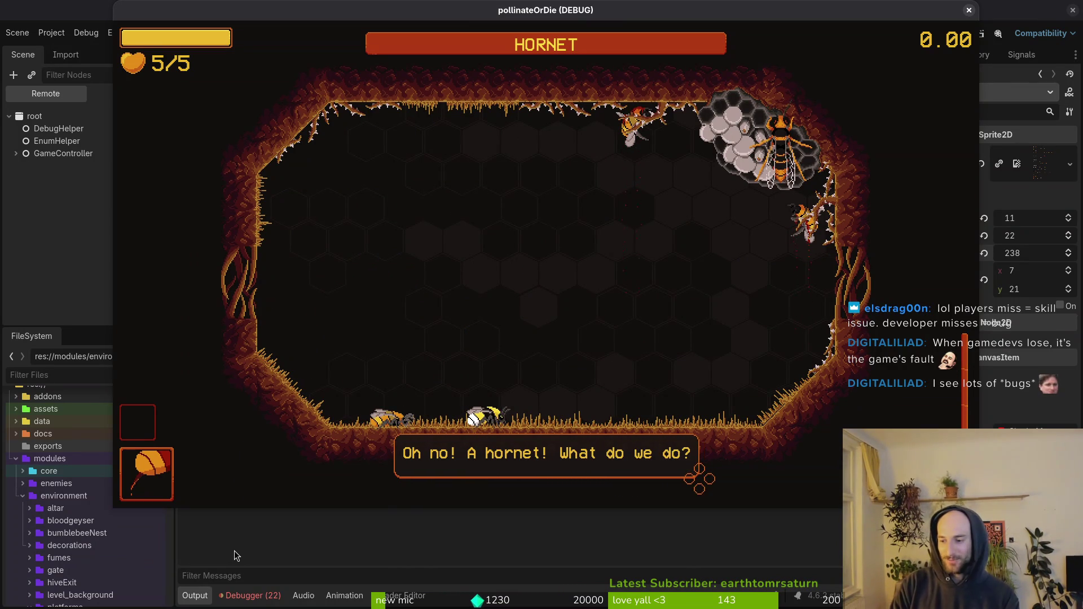
pyautogui.press('Return')
pyautogui.press('Return')
# Step: Show the editor debugger's Errors list and scroll through the missing-animation errors
pyautogui.click(253, 596)
pyautogui.click(277, 455)
pyautogui.scroll(-5, 326, 525)
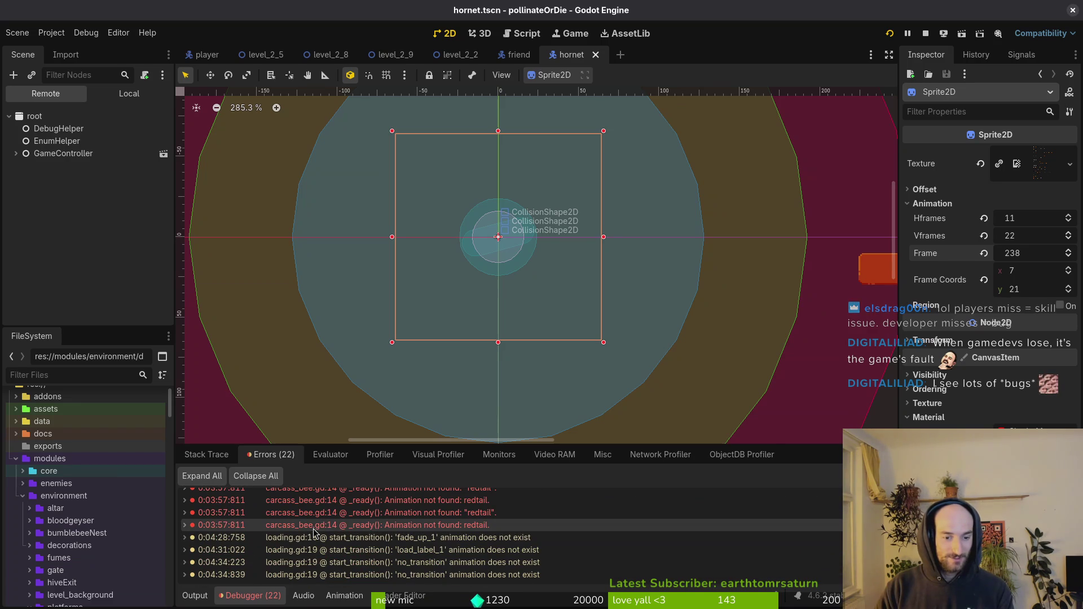
pyautogui.scroll(5, 389, 537)
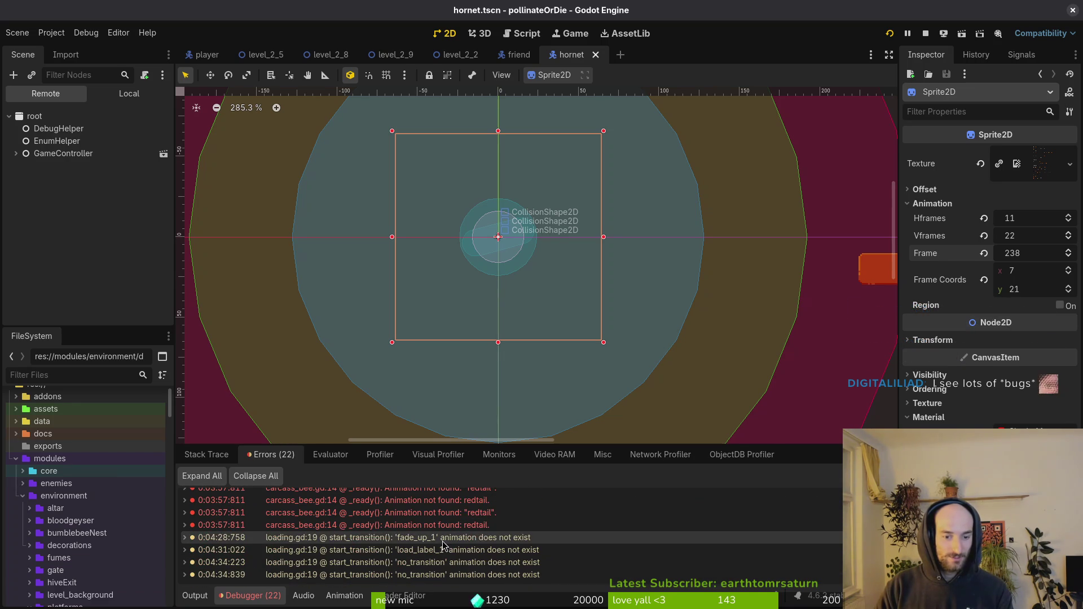
pyautogui.scroll(-5, 368, 544)
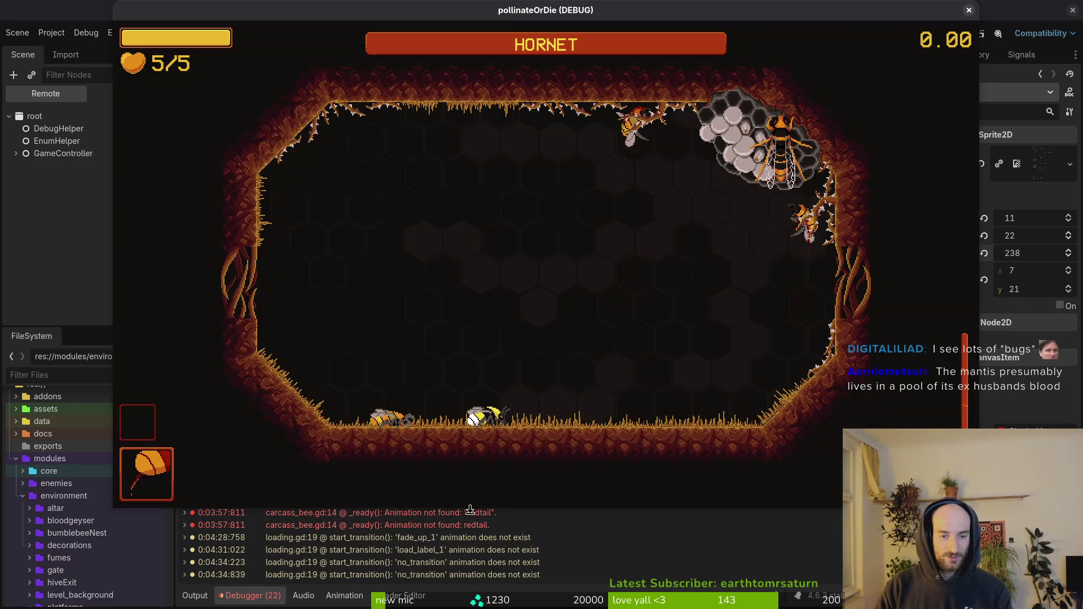
# Step: Dodge the hornet's opening attack and slash arcs, then break free from its grab
pyautogui.press('s')
pyautogui.press('w')
pyautogui.press('s')
pyautogui.press('w')
pyautogui.press('s')
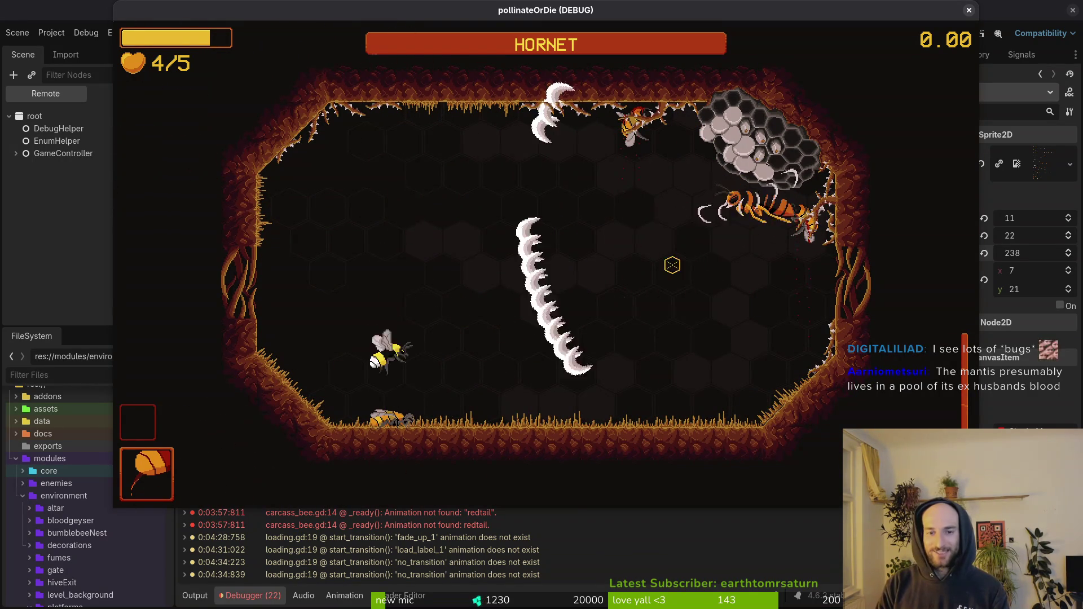
pyautogui.press('w')
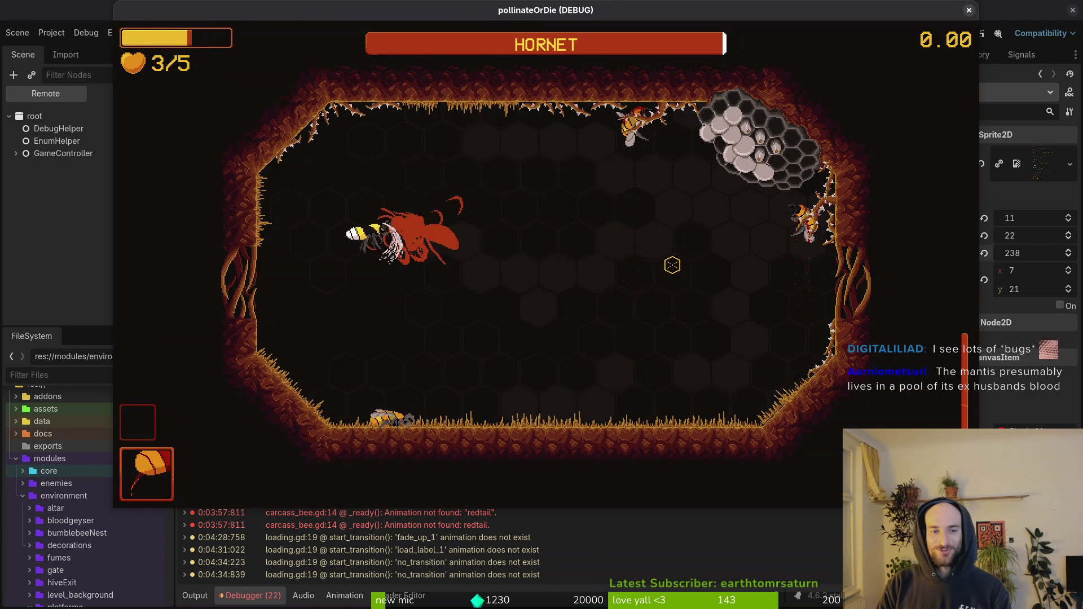
pyautogui.press('d')
pyautogui.press('s')
pyautogui.press('w')
# Step: Fly back to the arena centre and make attack passes at the hornet
pyautogui.press('a')
pyautogui.press('s')
pyautogui.press('w')
pyautogui.press('s')
pyautogui.press('d')
pyautogui.press('w')
pyautogui.press('a')
pyautogui.press('d')
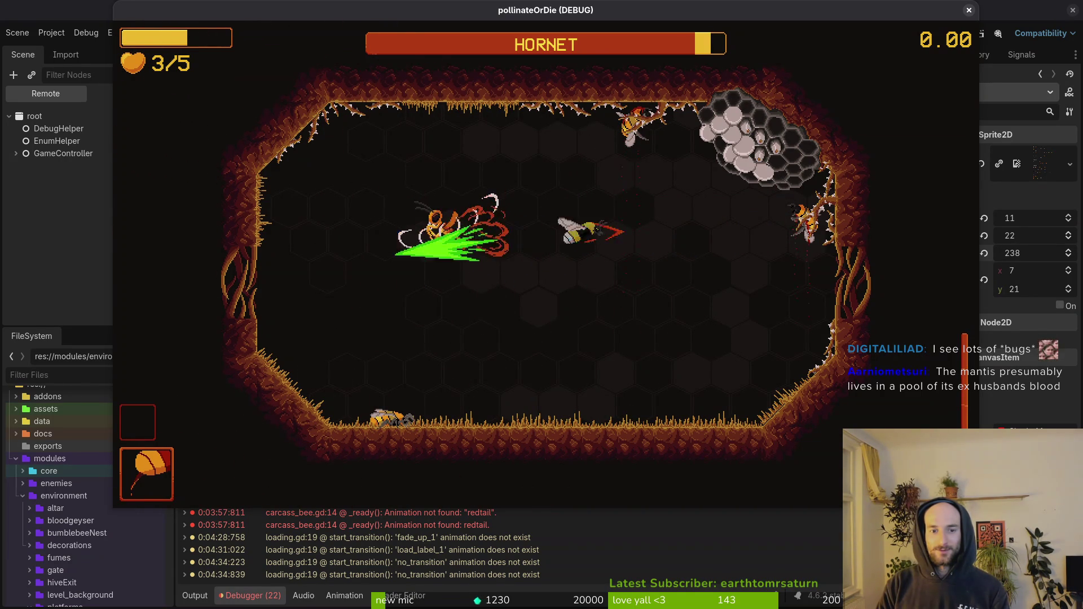
pyautogui.press('s')
pyautogui.press('d')
pyautogui.press('w')
pyautogui.press('d')
# Step: Dodge the hornet's dash, attack it, and break free by dashing through it
pyautogui.press('a')
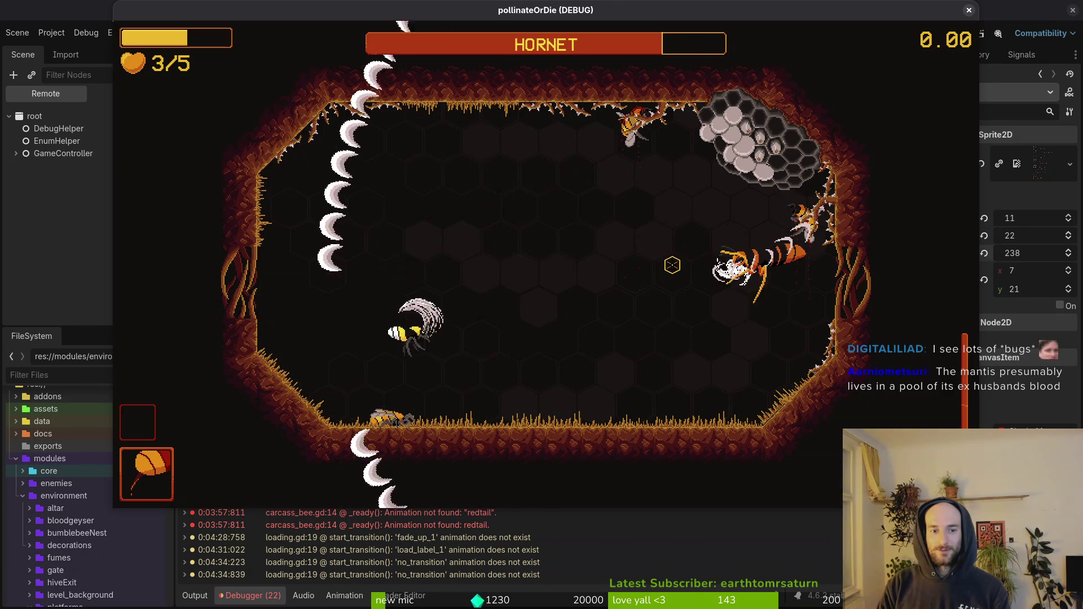
pyautogui.press('s')
pyautogui.press('d')
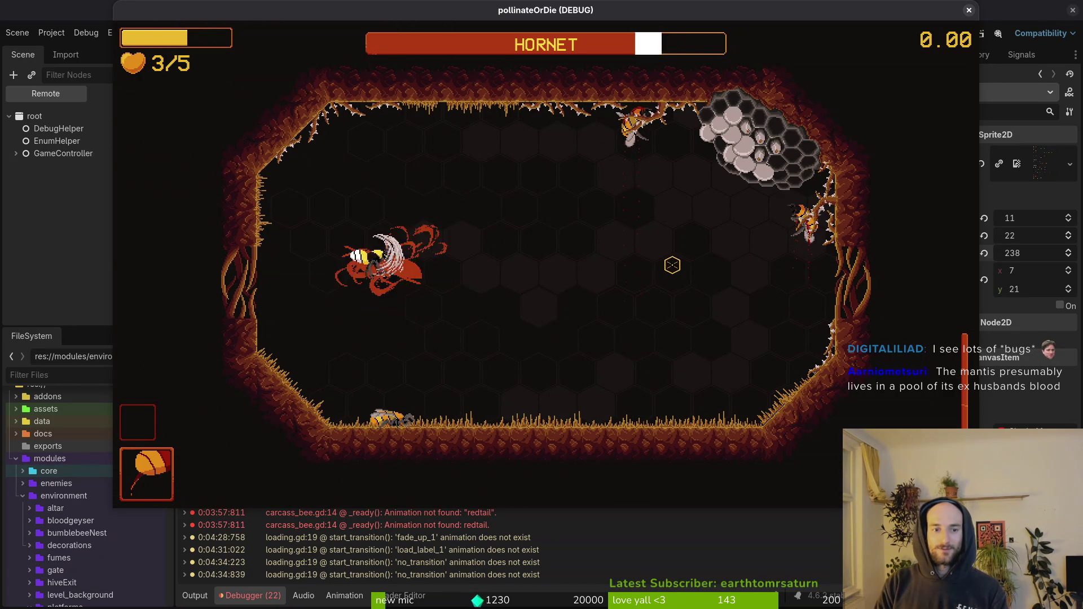
pyautogui.press('a')
pyautogui.press('d')
pyautogui.press('a')
pyautogui.press('a')
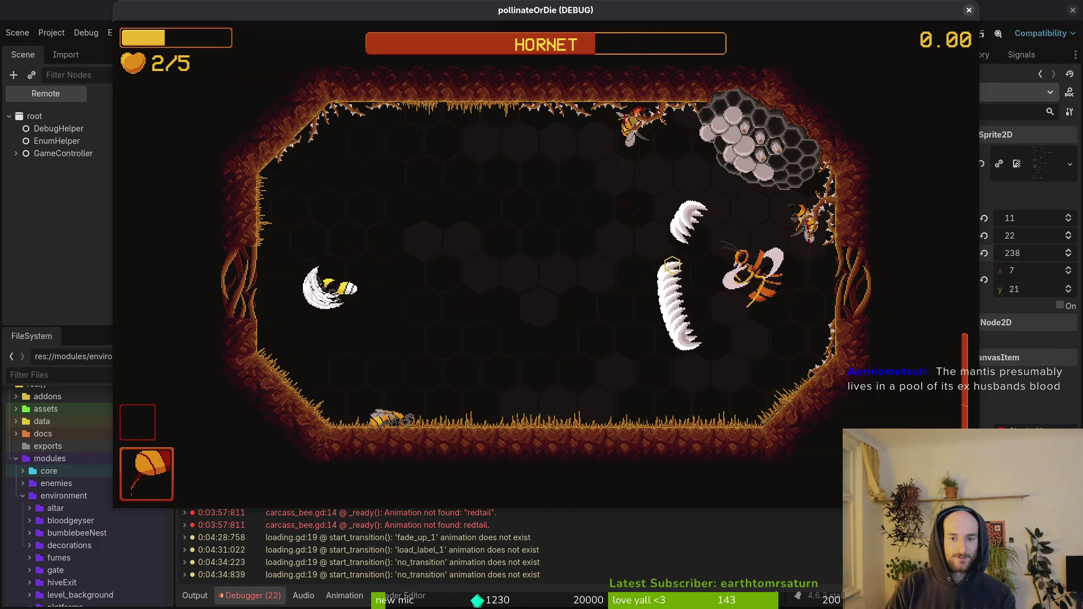
pyautogui.press('a')
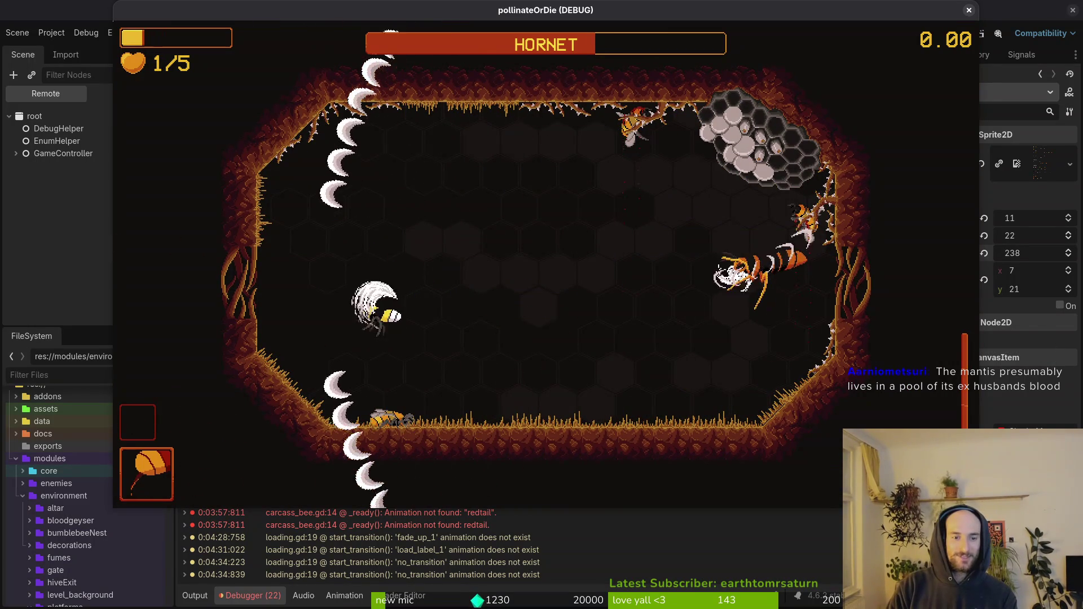
pyautogui.press('w')
pyautogui.press('s')
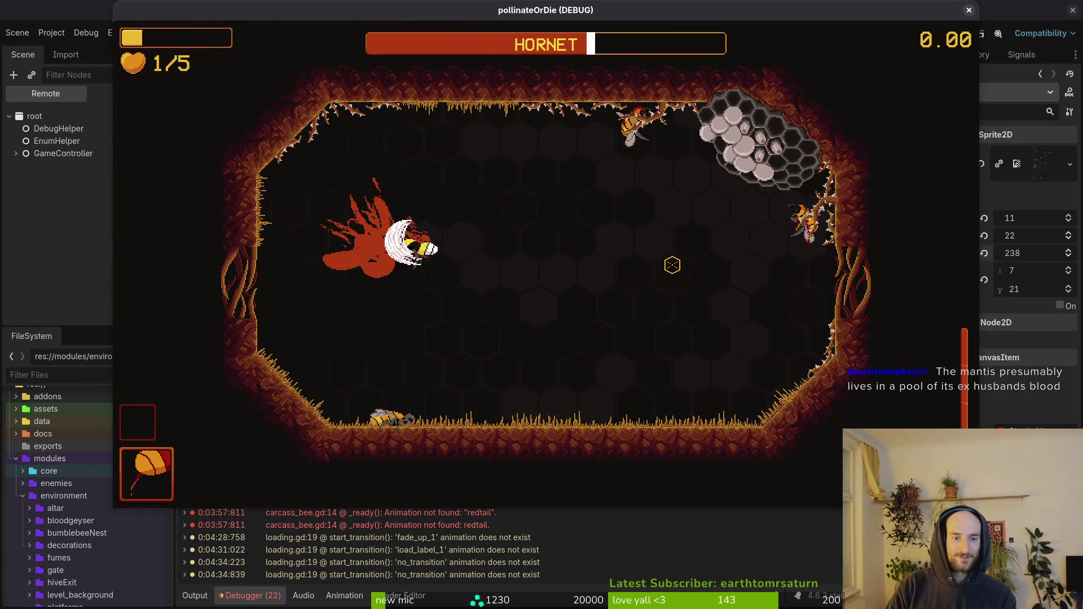
pyautogui.press('w')
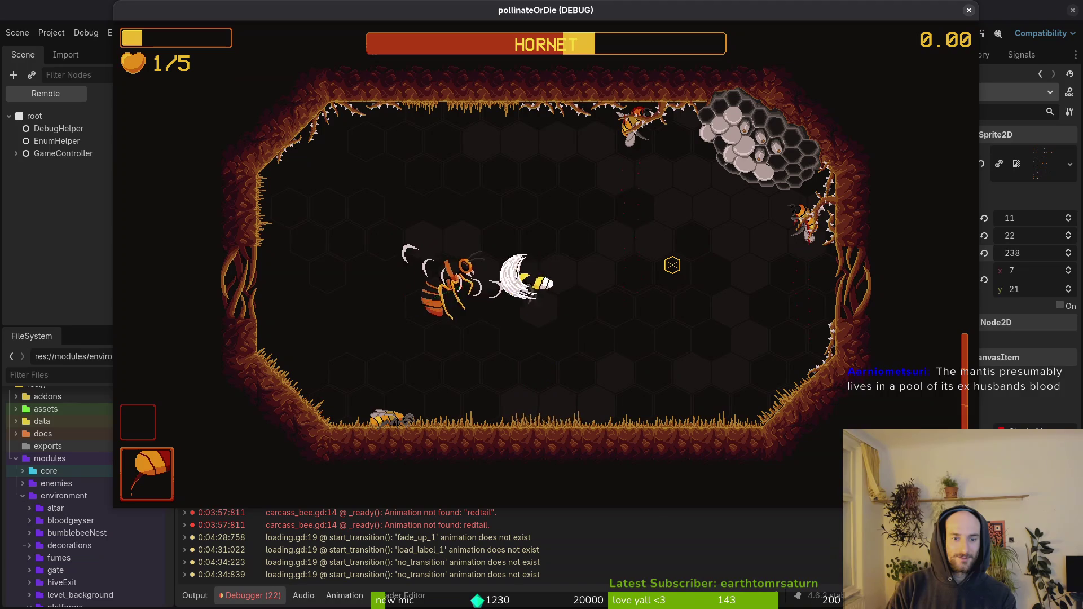
pyautogui.click(672, 265)
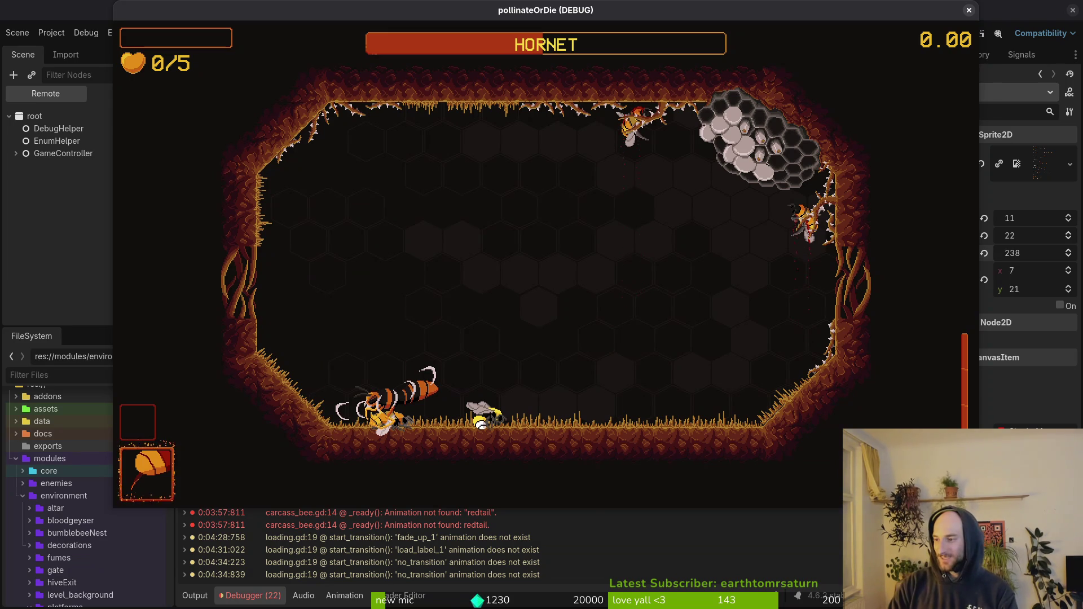
# Step: Switch from the game over to hornet.aseprite in Aseprite
pyautogui.hotkey('alt', 'Tab')
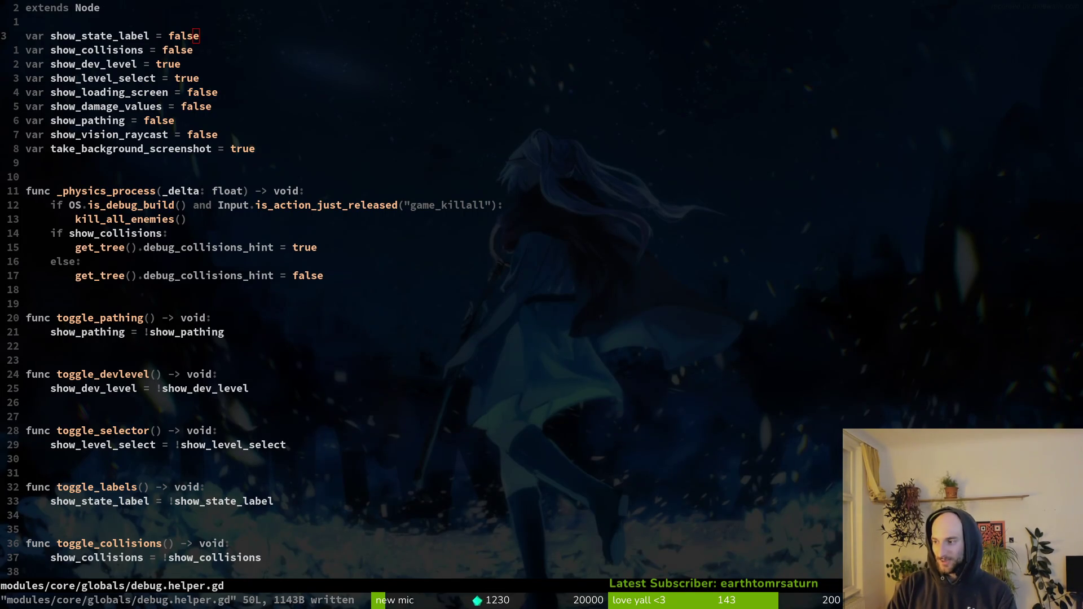
pyautogui.hotkey('alt', 'Tab')
pyautogui.scroll(-5, 779, 252)
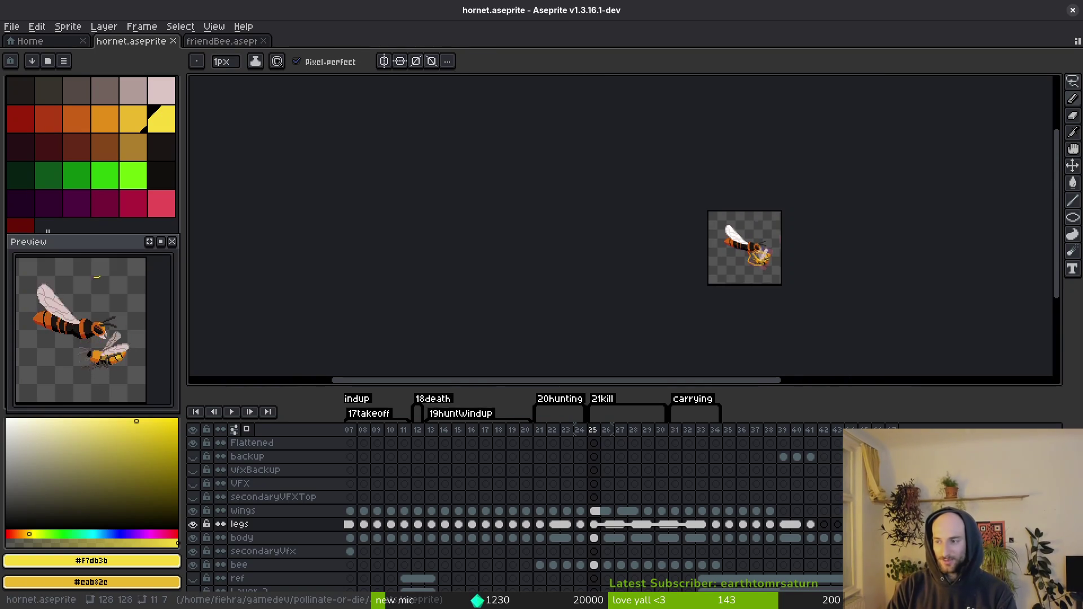
# Step: Step back through the kill animation to frames 27 and 26 and zoom in on them
pyautogui.scroll(3, 752, 263)
pyautogui.scroll(-2, 752, 235)
pyautogui.press('Left')
pyautogui.press('i')
pyautogui.press('Left')
pyautogui.press('Left')
pyautogui.press('Left')
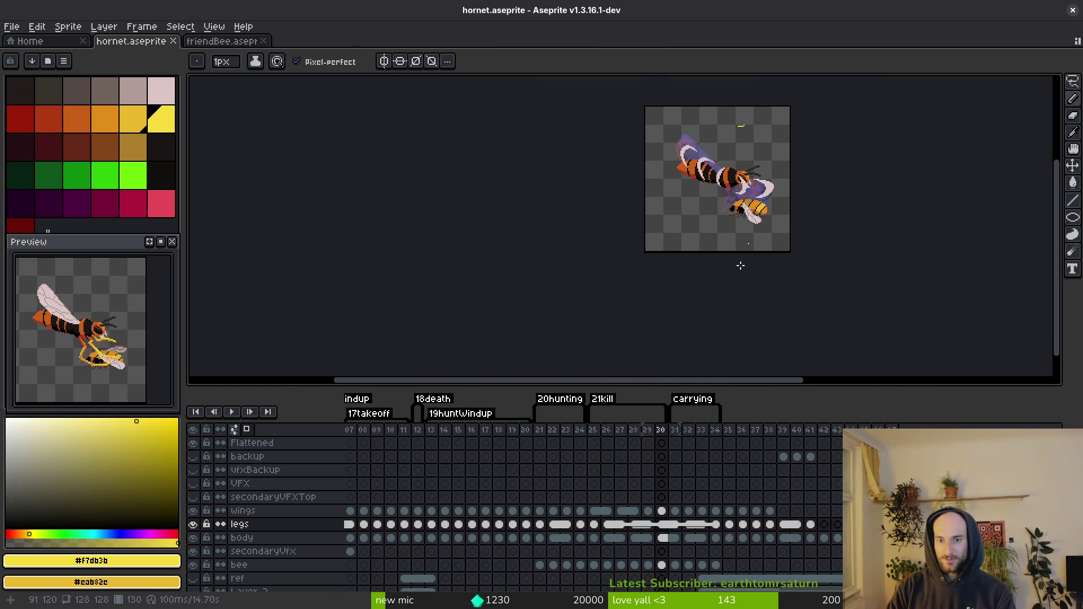
pyautogui.press('Left')
pyautogui.press('b')
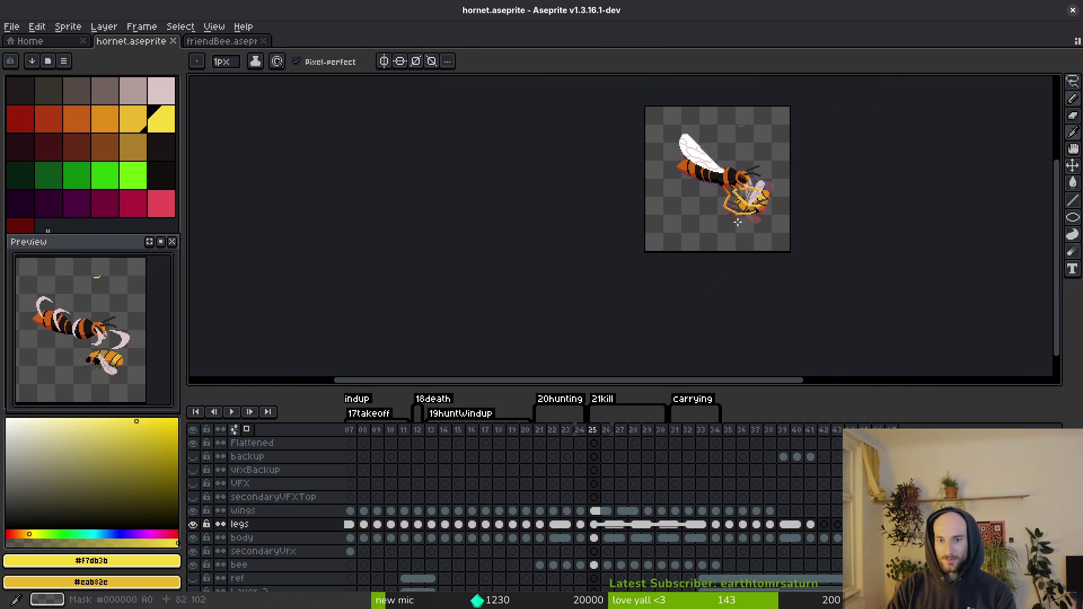
pyautogui.scroll(4, 740, 253)
pyautogui.press('alt')
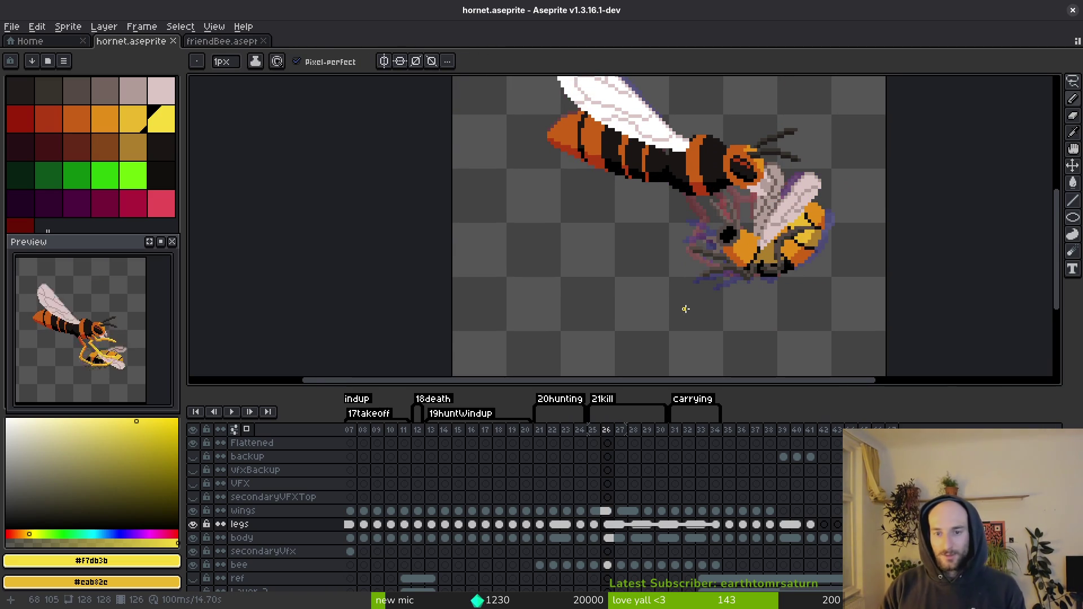
# Step: Compare frames 27 and 25, then settle on frame 24 with the hornet's head and bee in view
pyautogui.press('Right')
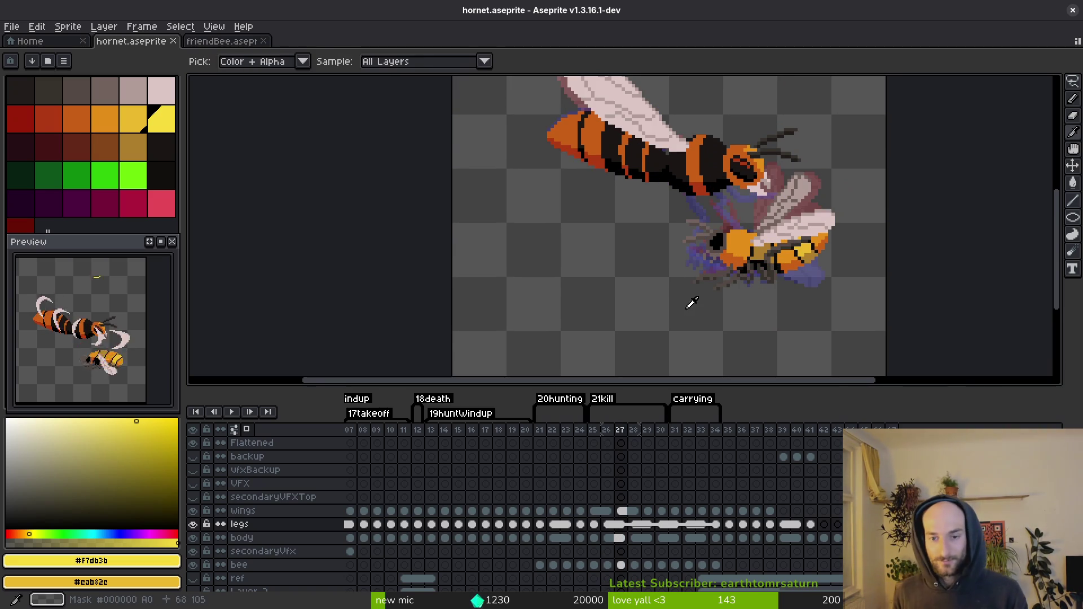
pyautogui.press('Left')
pyautogui.press('Left')
pyautogui.press('alt')
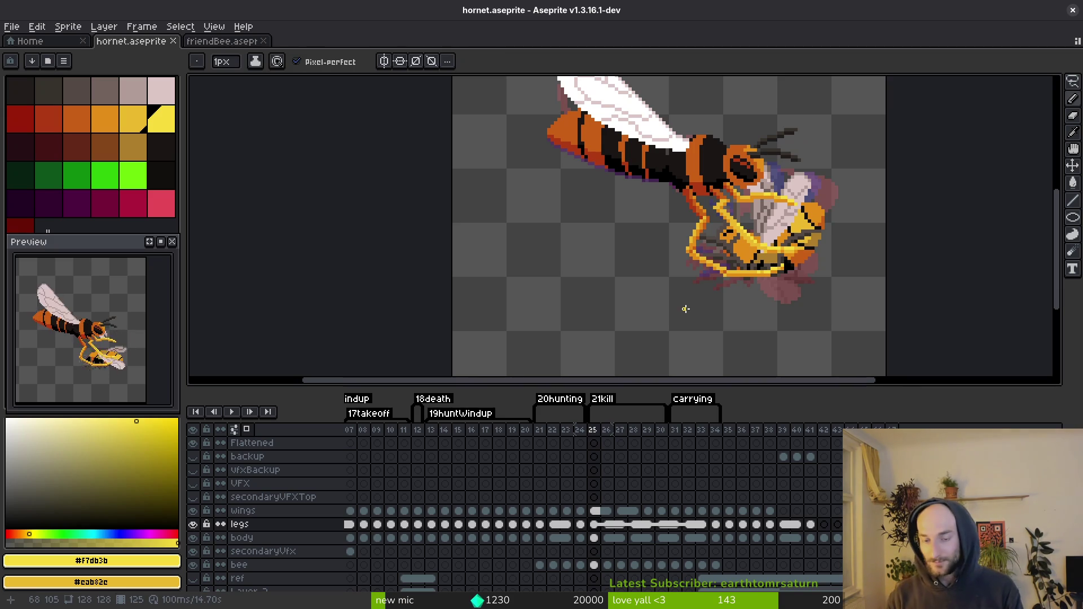
pyautogui.press('Left')
pyautogui.moveTo(758, 298); pyautogui.dragTo(709, 314)
pyautogui.scroll(-2, 712, 318)
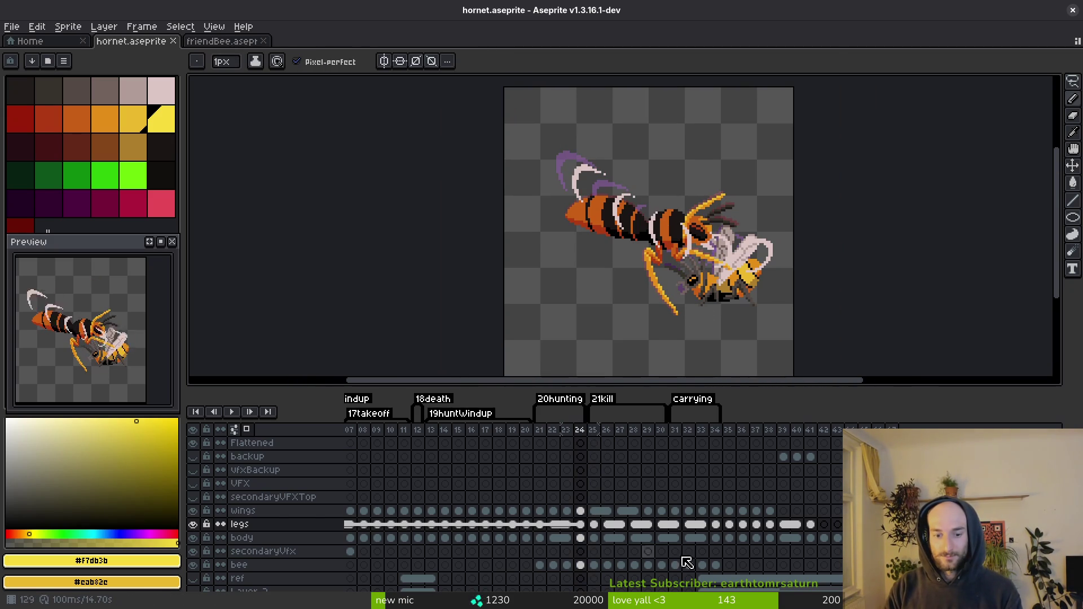
# Step: Nudge the selected bee cels two pixels left and one pixel down, commit, and save
pyautogui.press('m')
pyautogui.hotkey('ctrl', 'a')
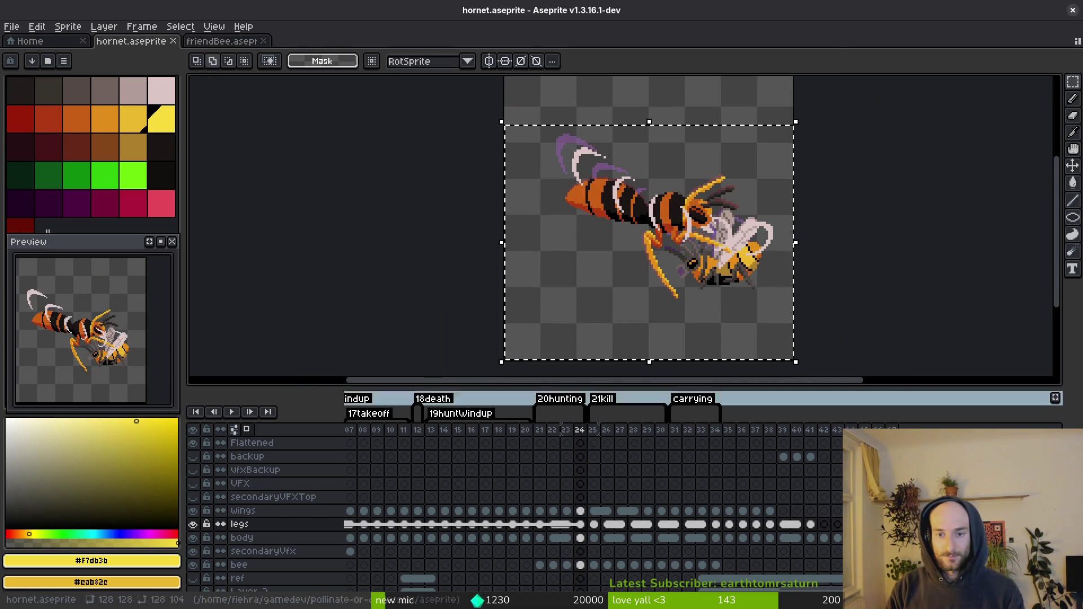
pyautogui.moveTo(716, 565); pyautogui.dragTo(539, 566)
pyautogui.scroll(2, 675, 274)
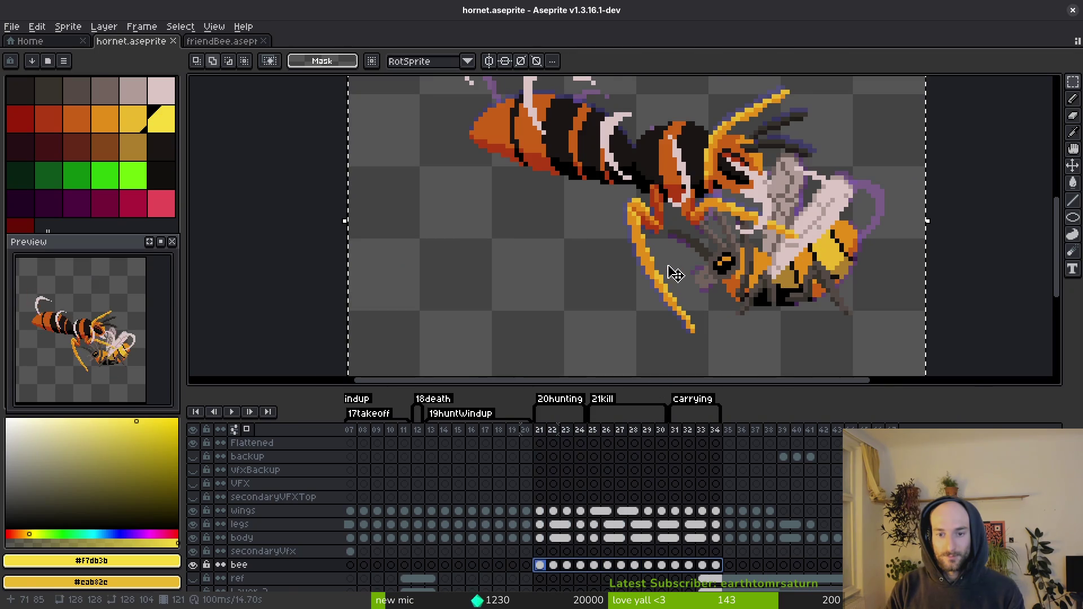
pyautogui.press('Up')
pyautogui.press('Up')
pyautogui.press('Left')
pyautogui.press('Left')
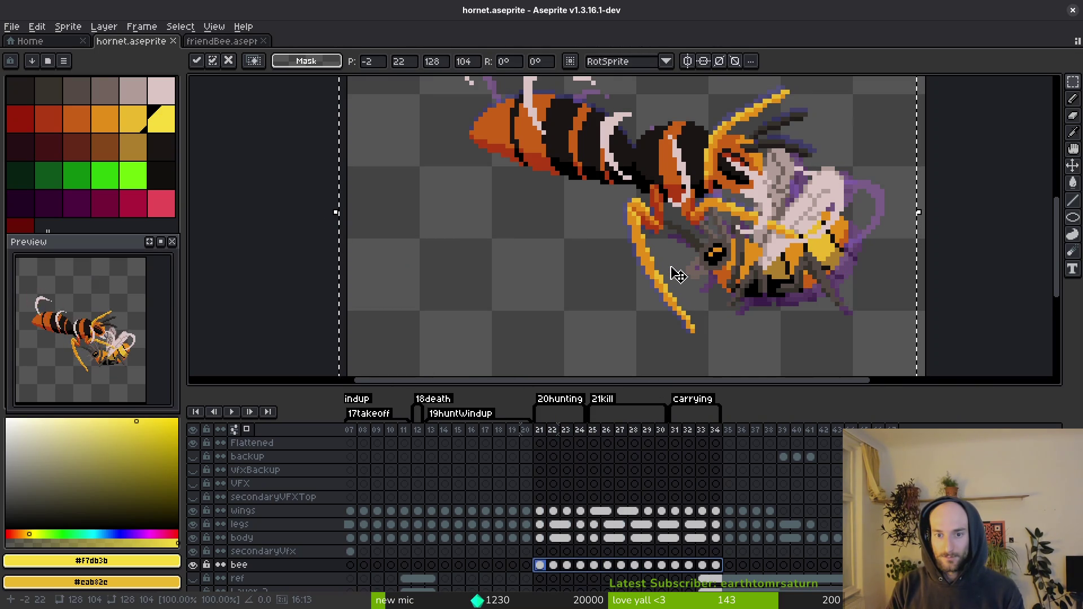
pyautogui.press('Left')
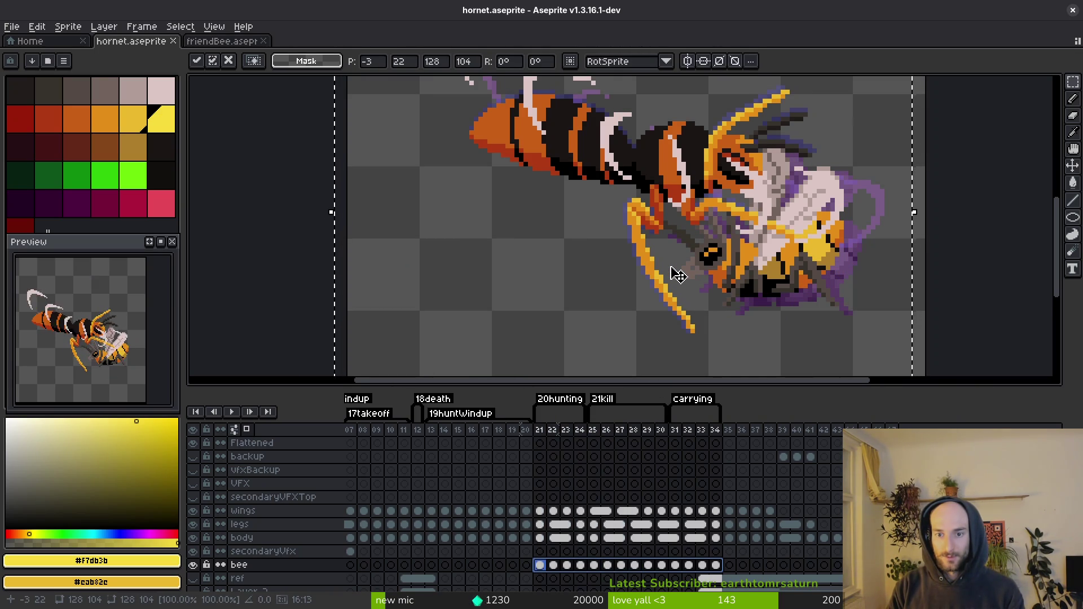
pyautogui.press('Right')
pyautogui.press('Down')
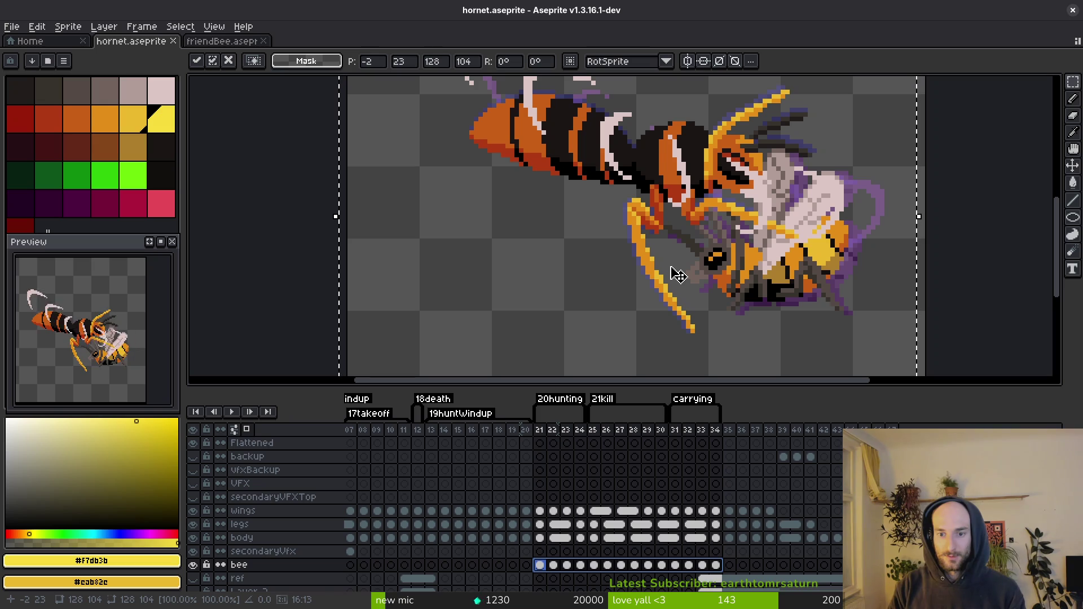
pyautogui.press('Return')
pyautogui.hotkey('ctrl', 's')
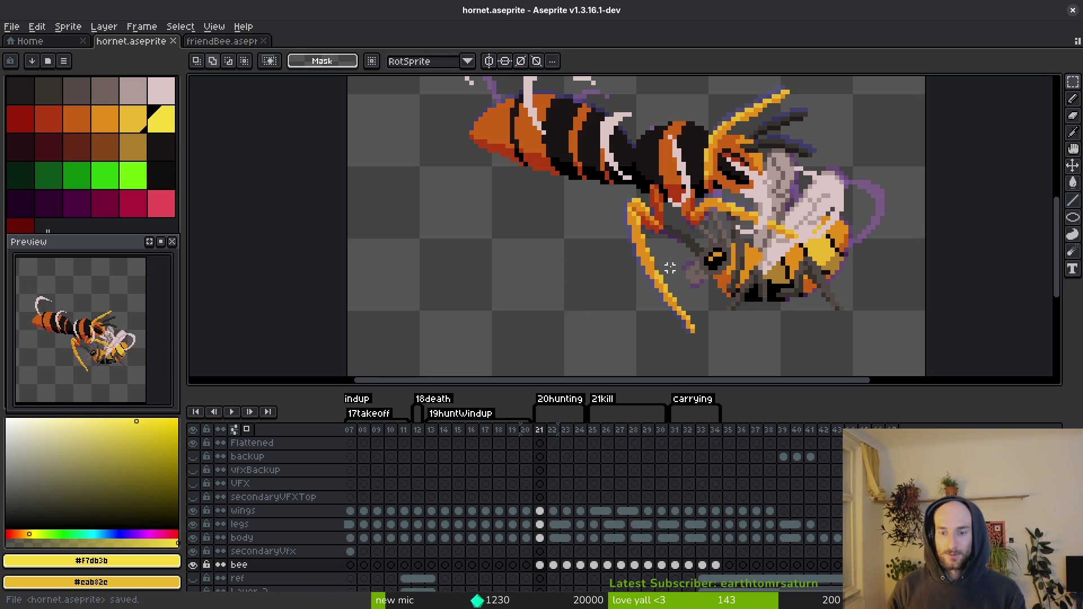
# Step: Select the bee cels across frames 21–34 and save hornet.aseprite again
pyautogui.scroll(-4, 661, 259)
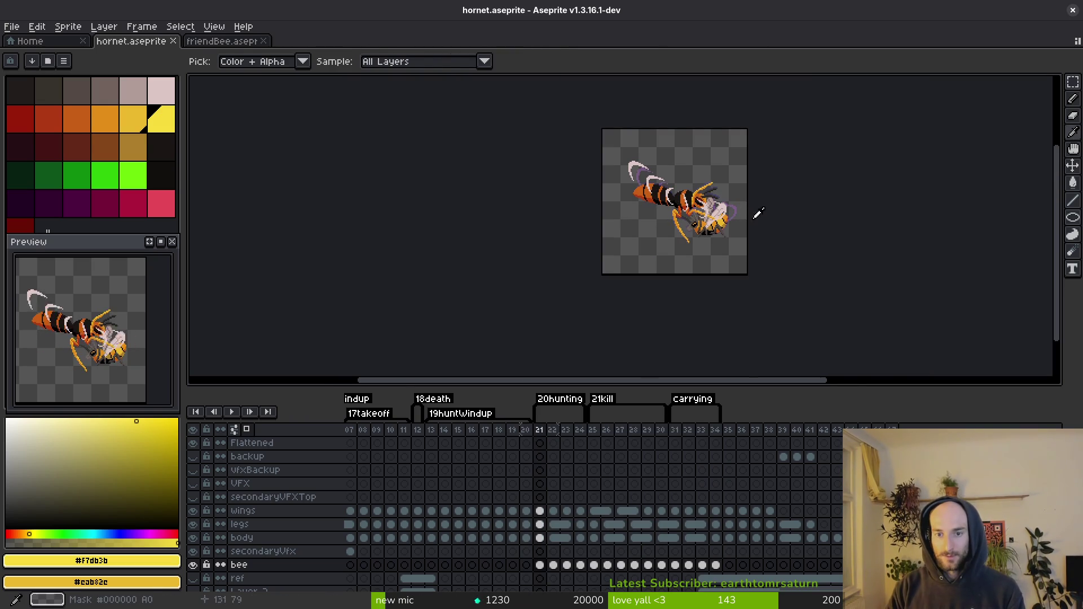
pyautogui.moveTo(717, 565); pyautogui.dragTo(539, 565)
pyautogui.scroll(3, 677, 270)
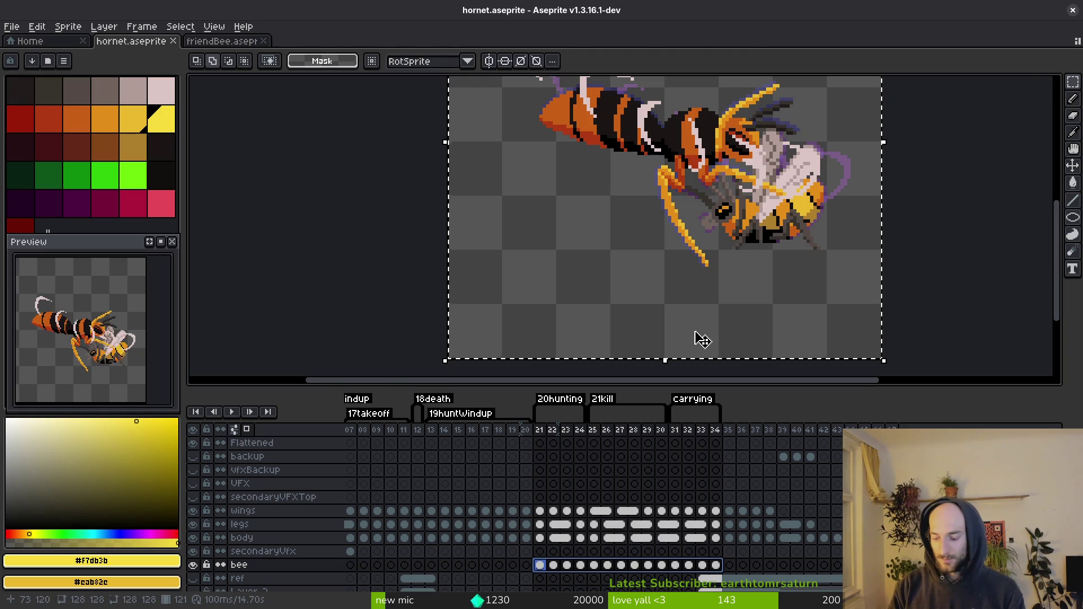
pyautogui.hotkey('ctrl', 's')
pyautogui.scroll(-2, 714, 302)
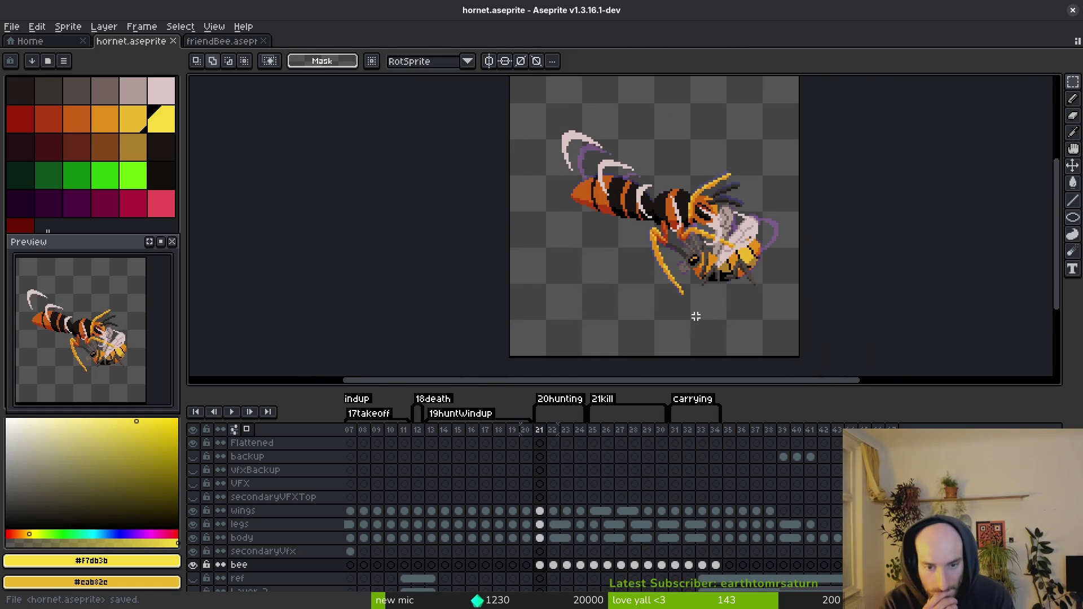
pyautogui.press('Right')
pyautogui.press('Right')
pyautogui.press('Right')
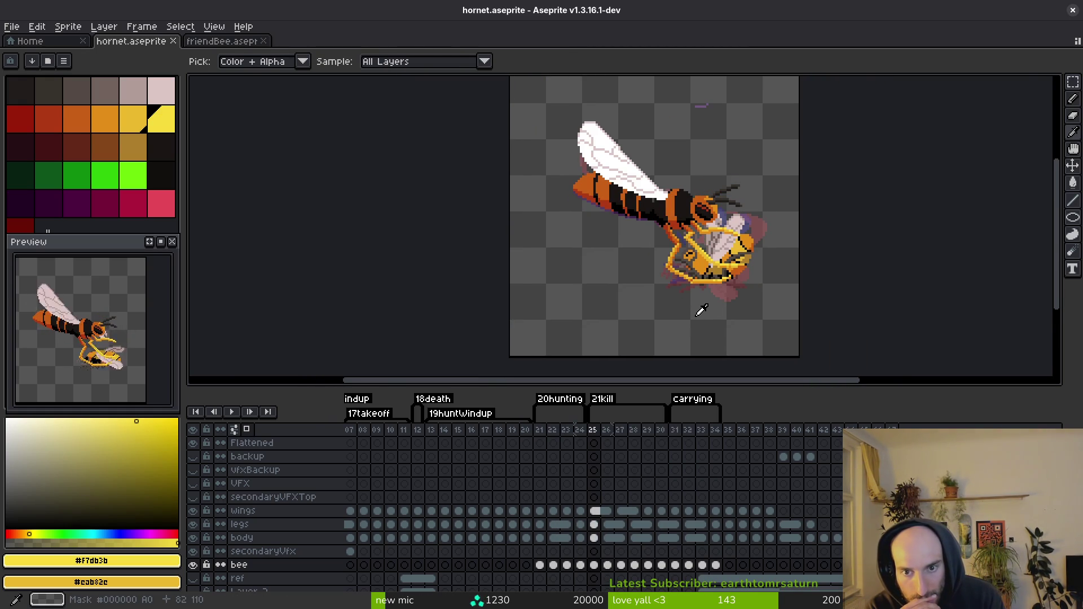
# Step: Review the kill and carrying frames 26 through 30 one by one
pyautogui.press('Right')
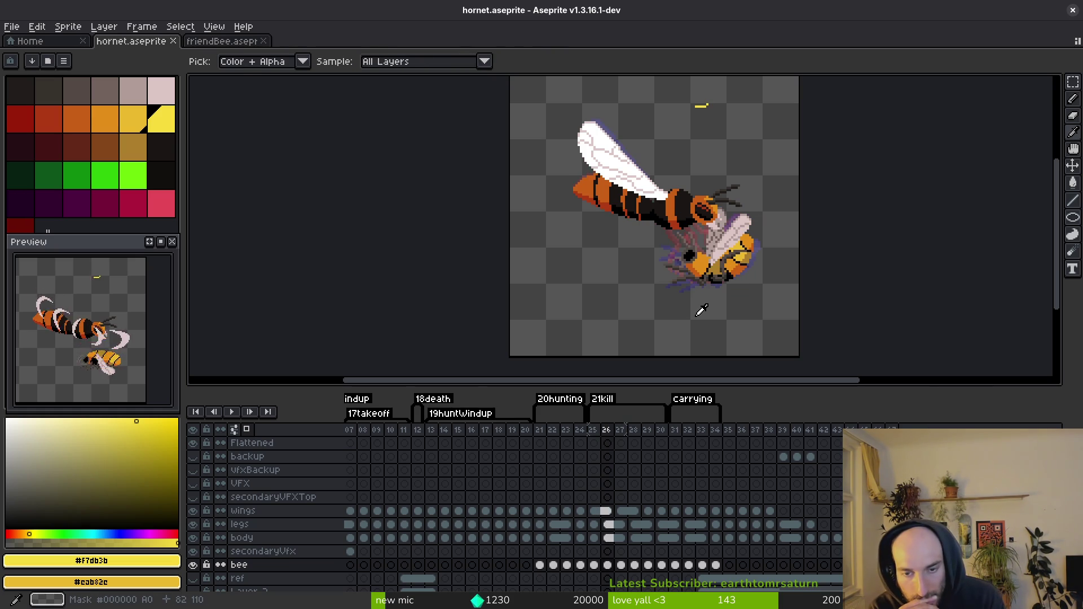
pyautogui.press('Right')
pyautogui.press('Right')
pyautogui.press('Left')
pyautogui.press('Right')
pyautogui.press('Left')
pyautogui.press('Right')
pyautogui.press('Right')
pyautogui.press('Right')
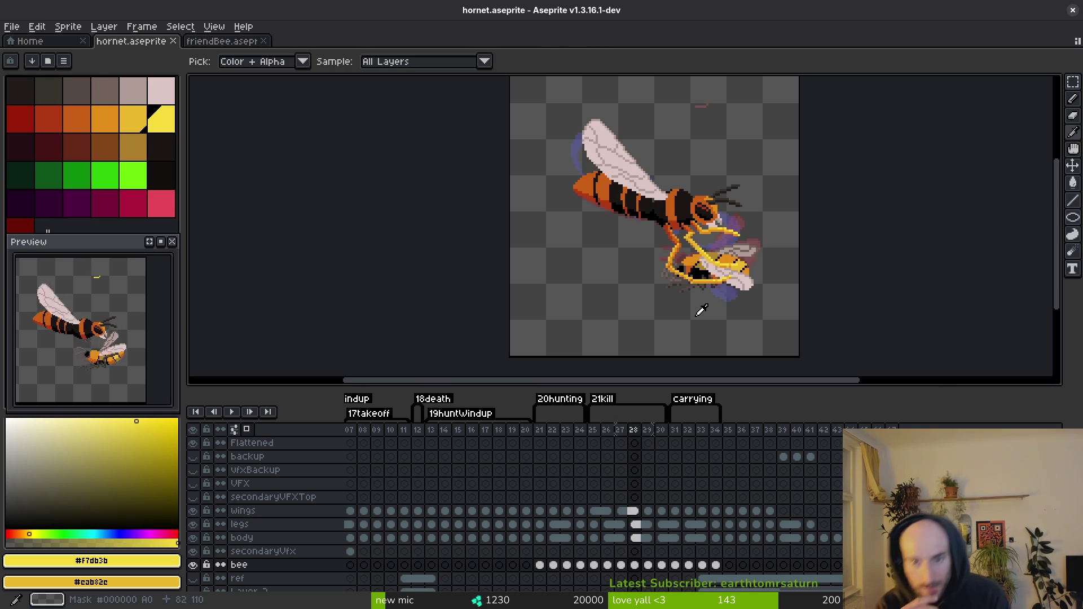
# Step: Flip between frames 29 and 30 to compare them, then switch to friendBee.aseprite
pyautogui.press('Left')
pyautogui.press('Right')
pyautogui.press('Left')
pyautogui.press('Right')
pyautogui.press('Left')
pyautogui.press('Right')
pyautogui.press('Left')
pyautogui.press('Right')
pyautogui.press('m')
pyautogui.hotkey('ctrl', 'Tab')
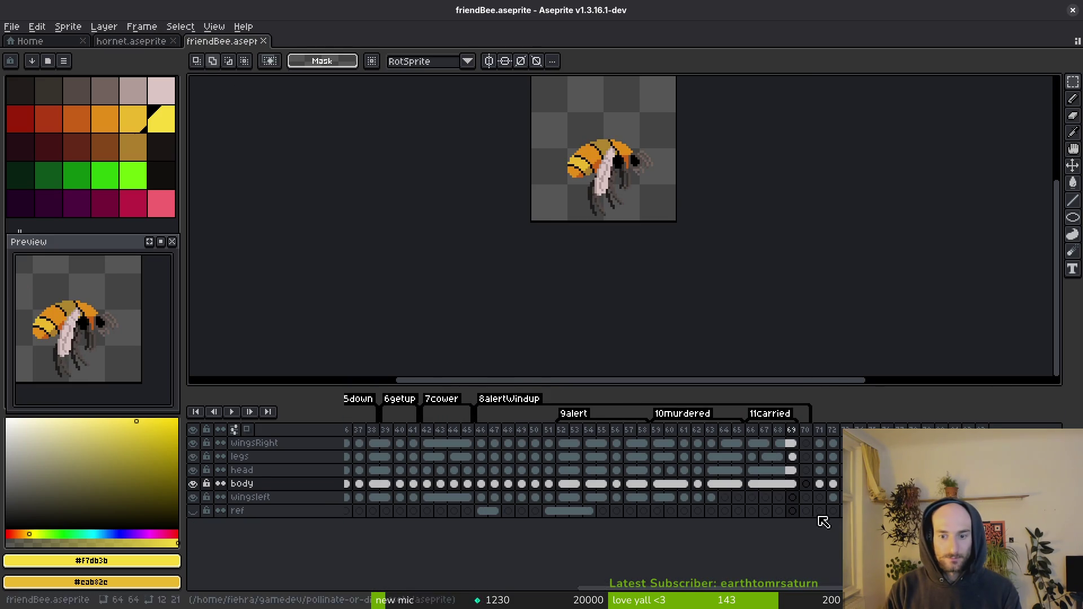
pyautogui.click(724, 444)
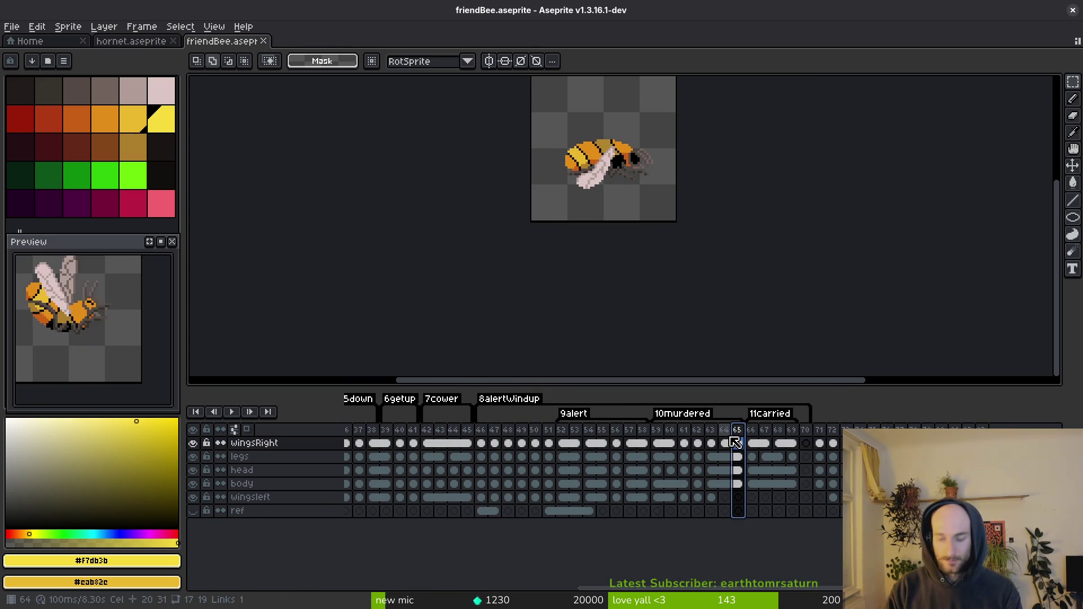
pyautogui.hotkey('alt', 'Delete')
pyautogui.click(160, 46)
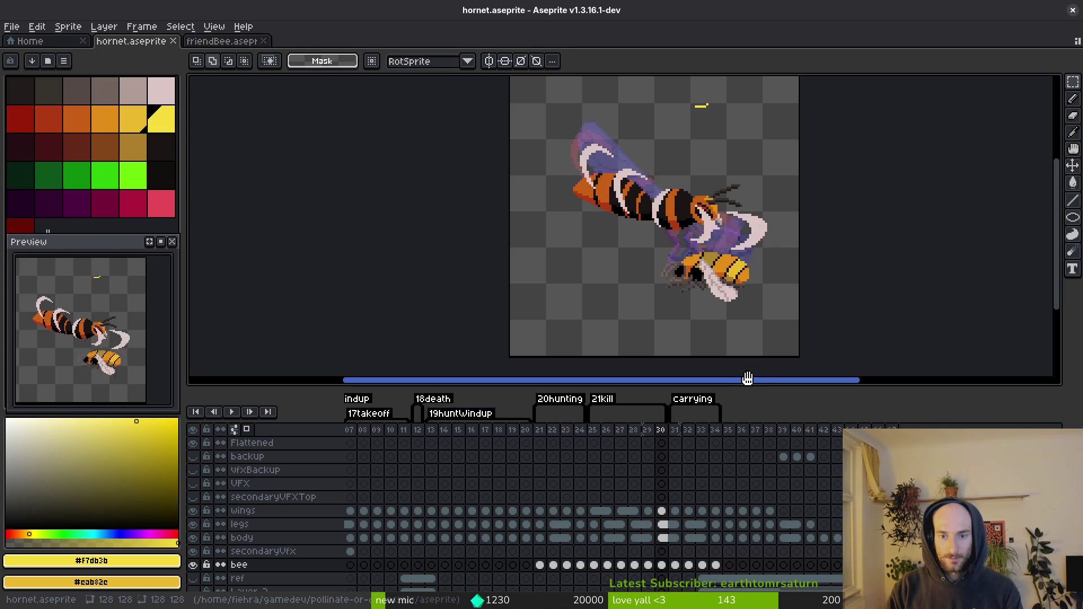
pyautogui.moveTo(676, 565)
pyautogui.mouseDown()
pyautogui.moveTo(716, 566)
pyautogui.moveTo(696, 567)
pyautogui.mouseUp()
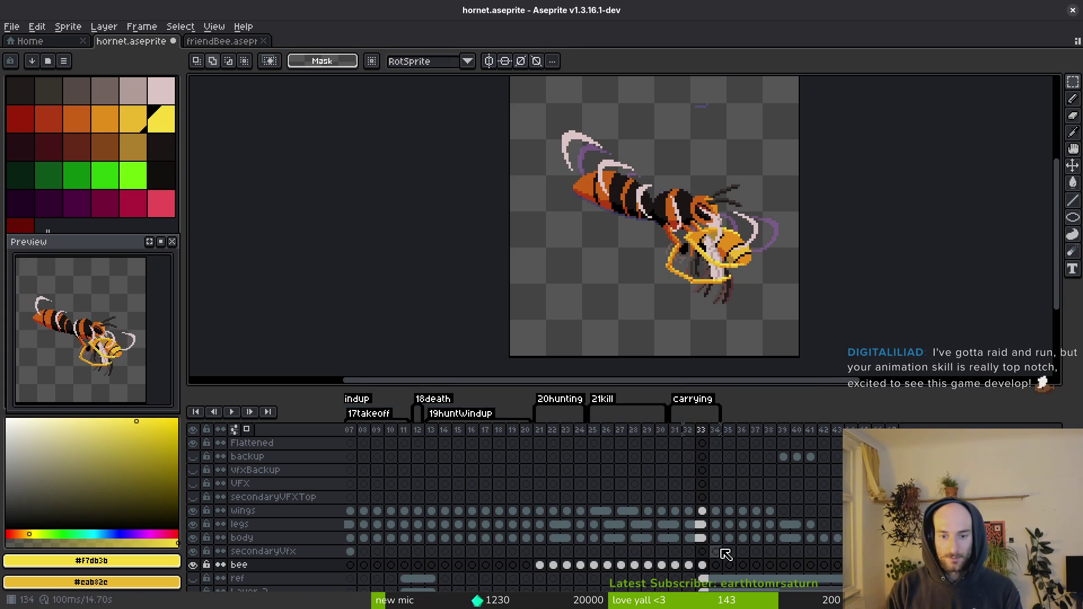
pyautogui.press('Return')
pyautogui.press('i')
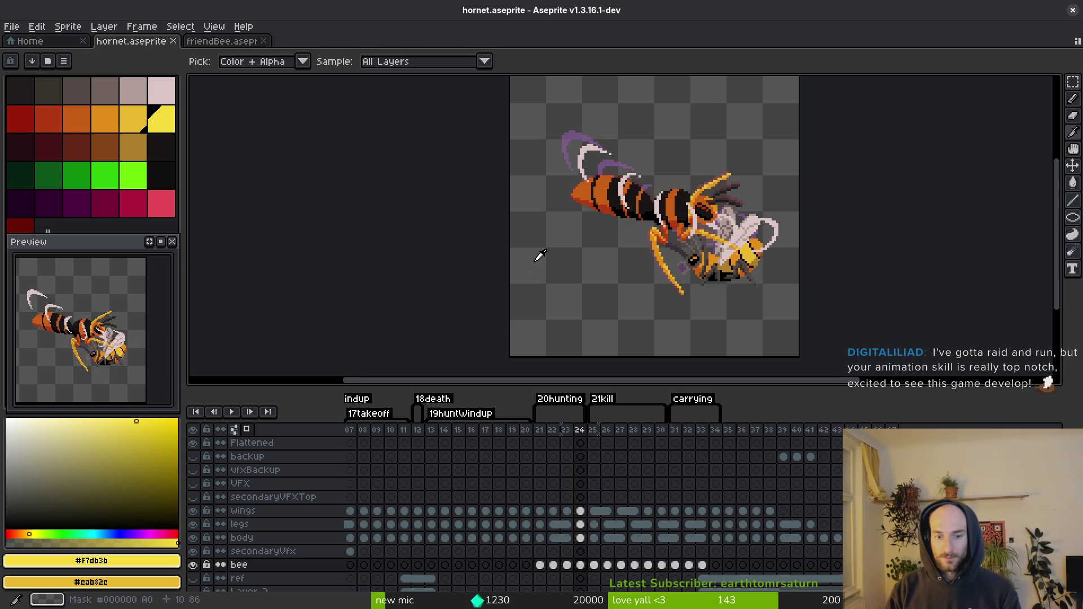
pyautogui.press('m')
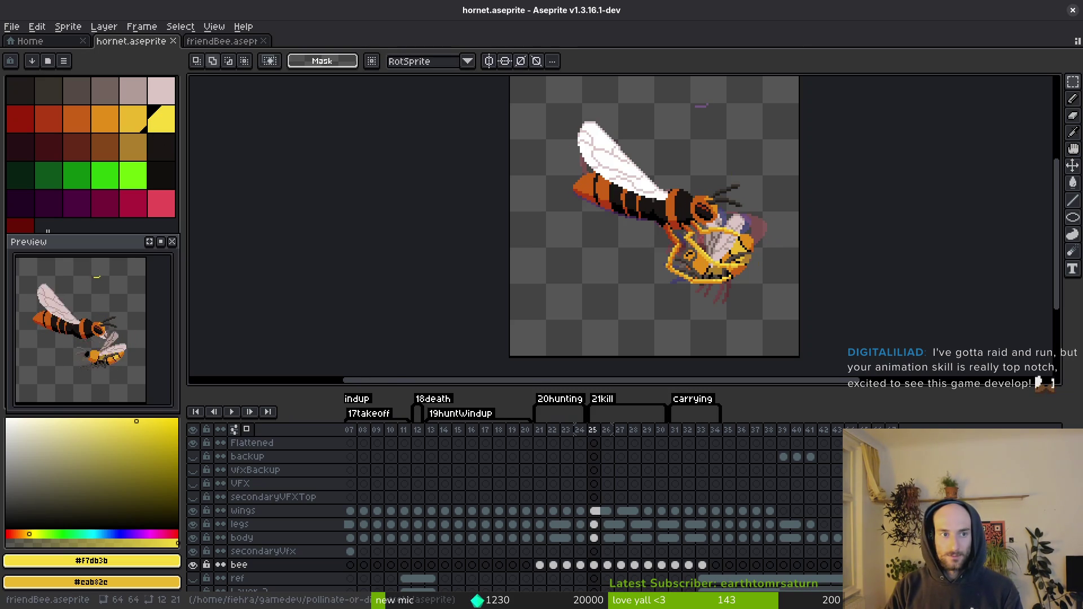
pyautogui.hotkey('ctrl', 'Tab')
pyautogui.press('i')
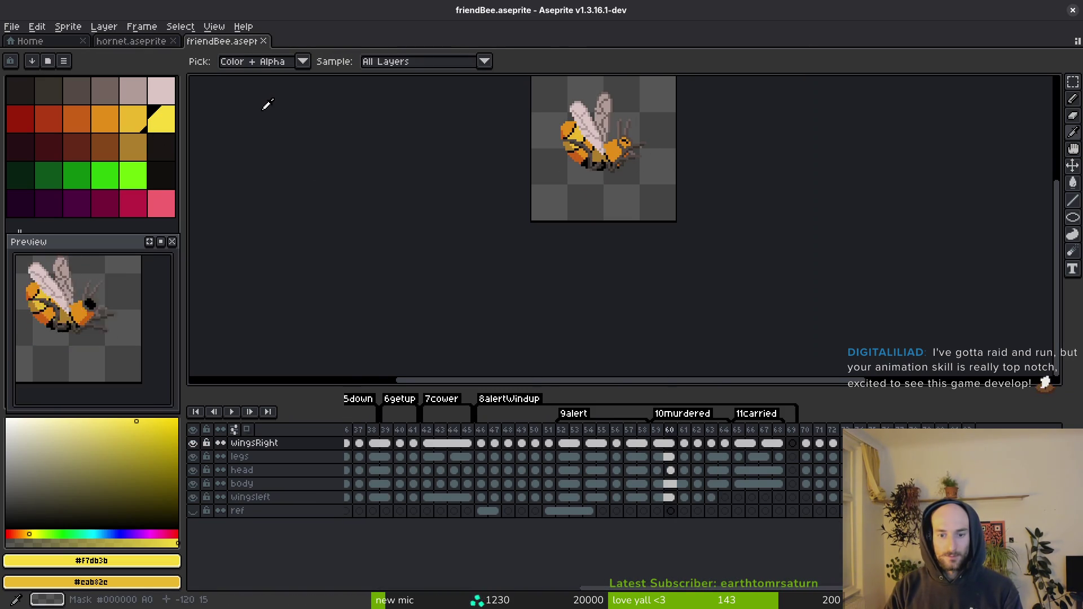
pyautogui.click(97, 41)
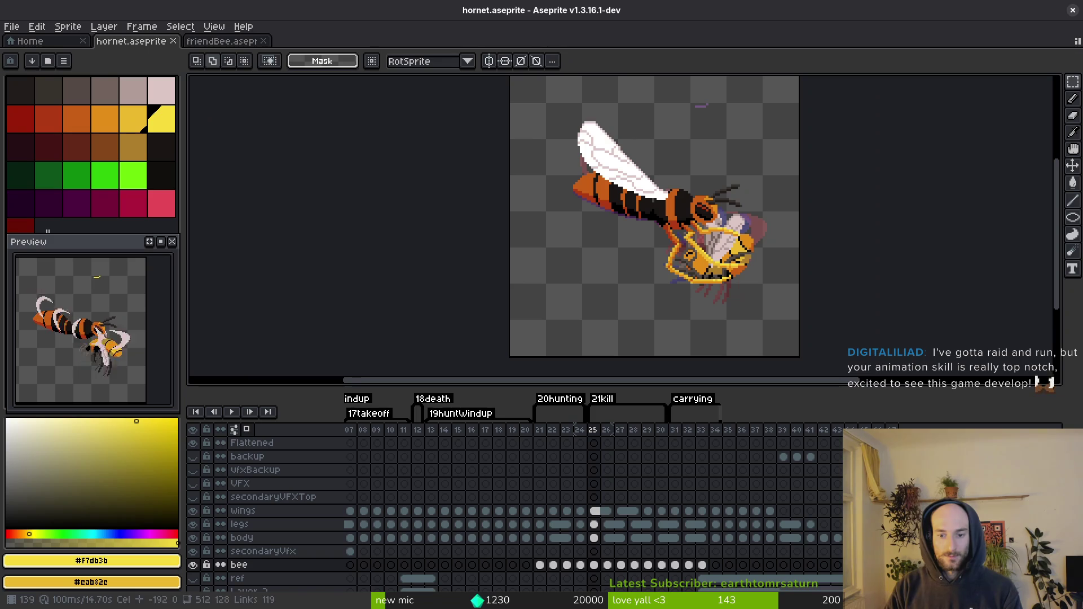
pyautogui.click(675, 566)
pyautogui.click(664, 566)
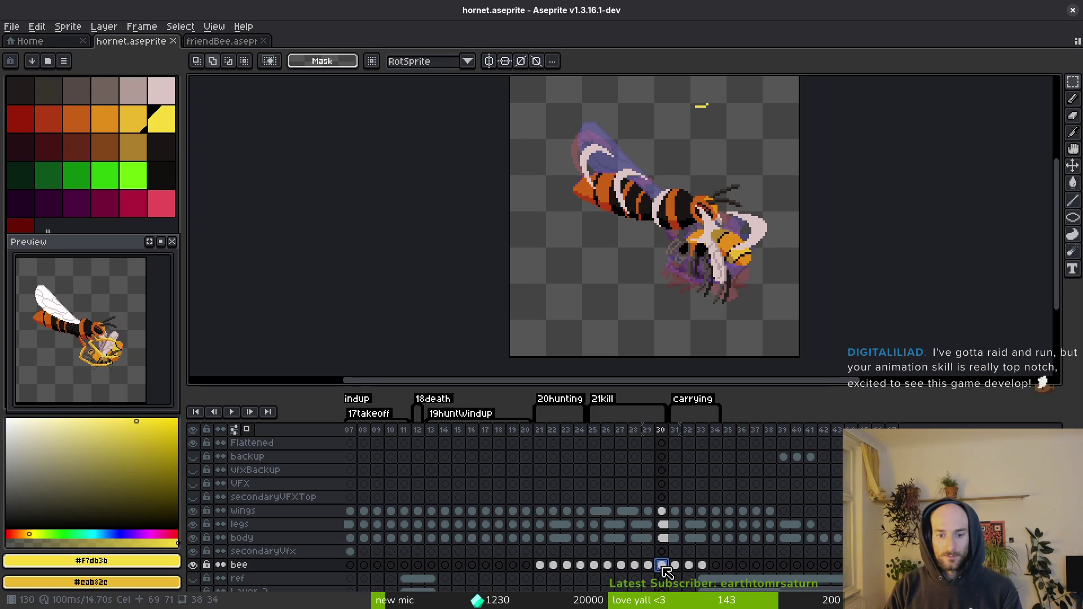
pyautogui.press('Left')
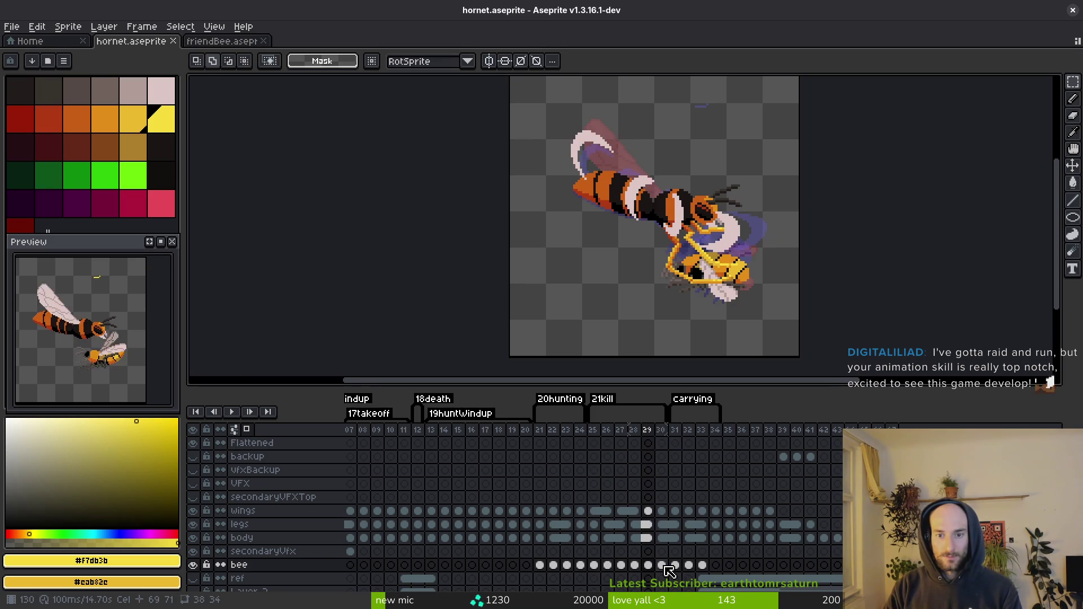
pyautogui.press('Left')
pyautogui.press('Left')
pyautogui.press('Left')
pyautogui.press('Left')
pyautogui.press('Right')
pyautogui.press('Left')
pyautogui.press('Right')
pyautogui.press('Left')
pyautogui.moveTo(610, 570); pyautogui.dragTo(703, 568)
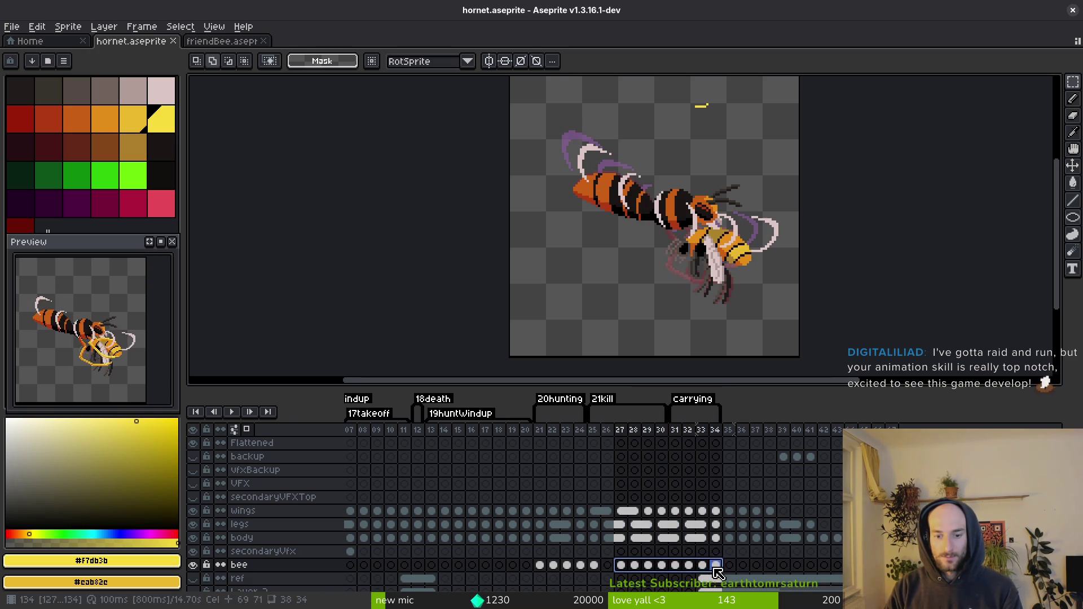
pyautogui.click(222, 42)
pyautogui.scroll(2, 678, 276)
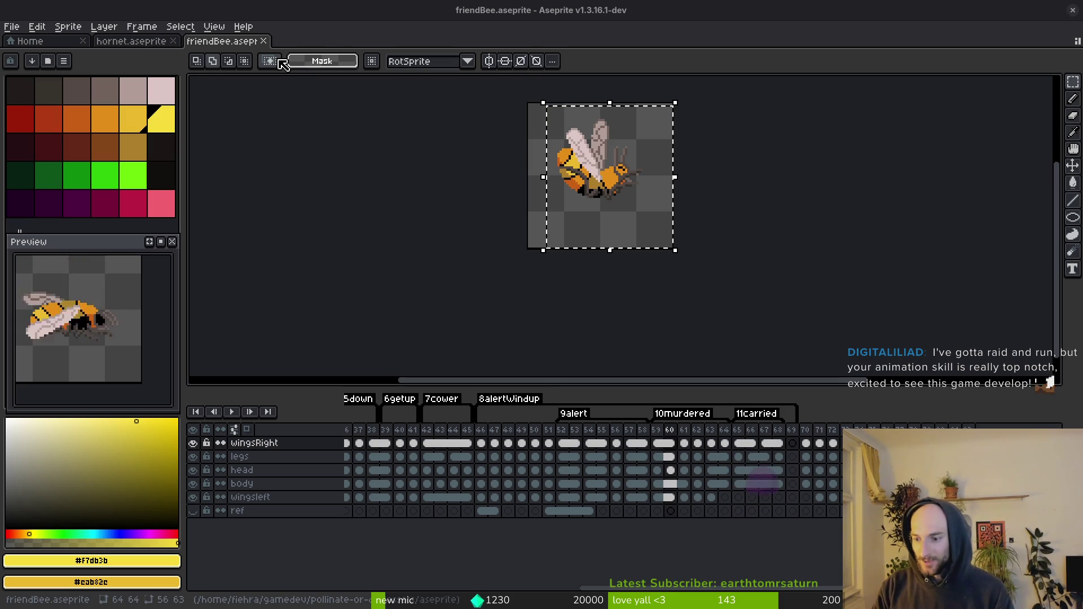
pyautogui.click(113, 43)
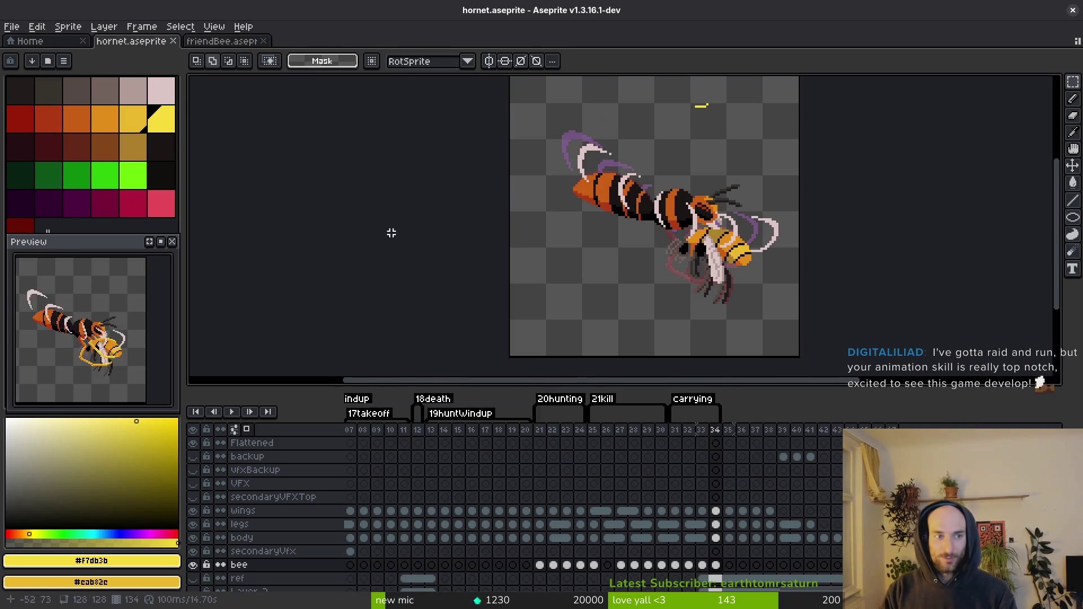
pyautogui.click(607, 564)
pyautogui.scroll(-3, 681, 271)
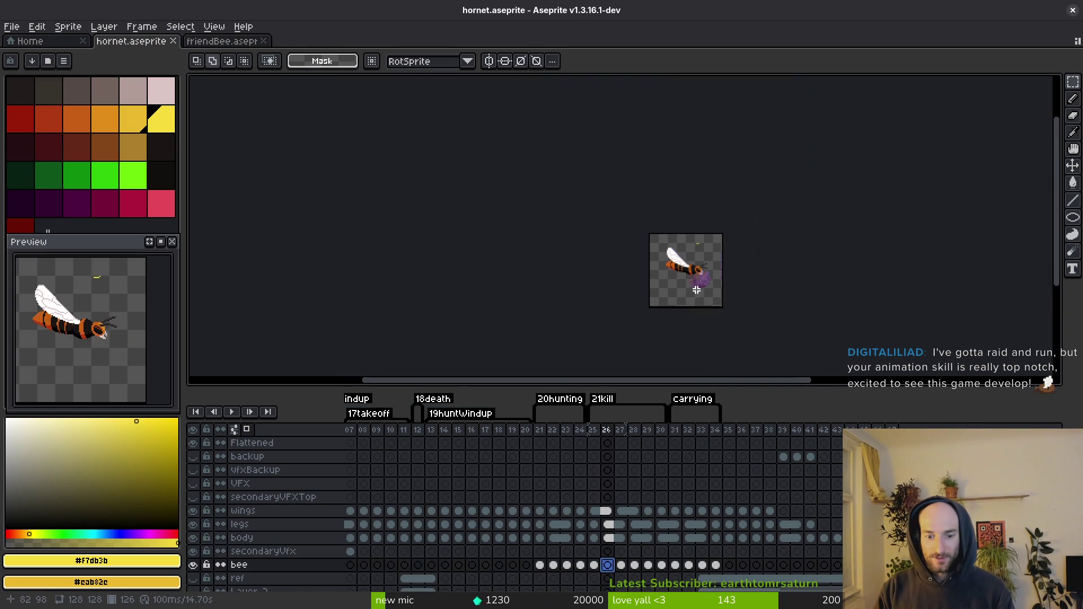
# Step: Play the hornet animation, then link the bee cels of frames 25 and 26 with Link Cels
pyautogui.press('Return')
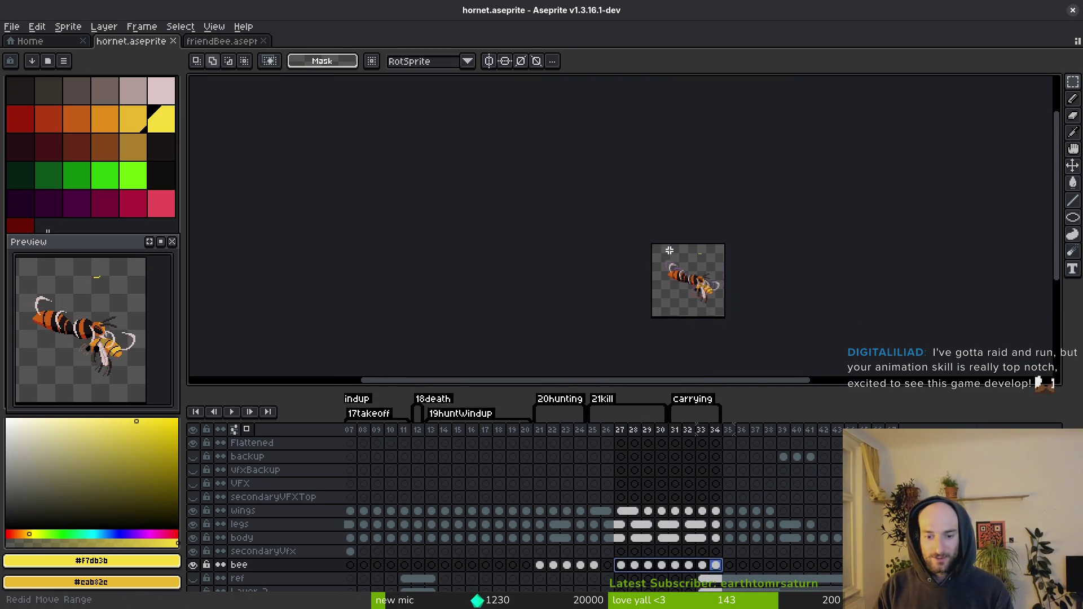
pyautogui.moveTo(595, 566); pyautogui.dragTo(607, 566)
pyautogui.scroll(5, 698, 266)
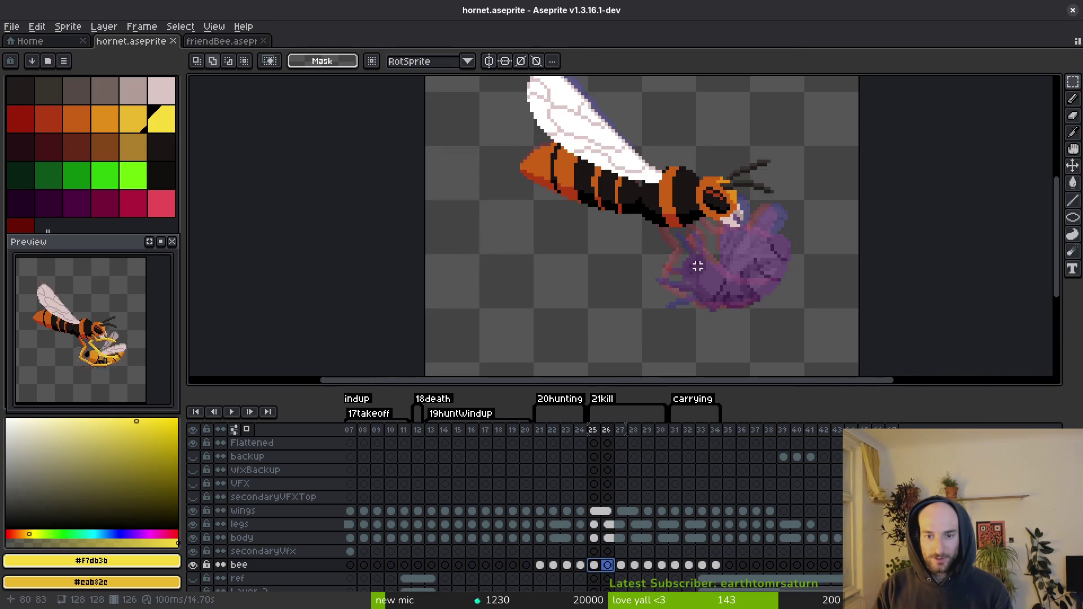
pyautogui.scroll(-2, 634, 266)
pyautogui.press('i')
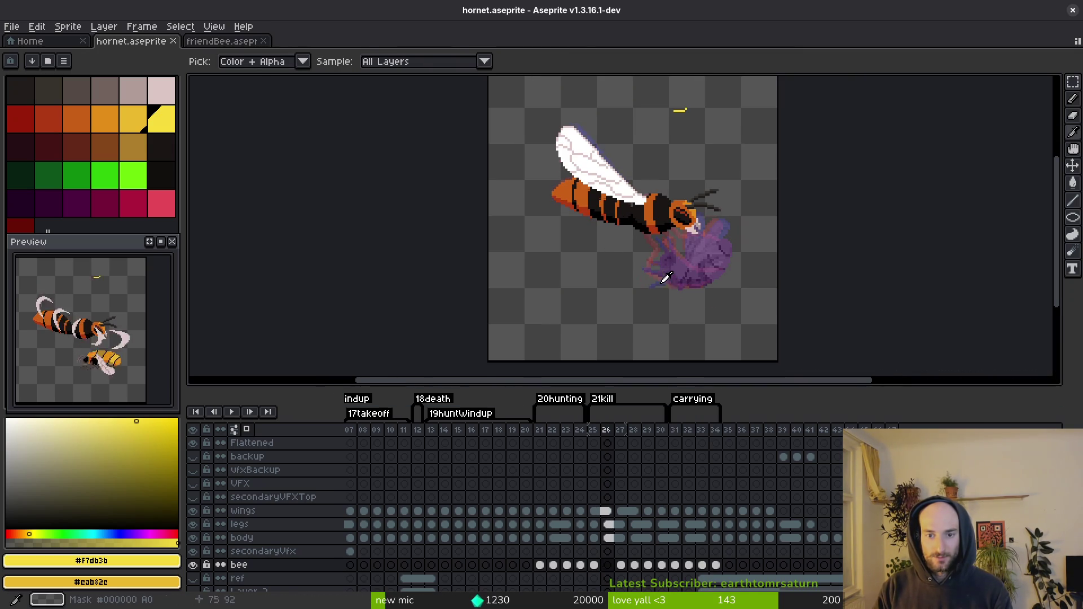
pyautogui.moveTo(594, 565); pyautogui.dragTo(607, 565)
pyautogui.rightClick(603, 565)
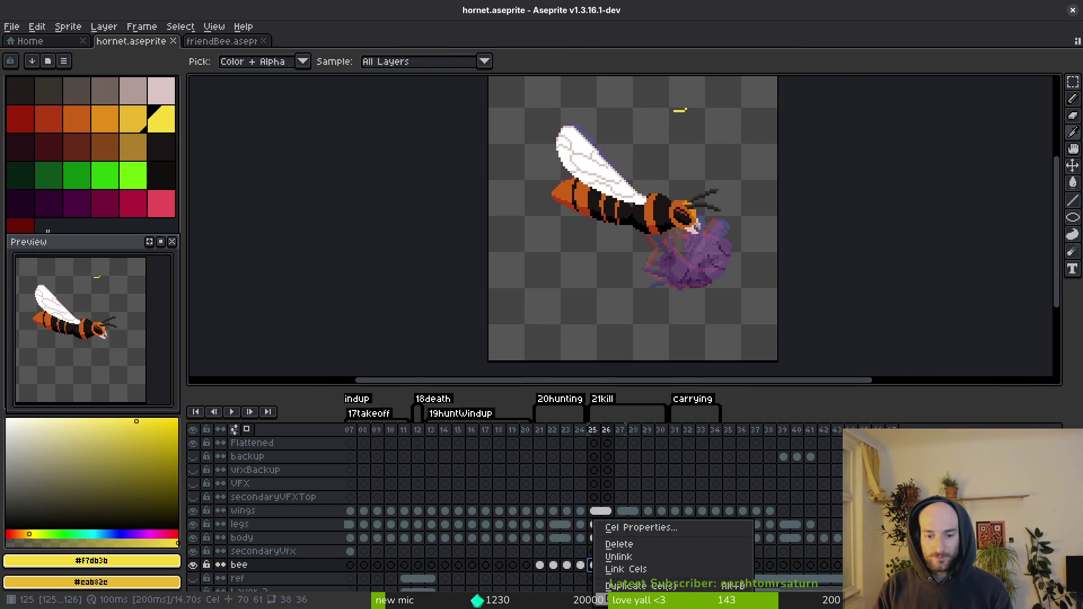
pyautogui.click(650, 578)
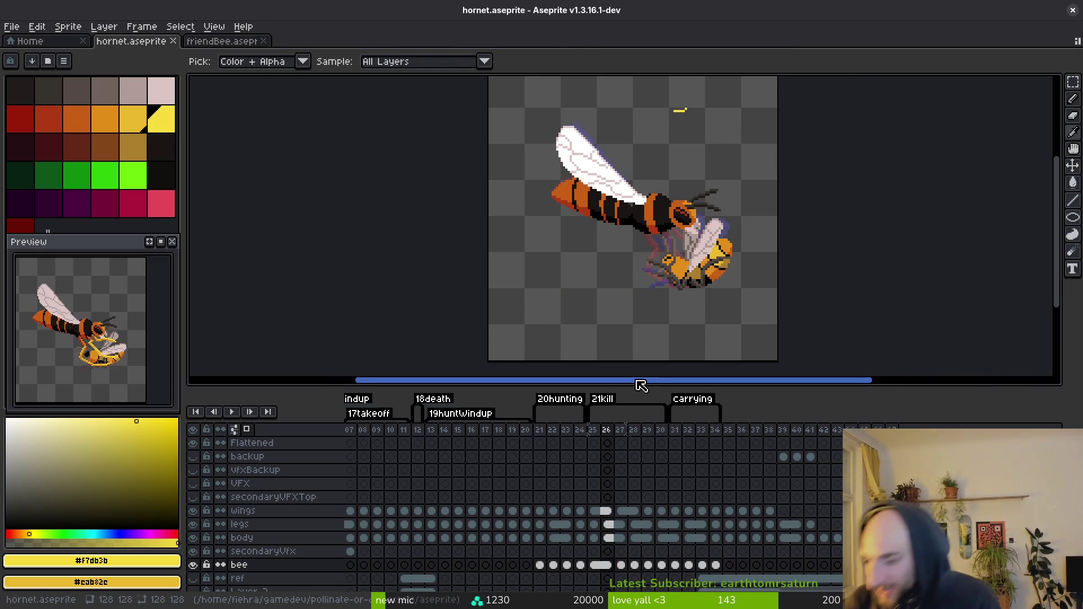
pyautogui.press('m')
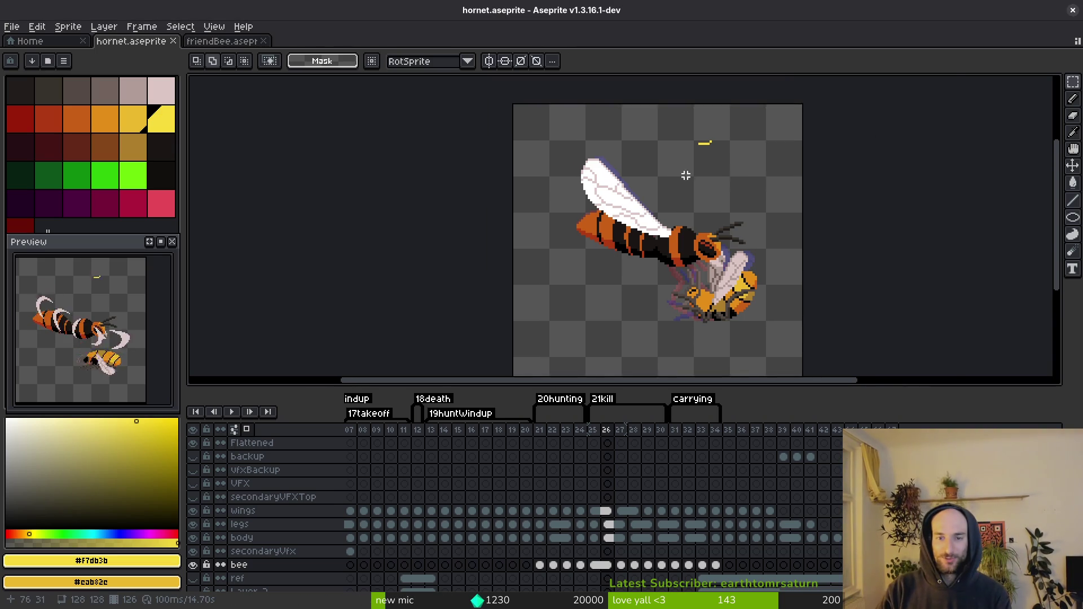
# Step: Switch to the Eraser, go to the legs layer on kill frame 25, and save hornet.aseprite
pyautogui.scroll(4, 660, 92)
pyautogui.press('e')
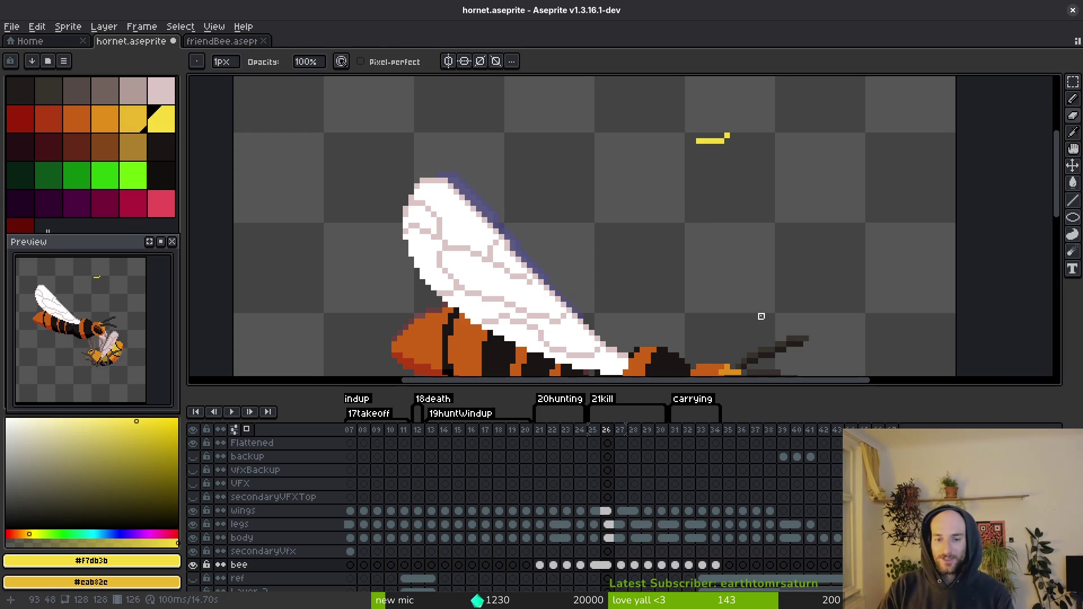
pyautogui.scroll(2, 693, 159)
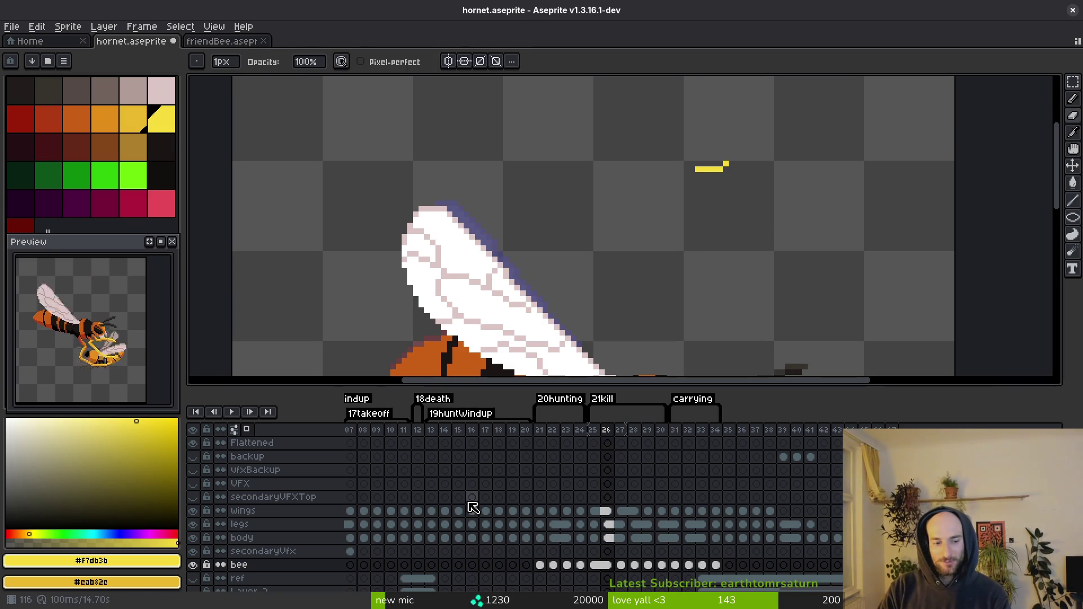
pyautogui.click(620, 566)
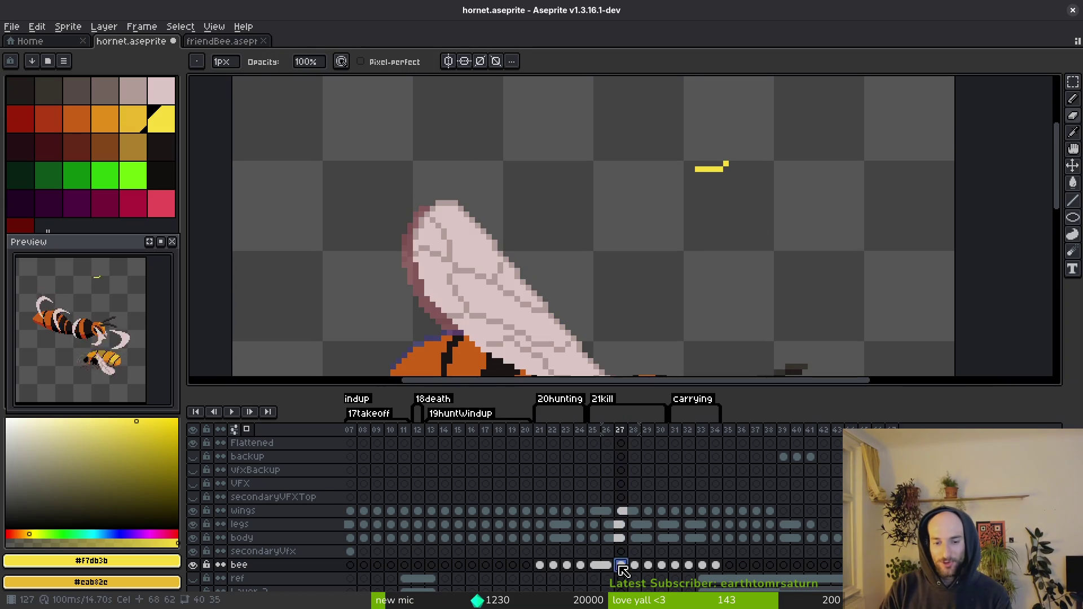
pyautogui.scroll(-1, 659, 276)
pyautogui.scroll(-1, 659, 276)
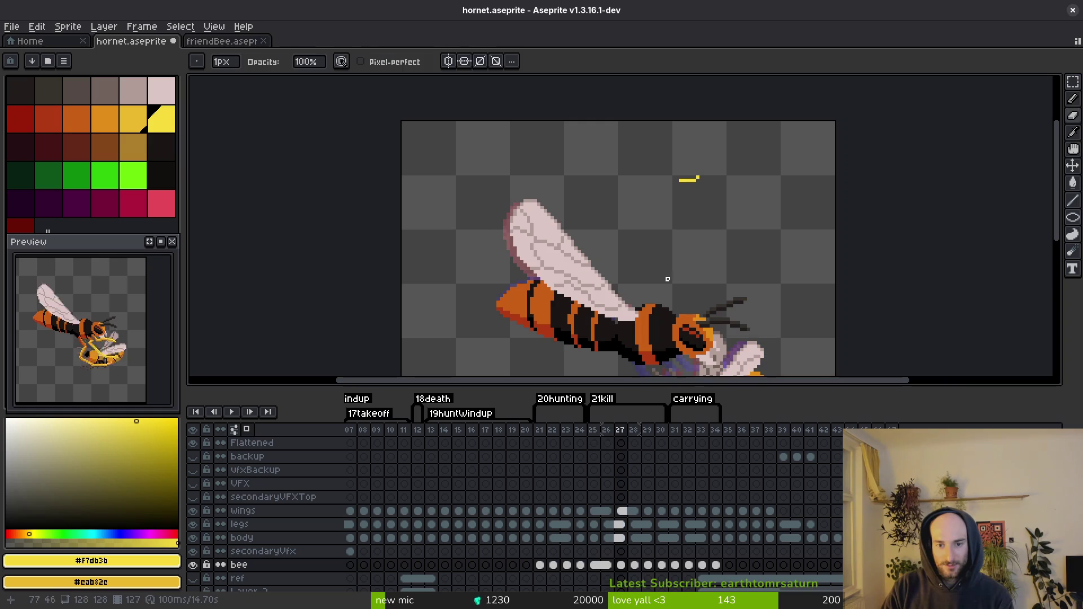
pyautogui.hotkey('alt', 'Up')
pyautogui.hotkey('alt', 'Up')
pyautogui.hotkey('alt', 'Up')
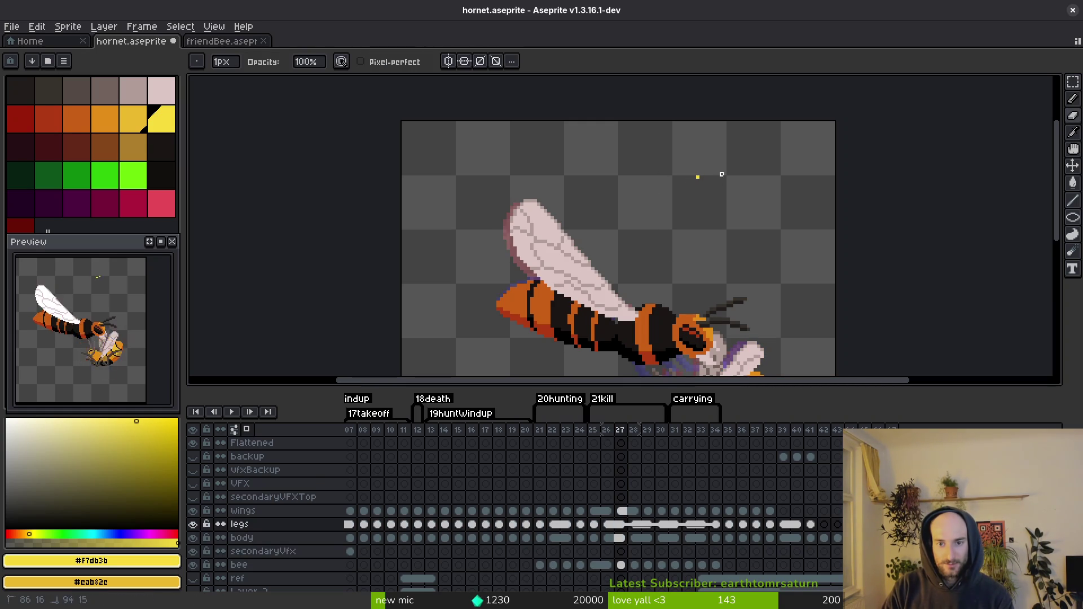
pyautogui.hotkey('alt', 'Left')
pyautogui.hotkey('alt', 'Left')
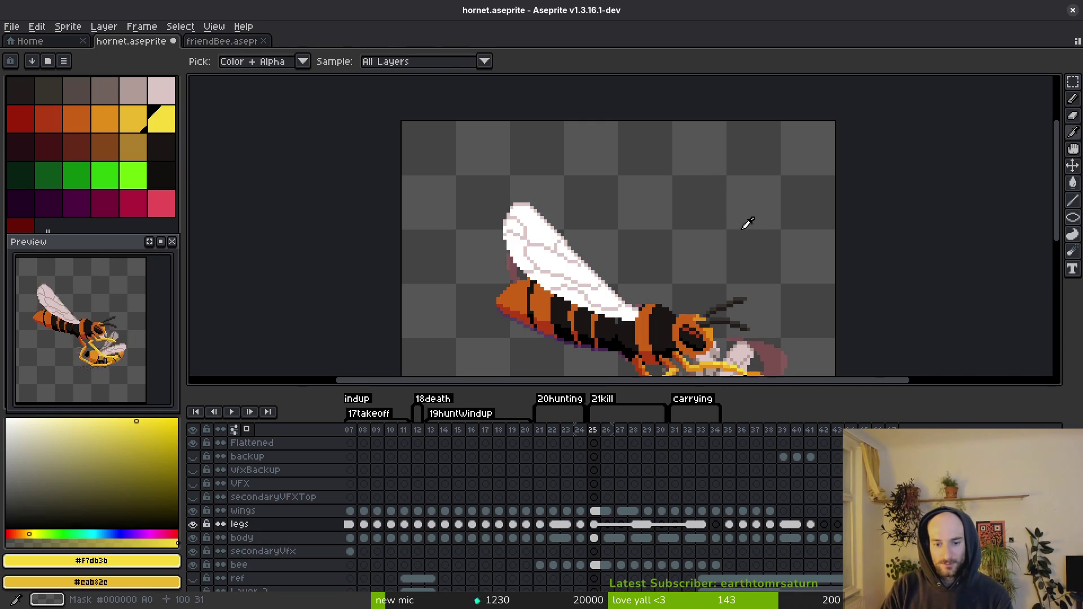
pyautogui.hotkey('ctrl', 's')
# Step: On the body layer, flip between neighbouring frames to check the hornet's pose
pyautogui.scroll(-1, 711, 202)
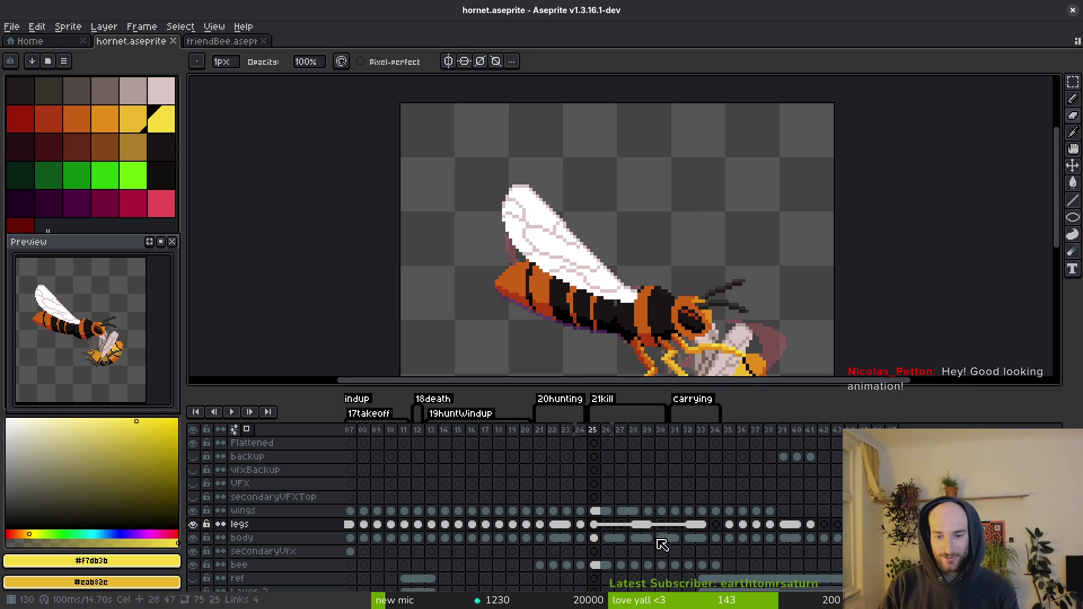
pyautogui.click(600, 537)
pyautogui.hotkey('alt', 'Right')
pyautogui.hotkey('alt', 'Right')
pyautogui.scroll(-3, 660, 186)
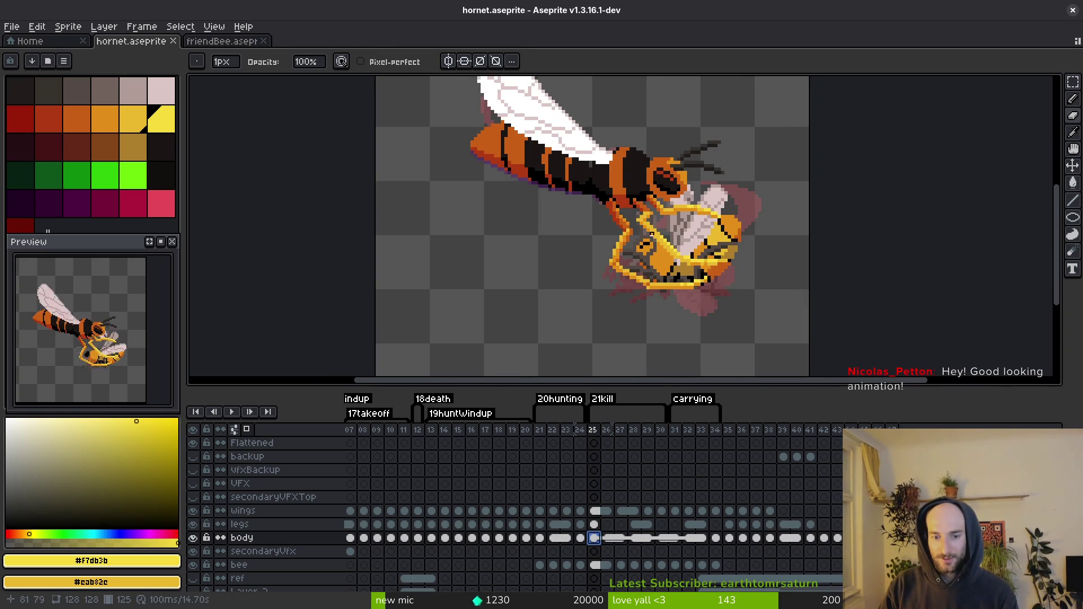
pyautogui.hotkey('alt', 'Left')
pyautogui.hotkey('alt', 'Left')
pyautogui.hotkey('alt', 'Right')
pyautogui.hotkey('alt', 'Right')
pyautogui.hotkey('alt', 'Left')
pyautogui.hotkey('alt', 'Left')
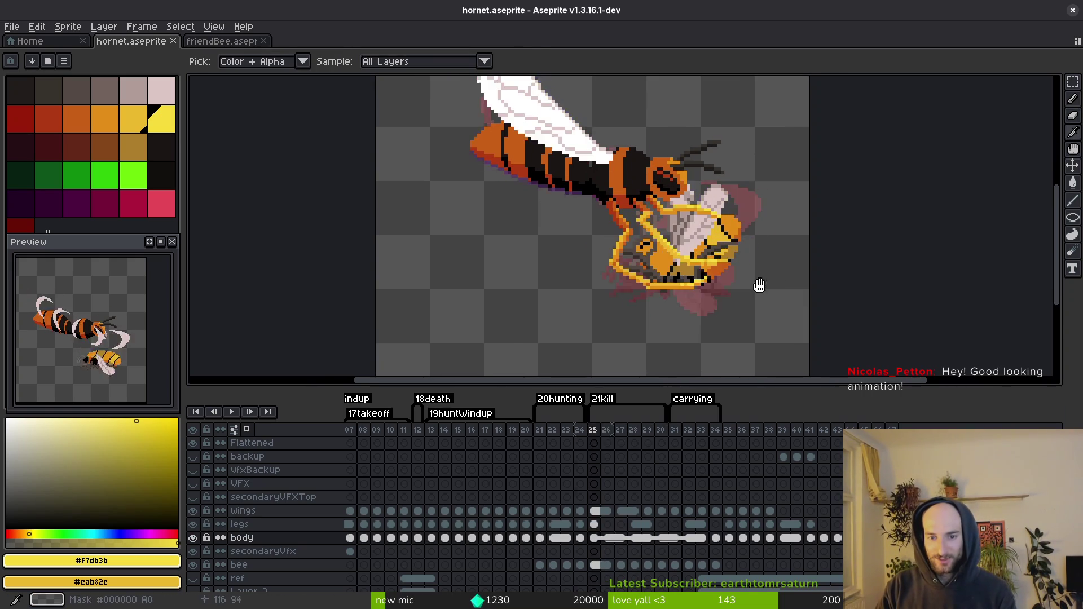
pyautogui.hotkey('alt', 'Right')
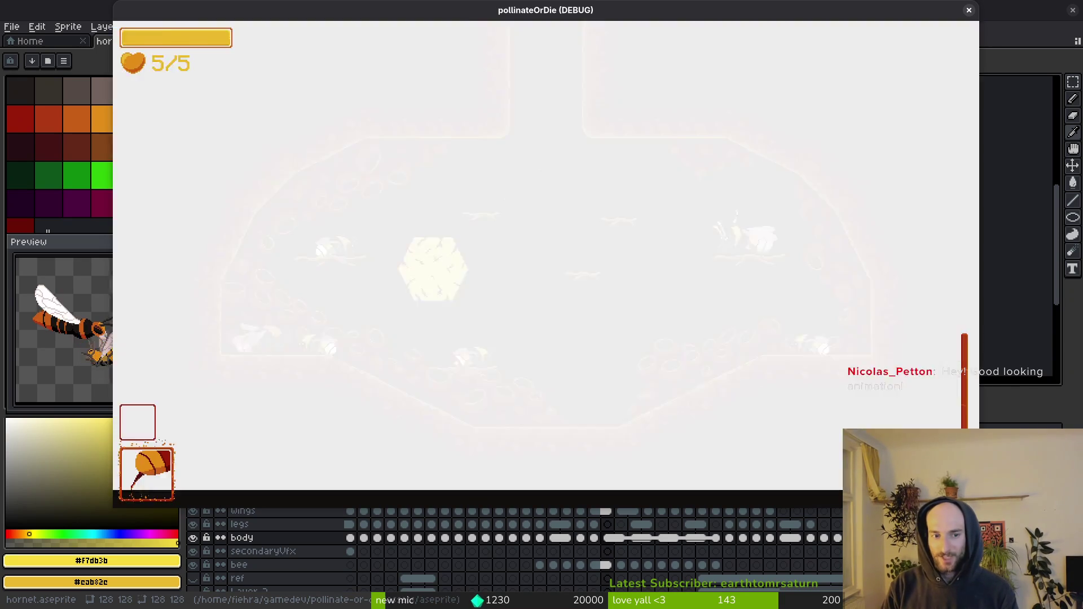
# Step: Browse the debug level select in the Pollinate or Die build, then resume play
pyautogui.press('Escape')
pyautogui.press('Right')
pyautogui.press('Right')
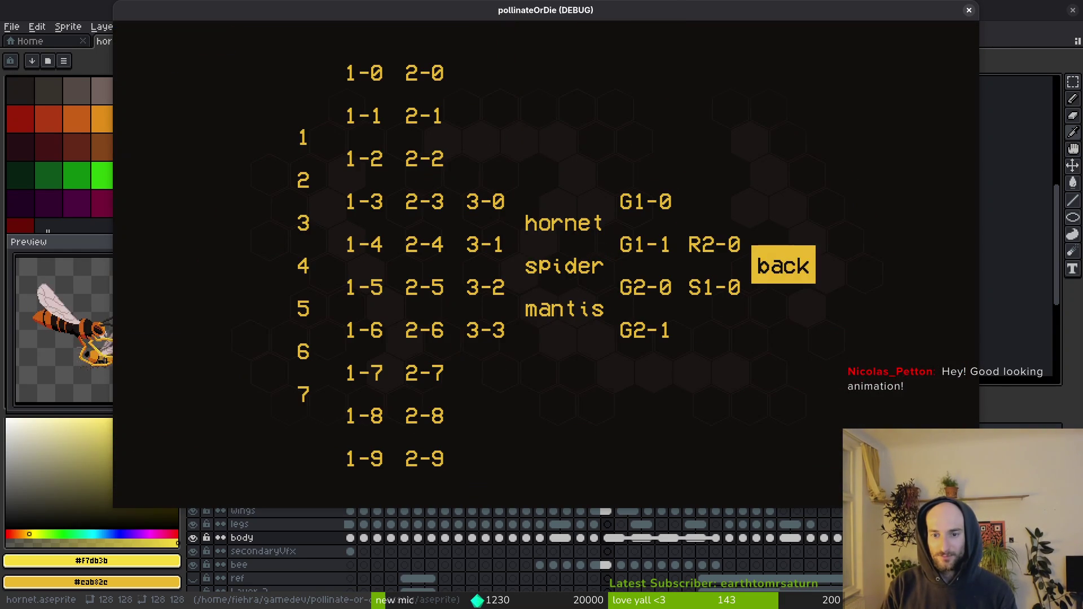
pyautogui.press('Return')
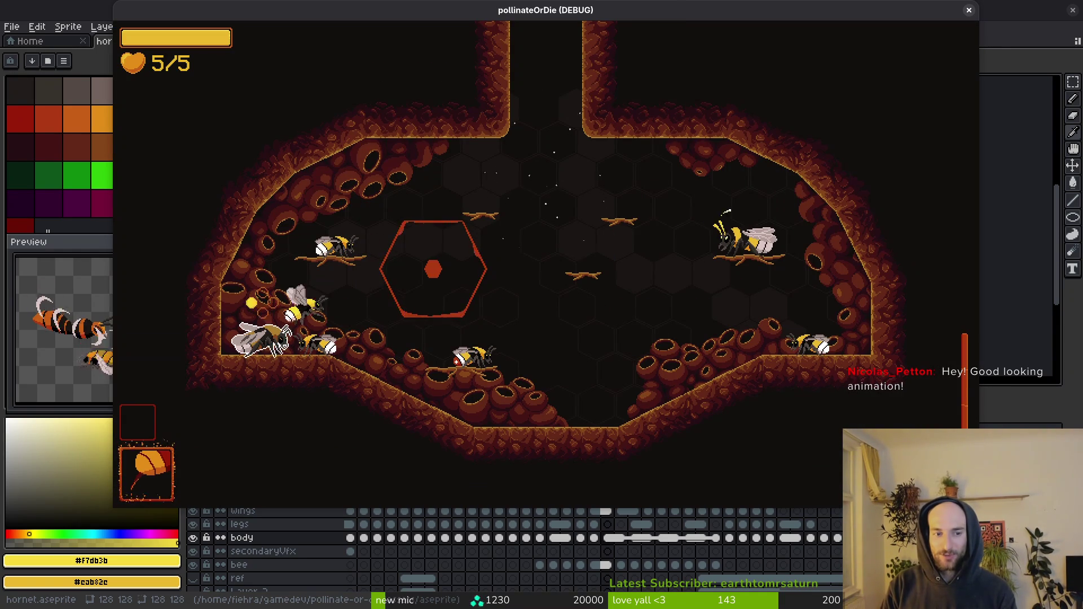
# Step: Preview the second bee skin in the shop's skins tab, then play until dying
pyautogui.press('e')
pyautogui.press('Tab')
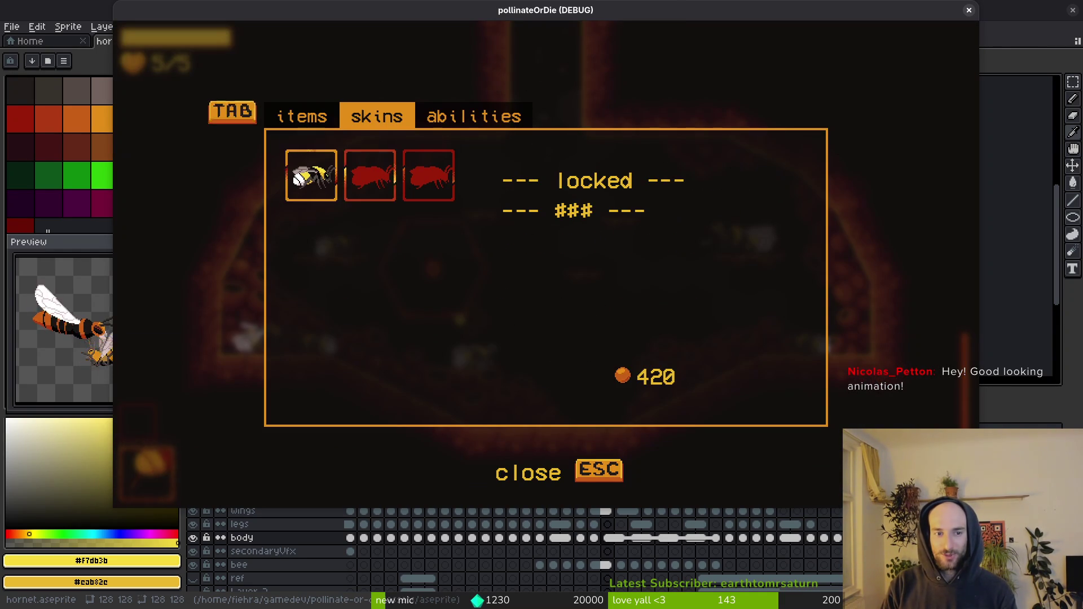
pyautogui.press('Right')
pyautogui.press('Escape')
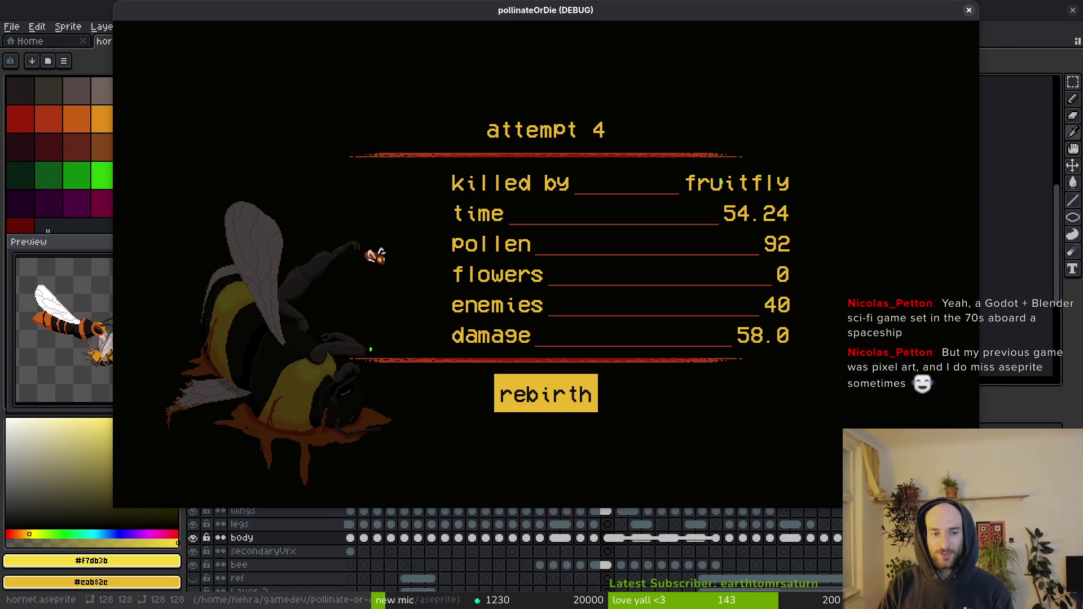
pyautogui.press('space')
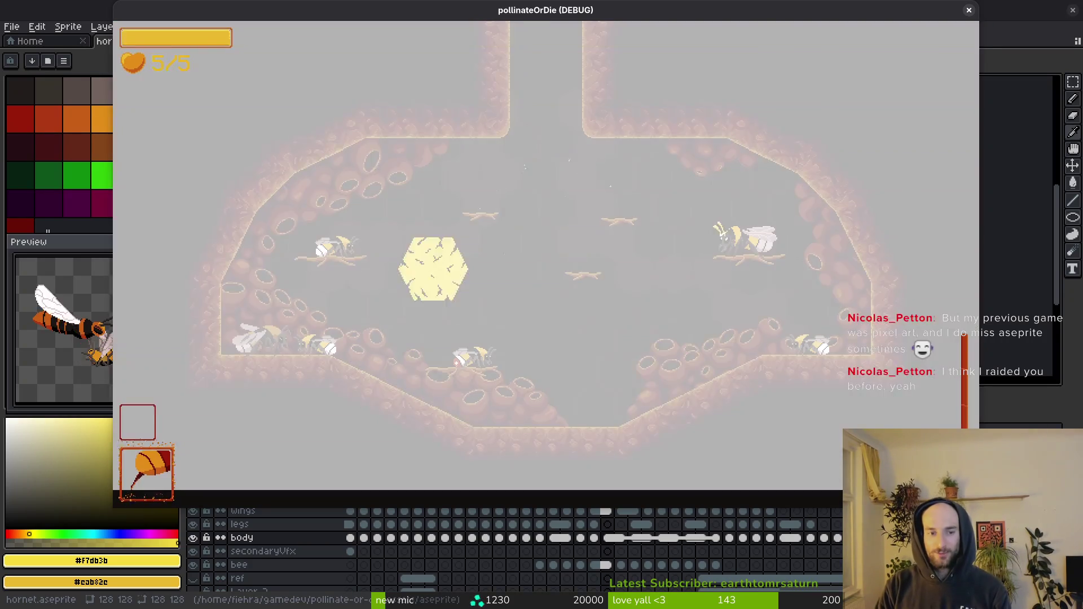
# Step: Load the hornet level from the debug level-select menu
pyautogui.press('Escape')
pyautogui.press('Up')
pyautogui.press('Down')
pyautogui.press('Up')
pyautogui.press('Return')
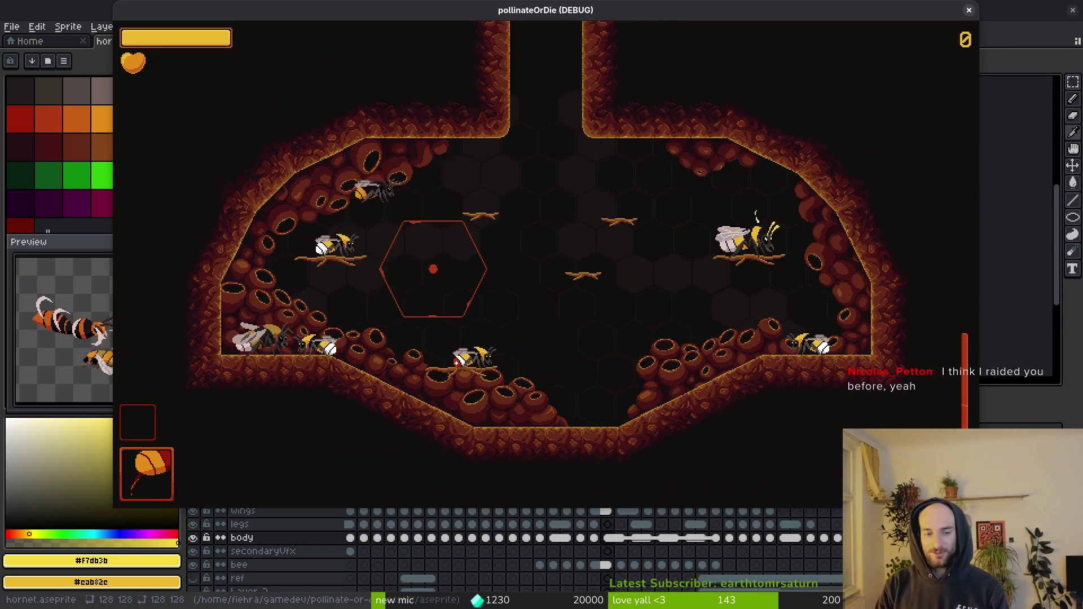
# Step: Back out of the level-select menu and fly the bee up into the next room
pyautogui.press('Escape')
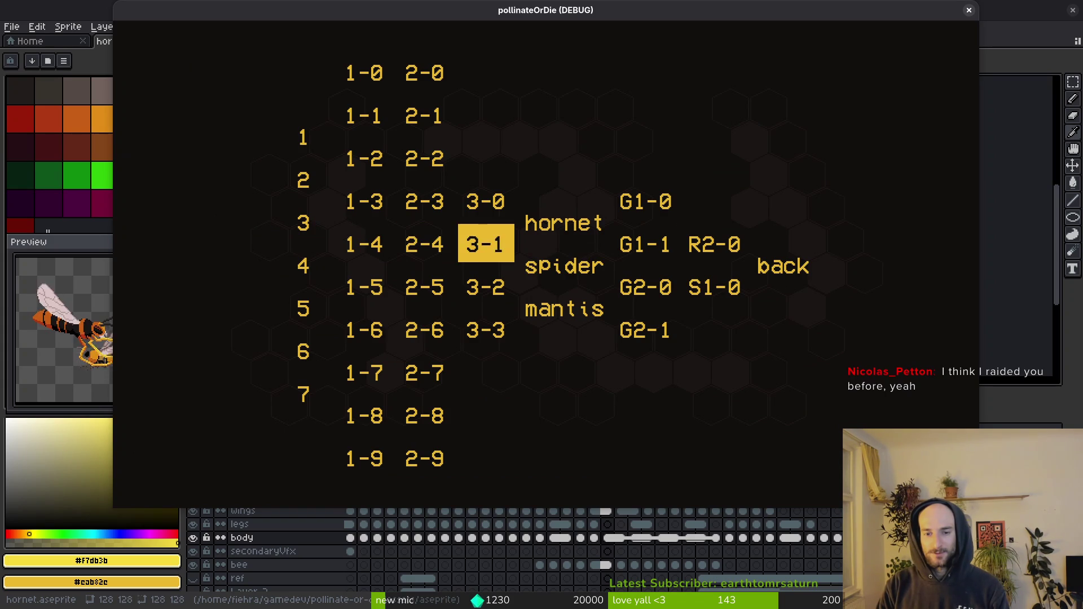
pyautogui.press('Return')
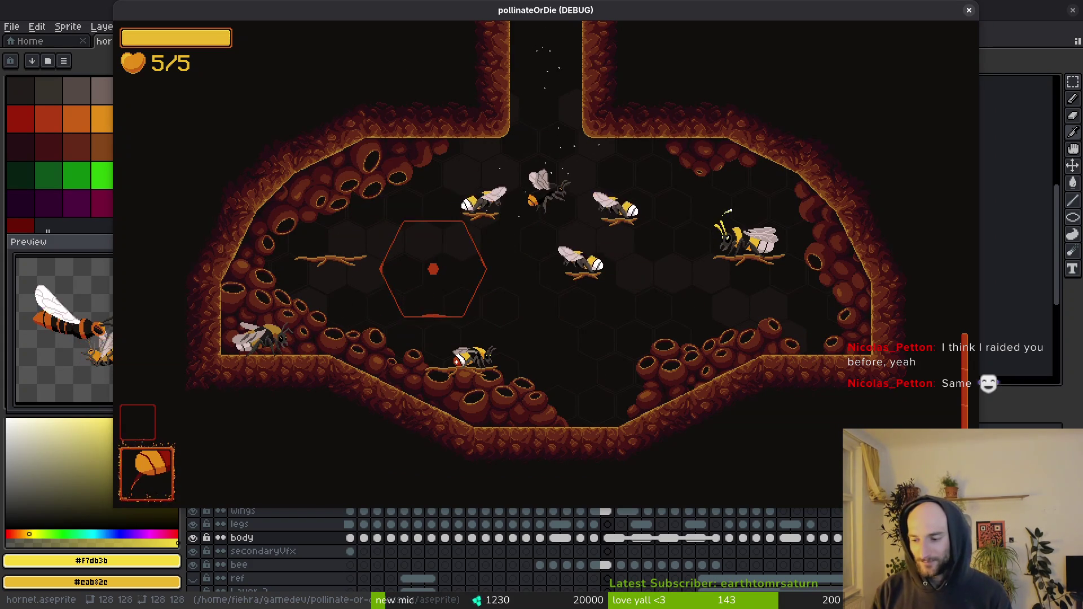
pyautogui.press('w')
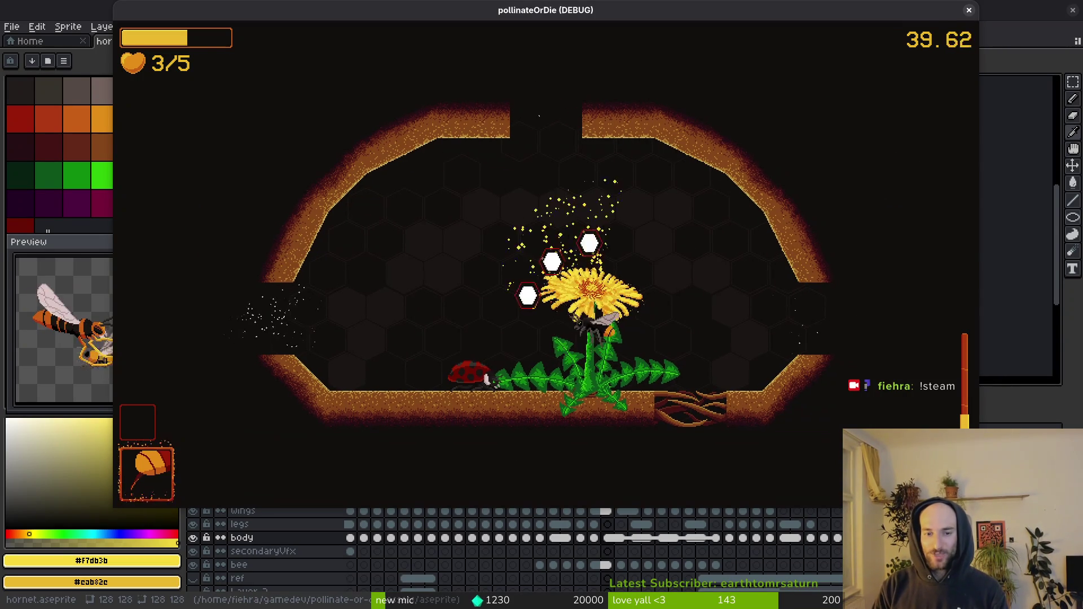
# Step: Grab the slash damage upgrade and pollinate the clover to restore hearts
pyautogui.press('w')
pyautogui.press('a')
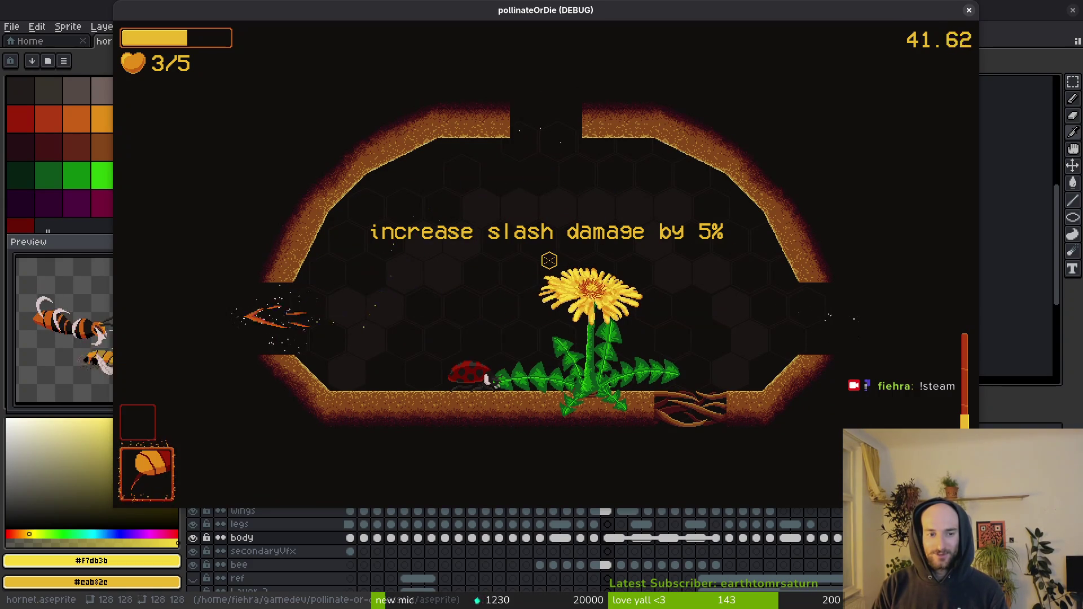
pyautogui.press('a')
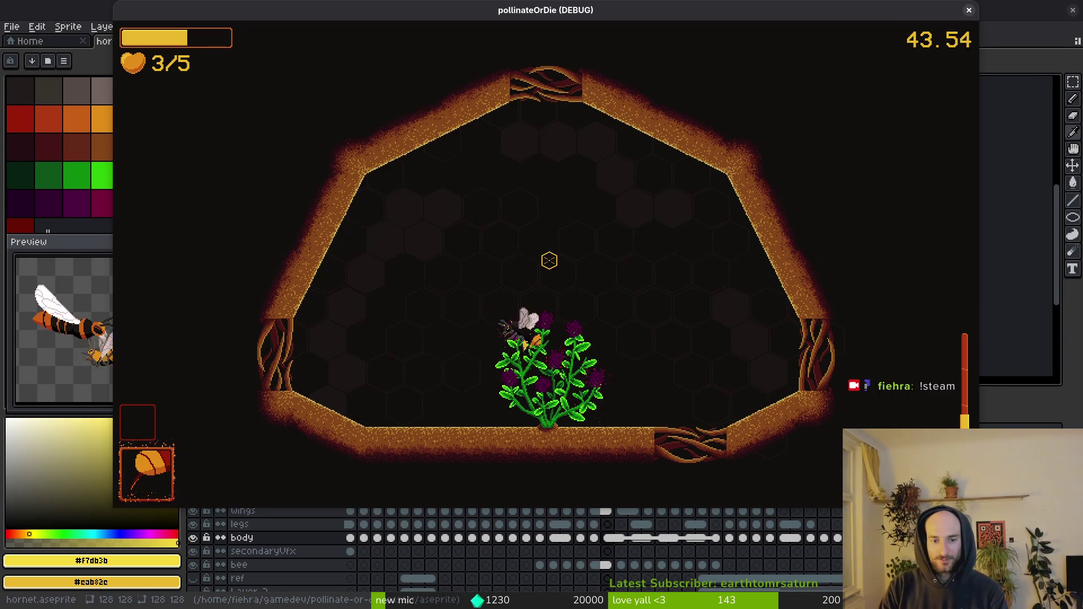
pyautogui.press('d')
pyautogui.press('a')
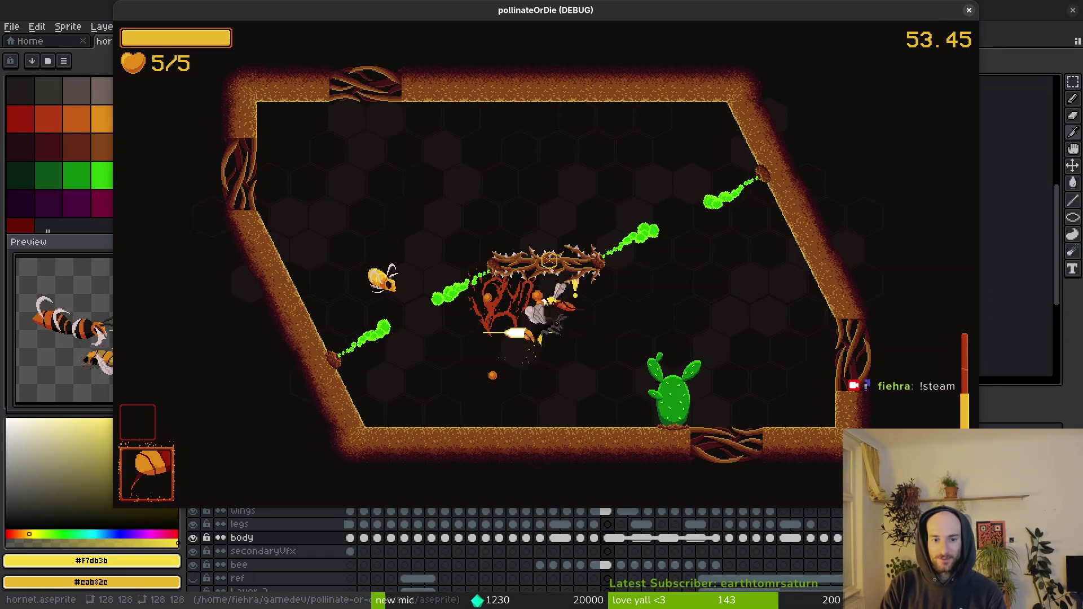
pyautogui.press('d')
# Step: Fight through the rooms, killing the wasp and slashing enemies past the thorn log and cactus
pyautogui.press('w')
pyautogui.press('a')
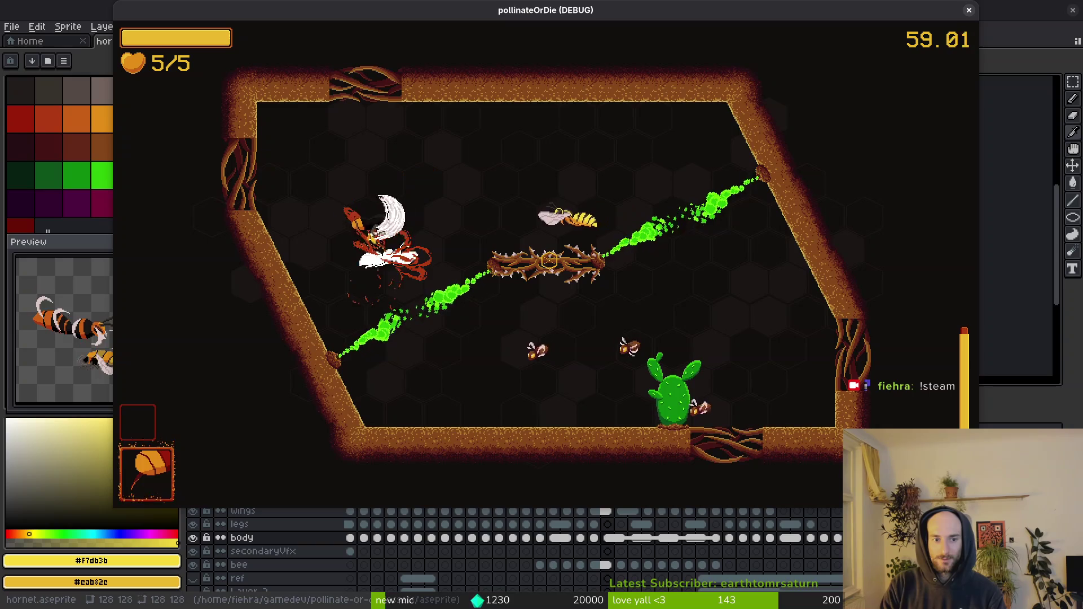
pyautogui.press('d')
pyautogui.press('d')
pyautogui.press('a')
pyautogui.press('d')
pyautogui.press('w')
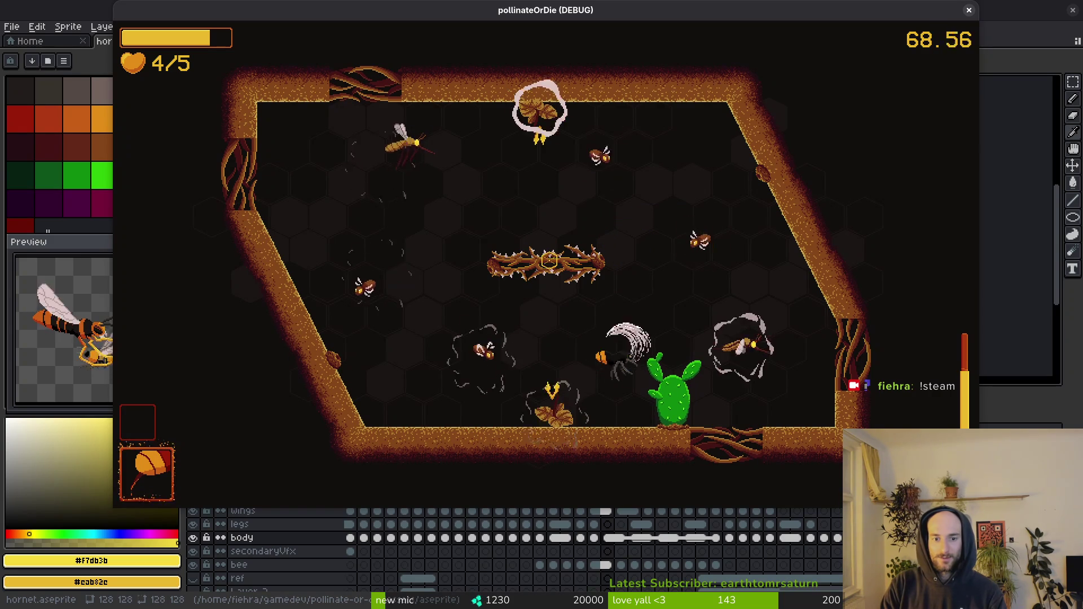
pyautogui.press('a')
pyautogui.press('d')
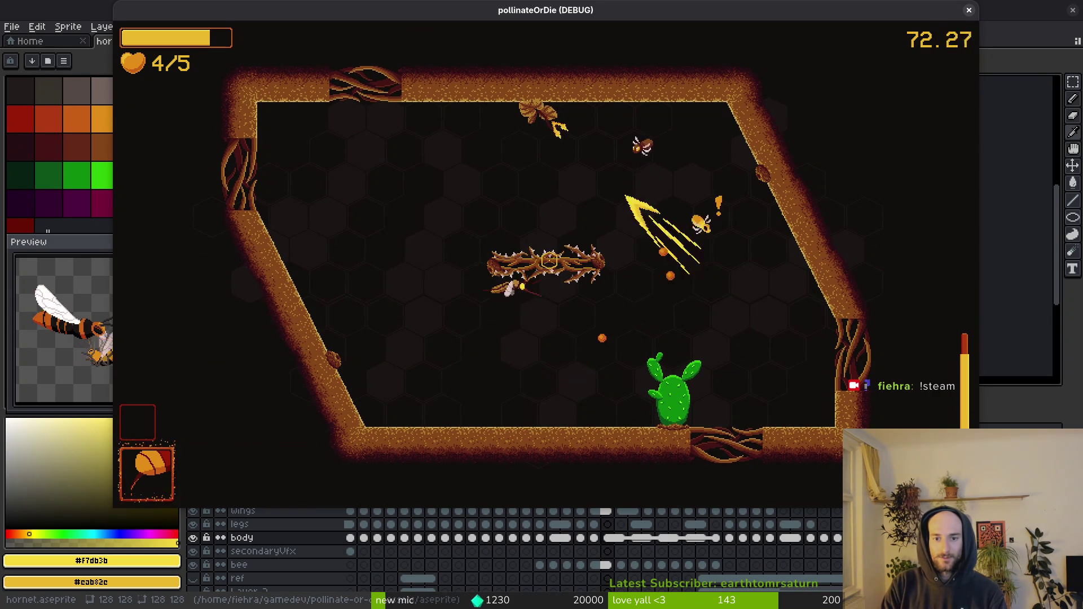
pyautogui.press('w')
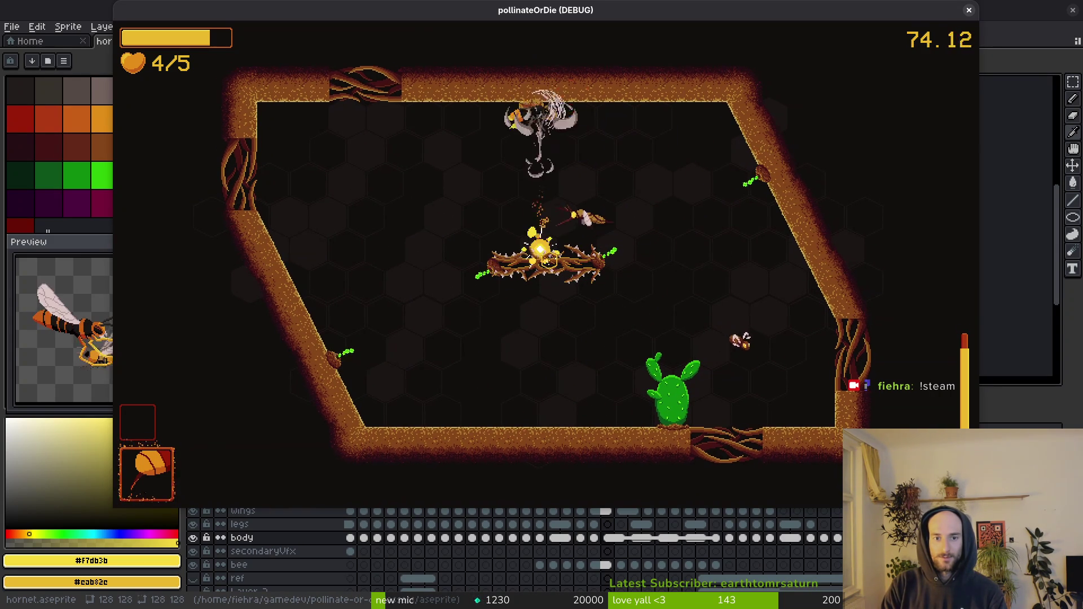
pyautogui.press('a')
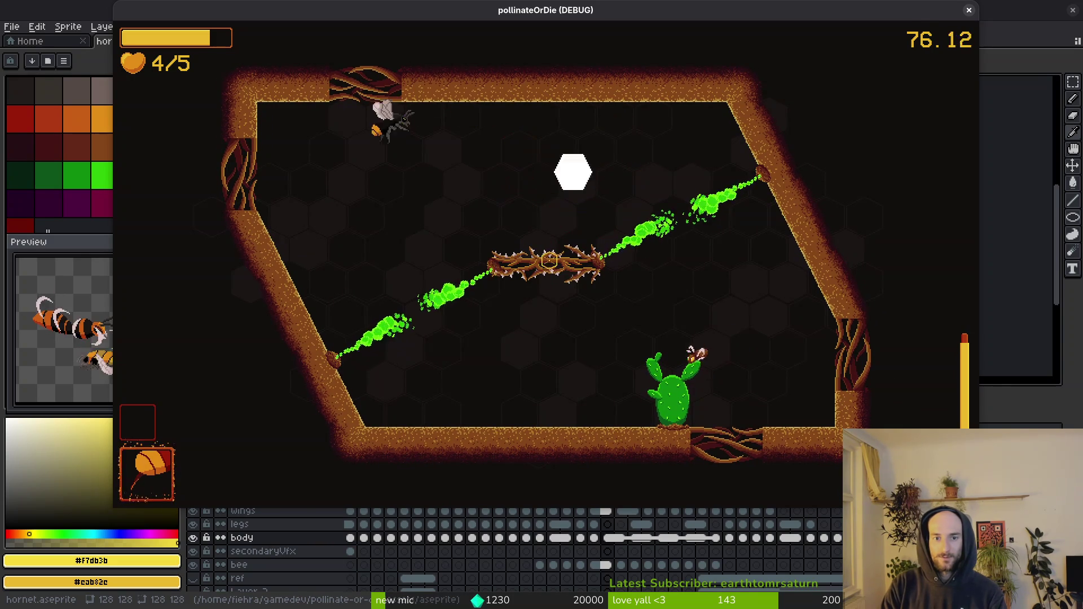
pyautogui.press('d')
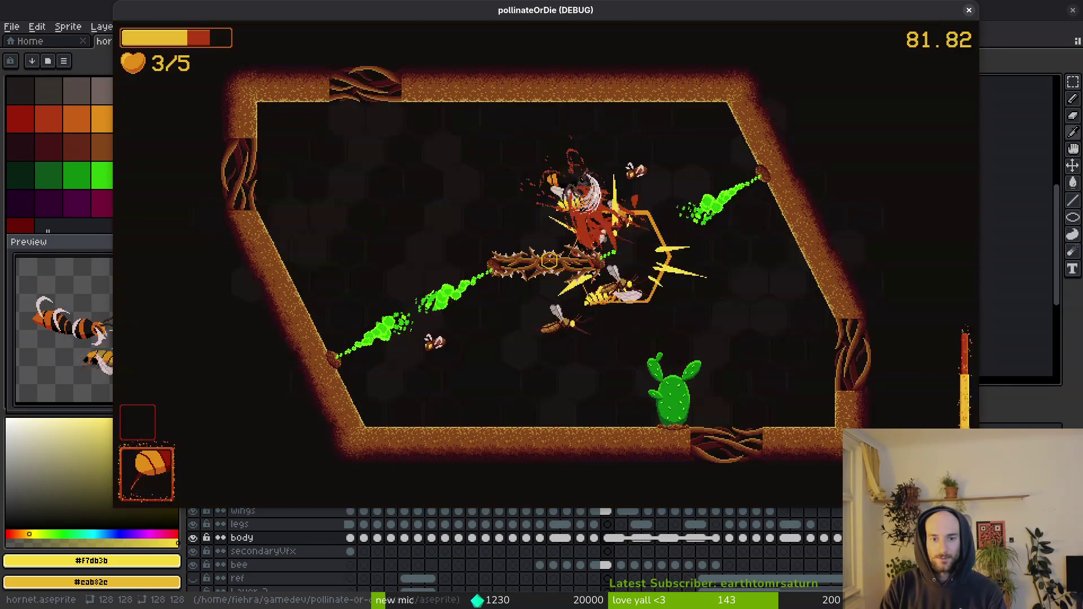
# Step: Fight off the attacking hornets, dashing through them and dropping toward the bottom wall
pyautogui.press('a')
pyautogui.press('a')
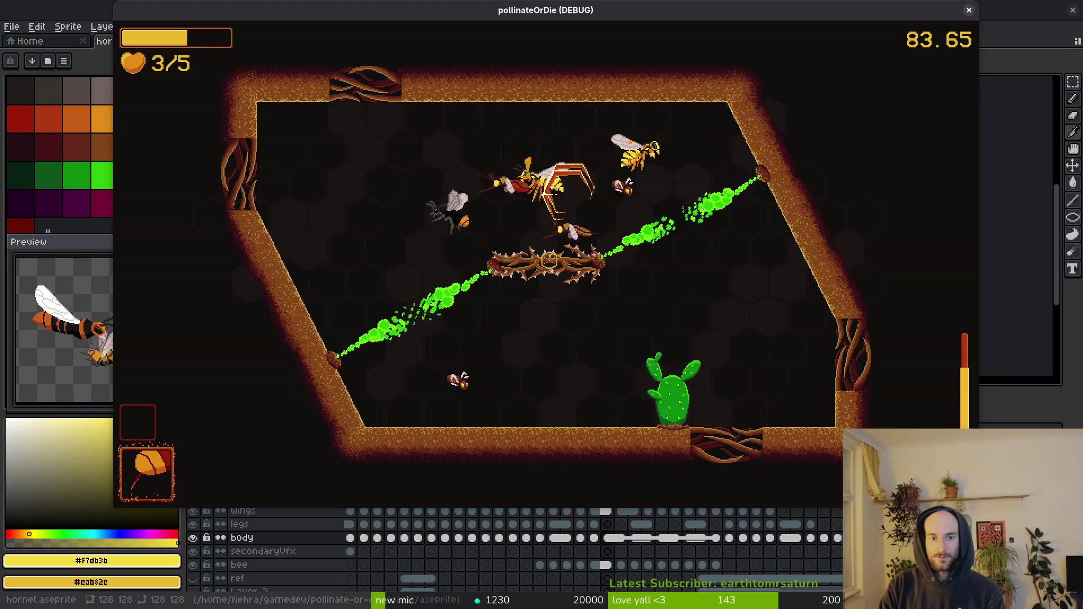
pyautogui.press('a')
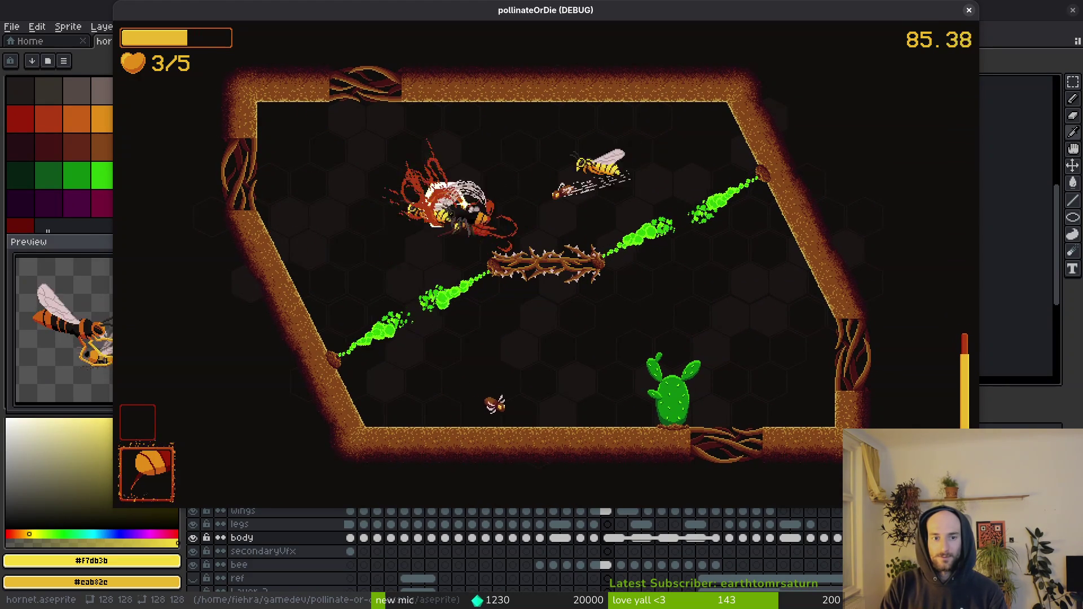
pyautogui.press('d')
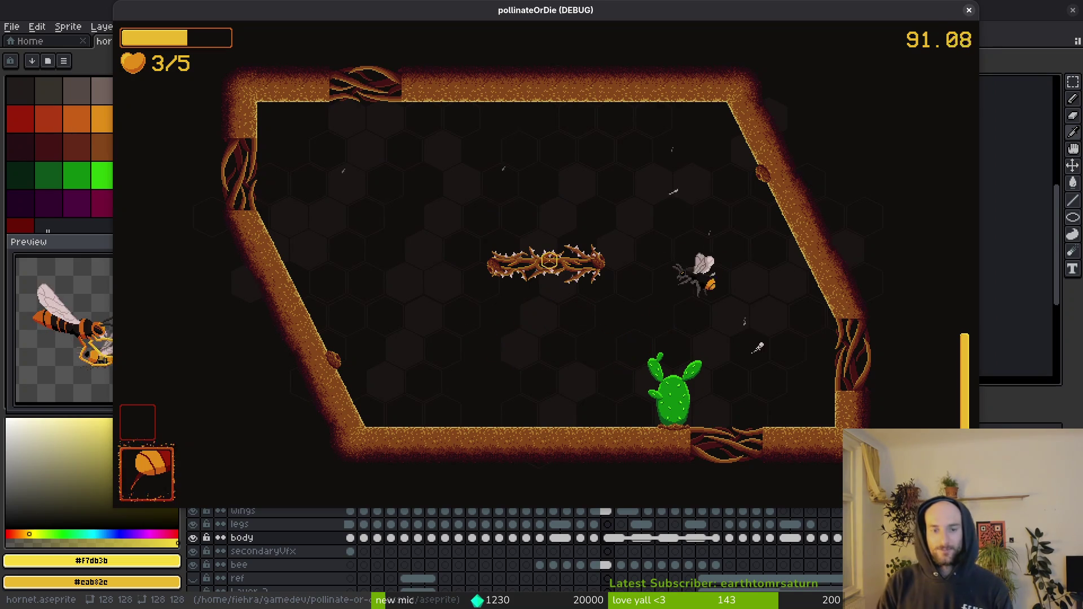
pyautogui.press('d')
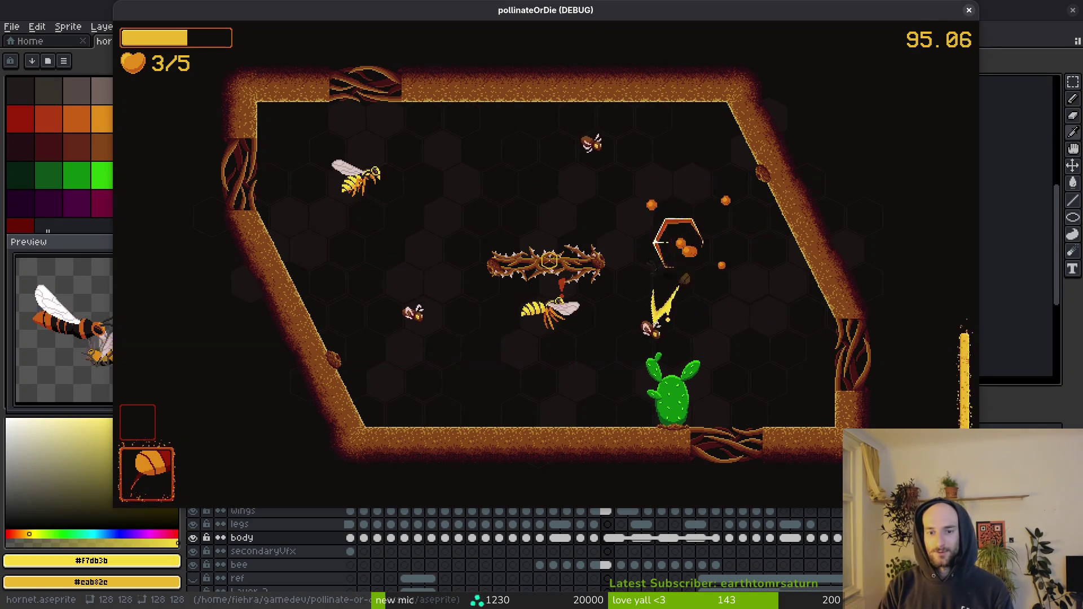
pyautogui.press('a')
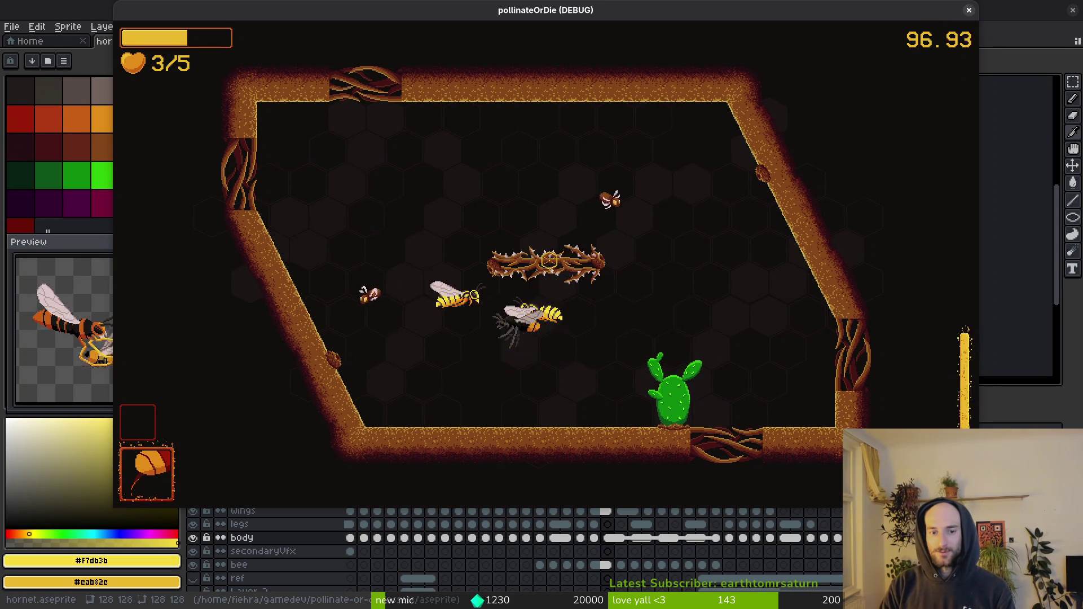
pyautogui.press('s')
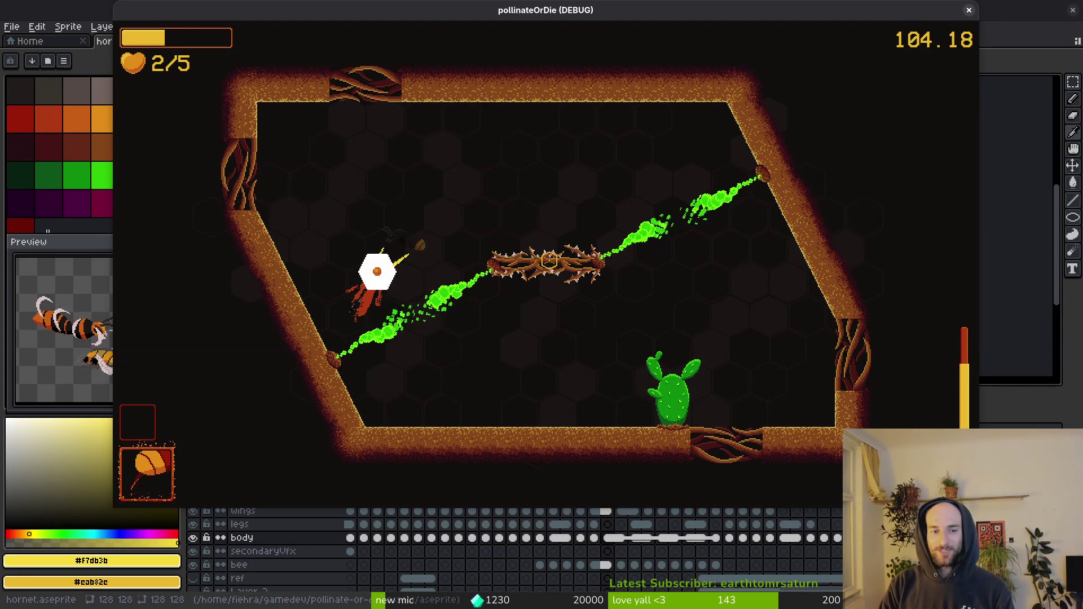
pyautogui.press('d')
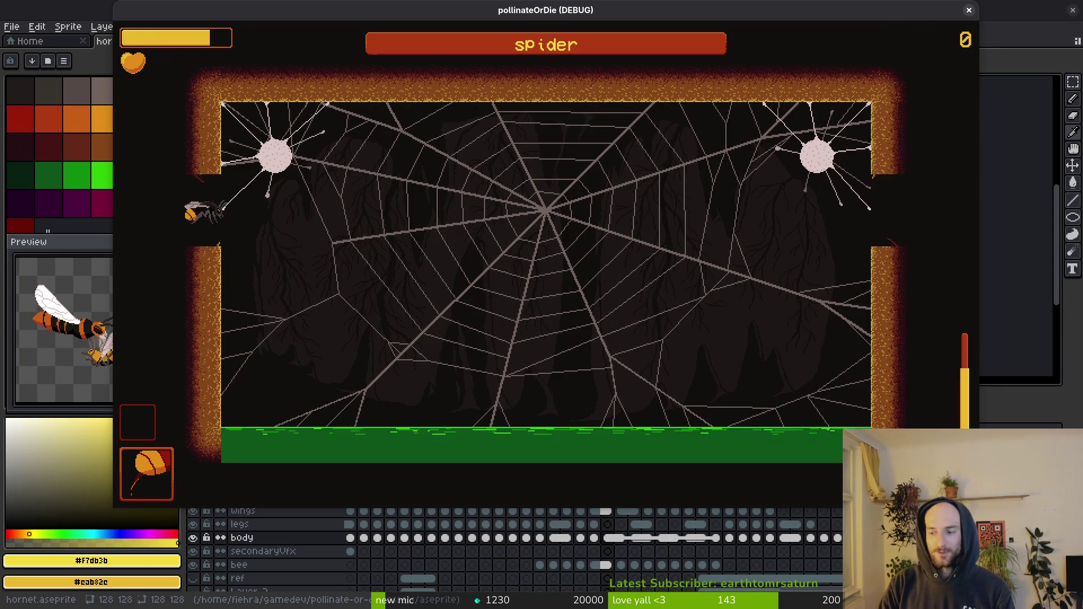
# Step: Circle the spider's web, dodging falling boulders and dashing in to slash the spider
pyautogui.press('w')
pyautogui.press('d')
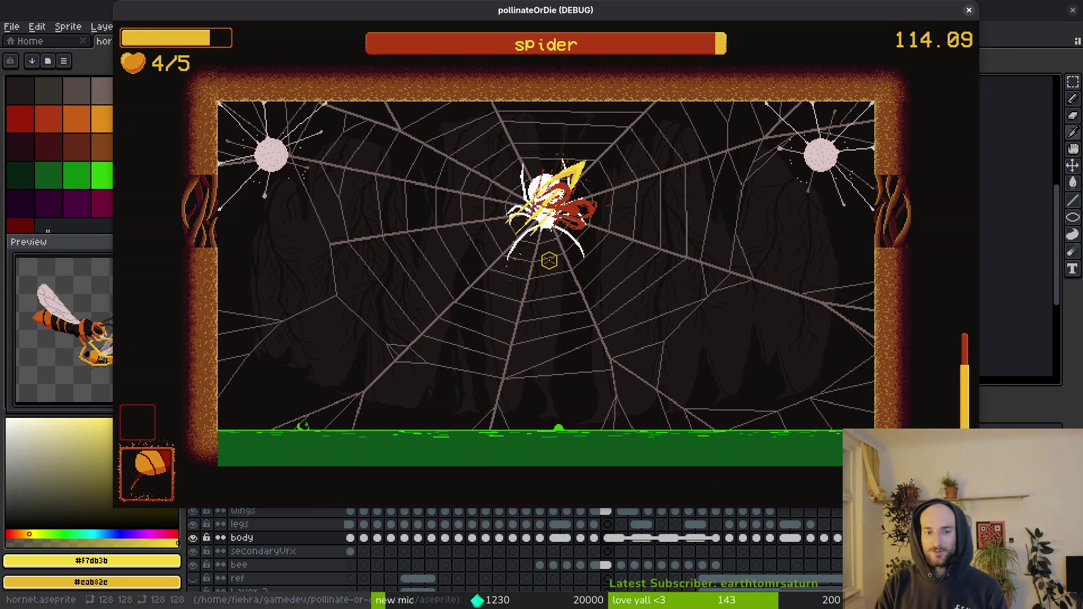
pyautogui.press('s')
pyautogui.press('d')
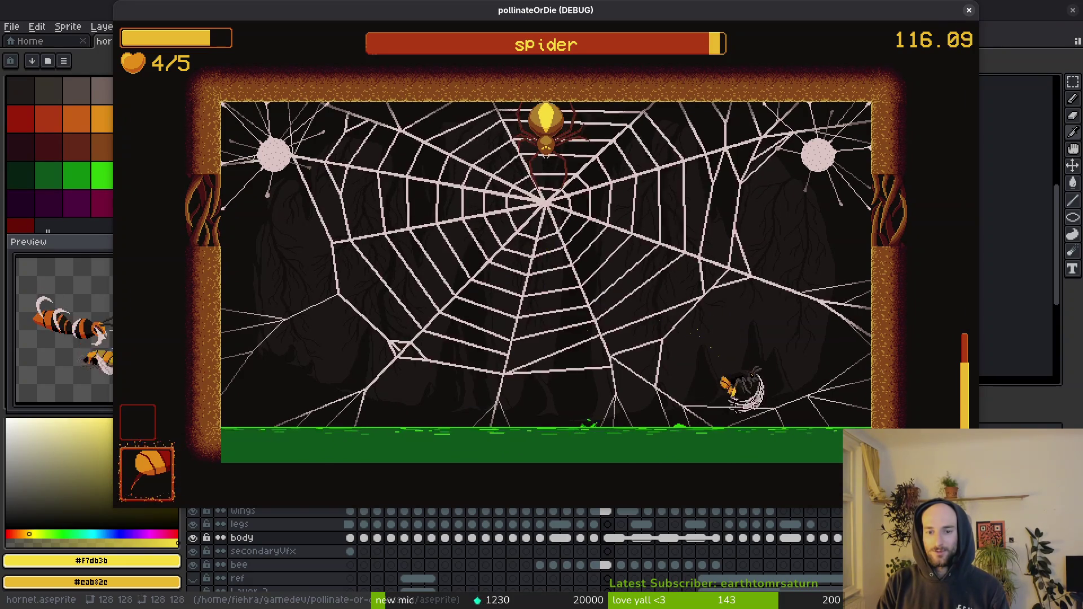
pyautogui.press('w')
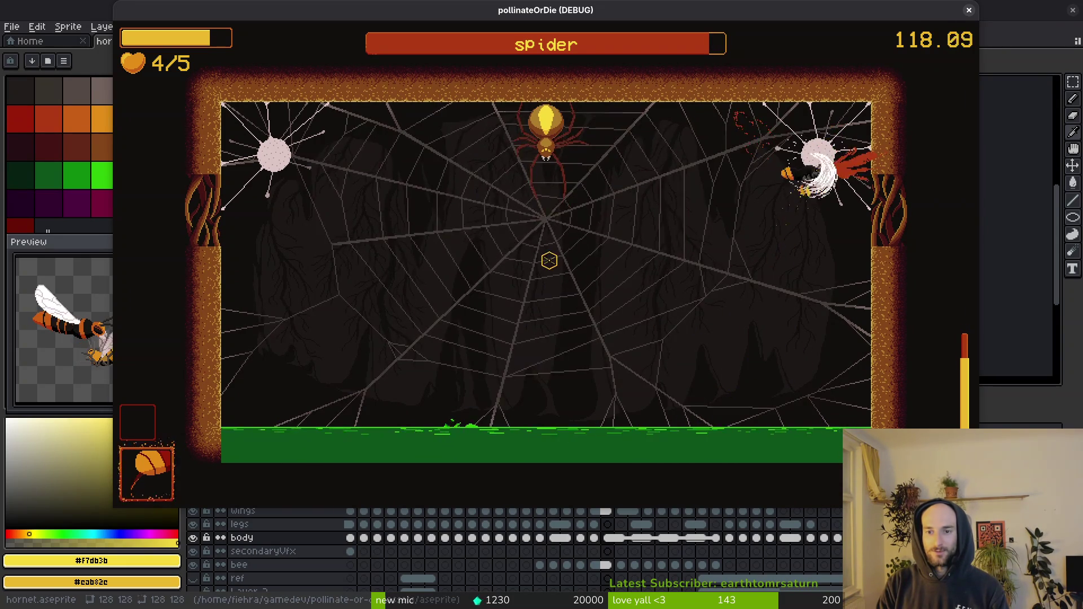
pyautogui.press('s')
pyautogui.press('d')
pyautogui.press('a')
pyautogui.press('a')
pyautogui.press('d')
pyautogui.press('a')
pyautogui.press('d')
pyautogui.press('d')
pyautogui.press('w')
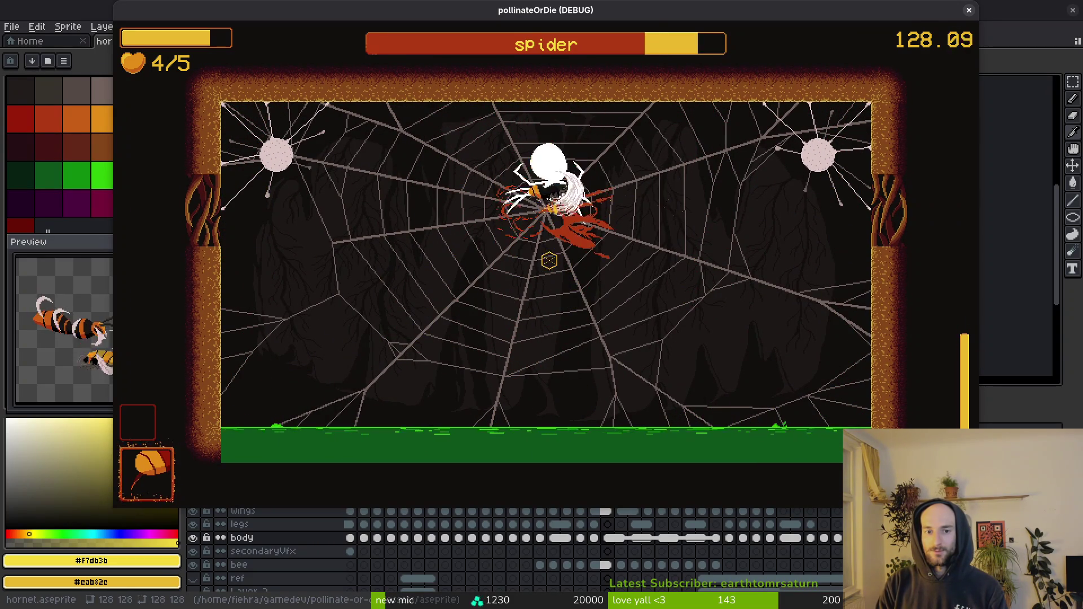
# Step: Keep slashing the spider around the lower web, breaking free after being knocked back
pyautogui.press('s')
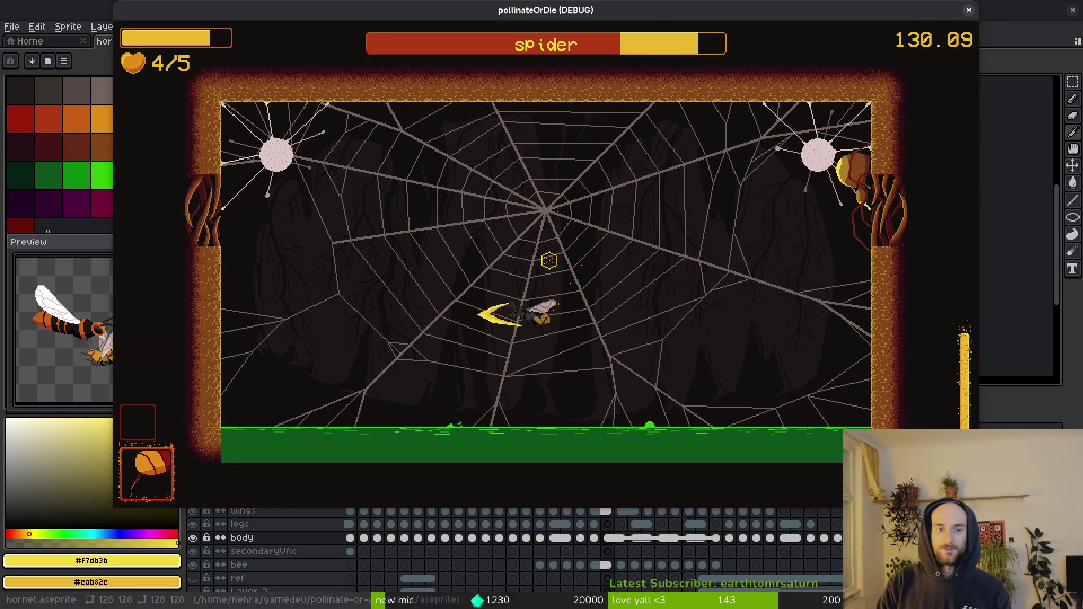
pyautogui.press('a')
pyautogui.press('d')
pyautogui.press('a')
pyautogui.press('d')
pyautogui.press('d')
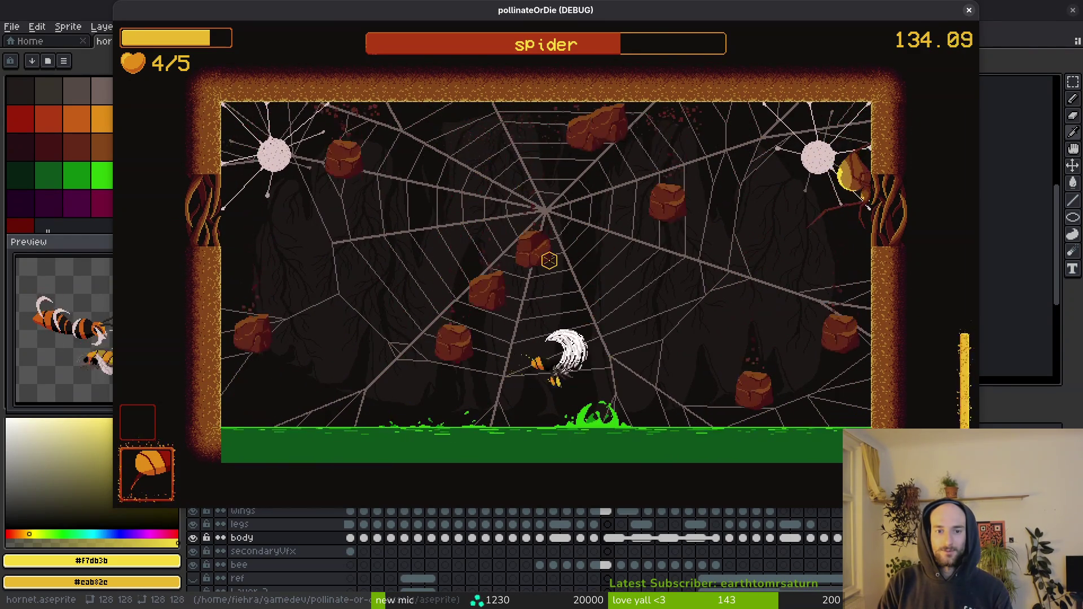
pyautogui.press('a')
pyautogui.press('d')
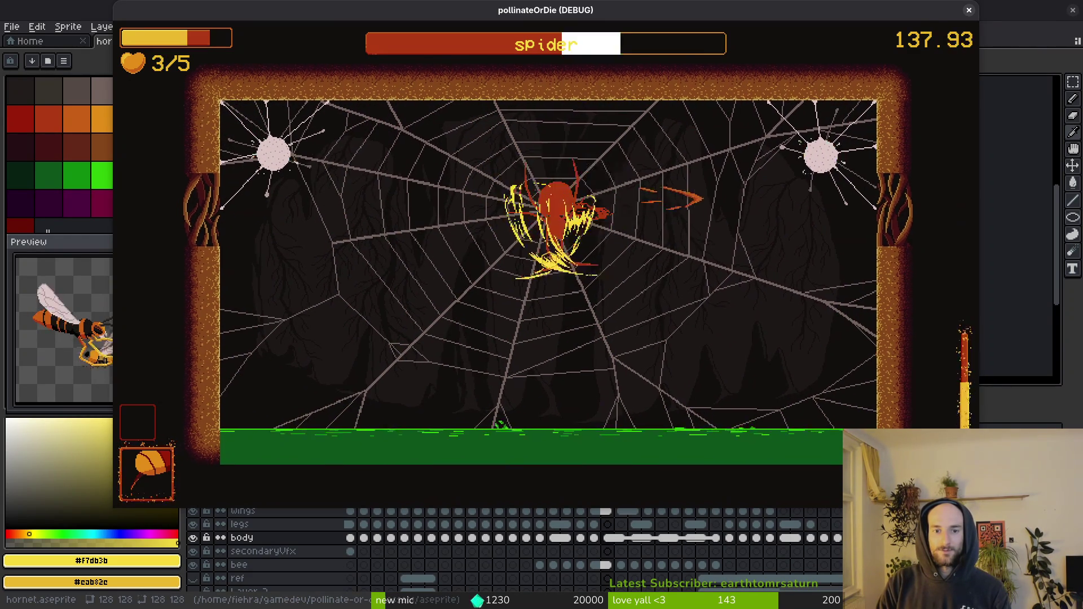
pyautogui.press('a')
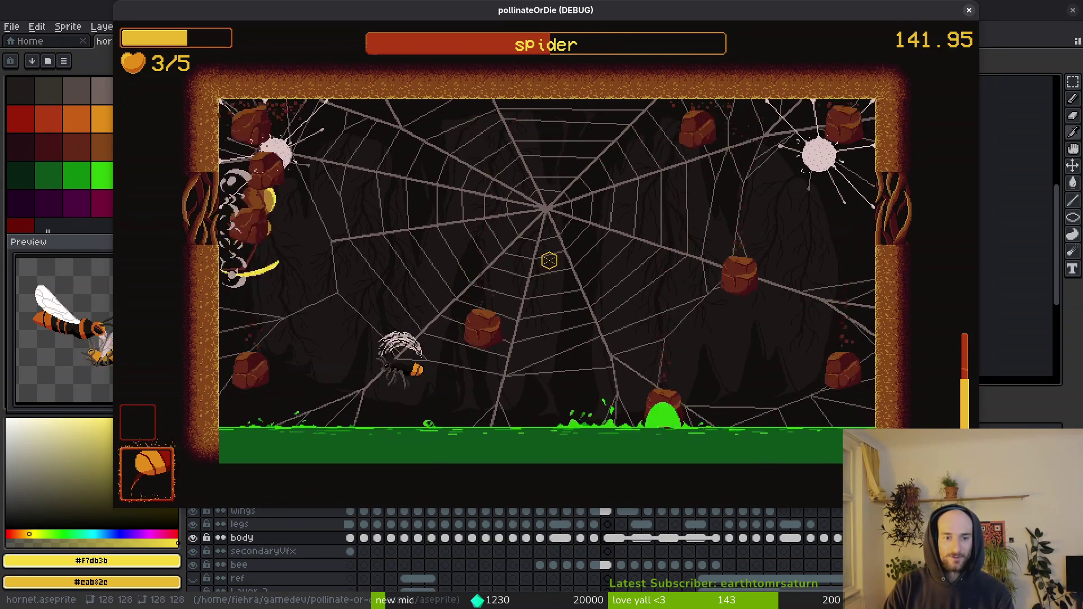
pyautogui.press('d')
pyautogui.press('d')
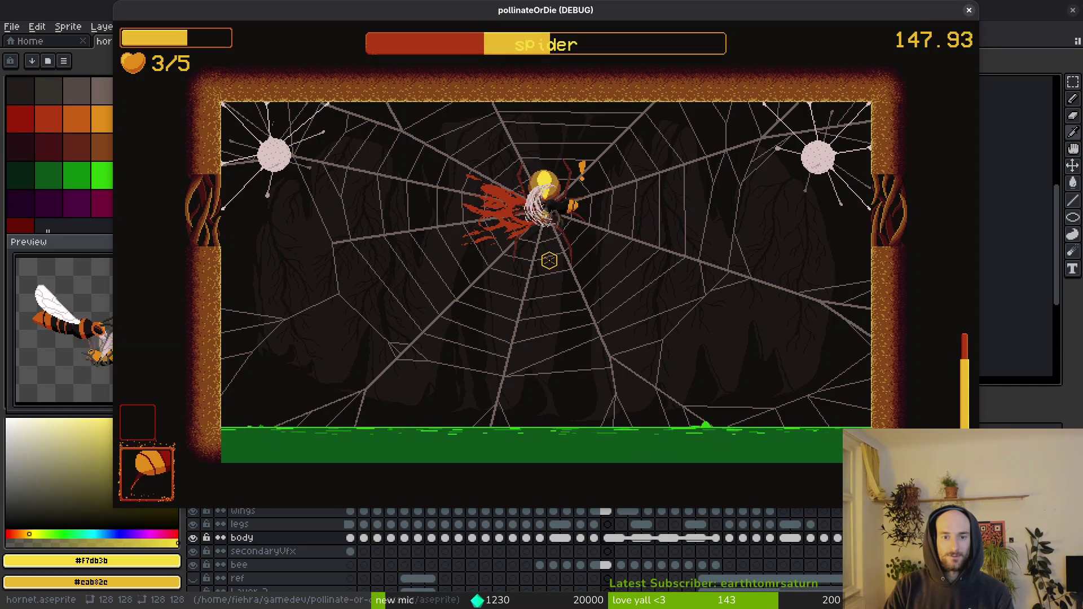
pyautogui.press('d')
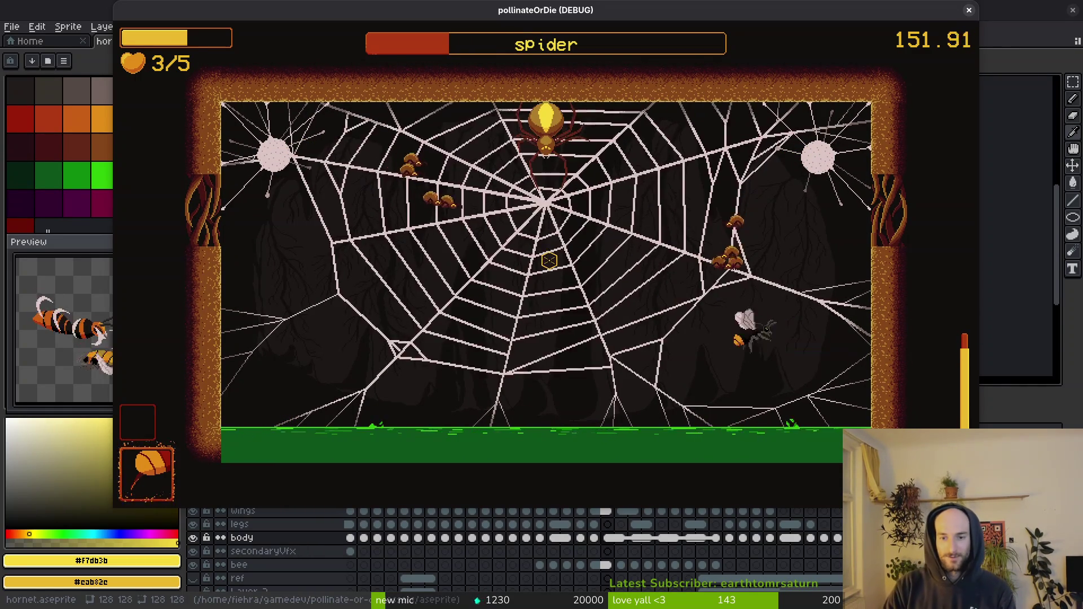
# Step: Strike the spider boss until it dies, then close the running game
pyautogui.click(549, 261)
pyautogui.click(550, 261)
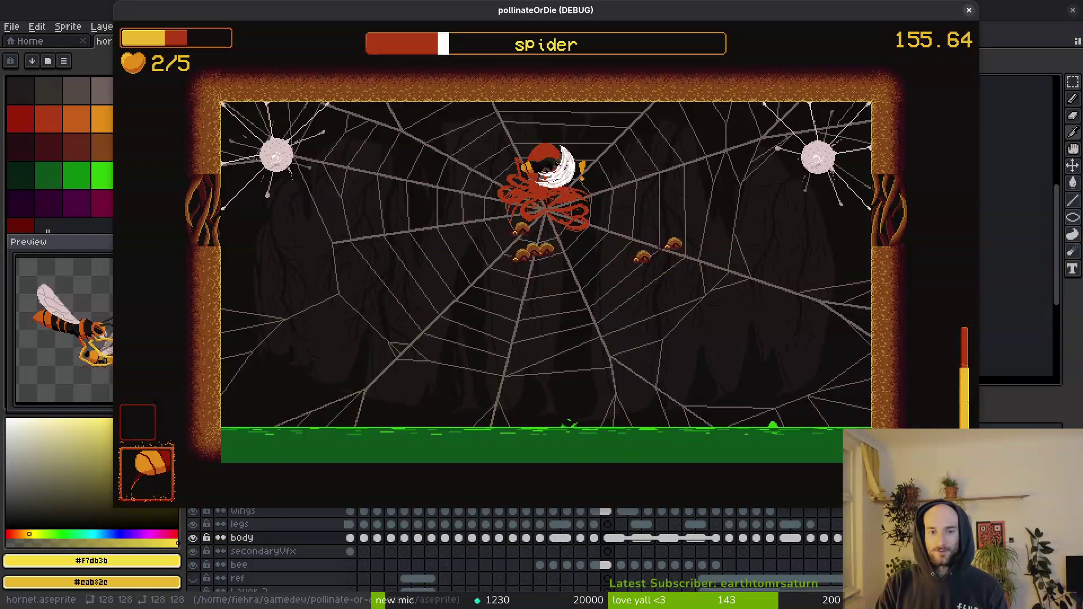
pyautogui.click(549, 261)
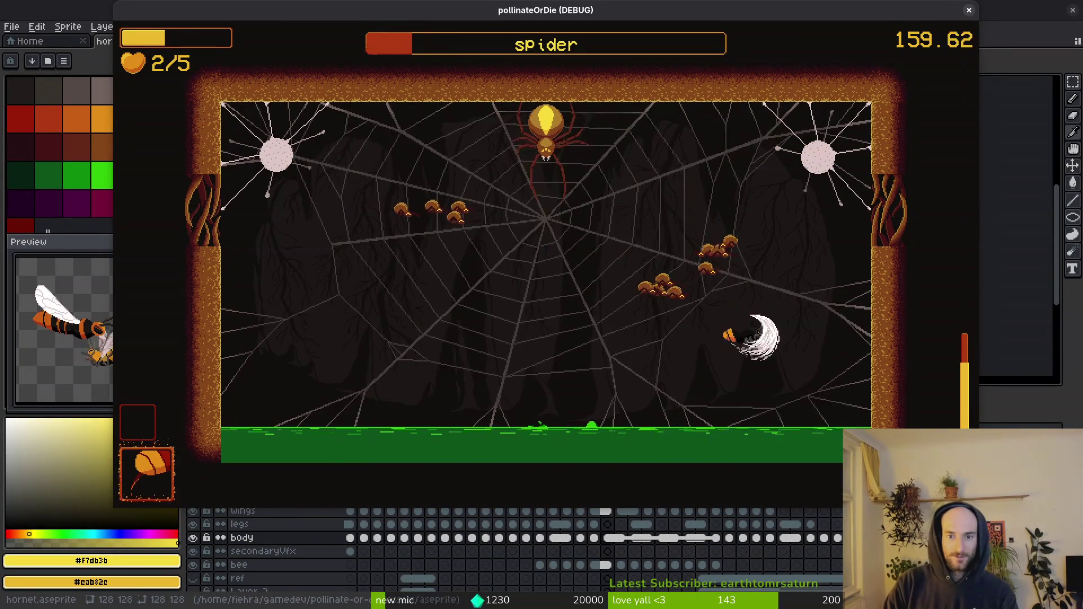
pyautogui.click(549, 261)
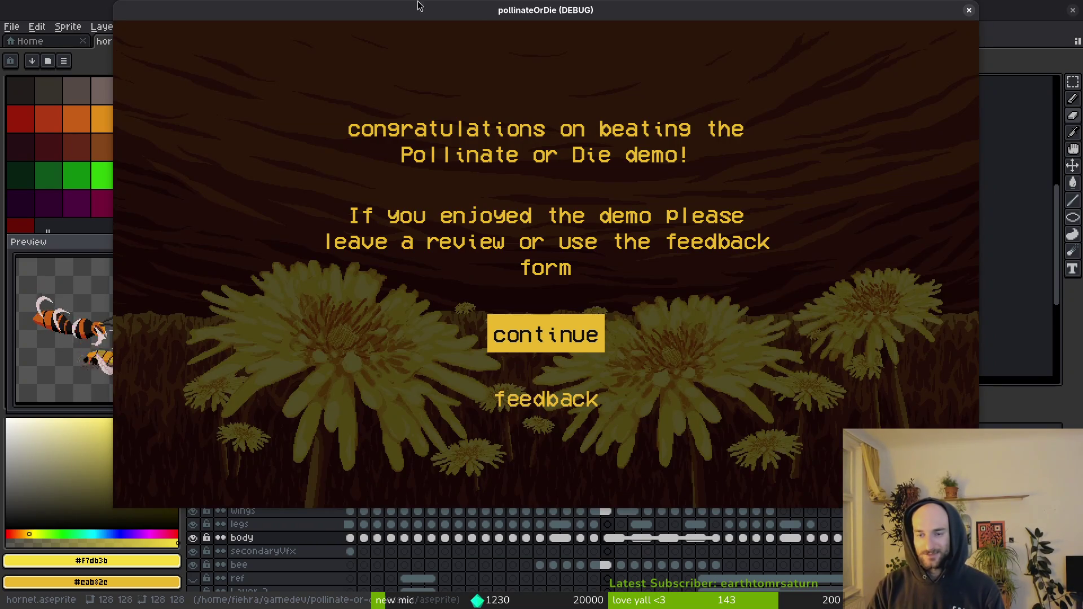
pyautogui.click(969, 11)
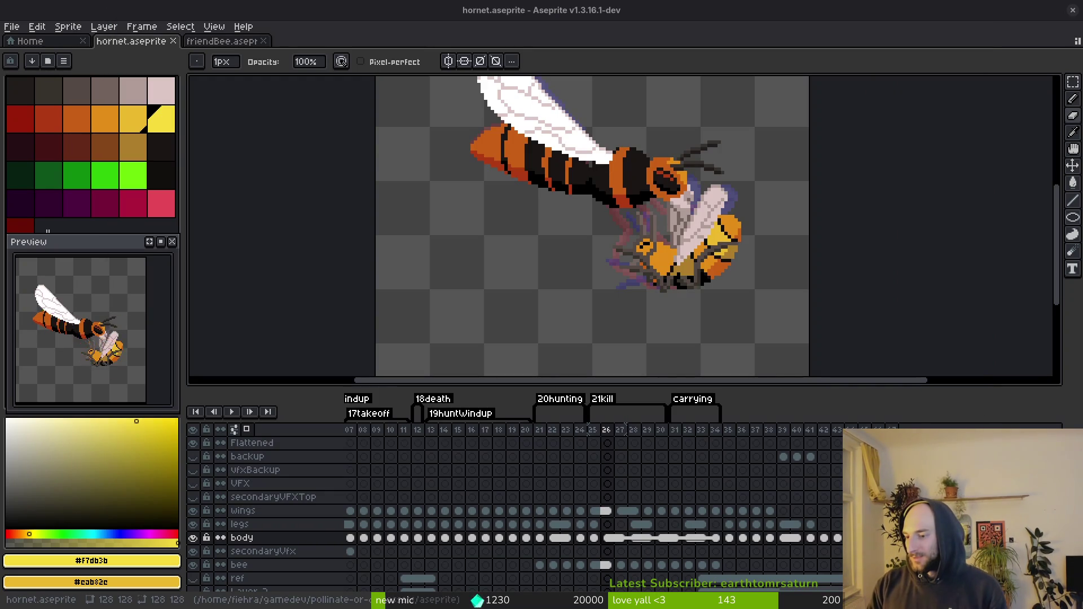
# Step: Open arena_spider.gd in Neovim via an 'arenaspider' file search, then relaunch the game from Godot
pyautogui.press('super+1')
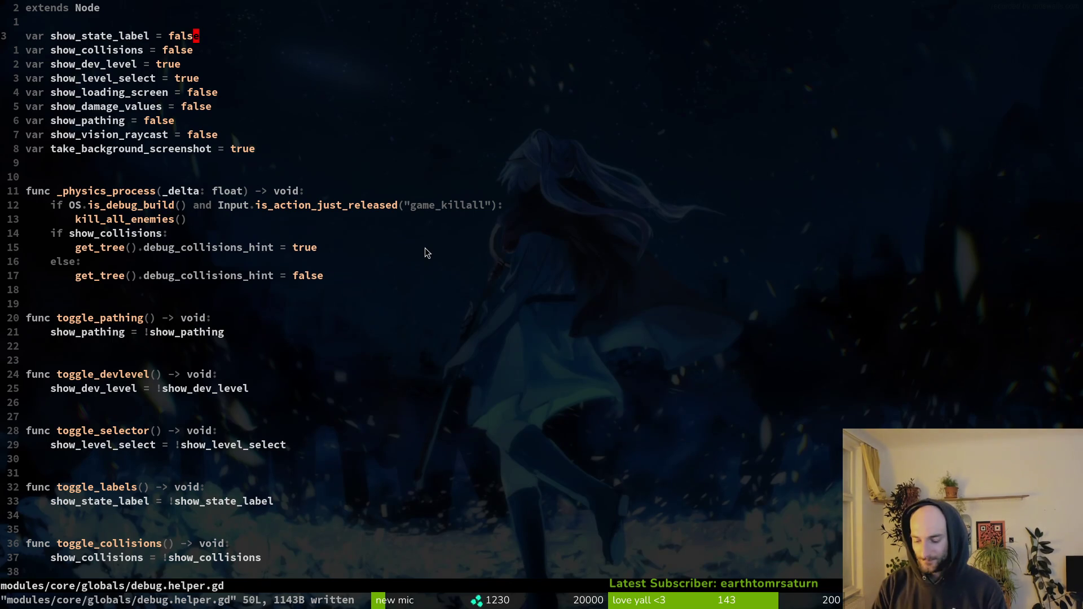
pyautogui.press('space')
pyautogui.press('f')
pyautogui.press('f')
pyautogui.write('arenaspider')
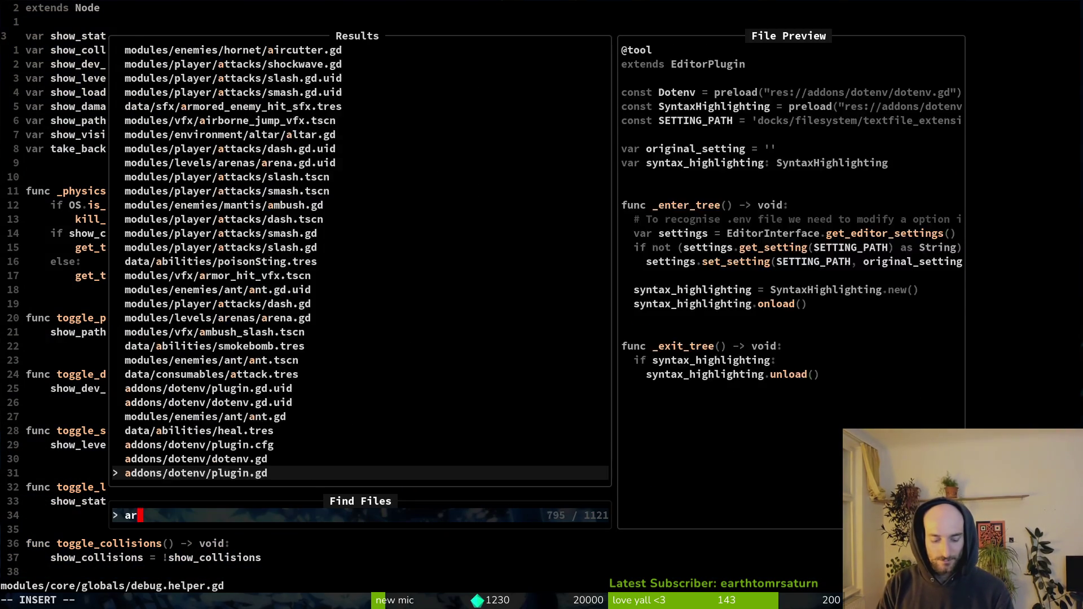
pyautogui.press('Return')
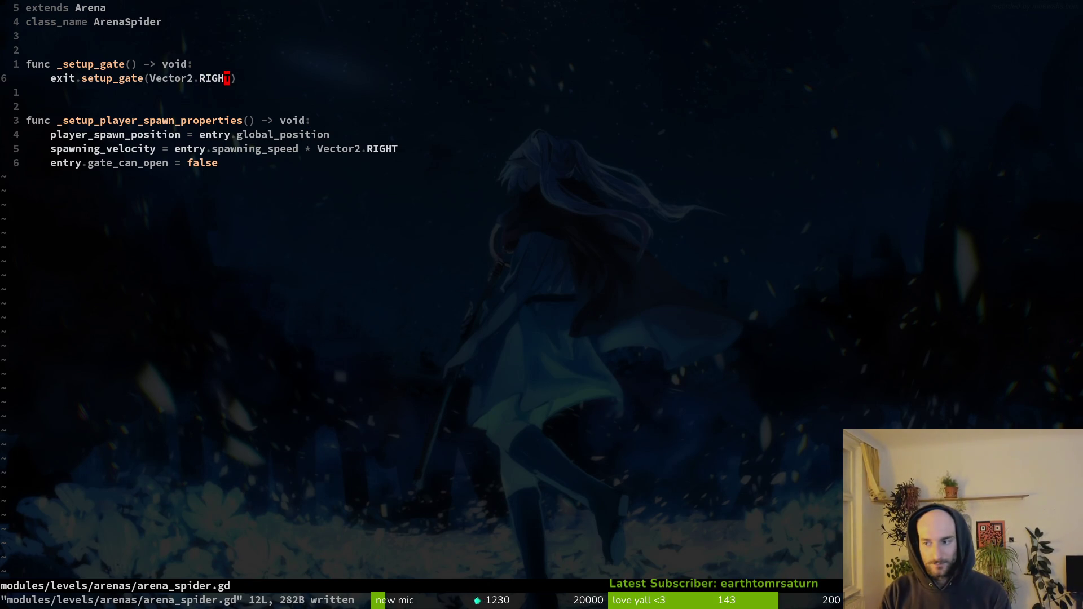
pyautogui.hotkey('alt', 'Tab')
pyautogui.press('F5')
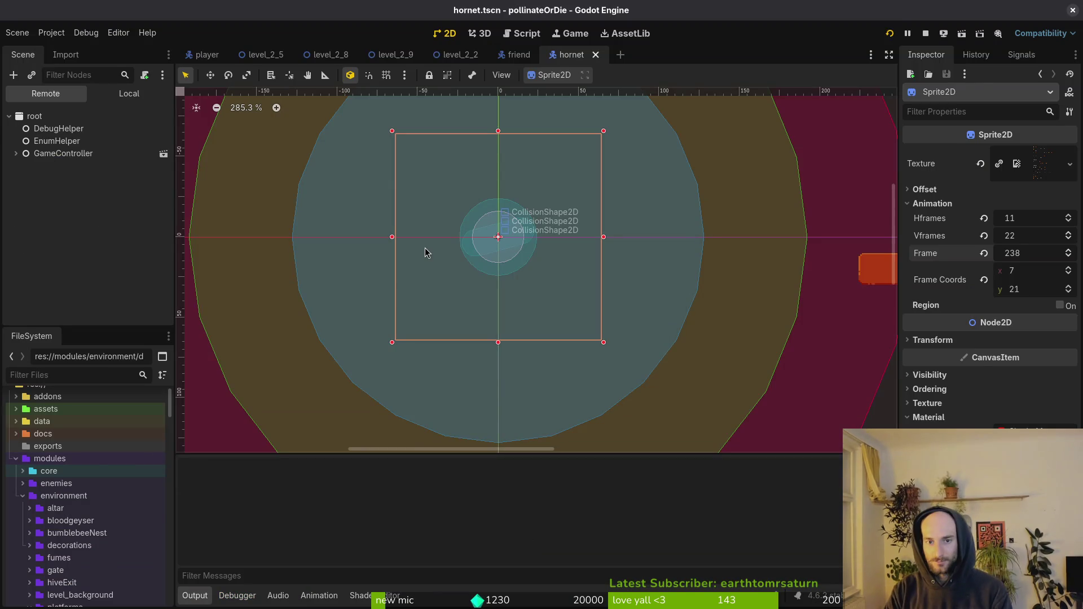
# Step: Continue the saved game, load the spider level from debug select, and fight the boss until 0/5 hearts
pyautogui.press('Return')
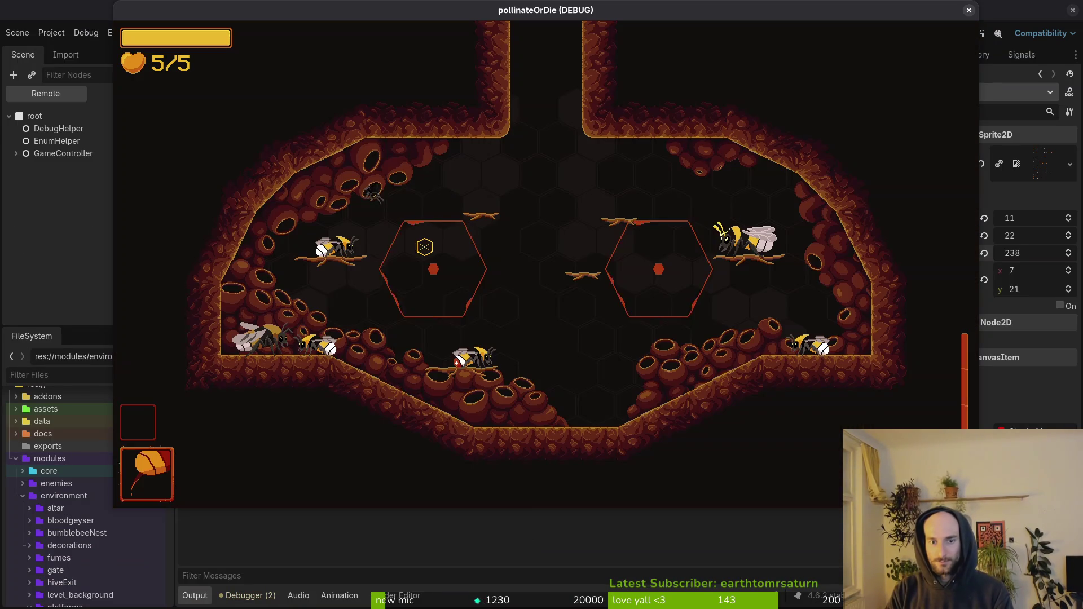
pyautogui.click(435, 261)
pyautogui.press('F1')
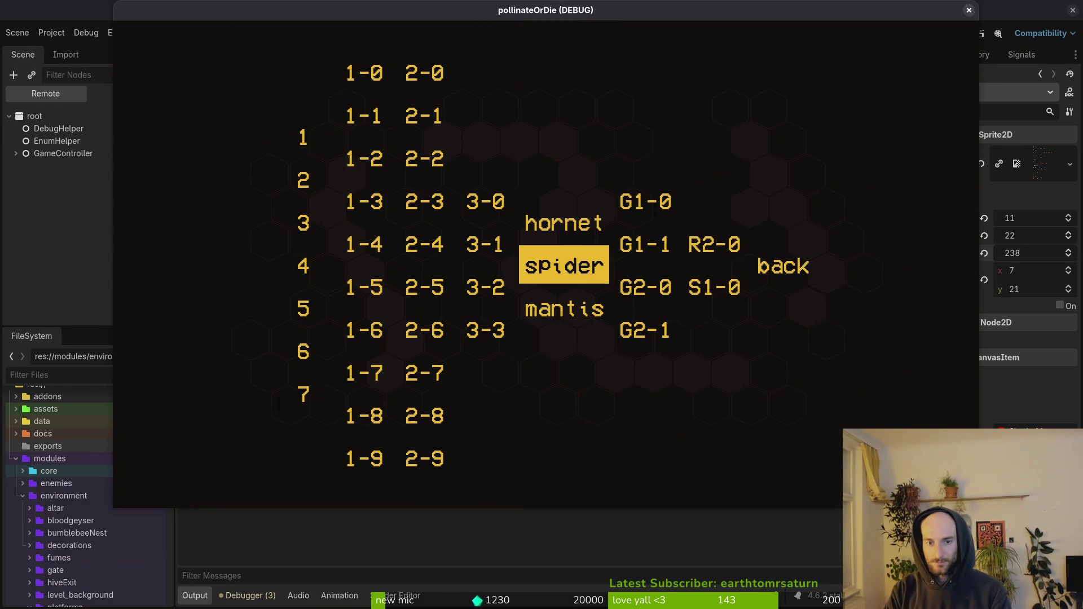
pyautogui.click(564, 261)
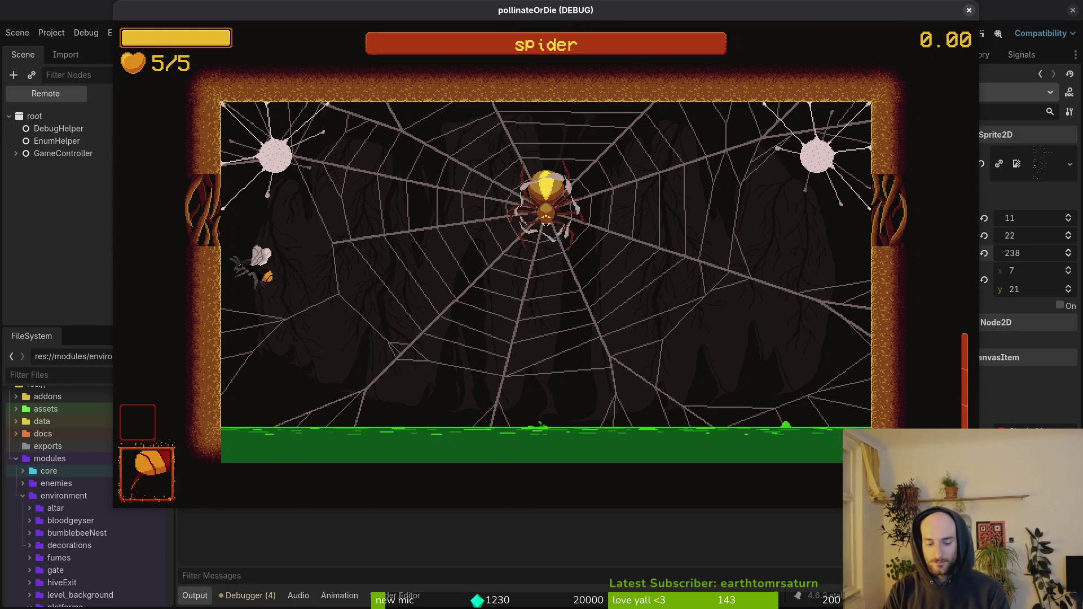
pyautogui.click(424, 246)
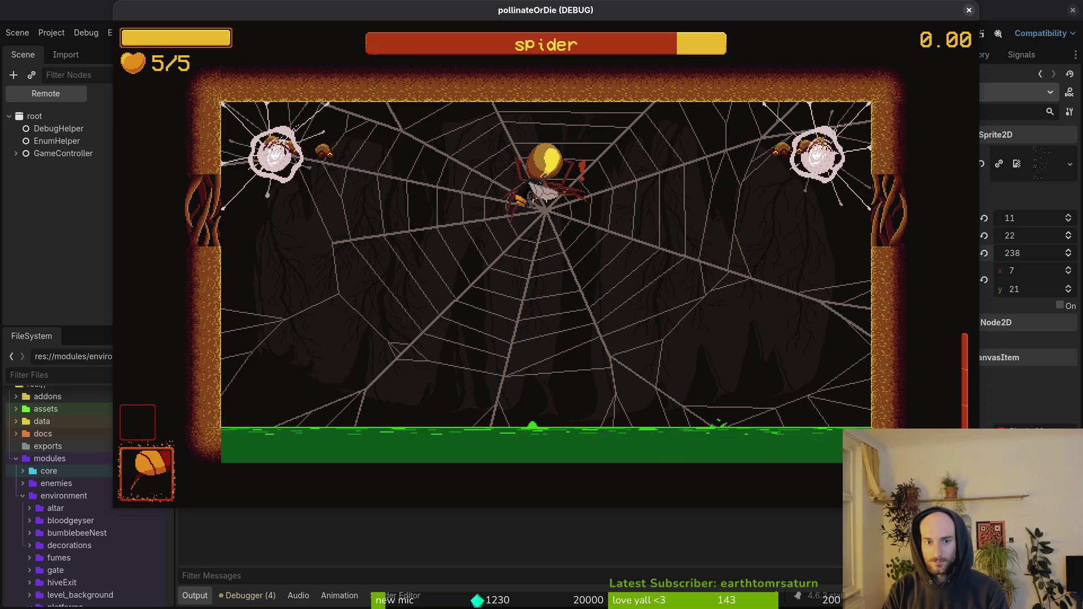
pyautogui.click(525, 186)
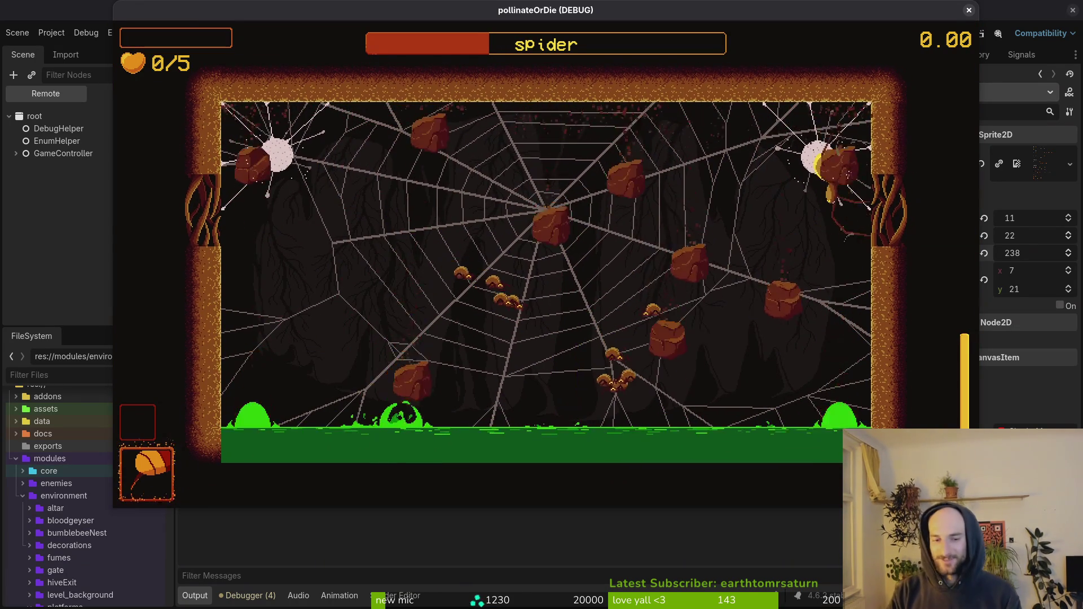
pyautogui.press('F8')
# Step: Quick-open the spider.tscn scene by searching 'spider' and 'ts'
pyautogui.write('spider')
pyautogui.press('Down')
pyautogui.press('Down')
pyautogui.press('Down')
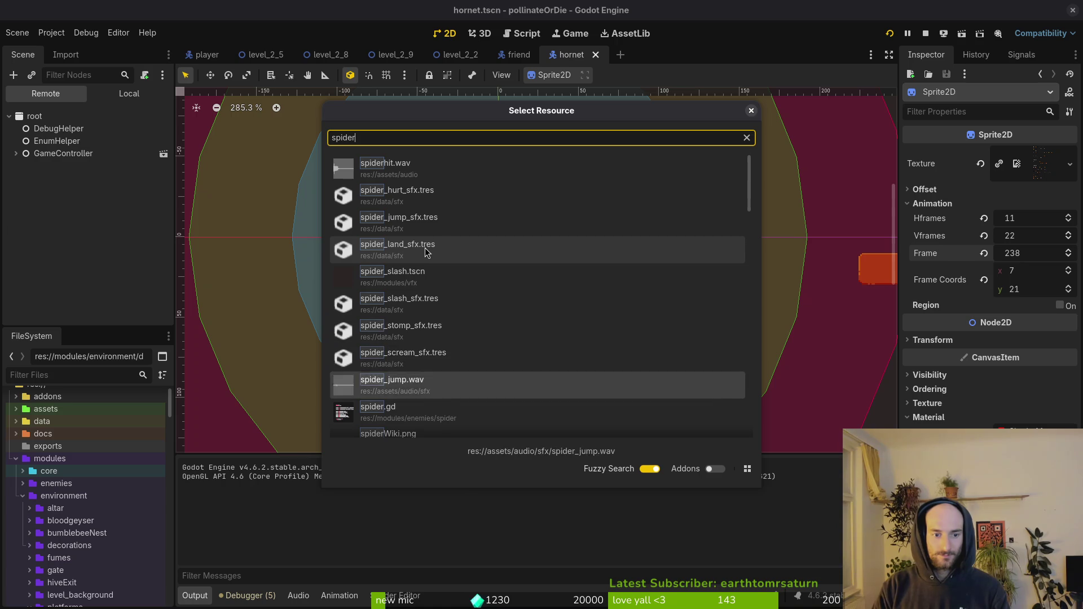
pyautogui.write('ts')
pyautogui.press('Down')
pyautogui.press('Down')
pyautogui.press('Return')
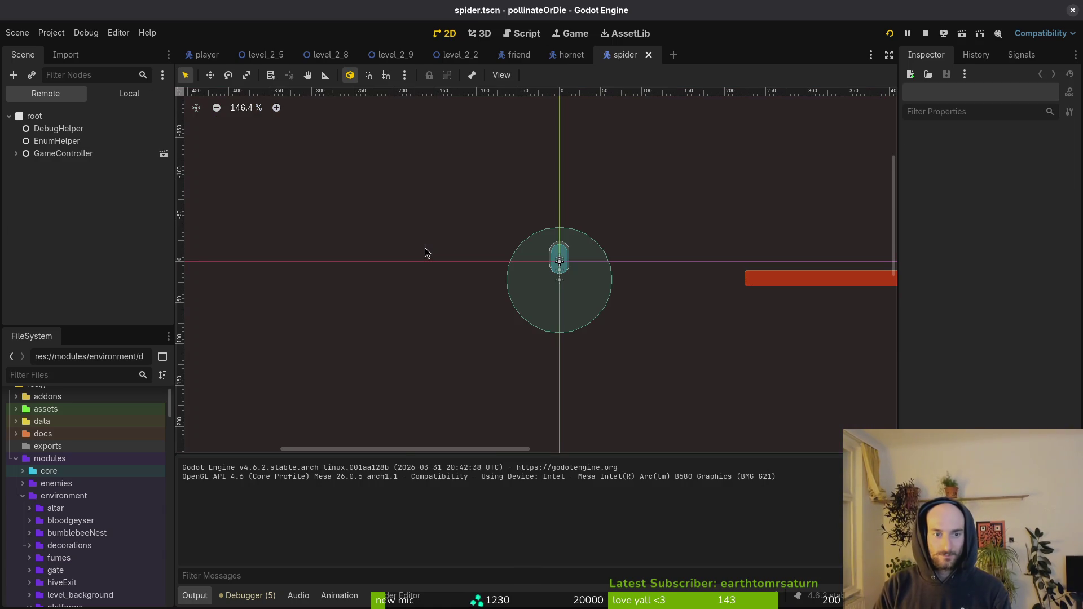
# Step: Set the spider's components > HealthComponent Max Health to 10.0 and save the scene
pyautogui.click(129, 93)
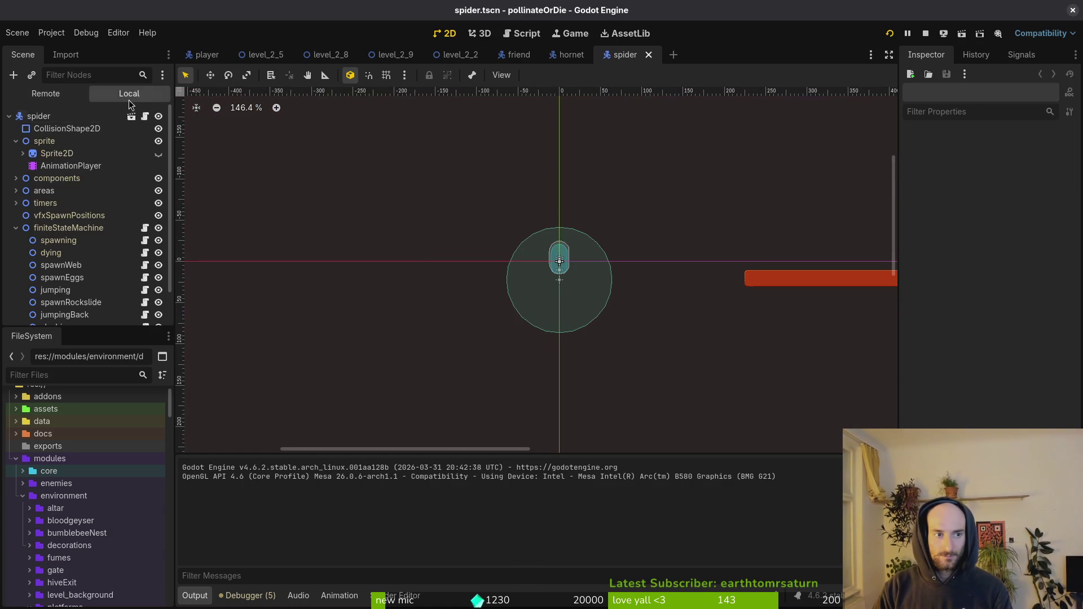
pyautogui.click(21, 180)
pyautogui.click(74, 216)
pyautogui.click(1038, 175)
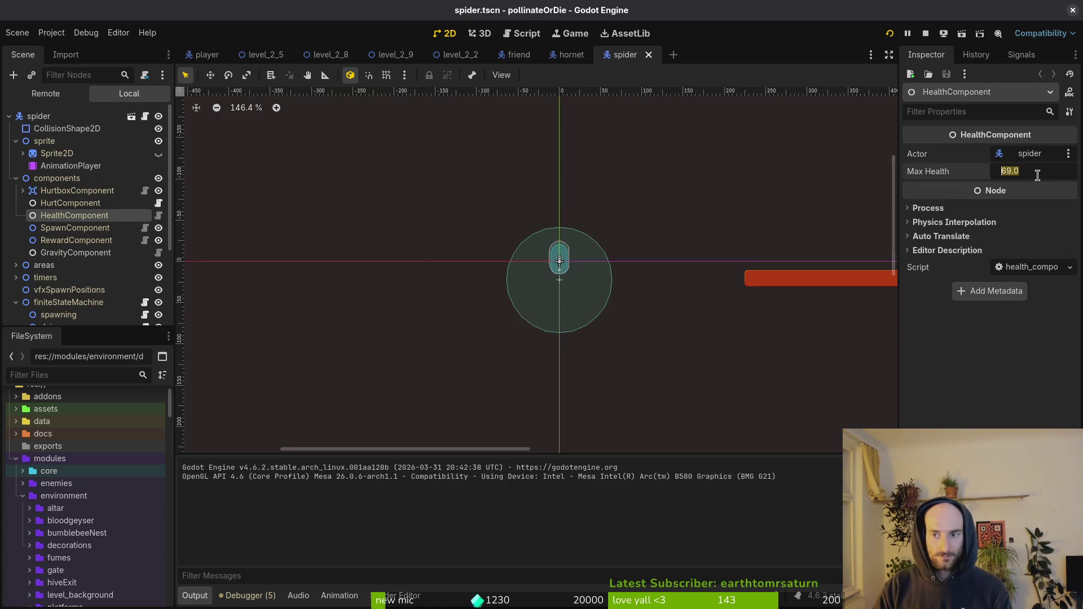
pyautogui.write('10')
pyautogui.press('Return')
pyautogui.hotkey('ctrl', 's')
# Step: Relaunch the game, load hornet then spider from debug level select, and beat the spider
pyautogui.click(889, 35)
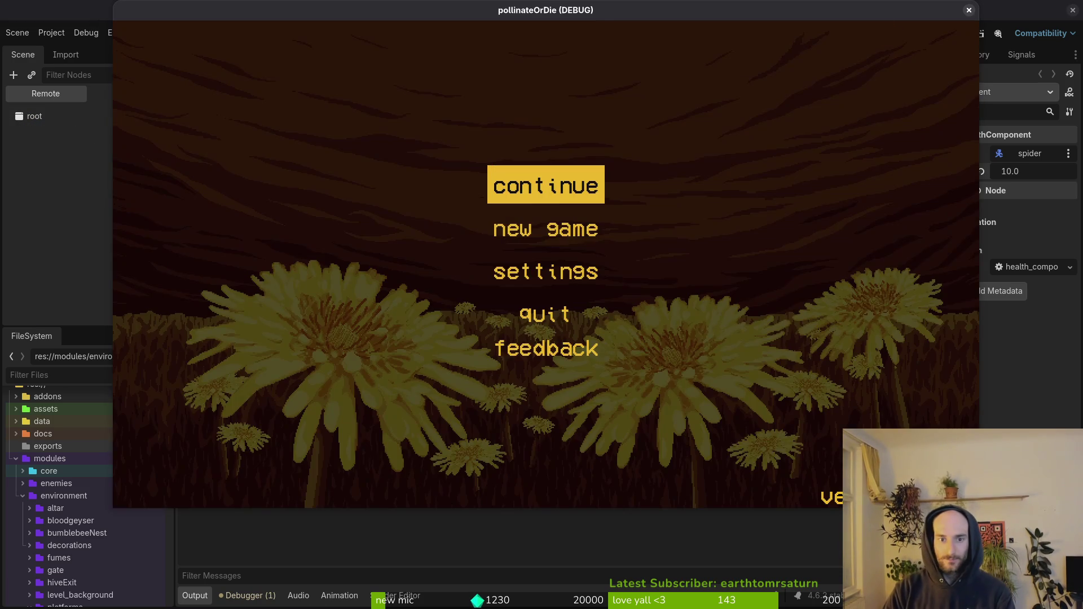
pyautogui.press('Return')
pyautogui.press('Escape')
pyautogui.press('Up')
pyautogui.press('Return')
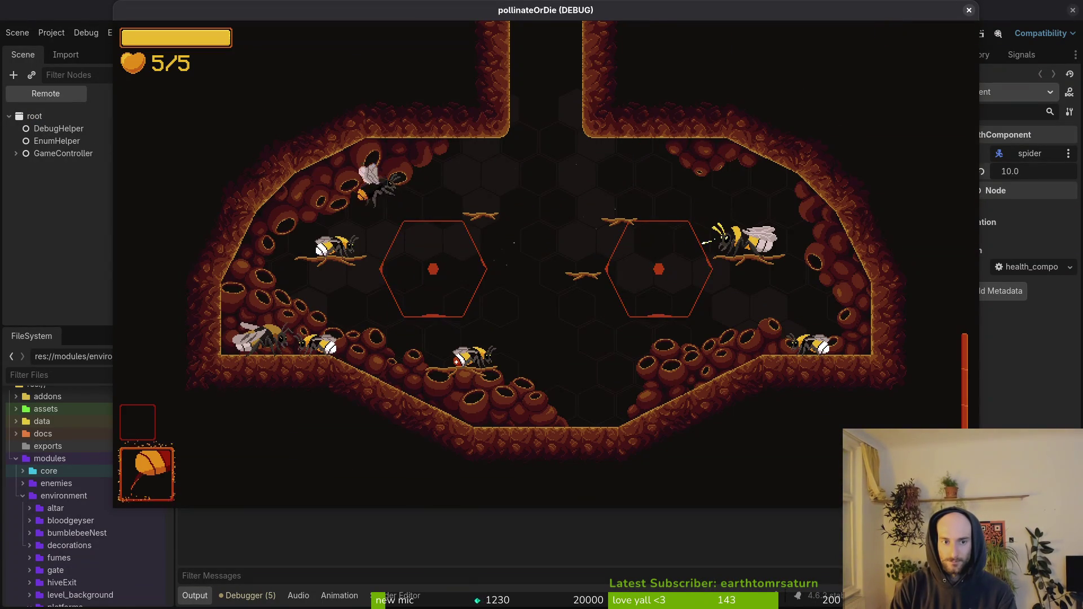
pyautogui.press('Escape')
pyautogui.press('Down')
pyautogui.press('Return')
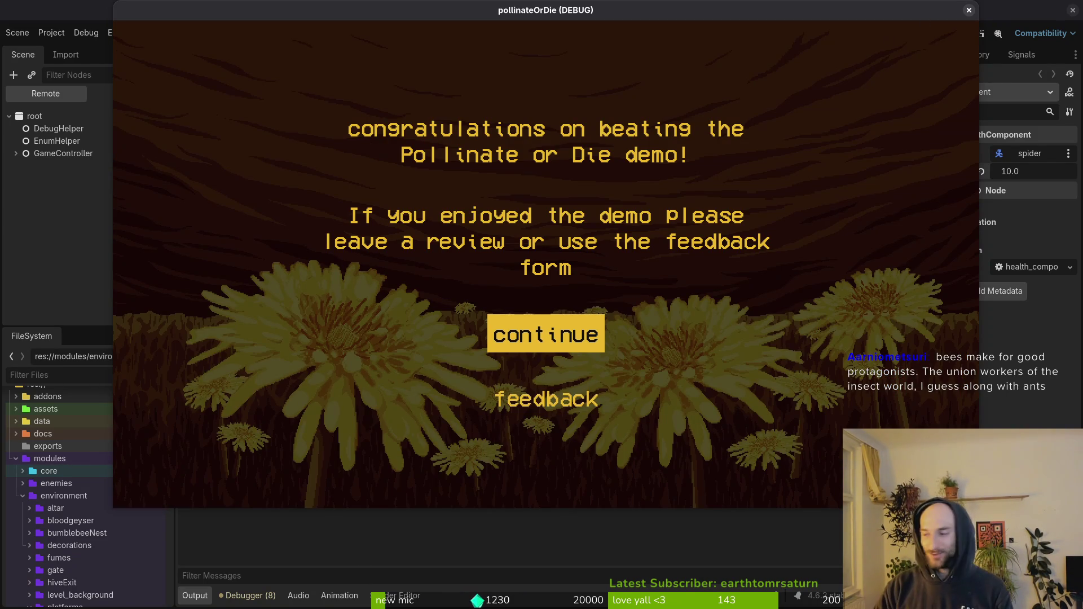
pyautogui.press('super+1')
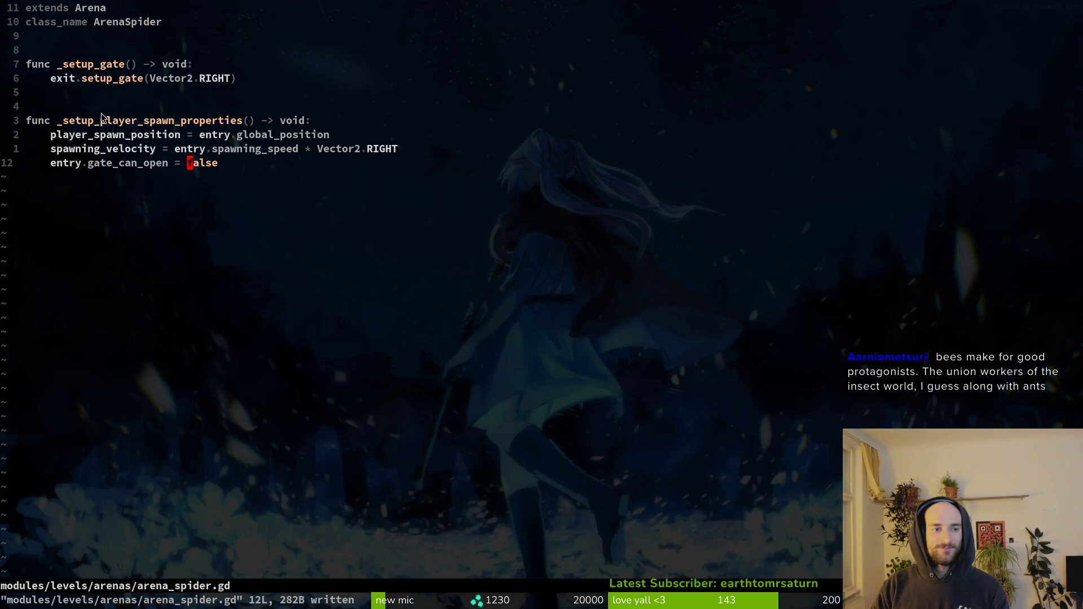
# Step: Check the exit.setup_gate call's parameters in arena_spider.gd and jump to its definition in arena.gd
pyautogui.click(66, 79)
pyautogui.click(147, 83)
pyautogui.press('i')
pyautogui.press('Escape')
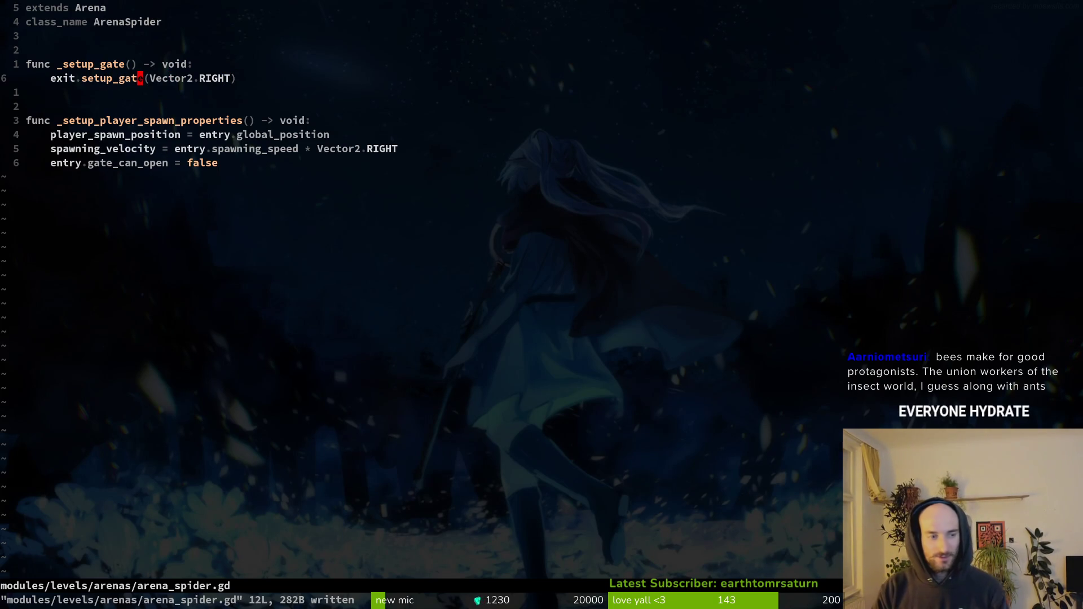
pyautogui.hotkey('ctrl', 'p')
pyautogui.press('Return')
pyautogui.press('Return')
pyautogui.press('Return')
pyautogui.press('Return')
# Step: Review arena.gd's boss-killed handler and _spawn_player code, then save it with :w
pyautogui.hotkey('ctrl', 'd')
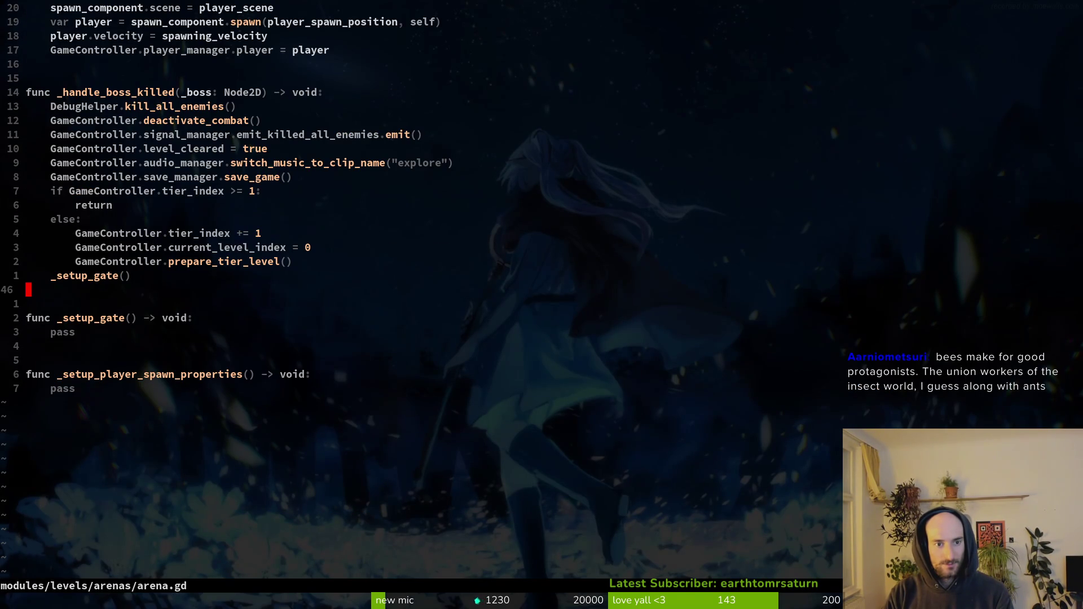
pyautogui.hotkey('ctrl', 'u')
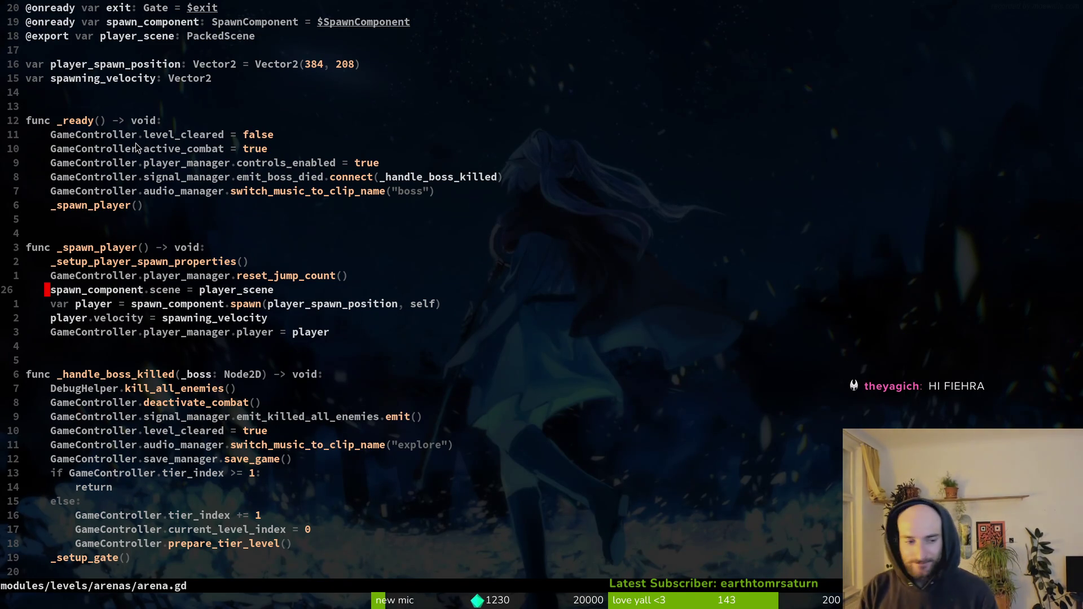
pyautogui.click(105, 223)
pyautogui.write(':write')
pyautogui.press('Return')
# Step: Return to arena_spider.gd, revisit the end of the setup_gate line, and save it with :w
pyautogui.hotkey('ctrl', '6')
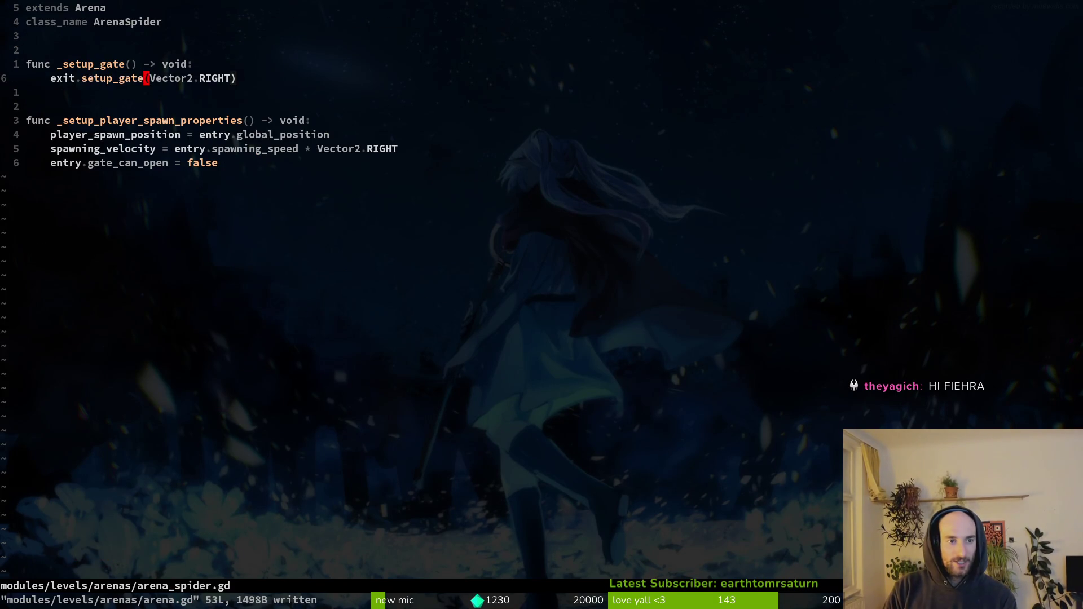
pyautogui.press('A')
pyautogui.press('Escape')
pyautogui.write(':w')
pyautogui.press('Return')
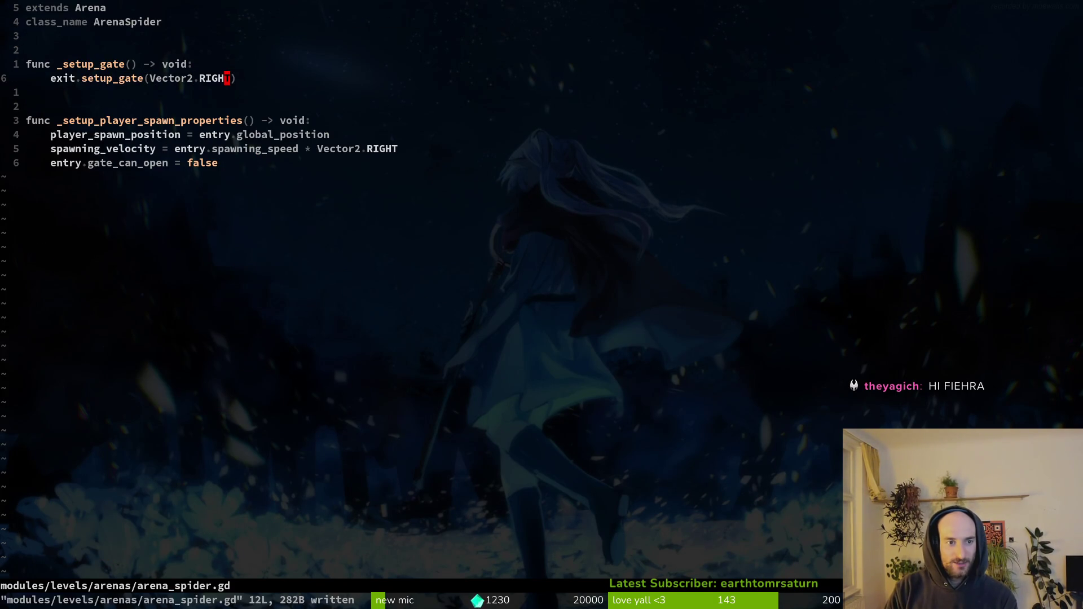
# Step: Search project files for the hornet arena script, then switch the search to arena_mantis.gd
pyautogui.press('space')
pyautogui.press('f')
pyautogui.press('f')
pyautogui.write('arehor')
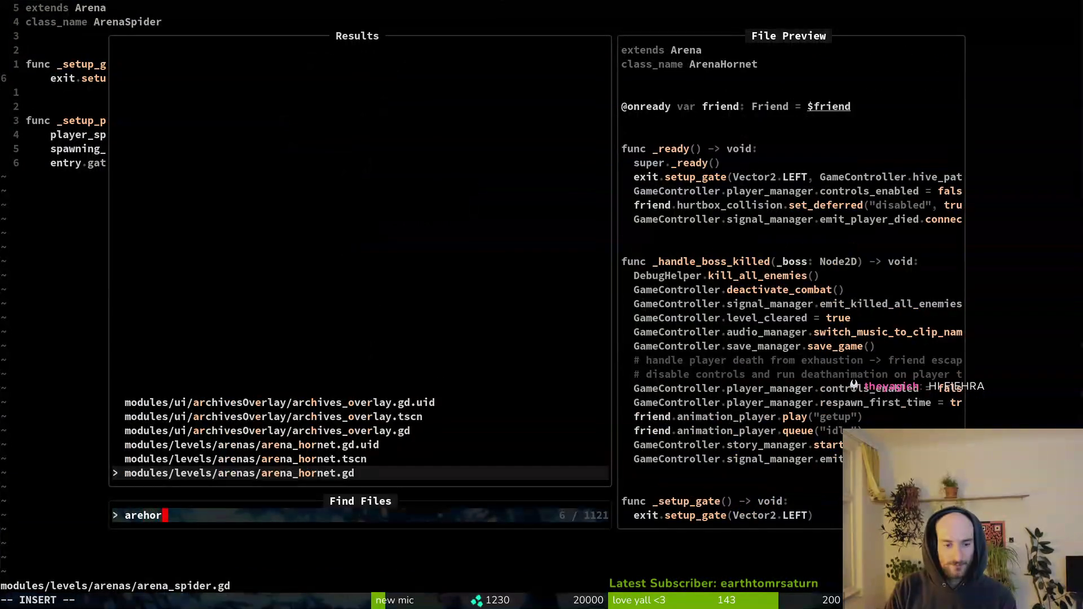
pyautogui.press('BackSpace')
pyautogui.press('BackSpace')
pyautogui.press('BackSpace')
pyautogui.write('mantis')
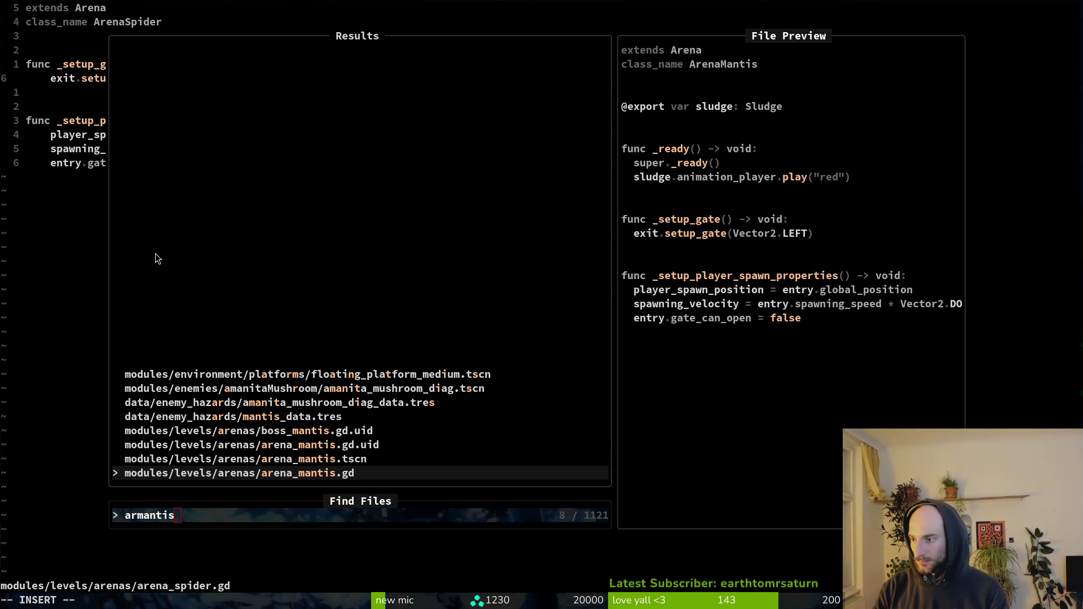
# Step: Open the arena_spider scene in Godot through the quick resource search
pyautogui.hotkey('alt', 'Tab')
pyautogui.hotkey('ctrl', 'shift', 'o')
pyautogui.write('tree')
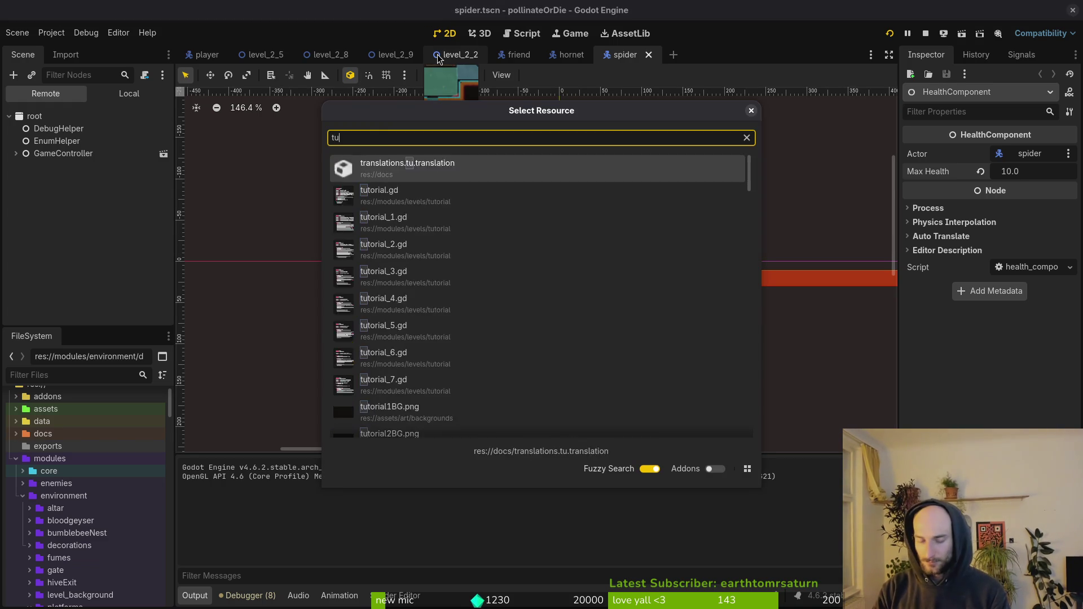
pyautogui.press('BackSpace')
pyautogui.press('BackSpace')
pyautogui.press('BackSpace')
pyautogui.press('BackSpace')
pyautogui.write('arena_spider')
pyautogui.press('Return')
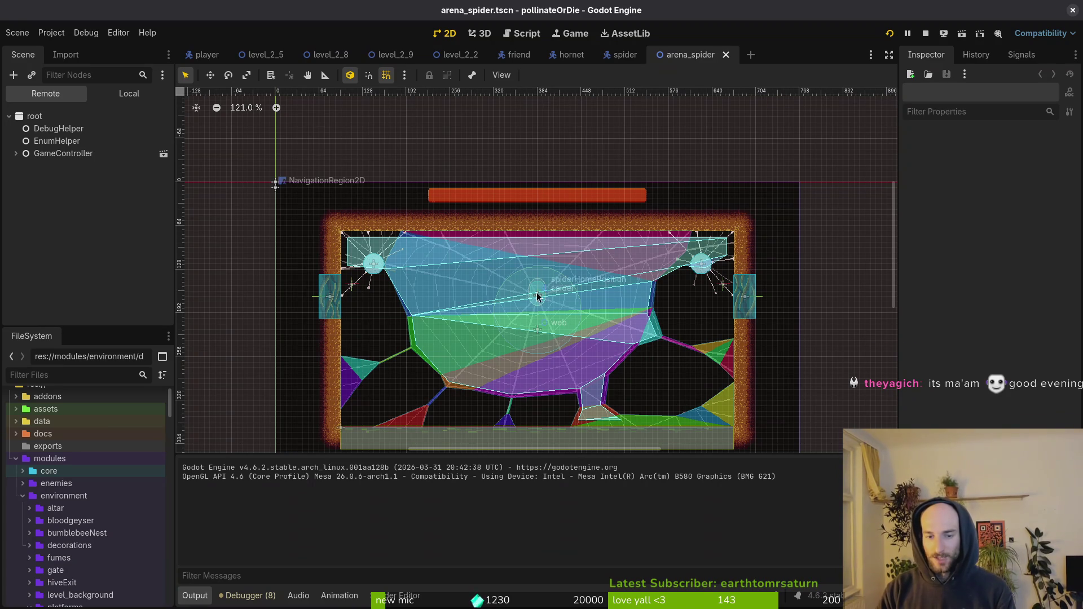
# Step: Show the arenaSpider scene's editable children and collapse spiderHomePosition to hide the spider
pyautogui.scroll(-4, 594, 291)
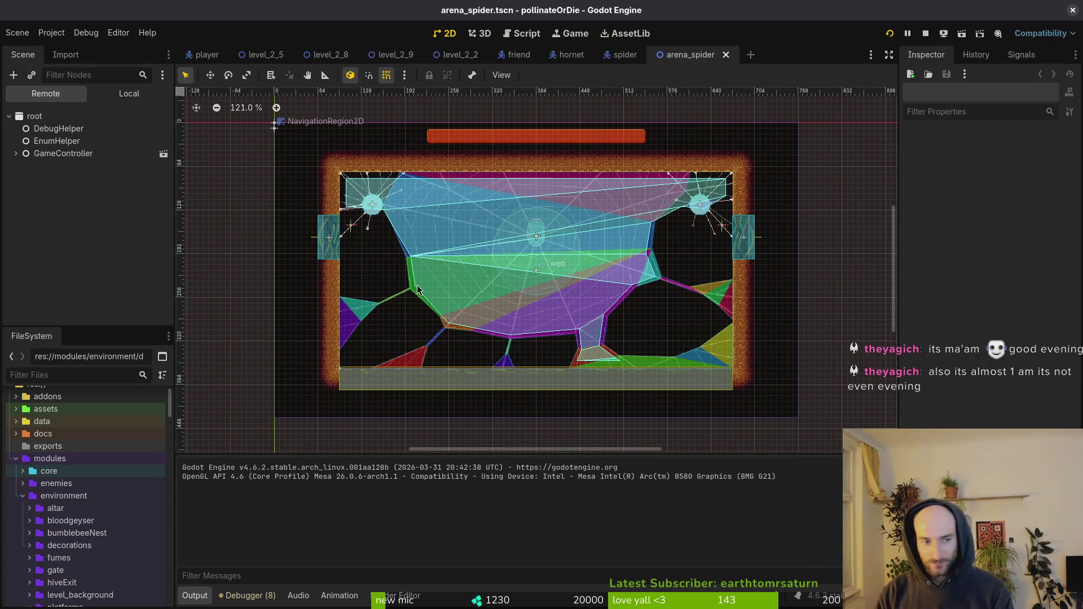
pyautogui.click(129, 93)
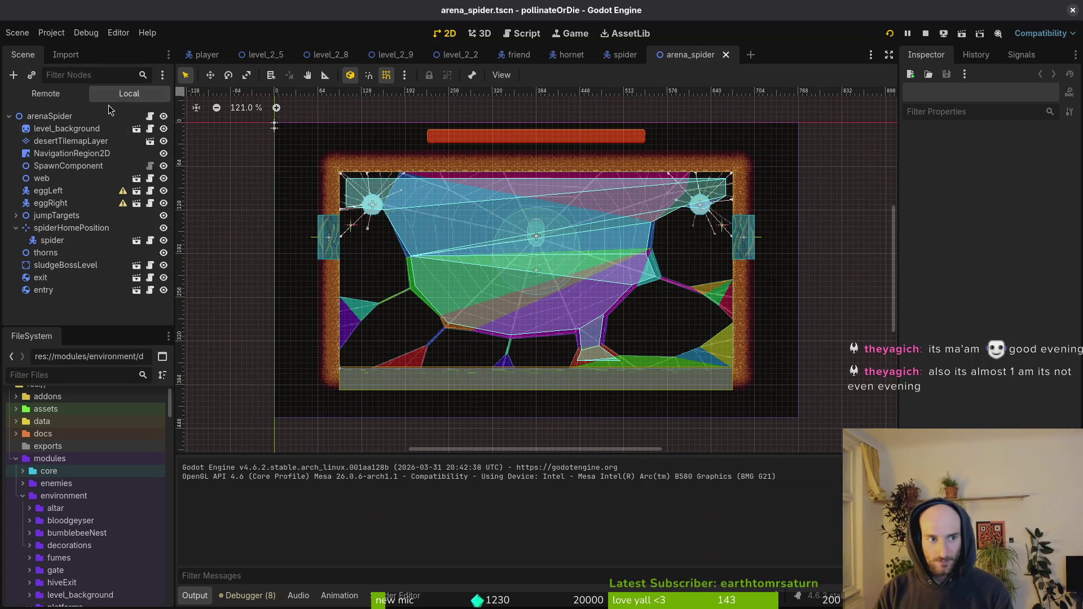
pyautogui.click(16, 228)
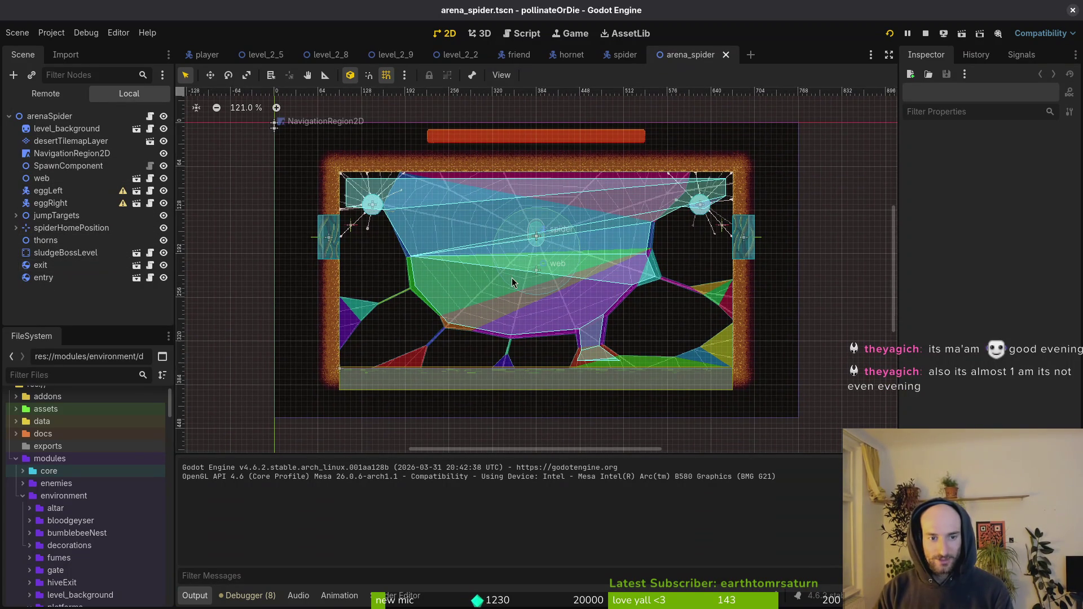
pyautogui.hscroll(-2, 517, 325)
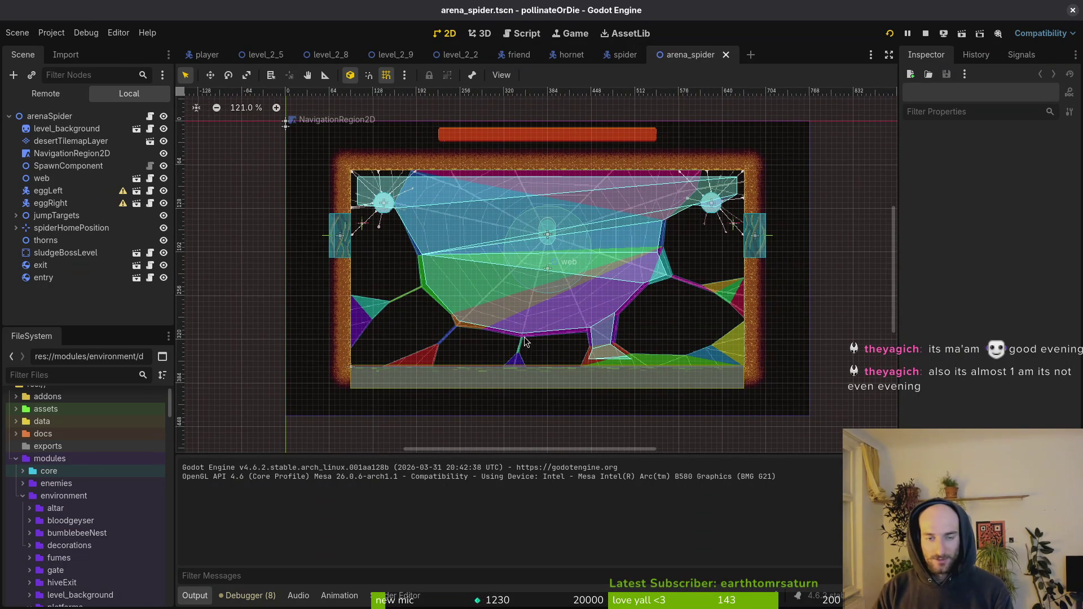
pyautogui.scroll(1, 522, 327)
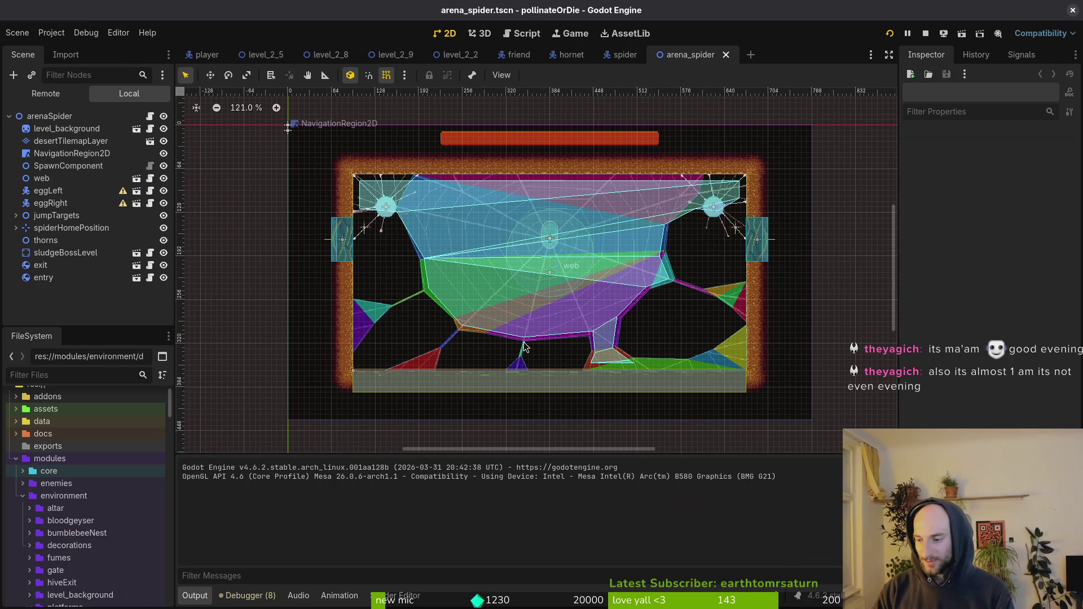
pyautogui.hscroll(-2, 572, 340)
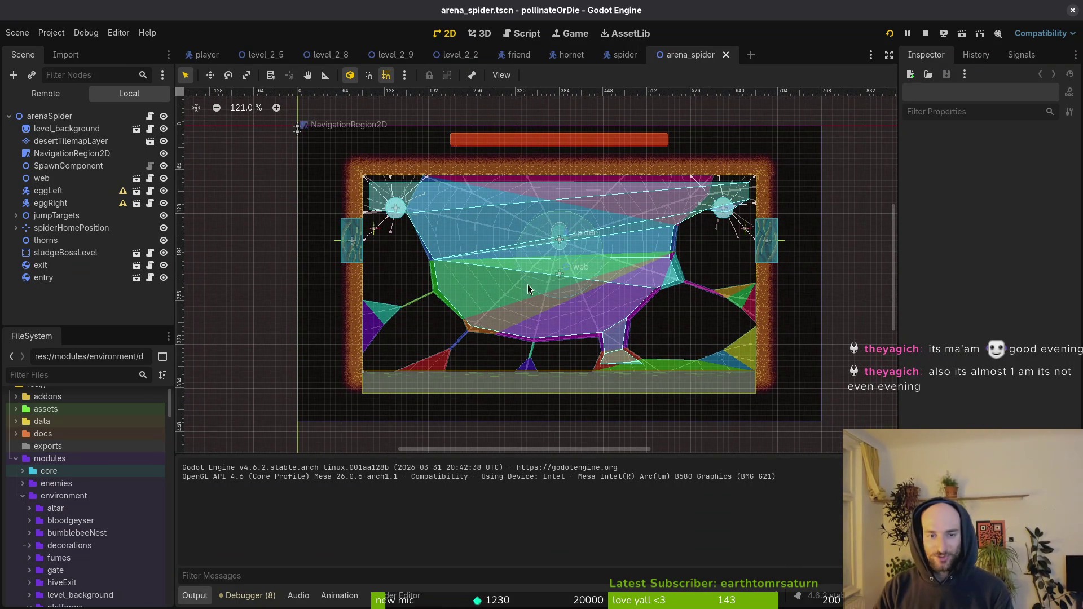
pyautogui.scroll(1, 529, 289)
pyautogui.hscroll(2, 524, 289)
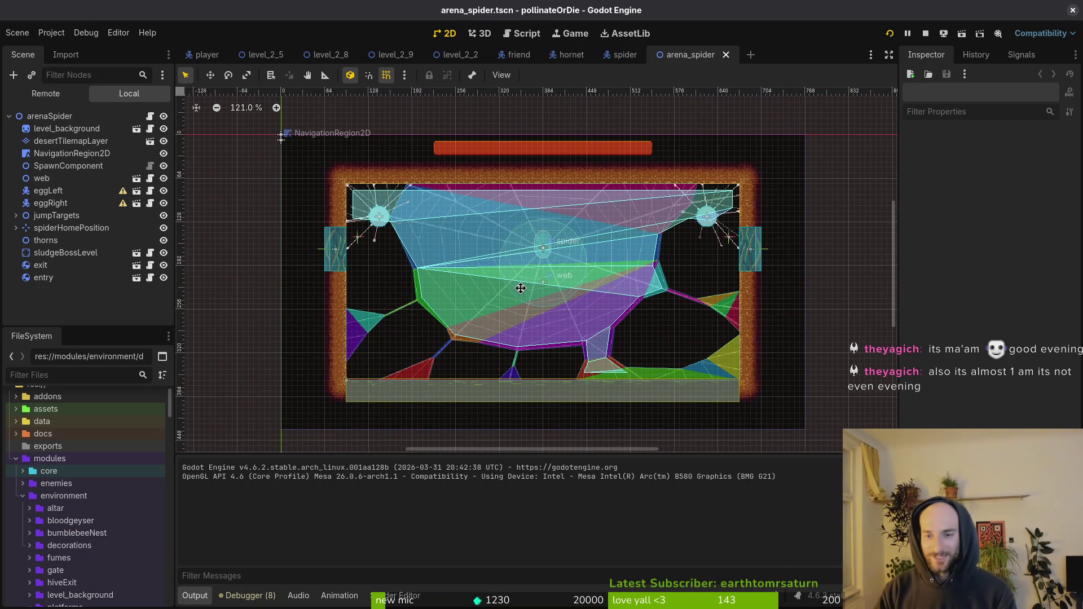
pyautogui.hscroll(1, 520, 288)
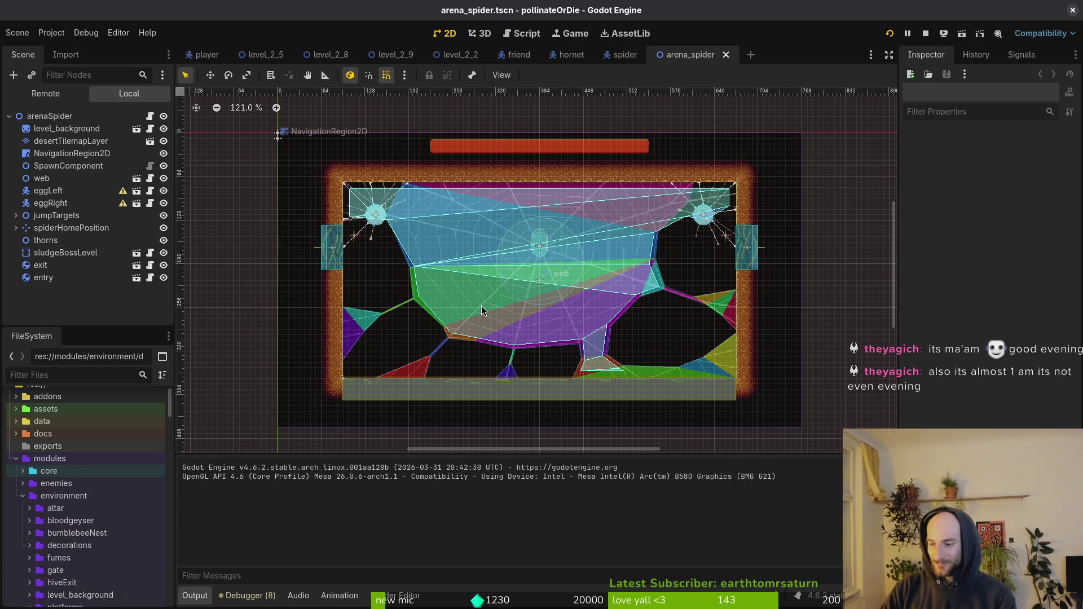
pyautogui.press('super')
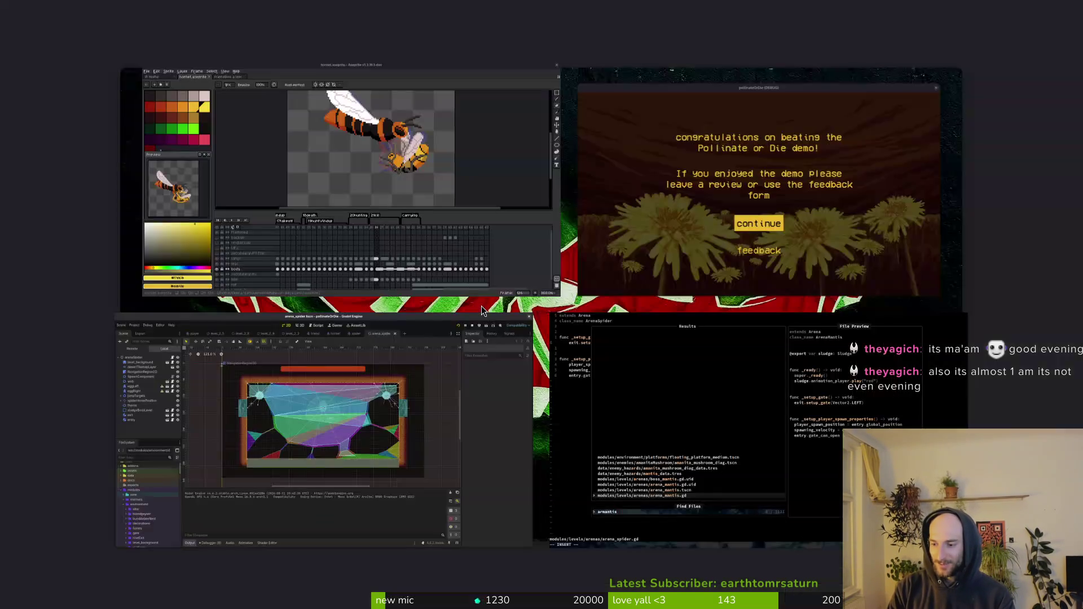
pyautogui.press('super')
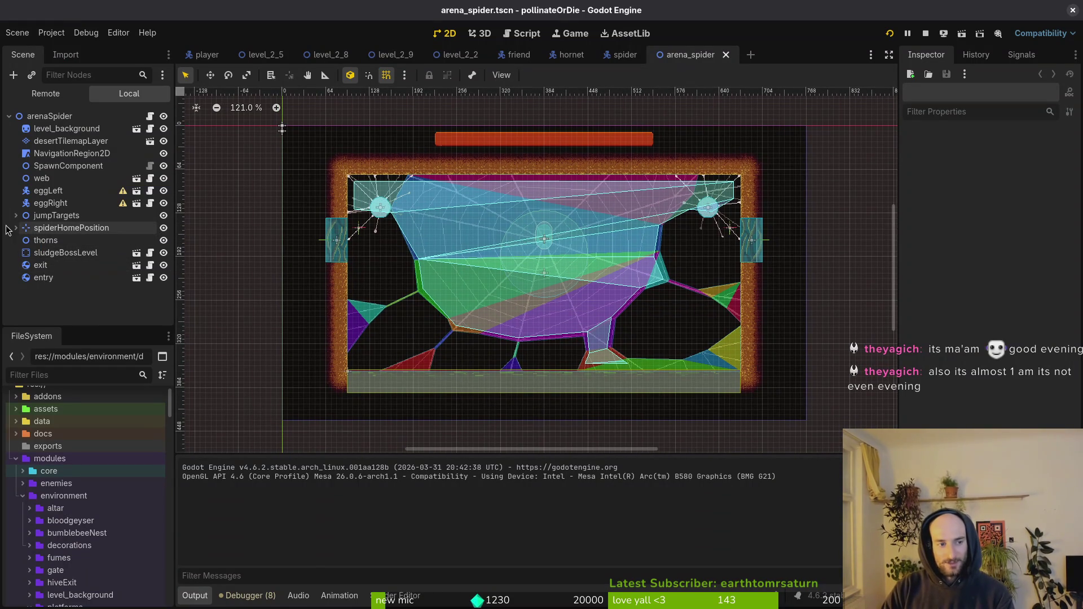
# Step: Compare the exit gate's and entry gate's properties in the arena_spider scene
pyautogui.click(621, 55)
pyautogui.click(700, 55)
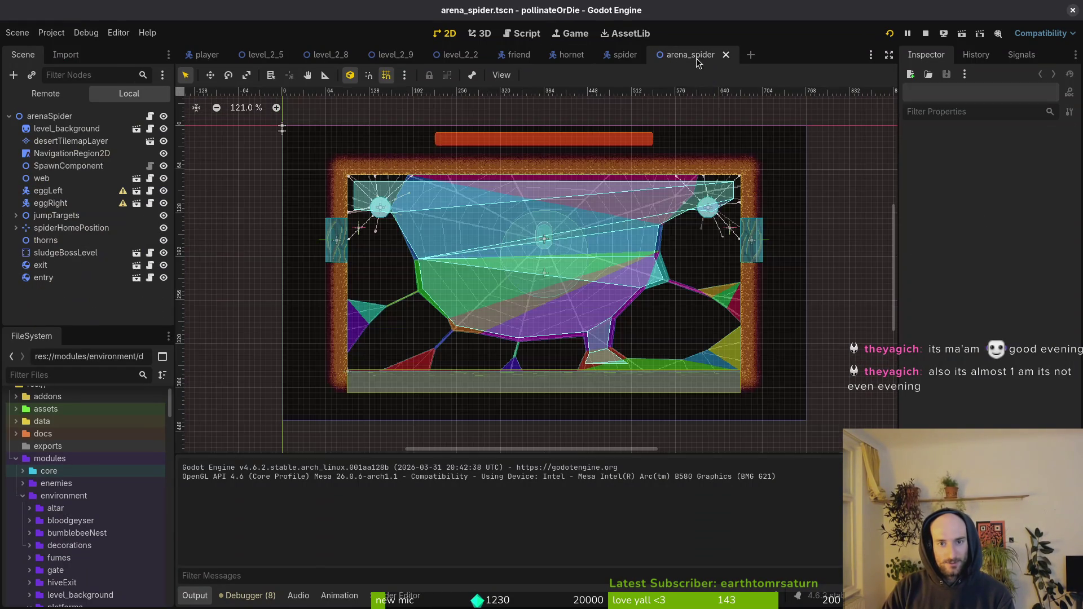
pyautogui.click(54, 265)
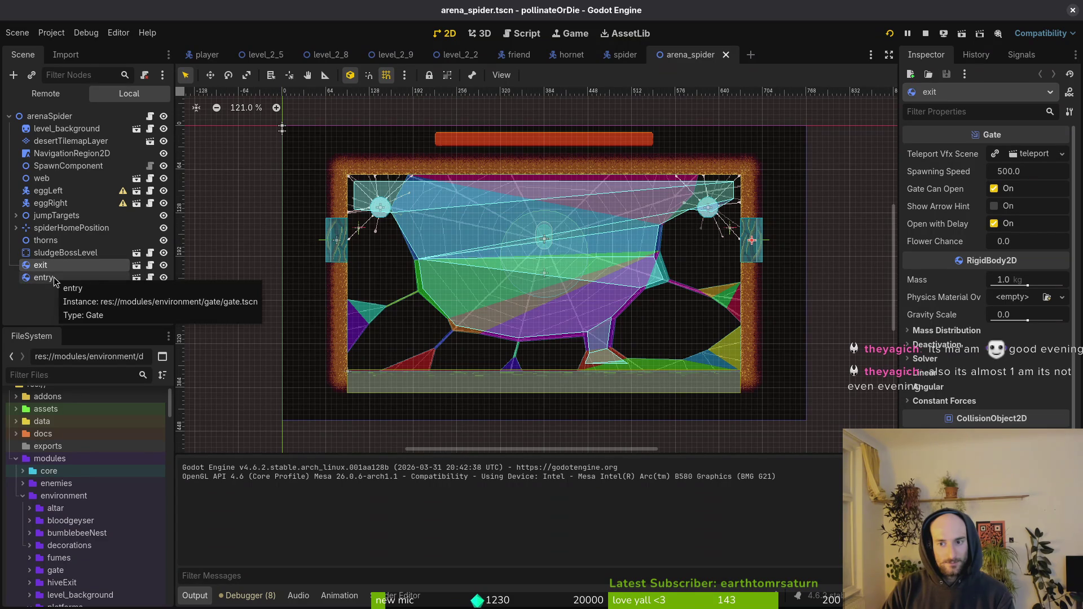
pyautogui.click(55, 267)
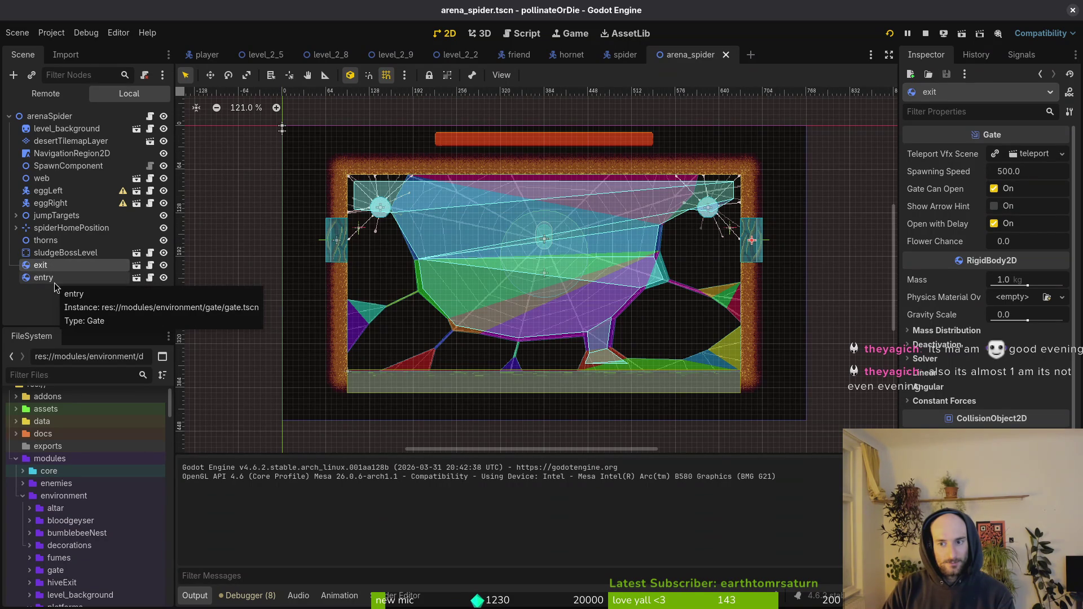
pyautogui.click(55, 279)
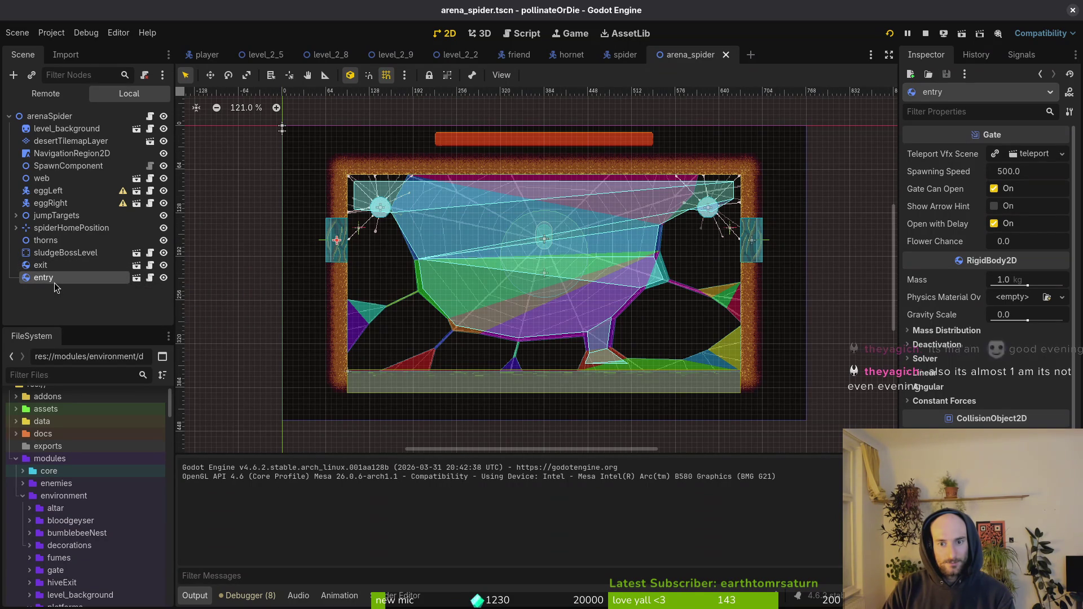
pyautogui.click(58, 270)
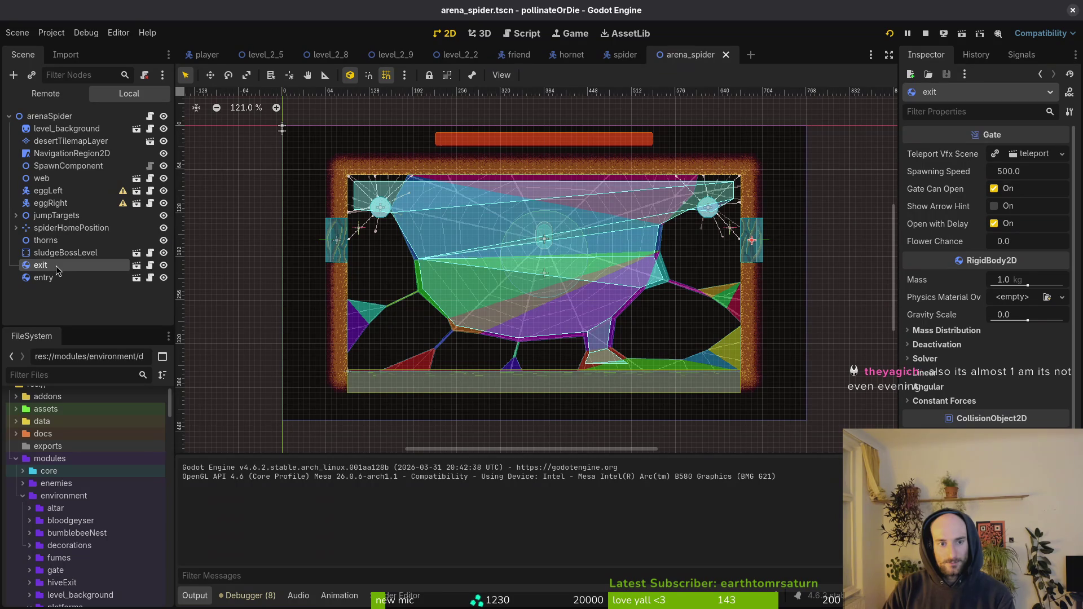
pyautogui.click(55, 279)
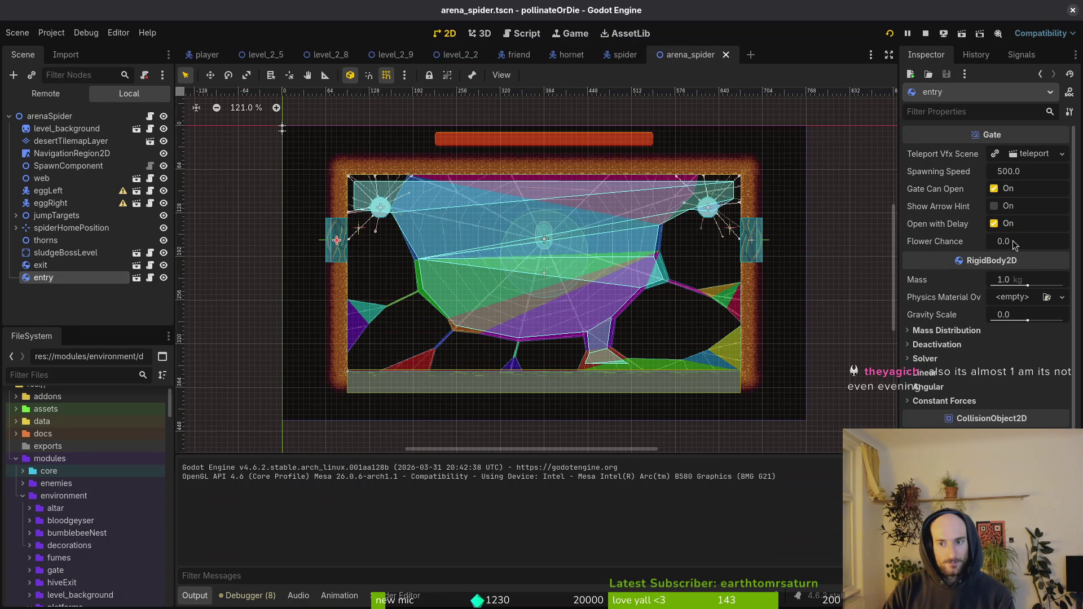
# Step: Turn off Gate Can Open on the entry gate, save the scene, and relaunch the game
pyautogui.click(994, 189)
pyautogui.hotkey('ctrl', 's')
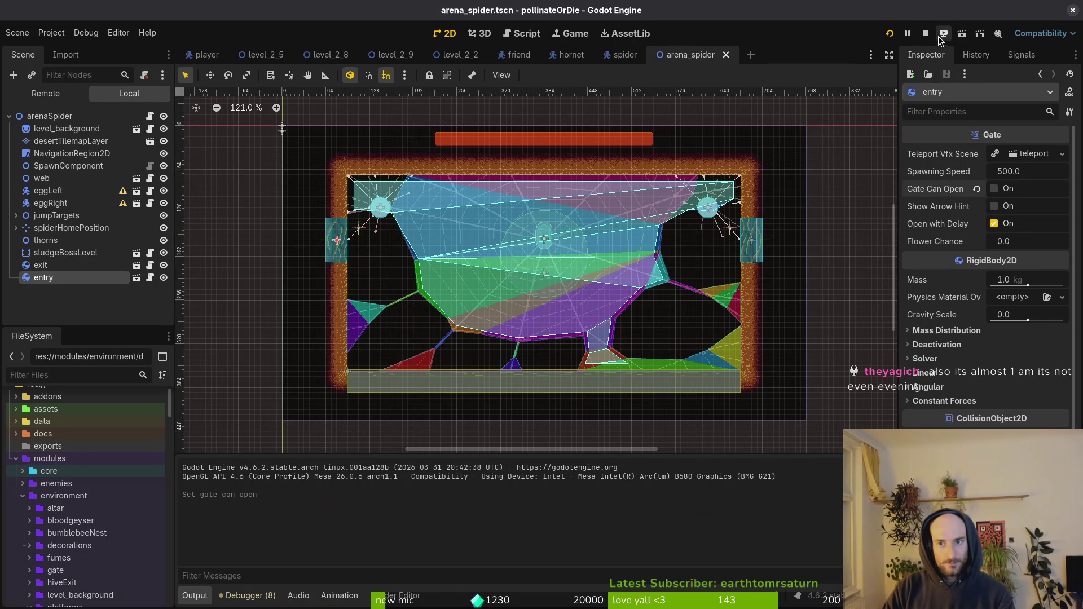
pyautogui.click(925, 33)
pyautogui.click(894, 37)
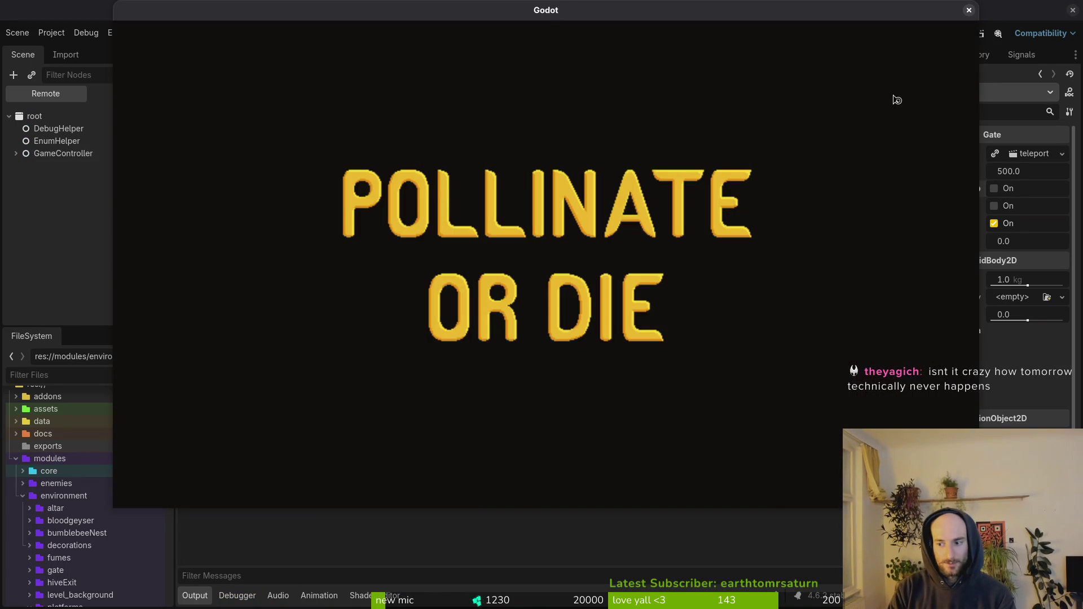
# Step: Continue past the title menu and enter the spider level from level select
pyautogui.press('Return')
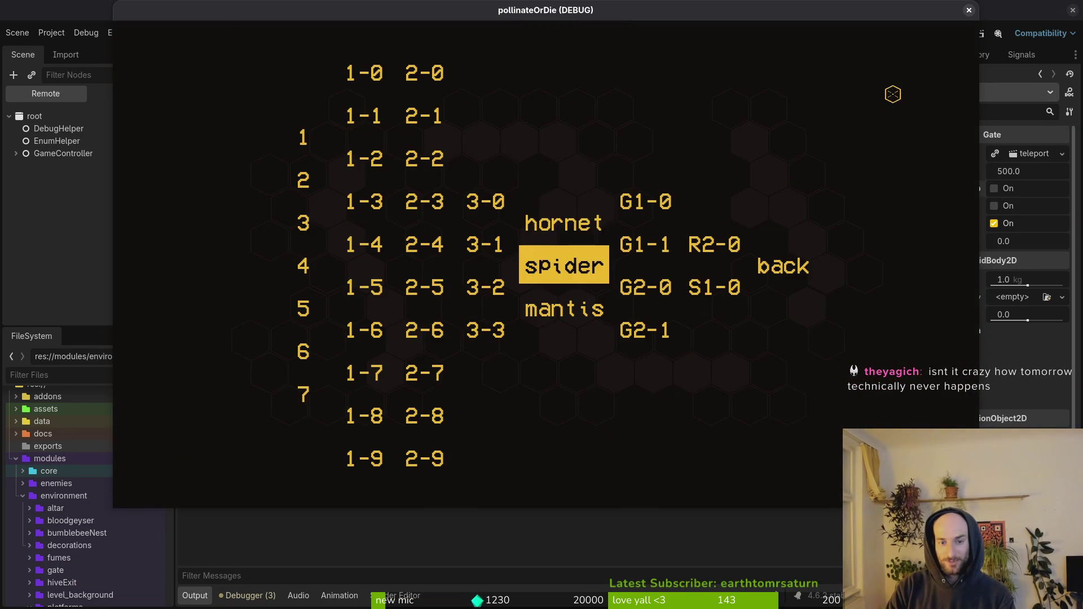
pyautogui.press('Return')
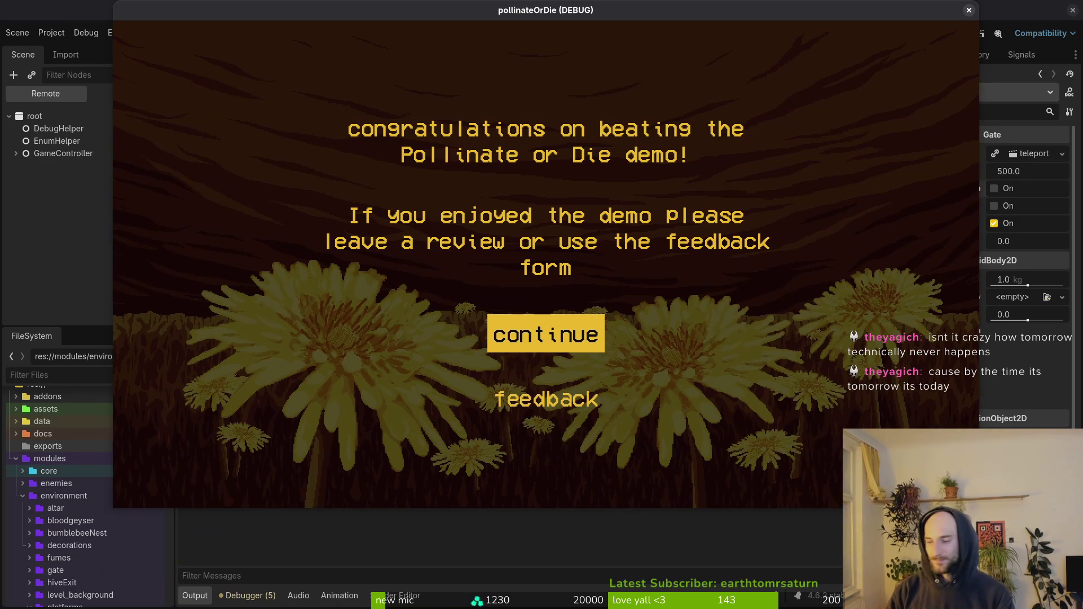
pyautogui.press('super+1')
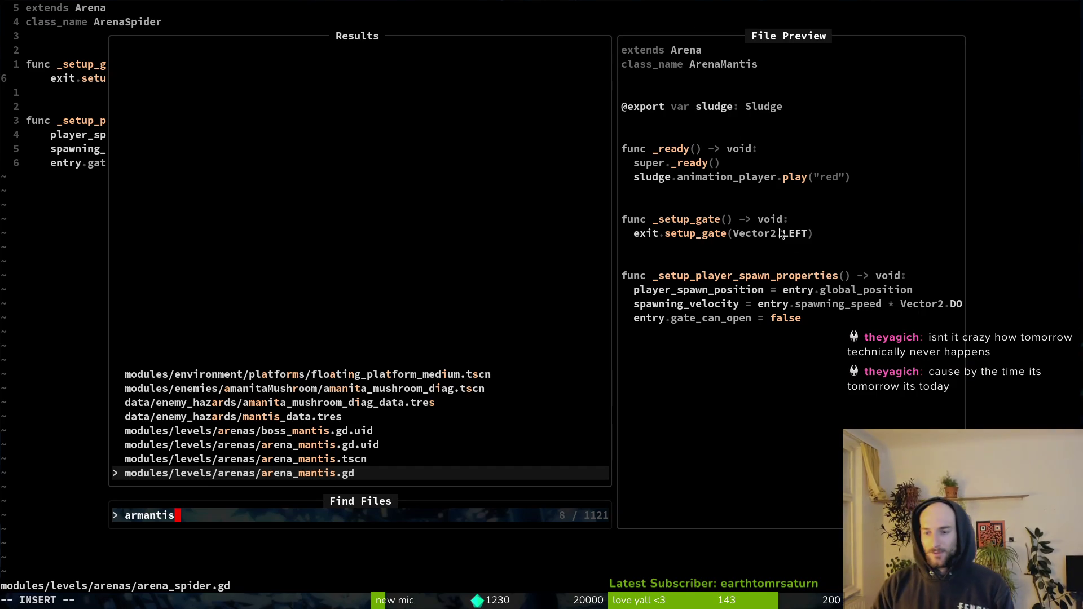
# Step: Change exit.setup_gate's direction from Vector2.RIGHT to Vector2.LEFT in arena_spider.gd and save
pyautogui.press('Escape')
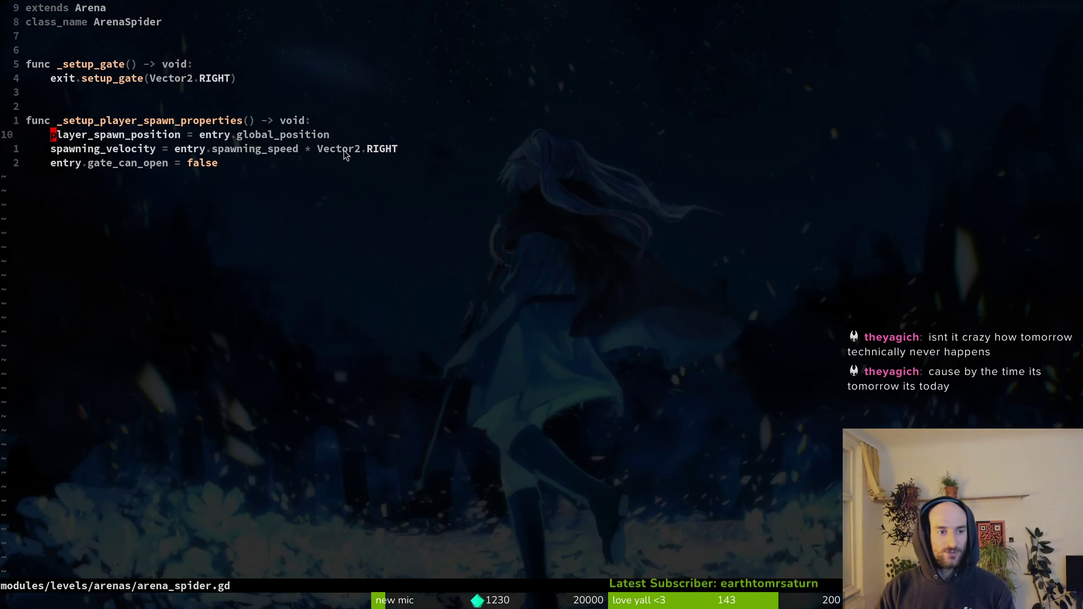
pyautogui.write('ciw')
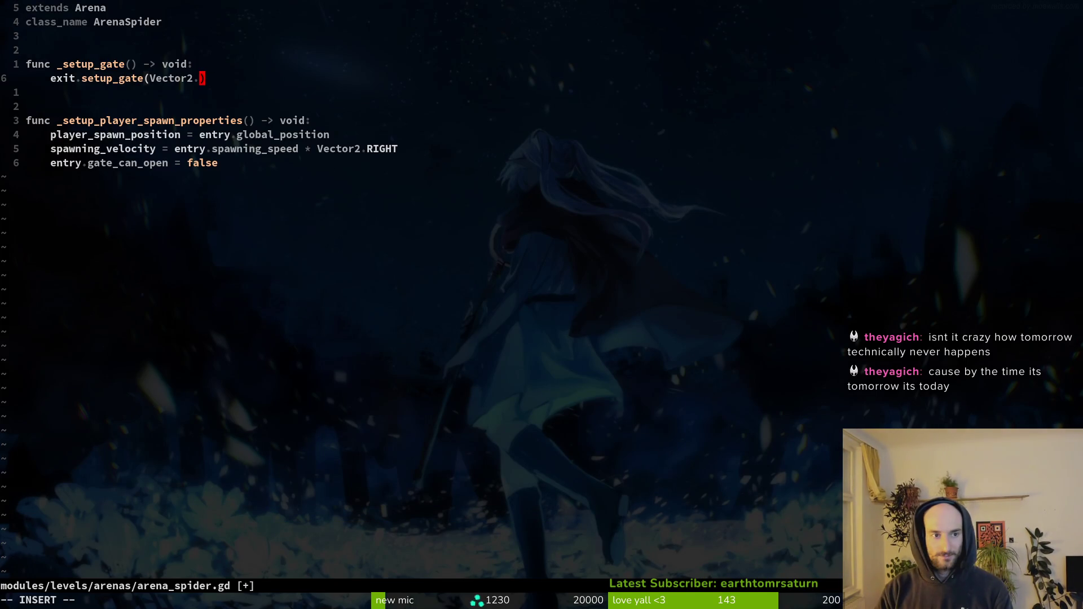
pyautogui.write('T')
pyautogui.press('Escape')
pyautogui.write(':w')
pyautogui.press('Return')
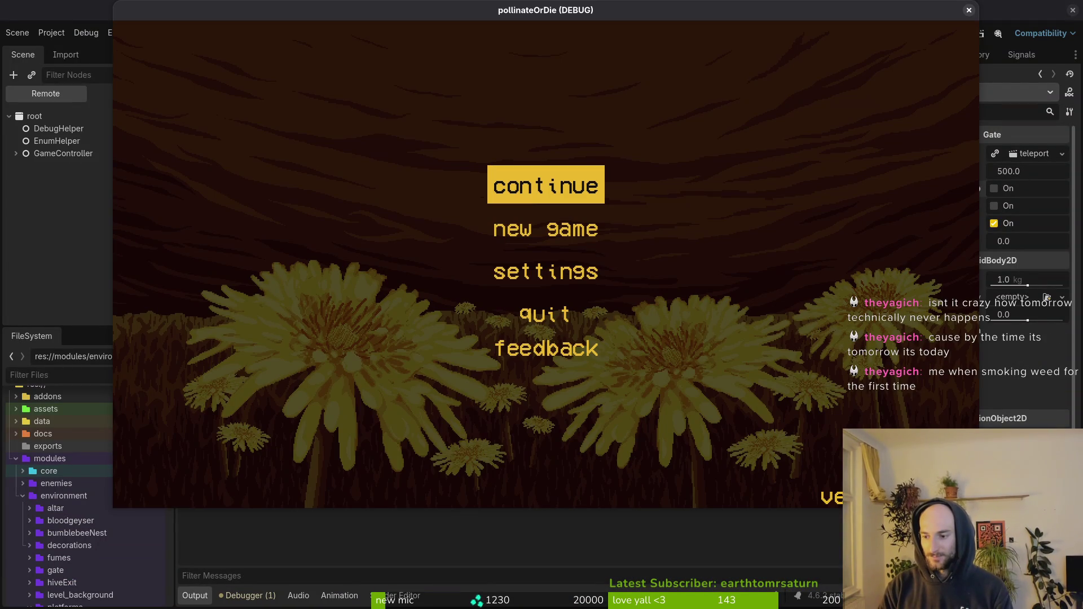
# Step: Enter the spider boss level from debug level select and defeat the spider
pyautogui.press('Return')
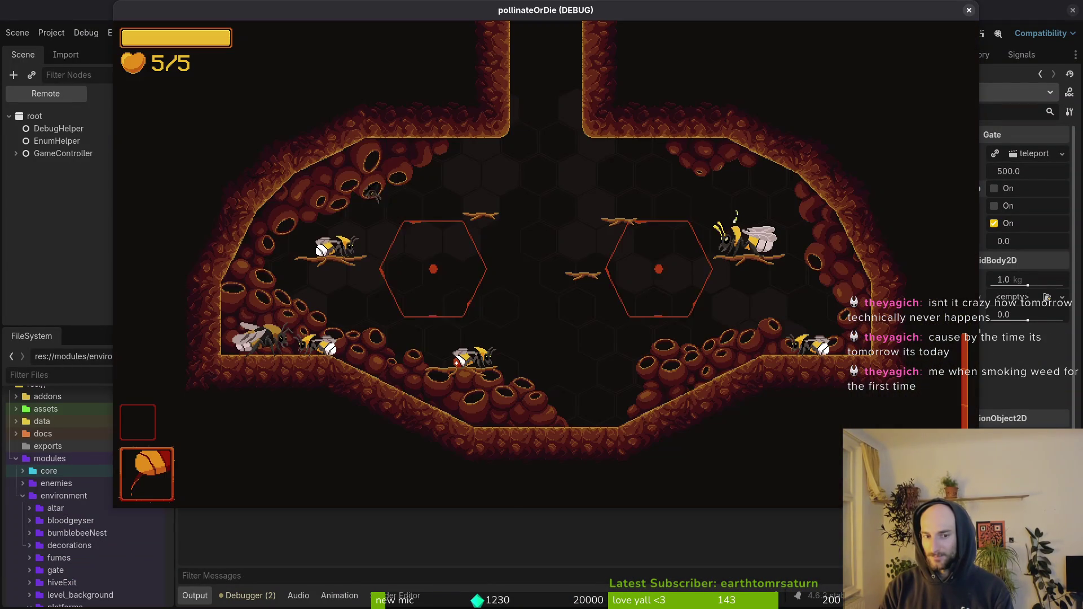
pyautogui.press('Escape')
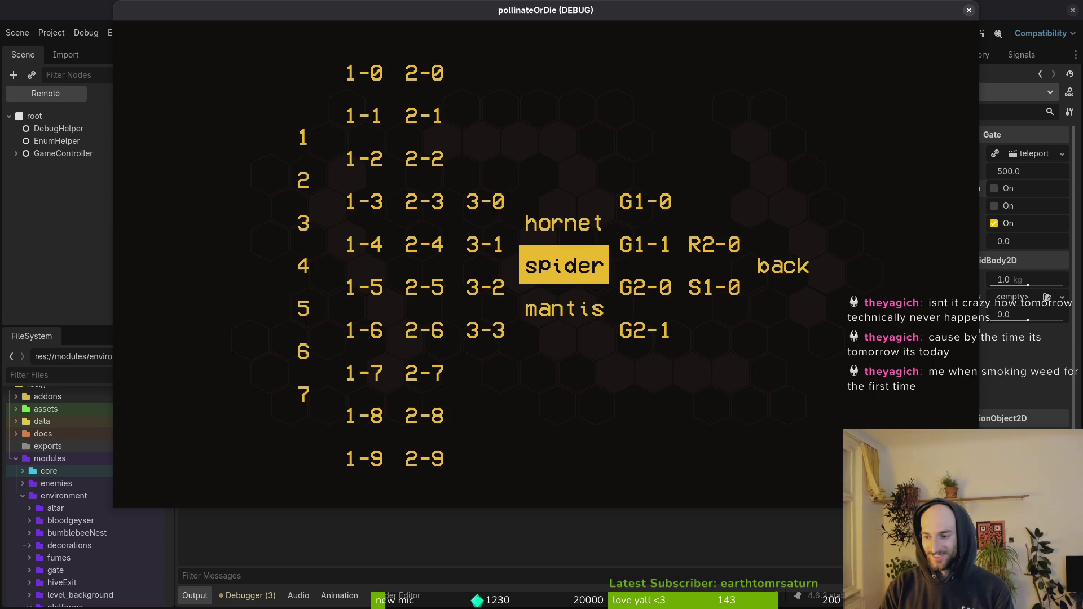
pyautogui.press('Return')
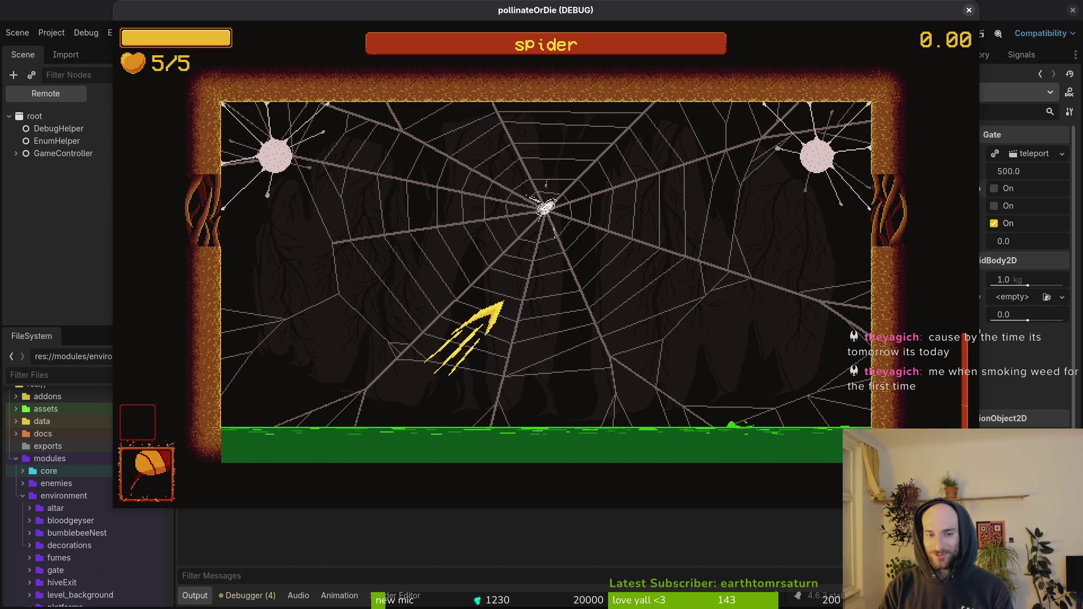
pyautogui.press('Down')
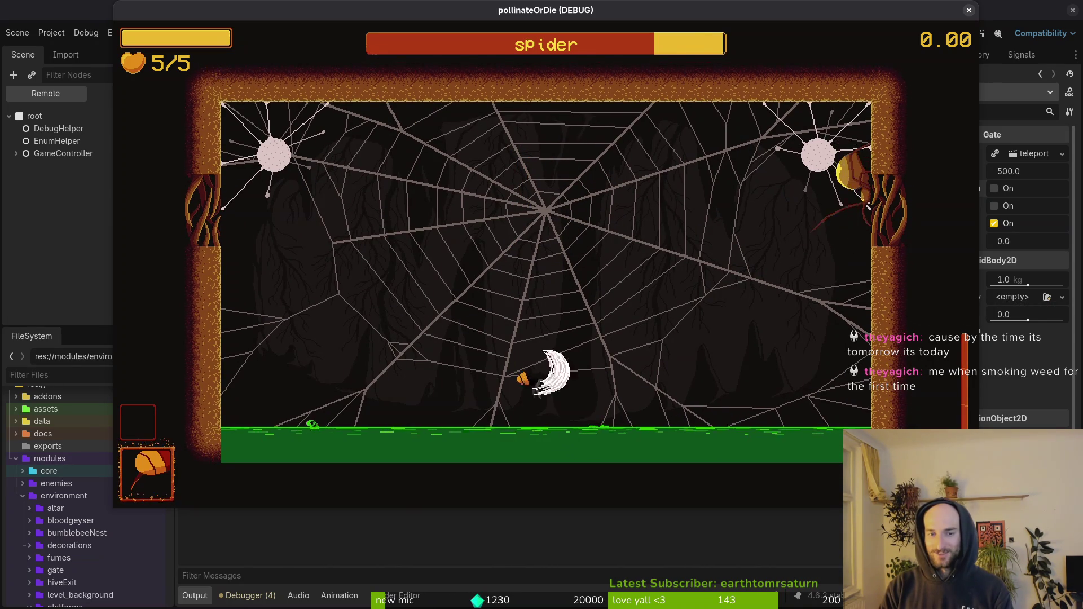
pyautogui.press('Right')
pyautogui.press('Up')
pyautogui.press('Left')
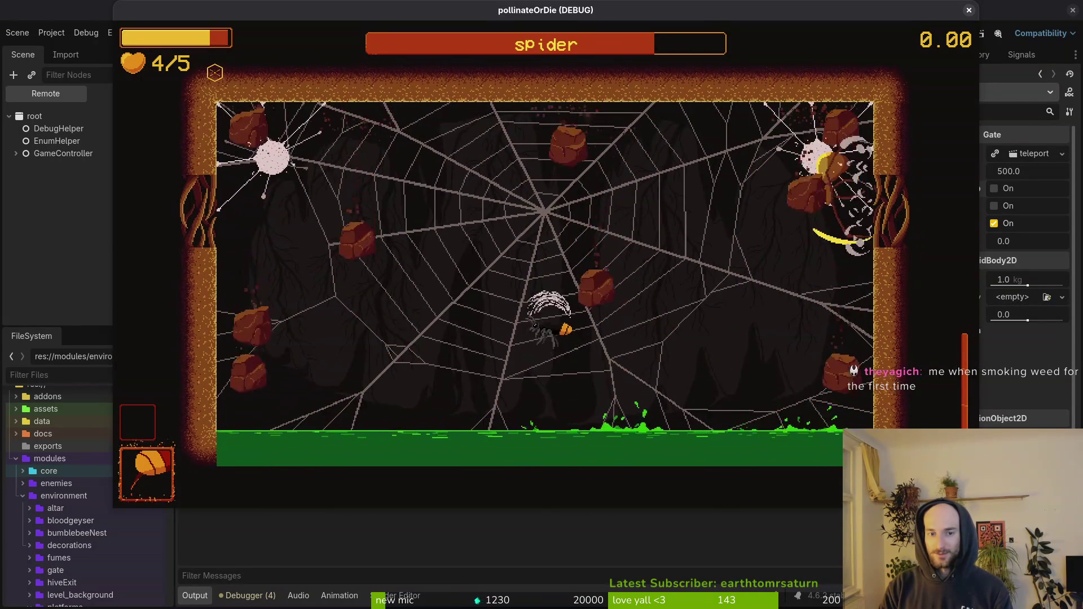
pyautogui.press('Up')
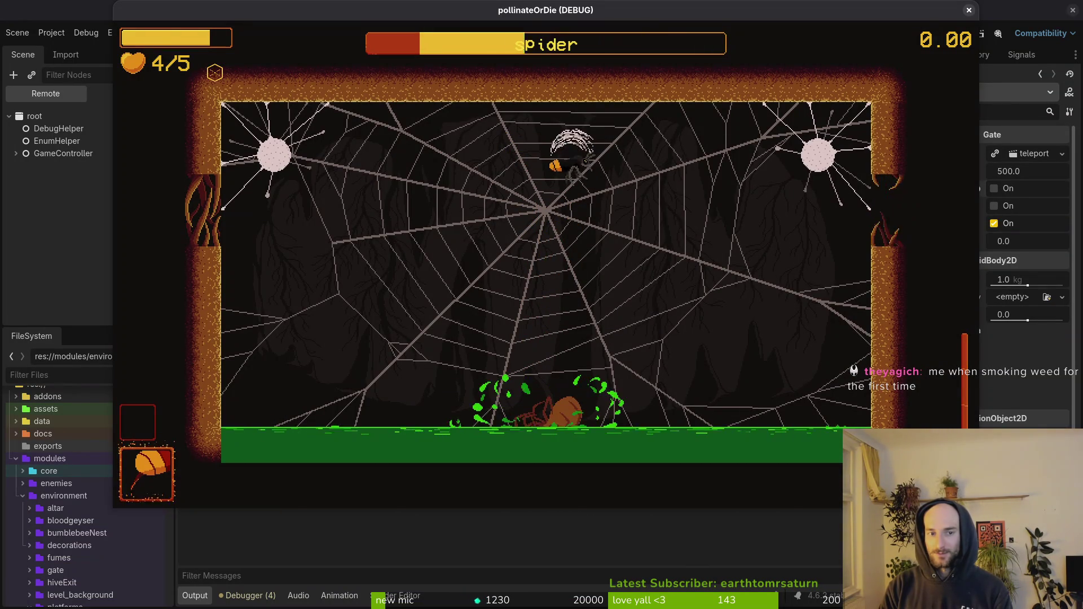
pyautogui.press('Right')
pyautogui.press('Right')
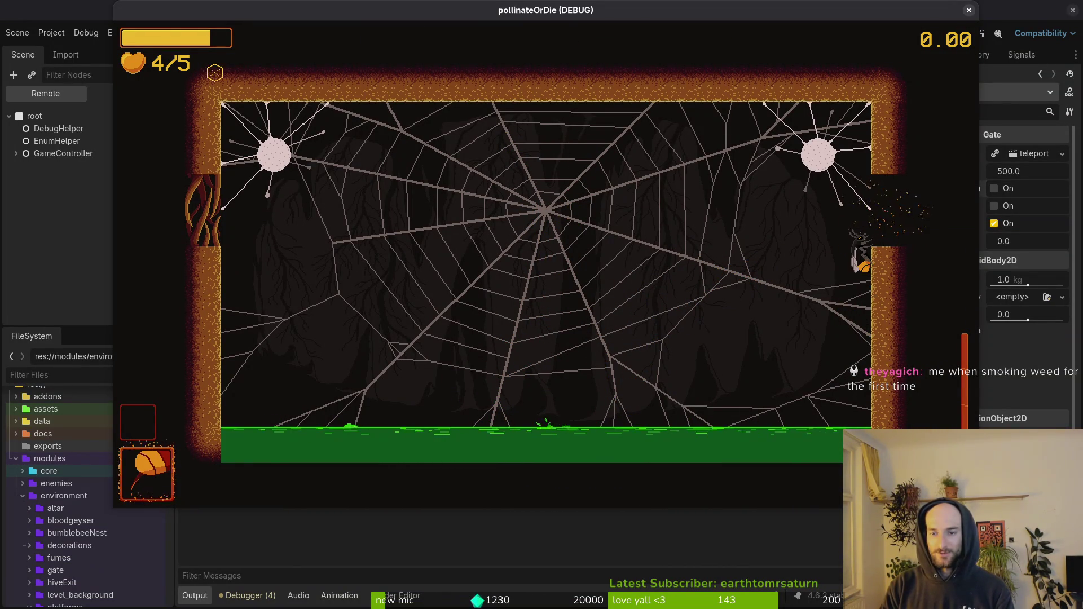
# Step: Fly the bee out through the right-wall opening to the congratulations screen, then close the game
pyautogui.press('Up')
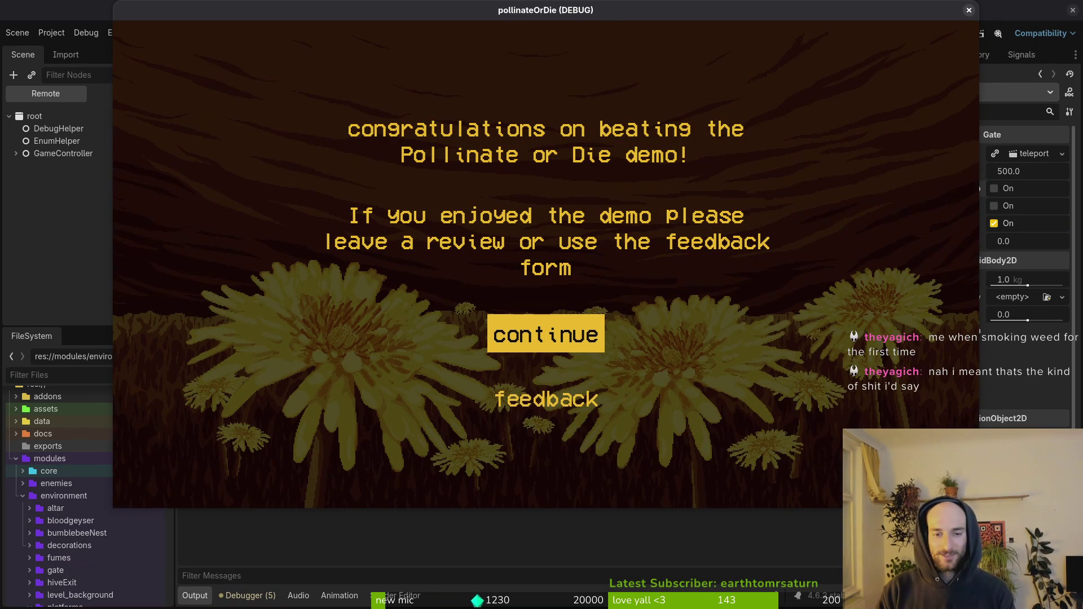
pyautogui.press('Return')
pyautogui.press('Escape')
pyautogui.press('Down')
pyautogui.press('Up')
pyautogui.press('Return')
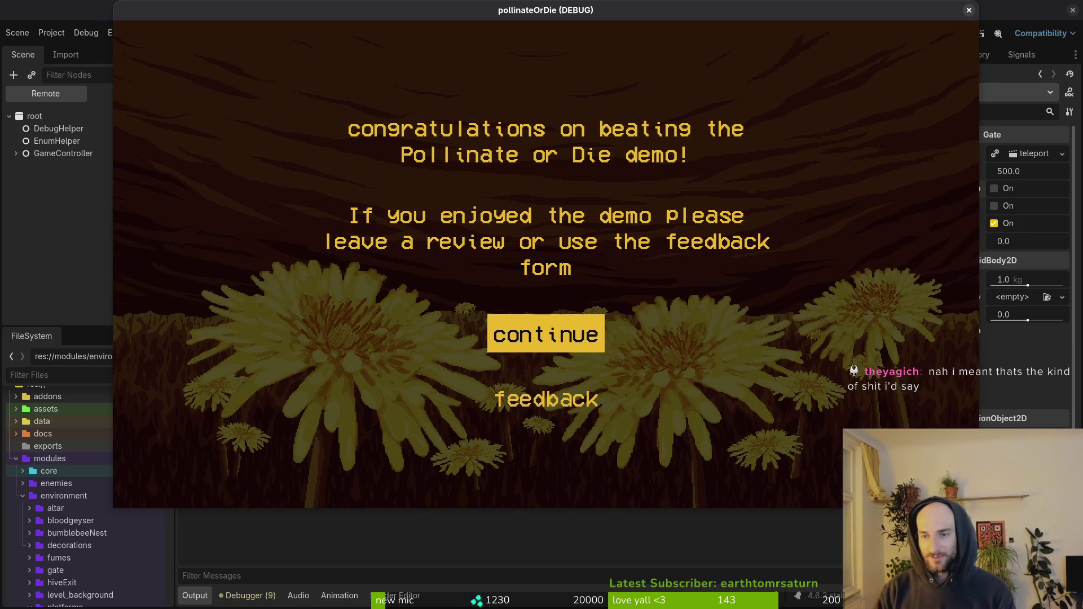
pyautogui.click(968, 11)
# Step: Quit Vim, launch lazygit with lg, stage arena_spider.tscn, and browse the other diffs
pyautogui.press('super+1')
pyautogui.write(':q')
pyautogui.press('Return')
pyautogui.write('lg')
pyautogui.press('Return')
pyautogui.press('Down')
pyautogui.press('Down')
pyautogui.press('Down')
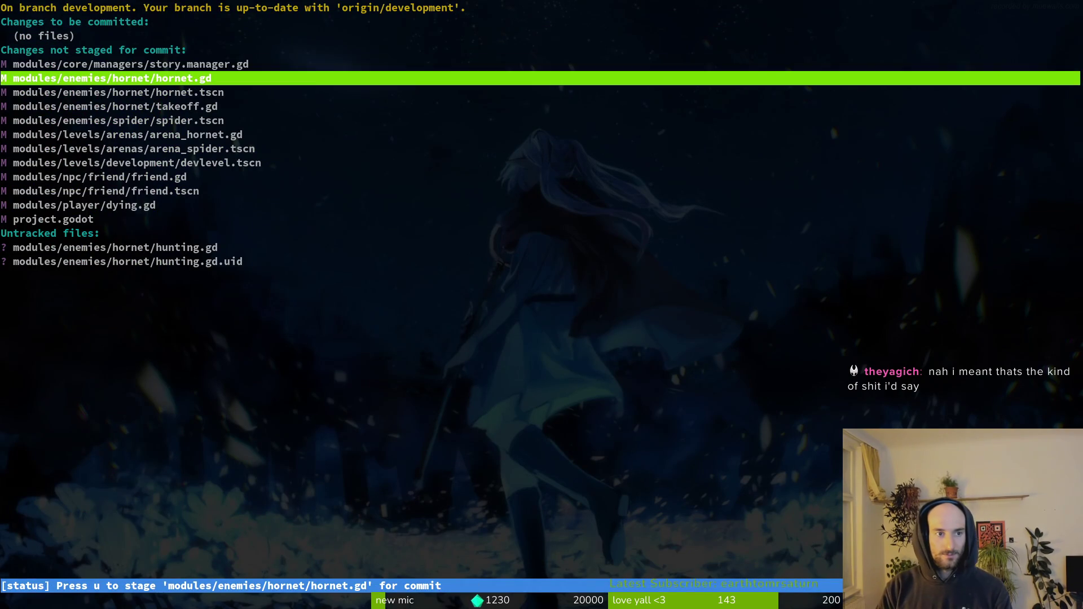
pyautogui.press('u')
pyautogui.press('Return')
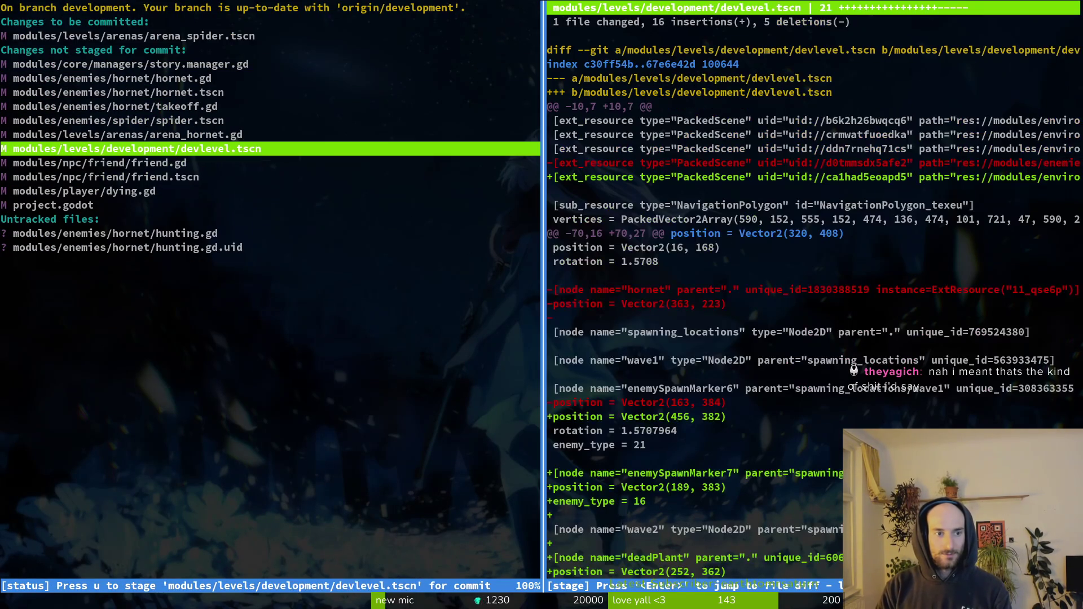
pyautogui.press('Down')
pyautogui.press('Down')
pyautogui.press('Down')
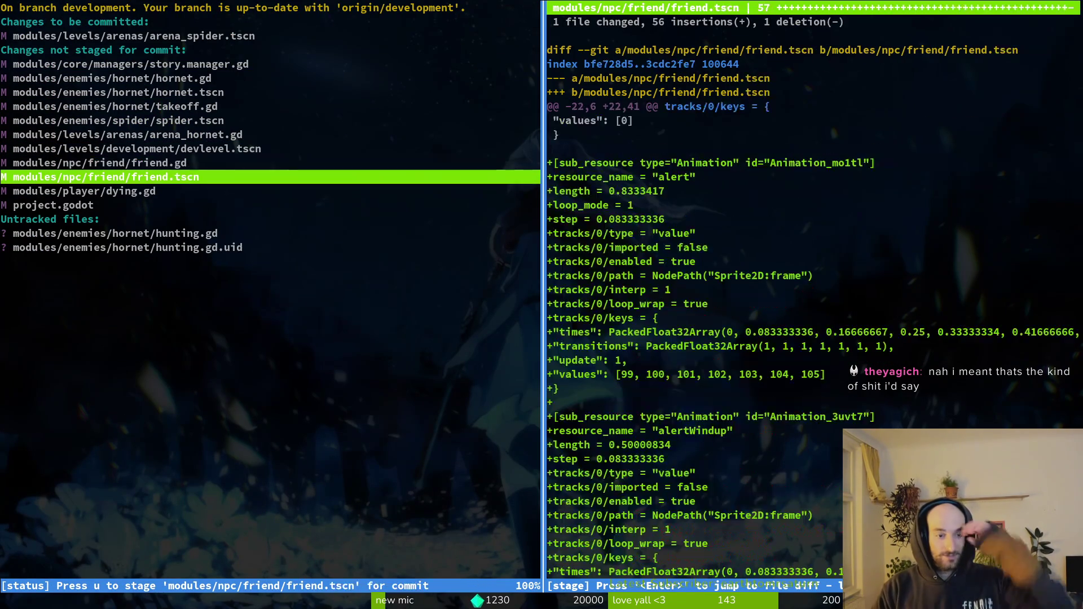
pyautogui.press('Up')
pyautogui.press('Up')
pyautogui.press('Up')
pyautogui.press('Up')
pyautogui.press('Up')
pyautogui.press('Up')
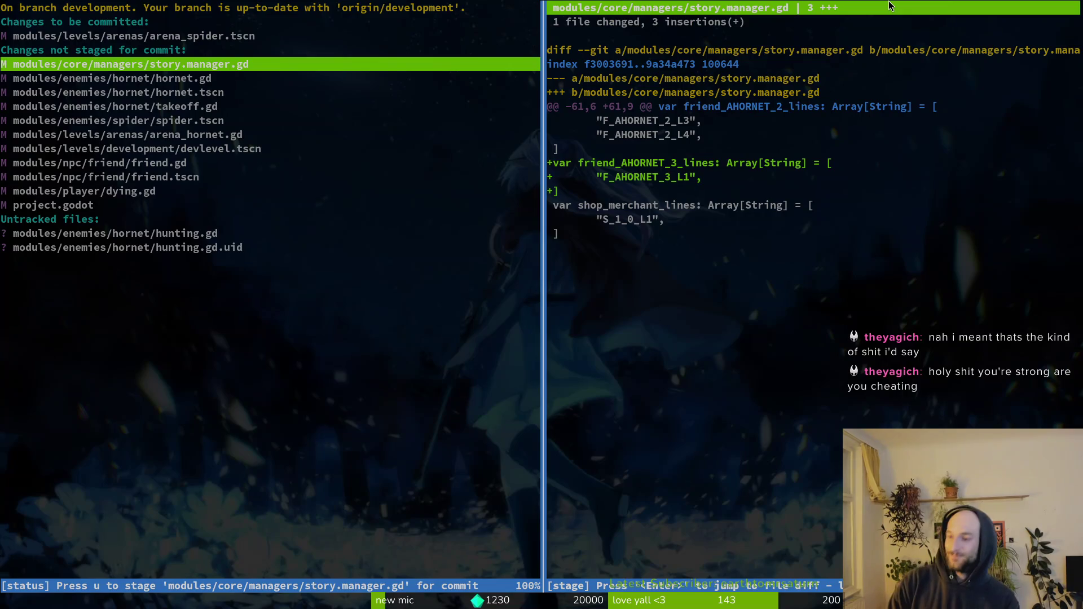
# Step: Edit the spider's Max Health in the spider scene and save it
pyautogui.press('super+2')
pyautogui.click(624, 55)
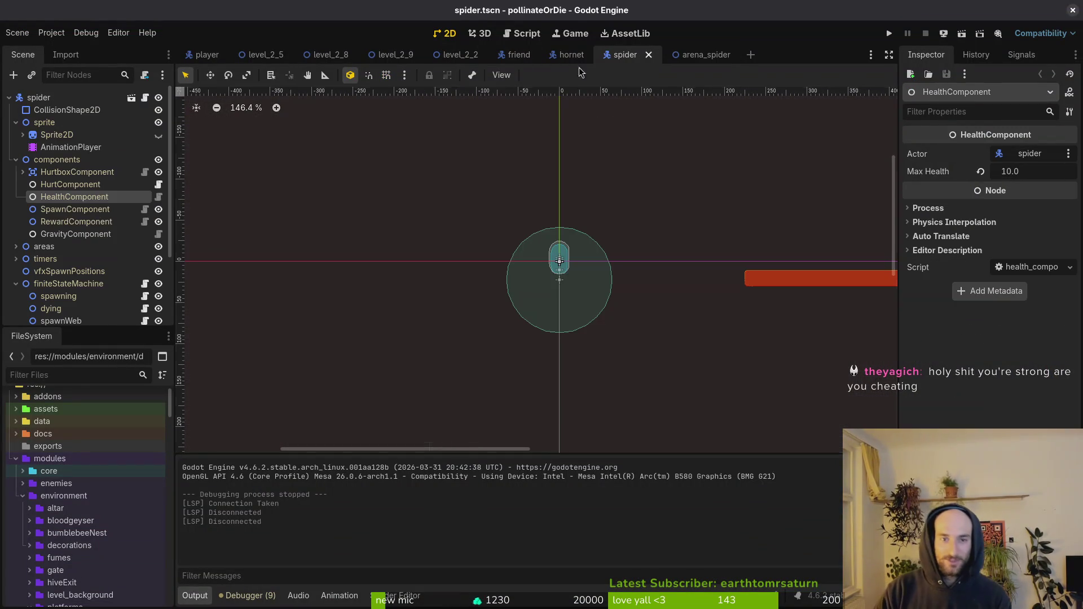
pyautogui.click(1012, 166)
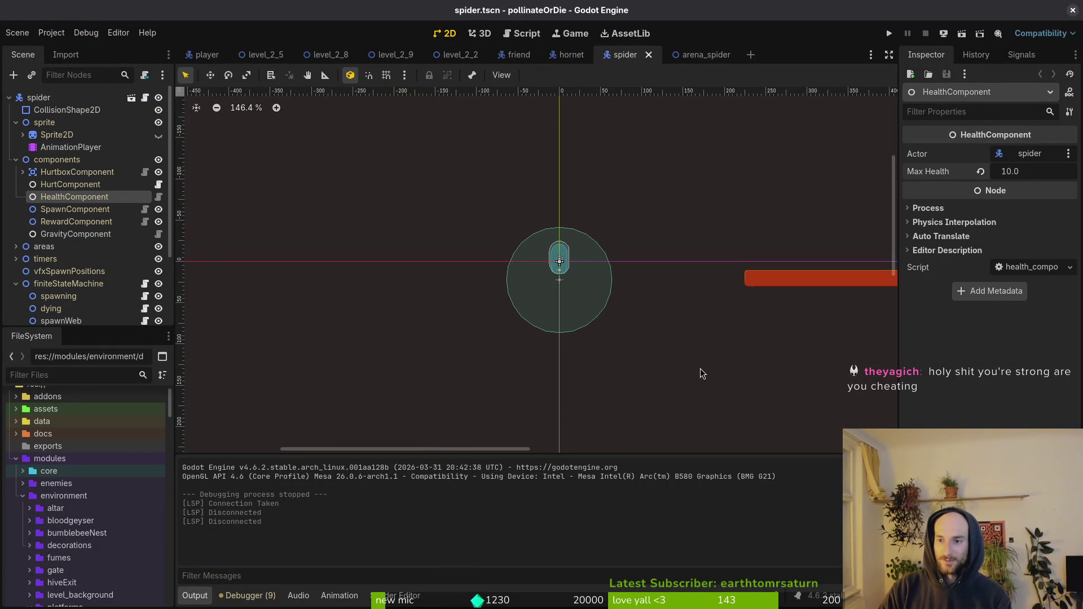
pyautogui.write('69')
pyautogui.click(702, 164)
pyautogui.hotkey('ctrl', 's')
# Step: Review the hornet.gd, devlevel.tscn and friend.gd diffs in the git status view
pyautogui.press('super+1')
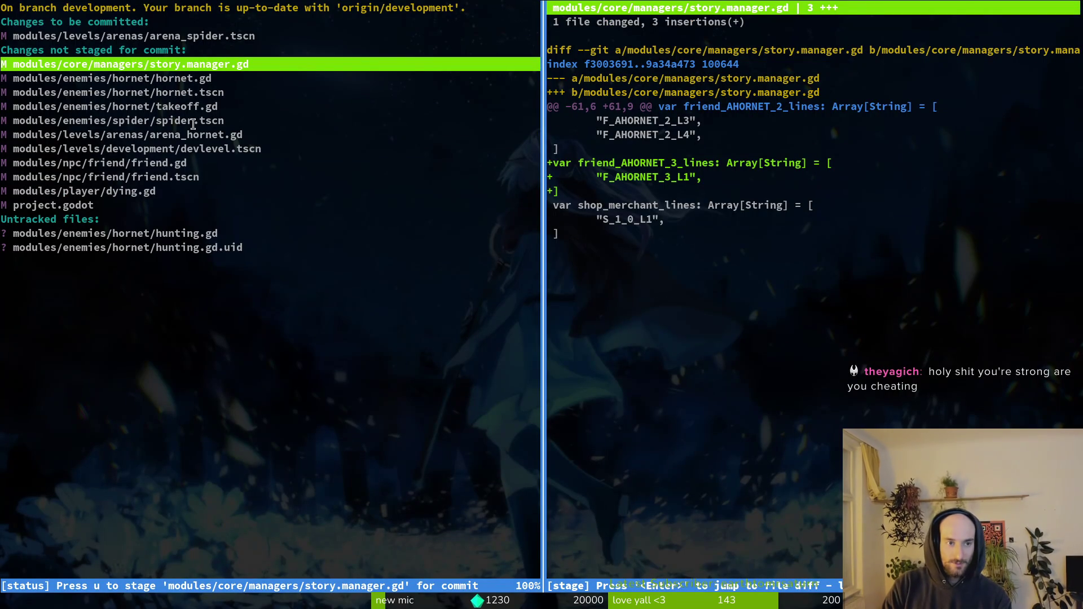
pyautogui.press('Down')
pyautogui.press('Down')
pyautogui.press('Down')
pyautogui.press('Down')
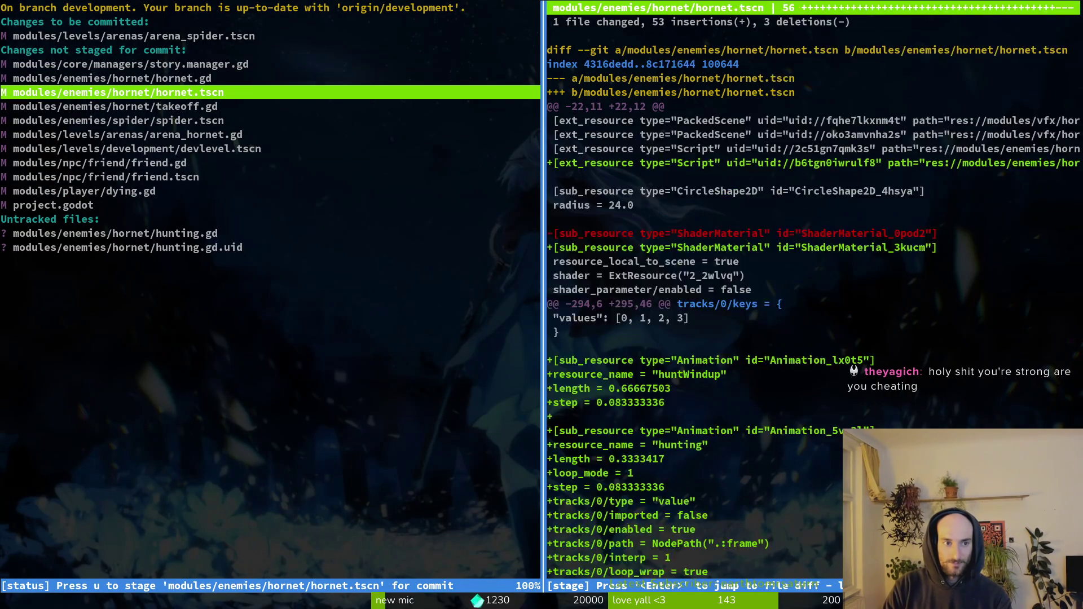
pyautogui.press('Down')
pyautogui.press('Down')
pyautogui.press('Up')
pyautogui.press('Down')
pyautogui.press('Down')
pyautogui.press('Down')
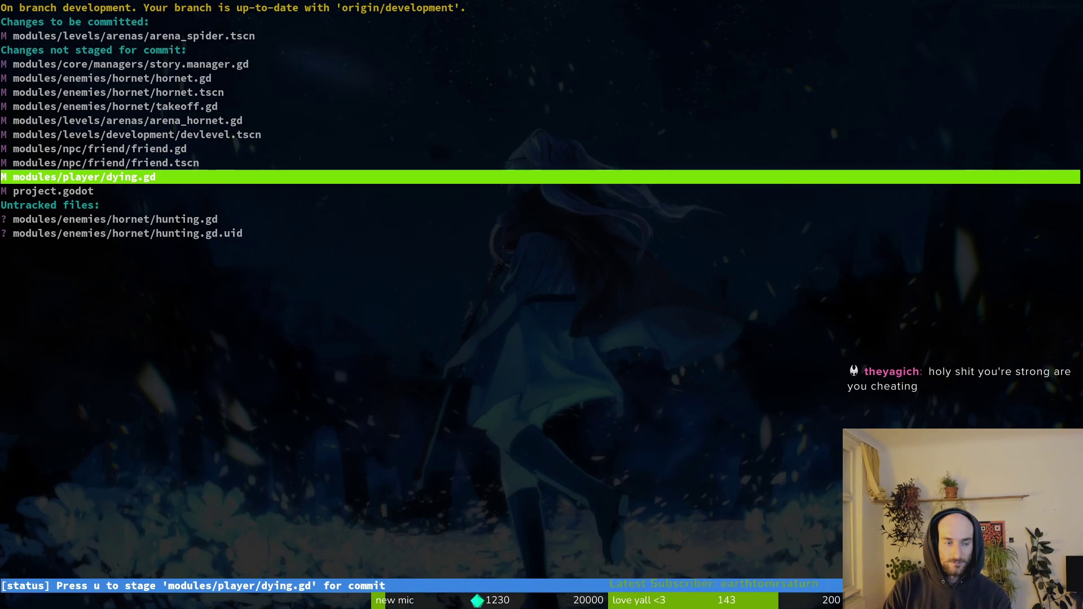
# Step: Commit the change as "fixed spider arena doors", push it, and return to Aseprite
pyautogui.write('qg')
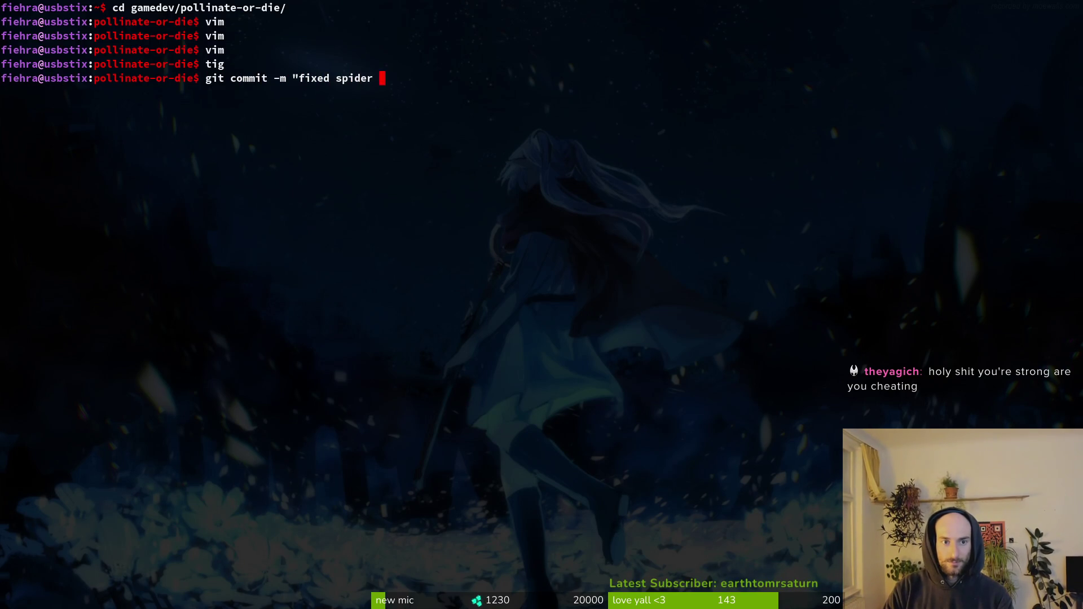
pyautogui.write('s"')
pyautogui.press('Return')
pyautogui.write('h')
pyautogui.press('Return')
pyautogui.press('super+1')
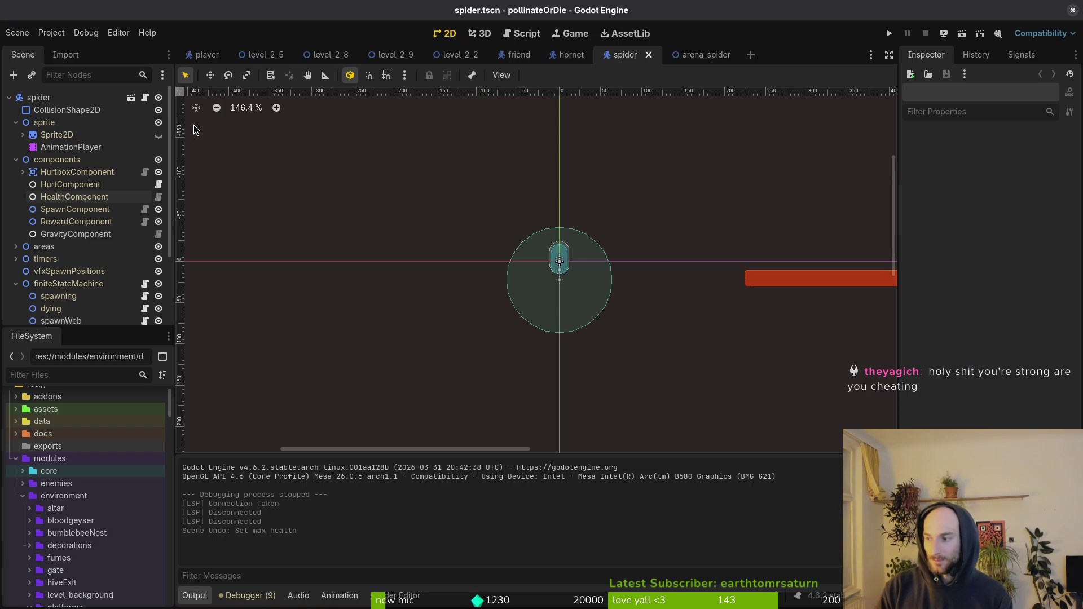
pyautogui.press('super+2')
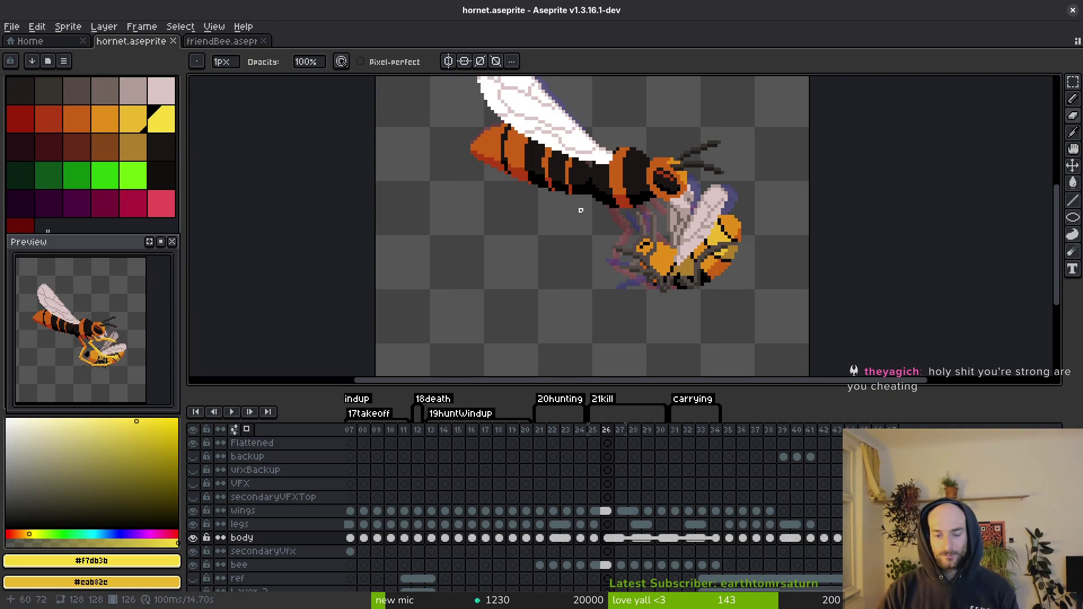
# Step: Step back to frame 25 and pick the bee's orange colour
pyautogui.hscroll(-2, 635, 213)
pyautogui.scroll(-4, 703, 224)
pyautogui.press('i')
pyautogui.press(',')
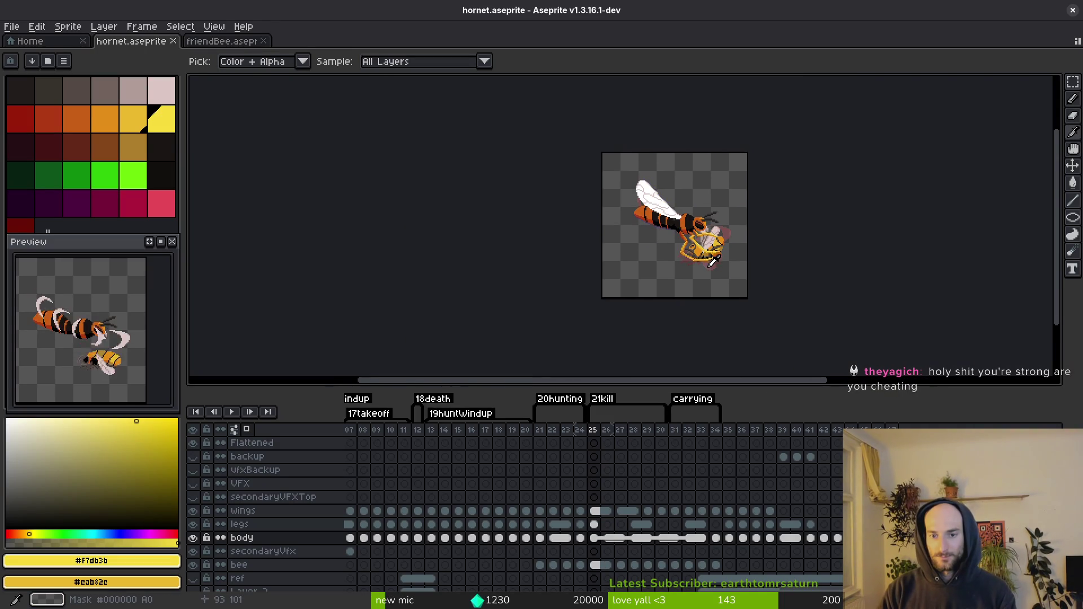
pyautogui.click(708, 265)
# Step: Link the legs cels of frames 25 and 26 and save hornet.aseprite
pyautogui.scroll(3, 708, 265)
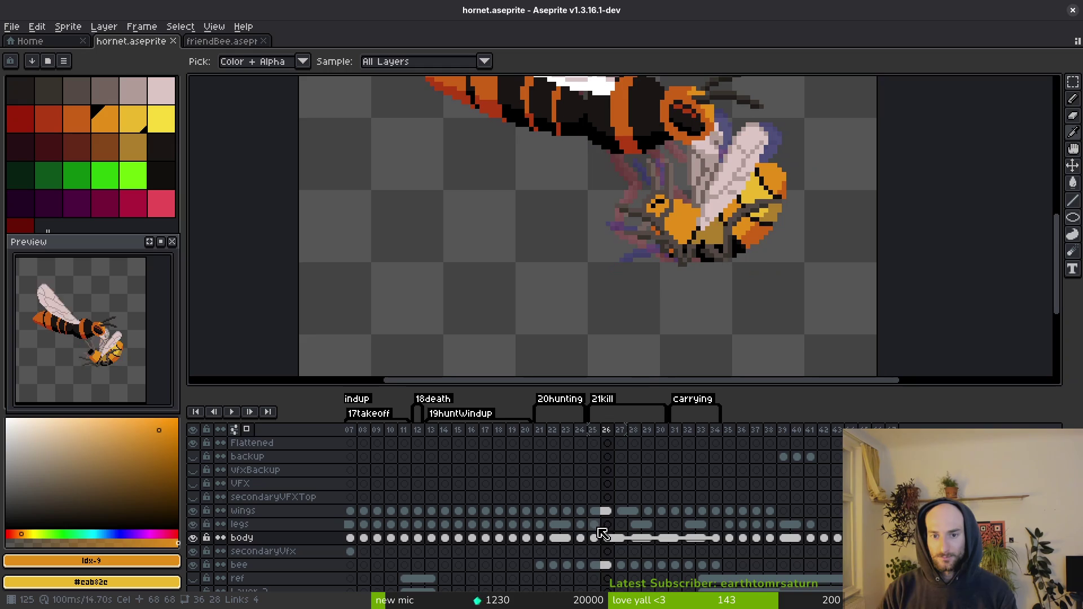
pyautogui.click(595, 525)
pyautogui.keyDown('shift'); pyautogui.click(607, 525); pyautogui.keyUp('shift')
pyautogui.rightClick(605, 525)
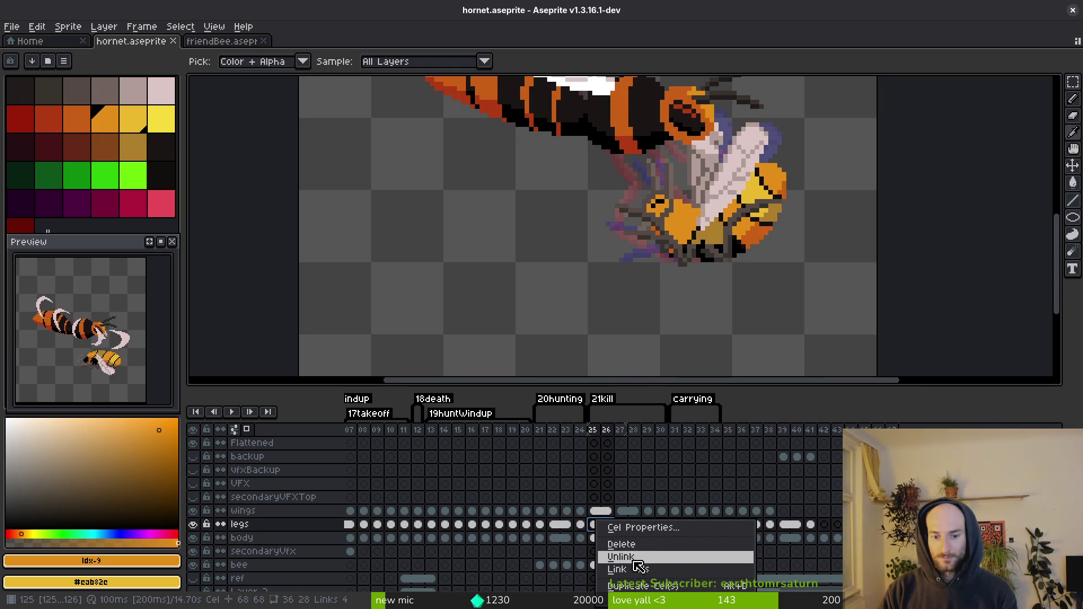
pyautogui.click(628, 570)
pyautogui.hotkey('ctrl', 's')
# Step: Flip back and forth between frames 27 and 28 to compare them
pyautogui.scroll(-2, 683, 305)
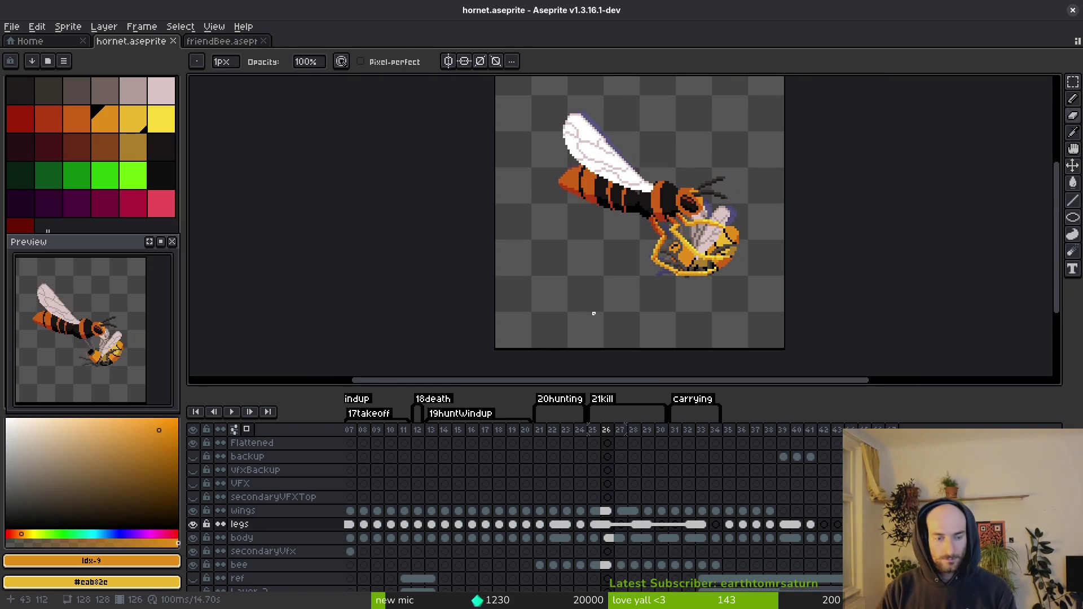
pyautogui.press('i')
pyautogui.press('.')
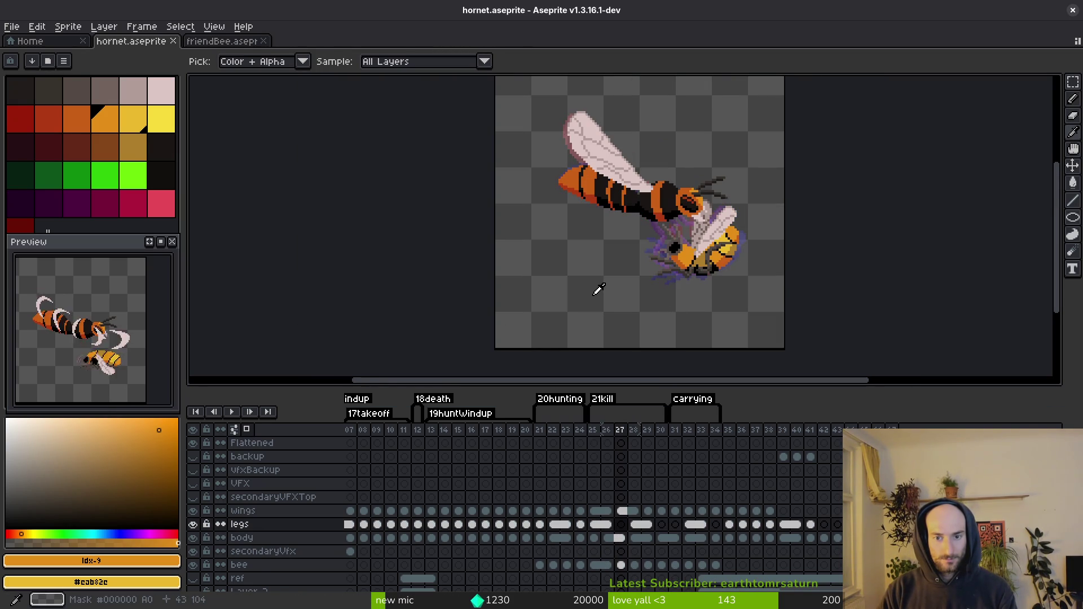
pyautogui.press('.')
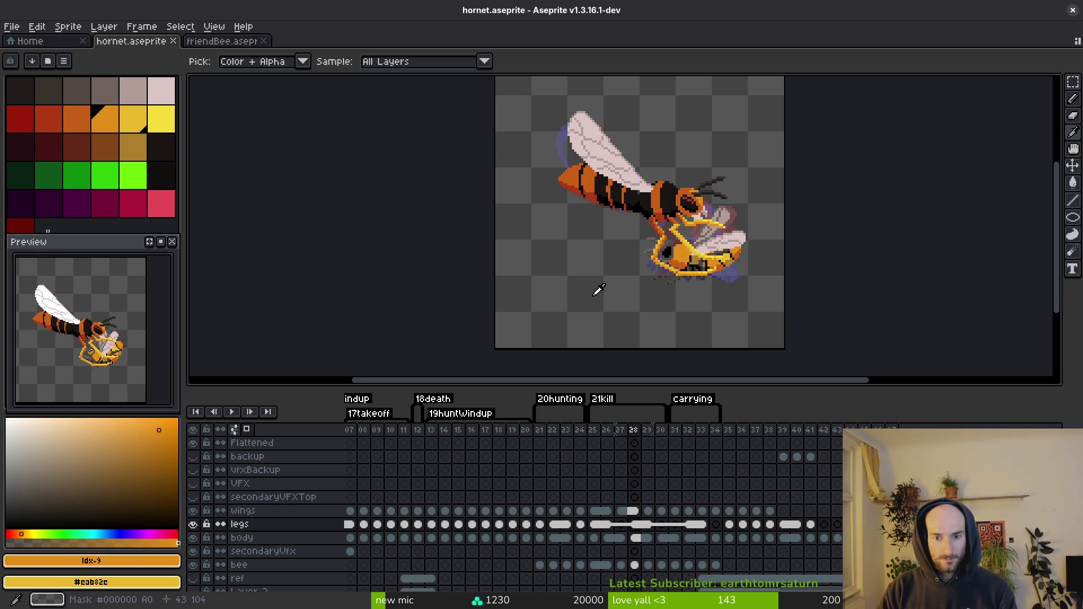
pyautogui.press(',')
pyautogui.press('.')
pyautogui.press(',')
pyautogui.press('.')
pyautogui.press(',')
pyautogui.press('.')
pyautogui.press(',')
pyautogui.scroll(1, 688, 271)
pyautogui.press('.')
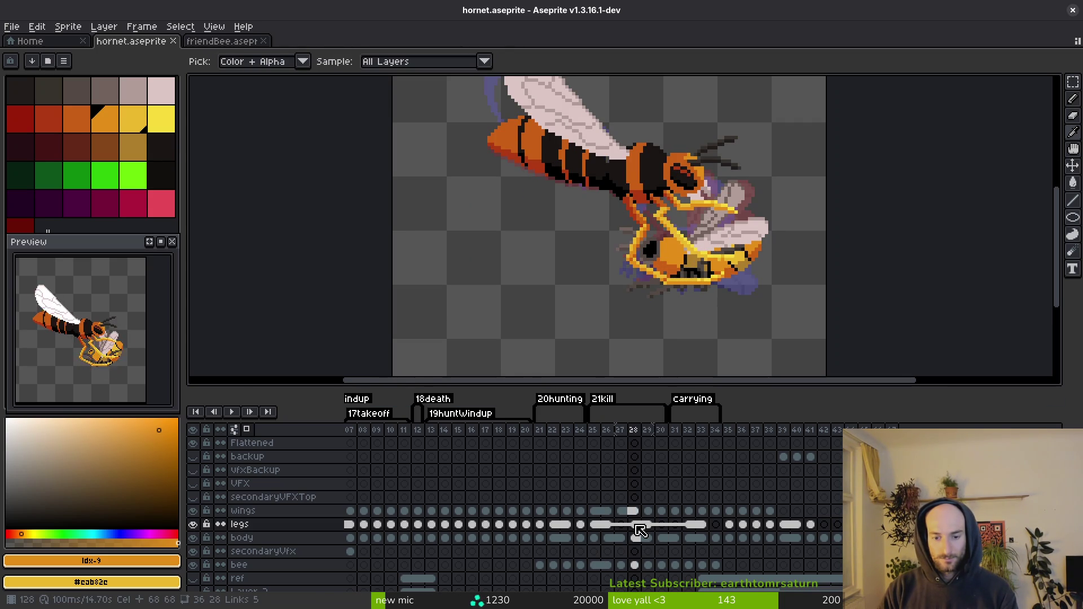
# Step: Select the legs cels in frames 28–33, link then unlink them, and delete their drawings
pyautogui.moveTo(641, 531); pyautogui.dragTo(709, 526)
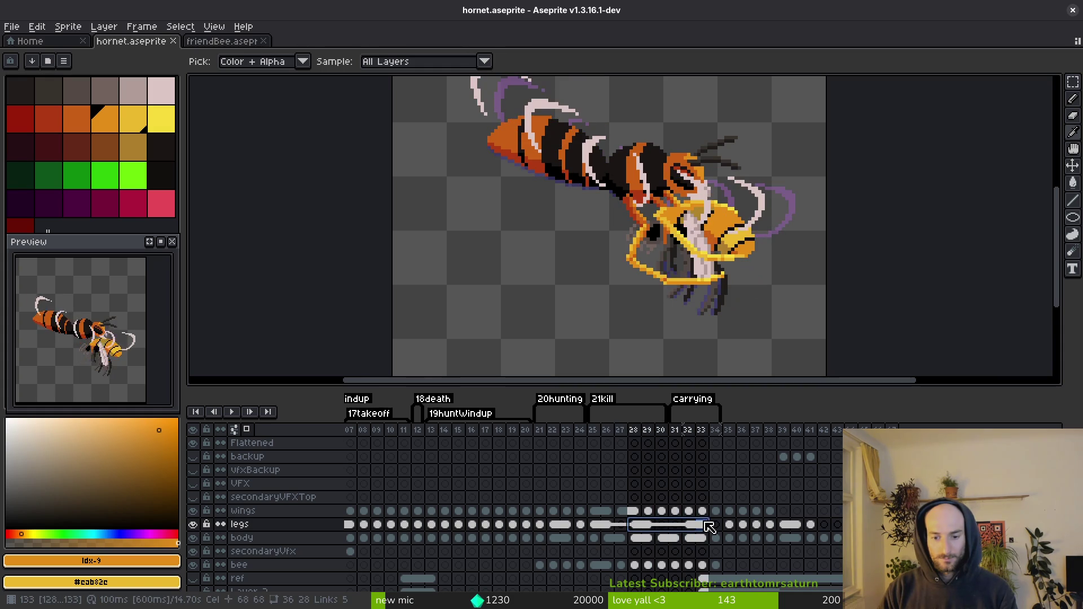
pyautogui.rightClick(646, 521)
pyautogui.click(708, 571)
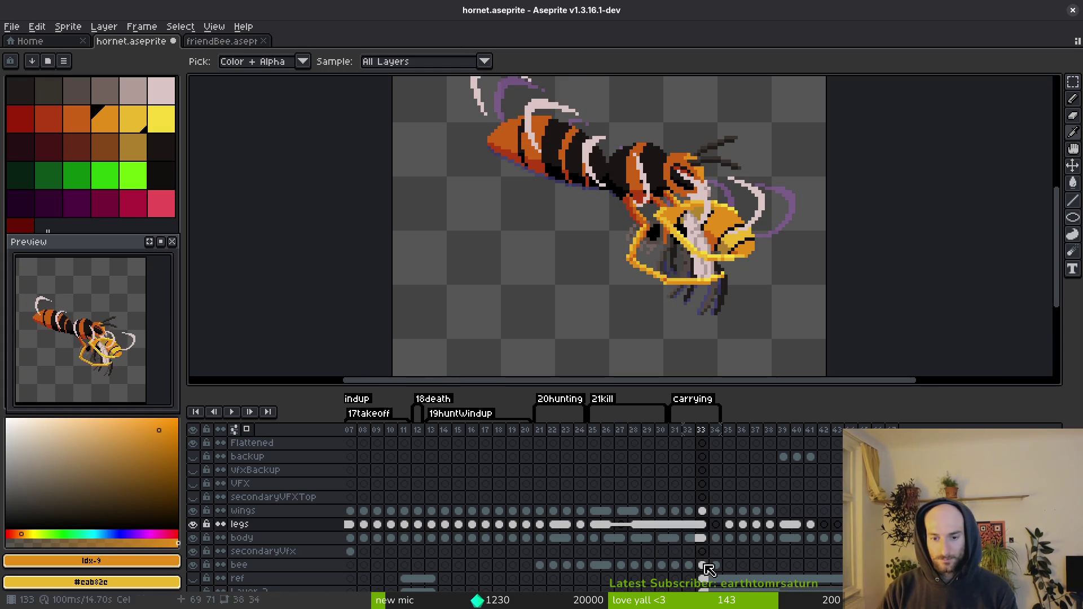
pyautogui.rightClick(635, 530)
pyautogui.click(671, 573)
pyautogui.moveTo(634, 525); pyautogui.dragTo(702, 523)
pyautogui.press('Delete')
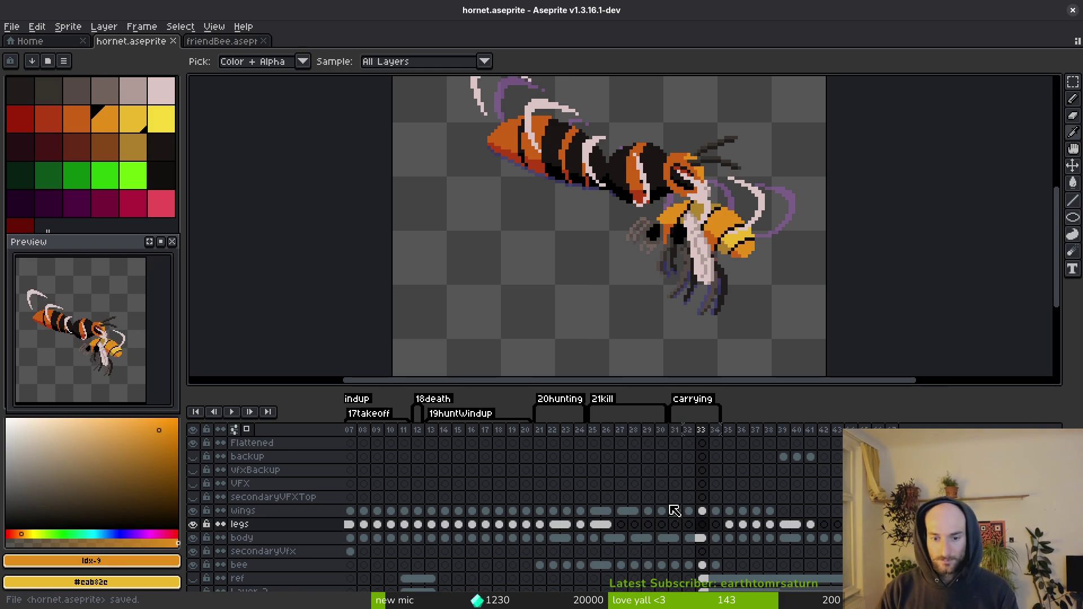
# Step: Return to the frame 26 kill pose, advance to frame 27, and switch to the pencil
pyautogui.click(604, 524)
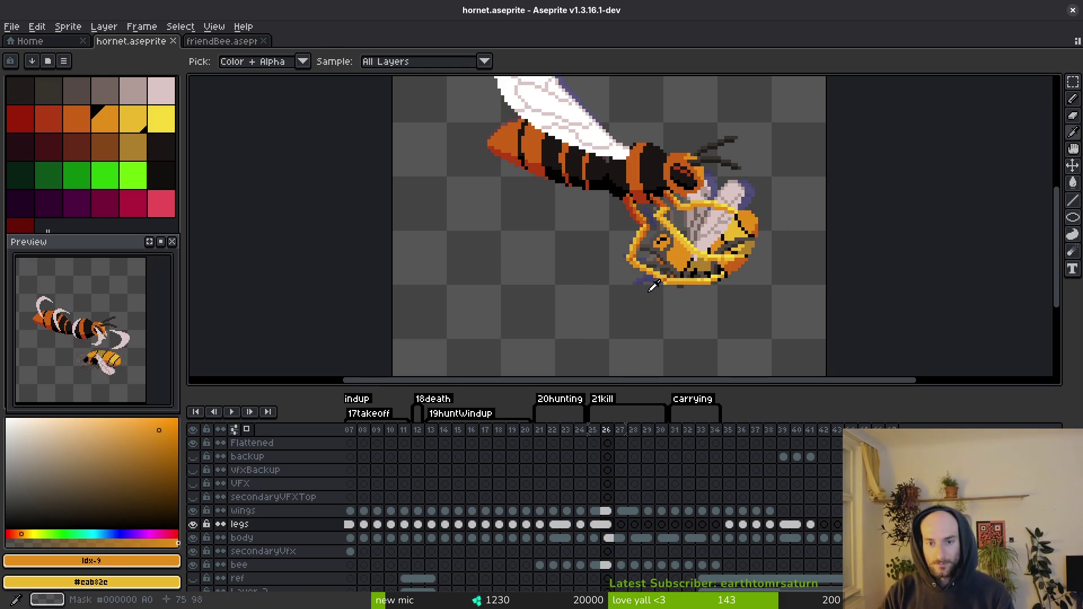
pyautogui.press('Right')
pyautogui.press('b')
pyautogui.scroll(1, 664, 316)
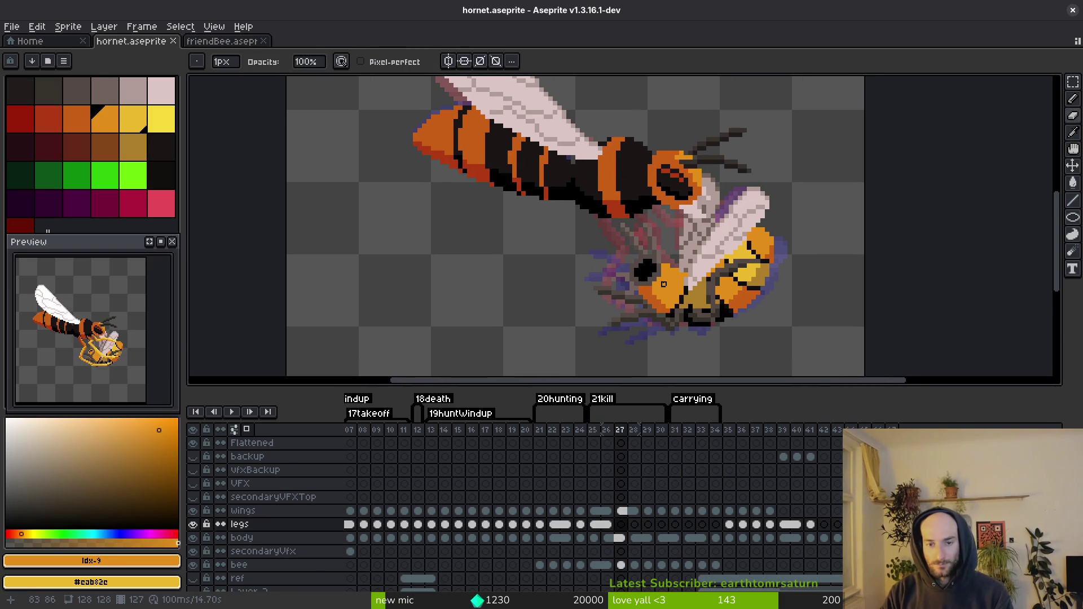
pyautogui.scroll(-2, 664, 284)
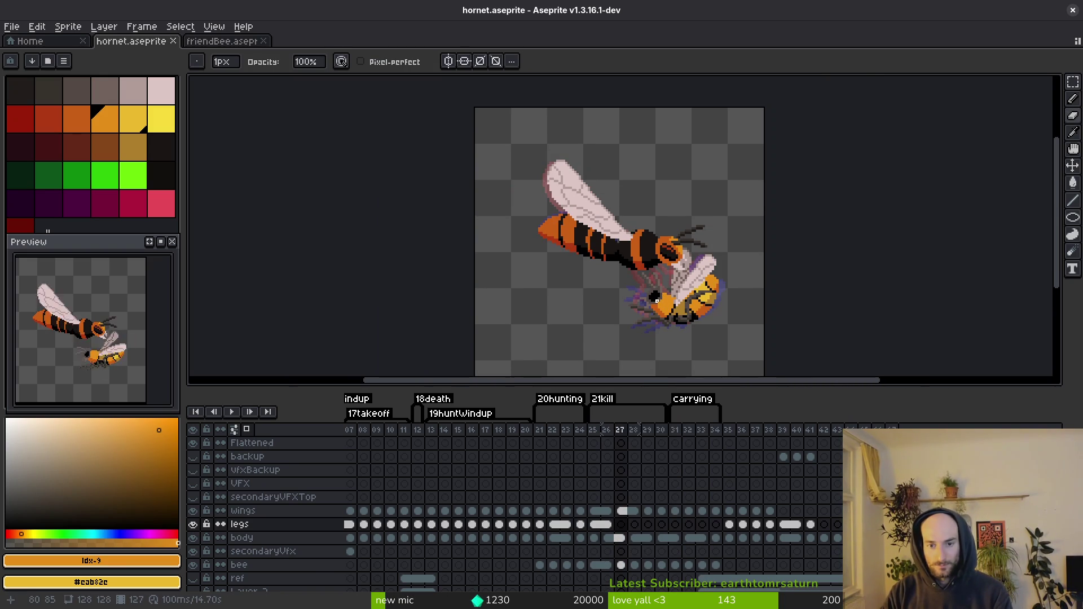
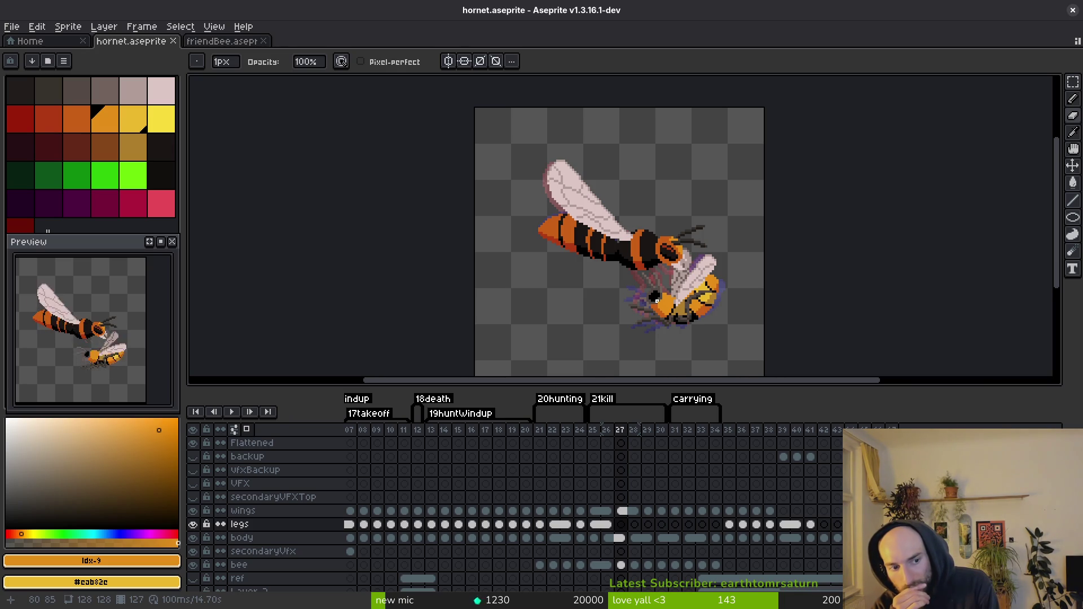
# Step: Step through kill frames 23–26, flipping between frames 24 and 25 to compare the bee poses
pyautogui.press(',')
pyautogui.press(',')
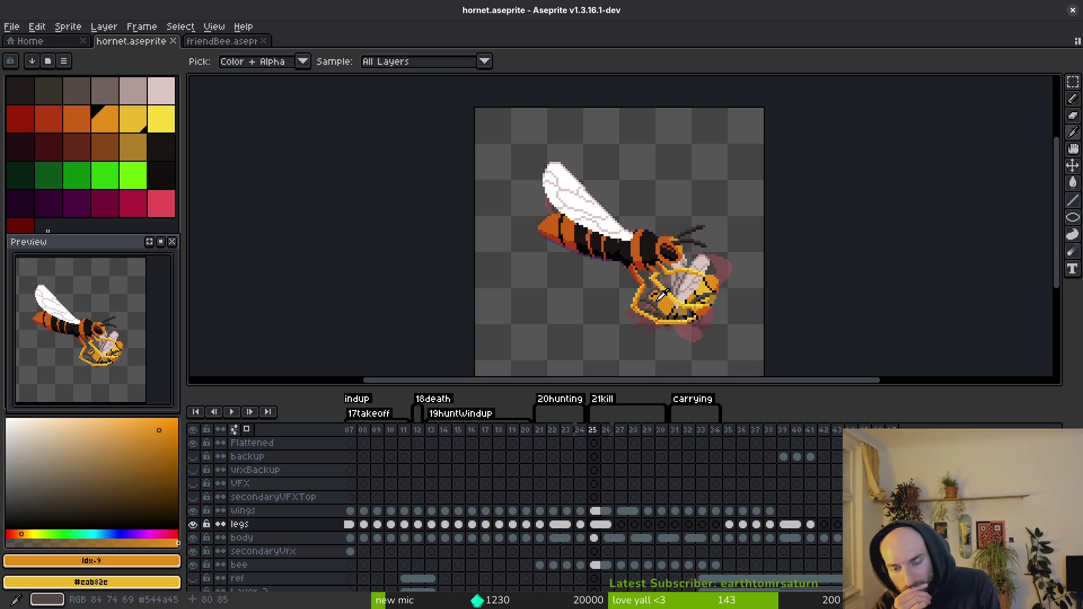
pyautogui.press('.')
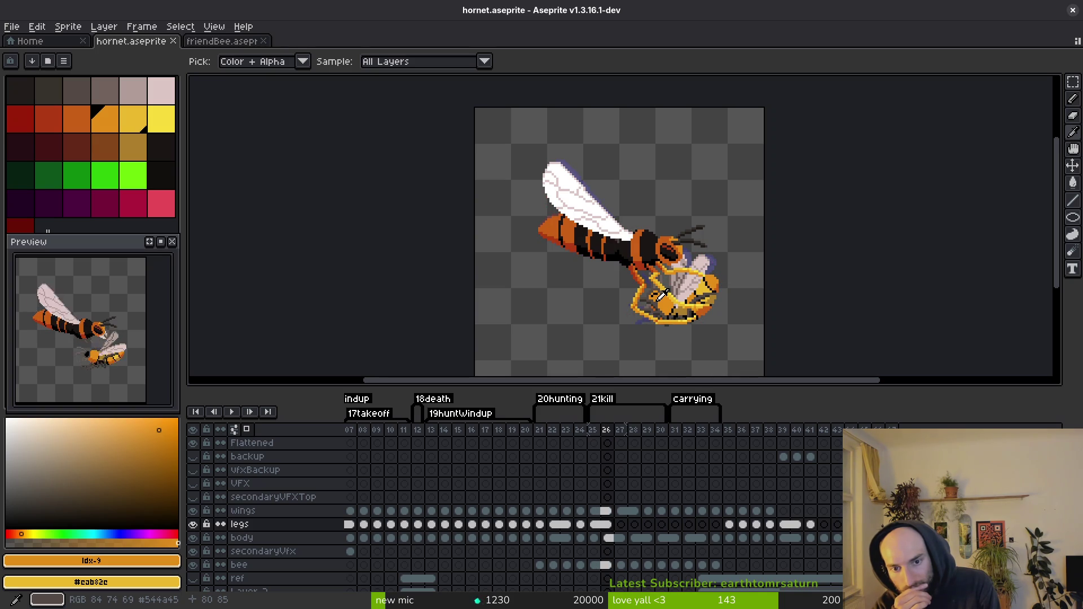
pyautogui.press('.')
pyautogui.press('.')
pyautogui.press('.')
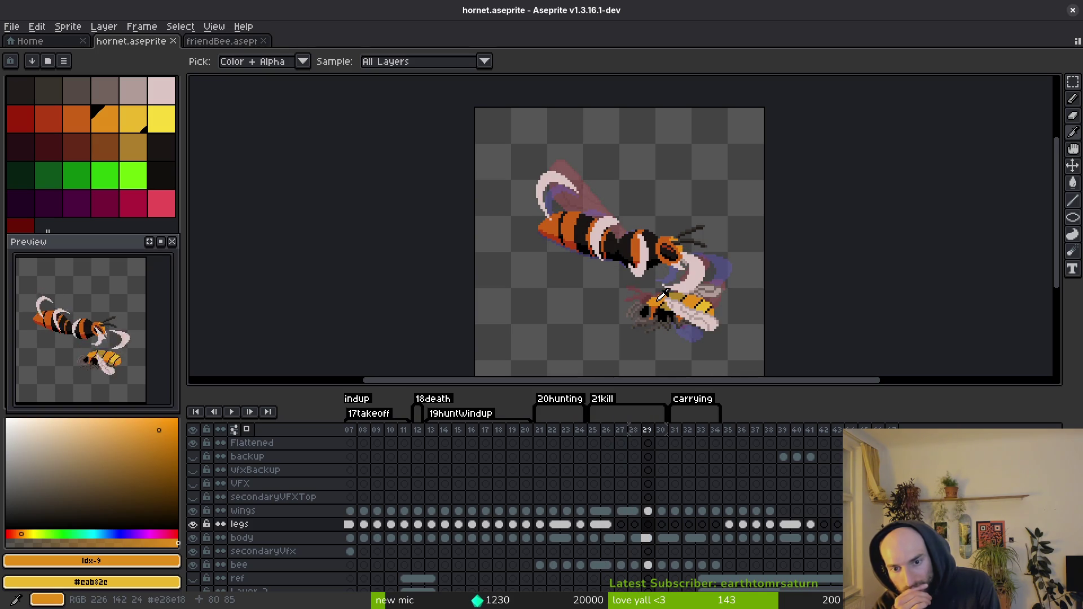
pyautogui.press(',')
pyautogui.press(',')
pyautogui.press(',')
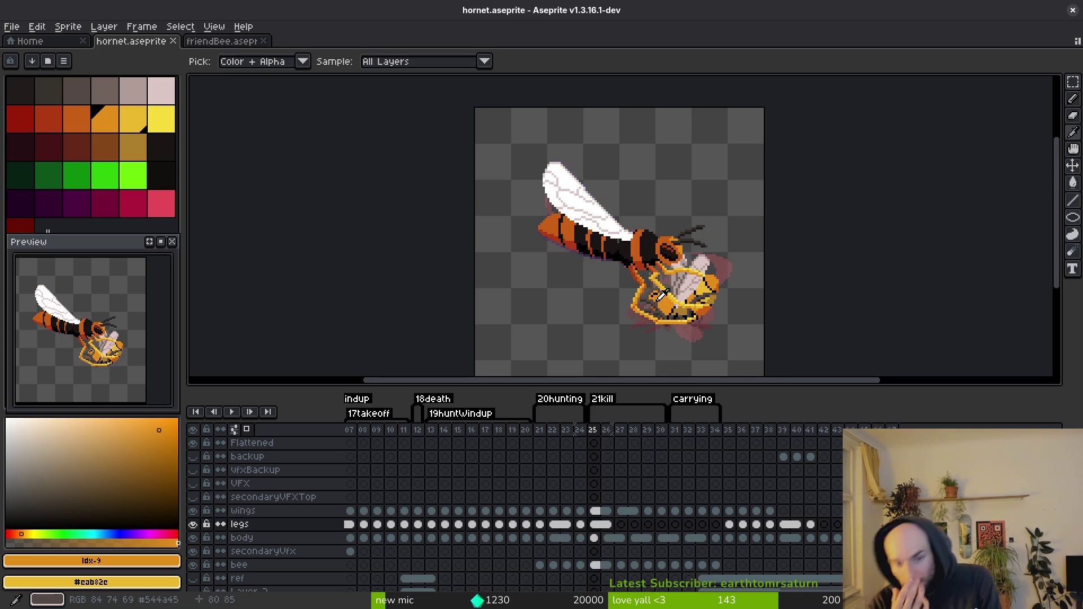
pyautogui.press('.')
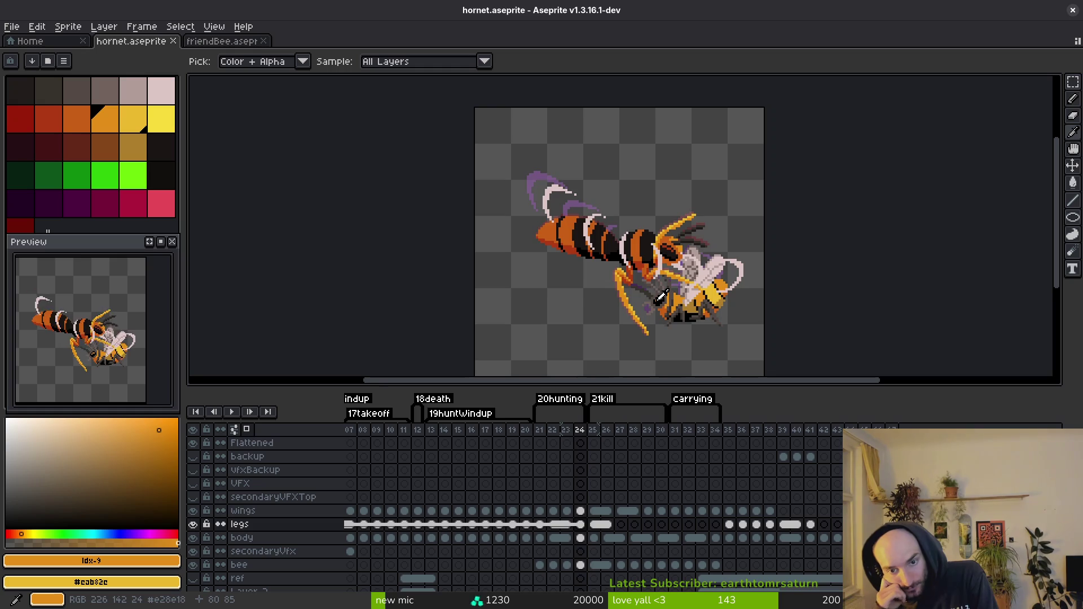
pyautogui.press('.')
pyautogui.press(',')
pyautogui.press('.')
pyautogui.press(',')
pyautogui.press('.')
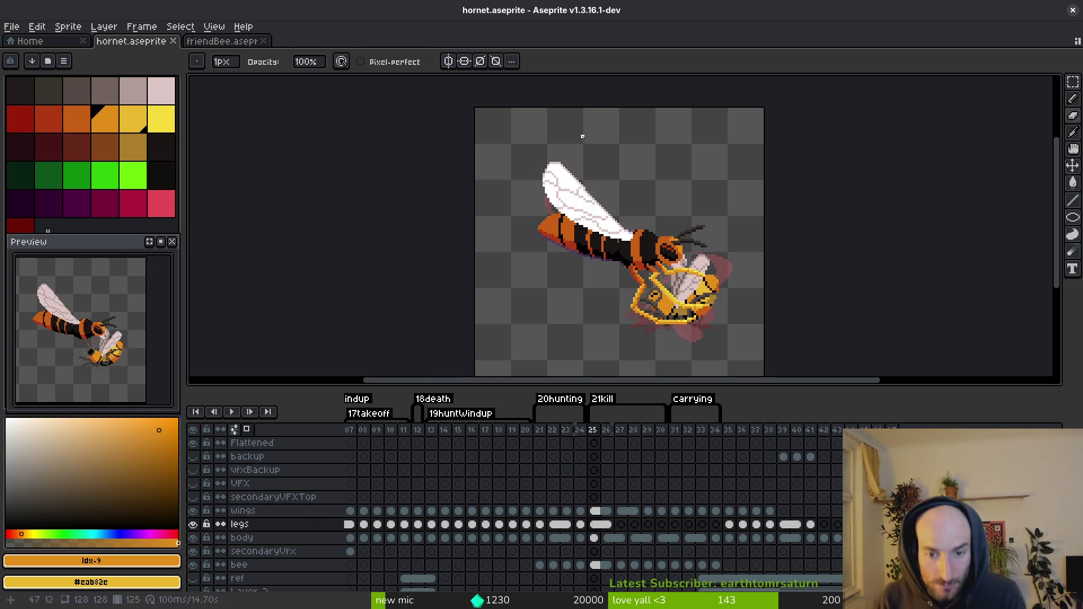
pyautogui.scroll(2, 660, 296)
pyautogui.press(',')
pyautogui.press('.')
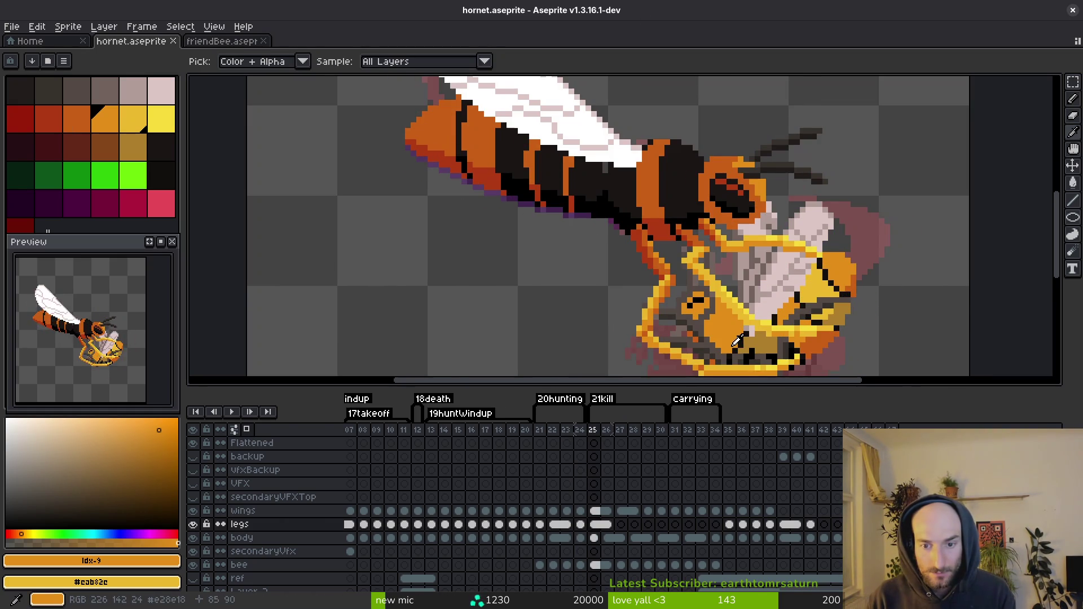
pyautogui.press(',')
pyautogui.moveTo(737, 341); pyautogui.dragTo(708, 375)
pyautogui.press('.')
pyautogui.press(',')
pyautogui.press('.')
pyautogui.press(',')
pyautogui.press('.')
pyautogui.press(',')
pyautogui.press('.')
pyautogui.press('.')
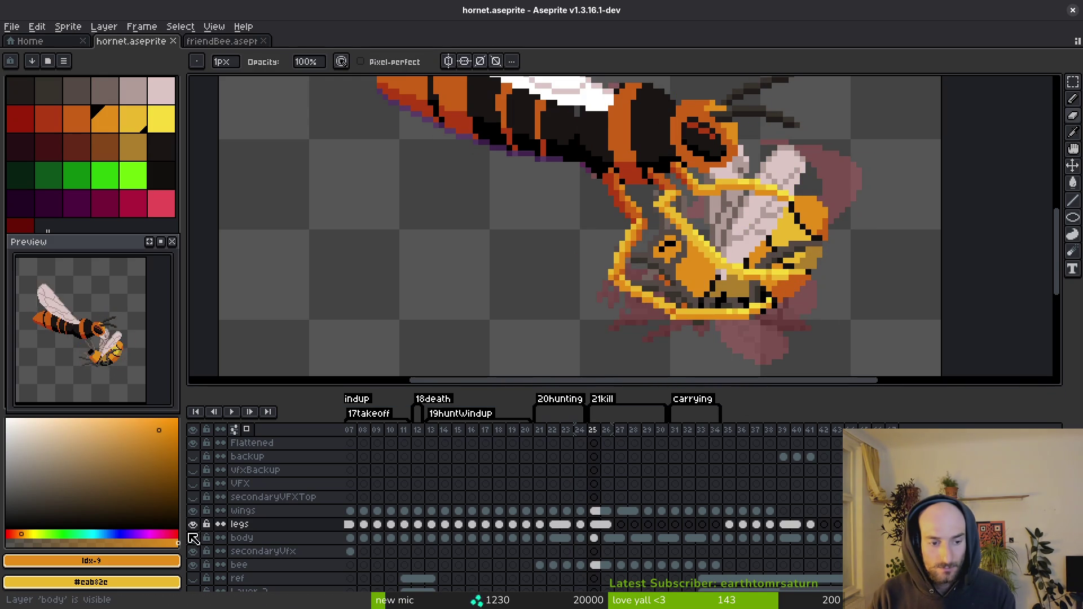
# Step: Hide the legs layer, recheck the kill frames, and bring up the friendBee sprite for reference
pyautogui.click(193, 525)
pyautogui.press(',')
pyautogui.press('.')
pyautogui.press('Return')
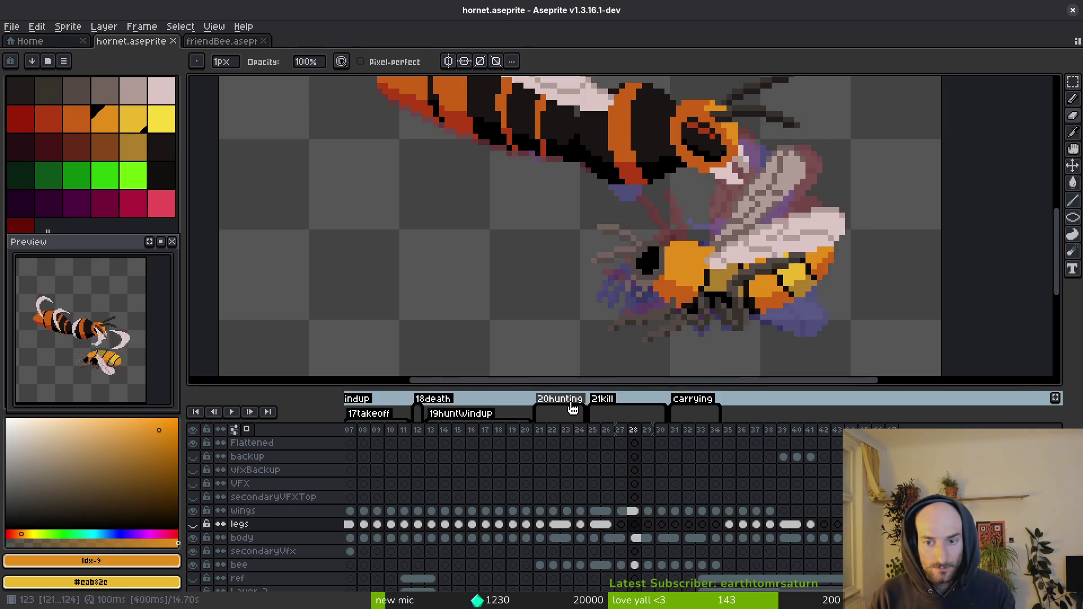
pyautogui.scroll(-2, 787, 294)
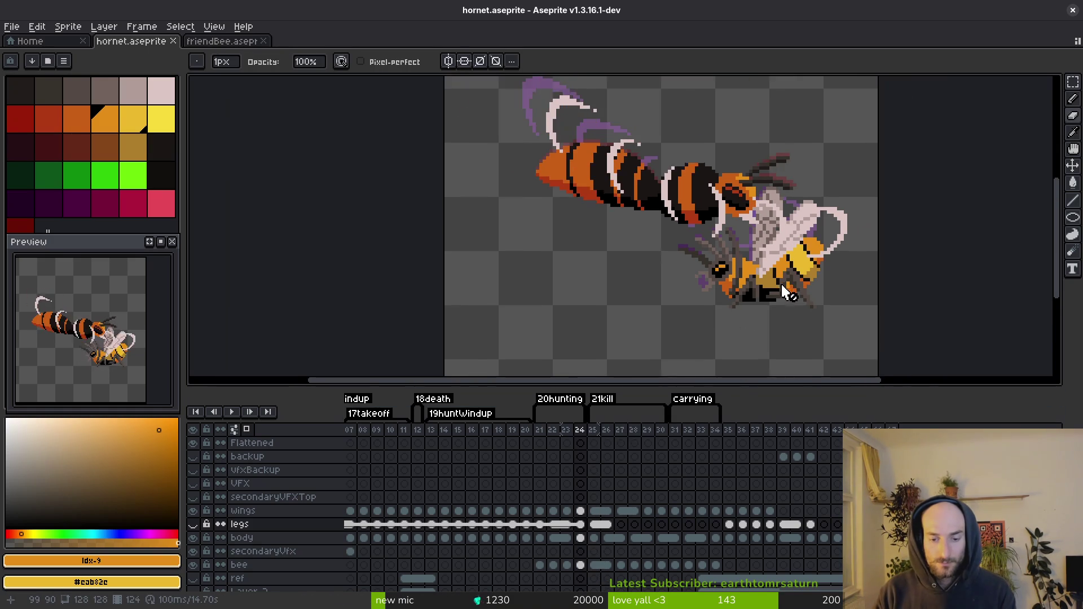
pyautogui.moveTo(787, 294); pyautogui.dragTo(780, 273)
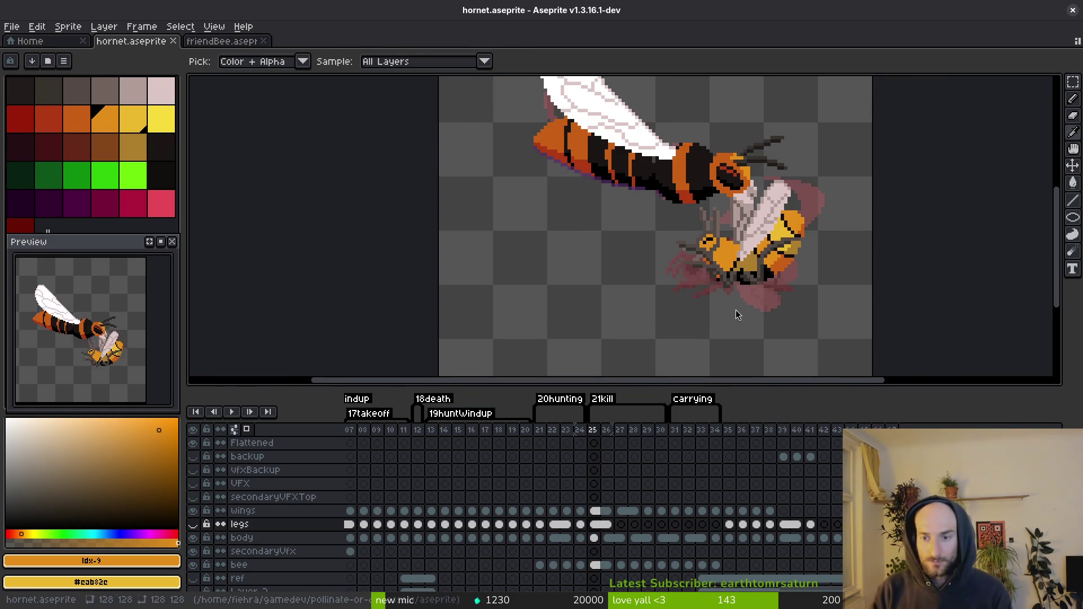
pyautogui.press('b')
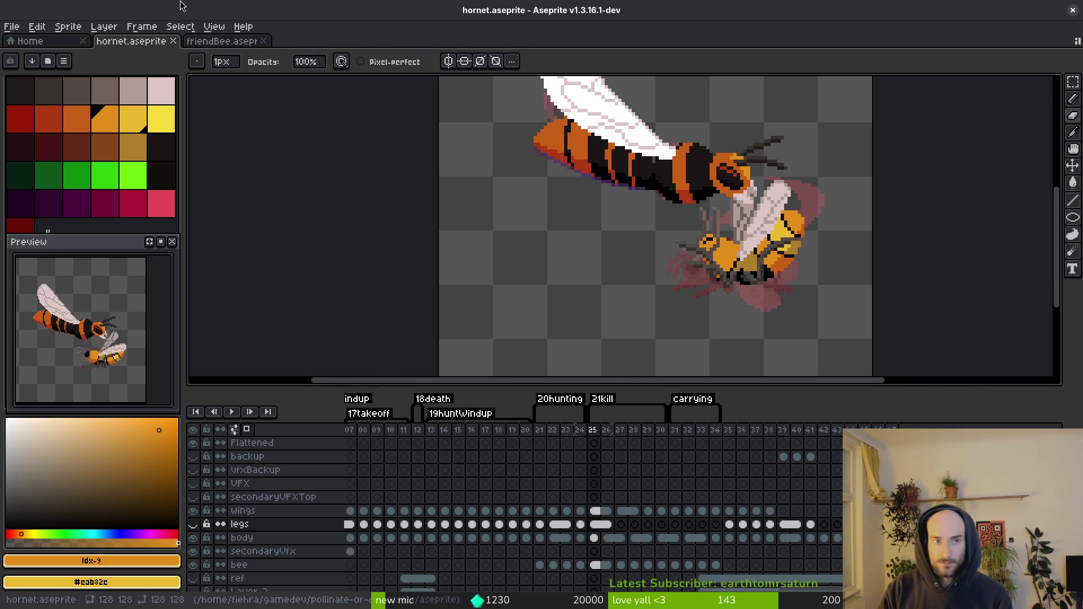
pyautogui.click(240, 44)
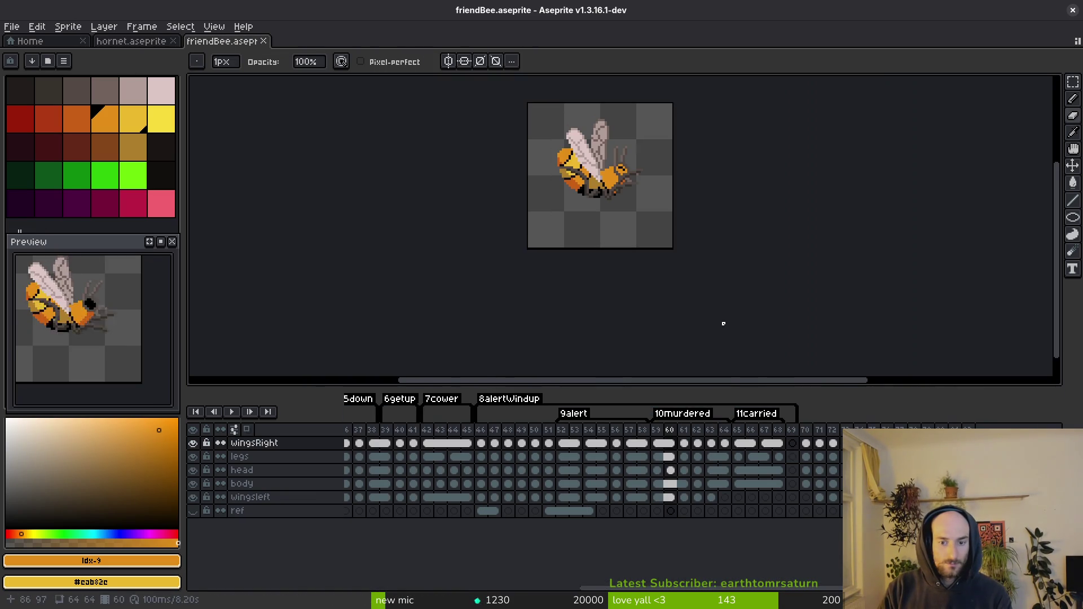
pyautogui.press(',')
pyautogui.scroll(2, 622, 210)
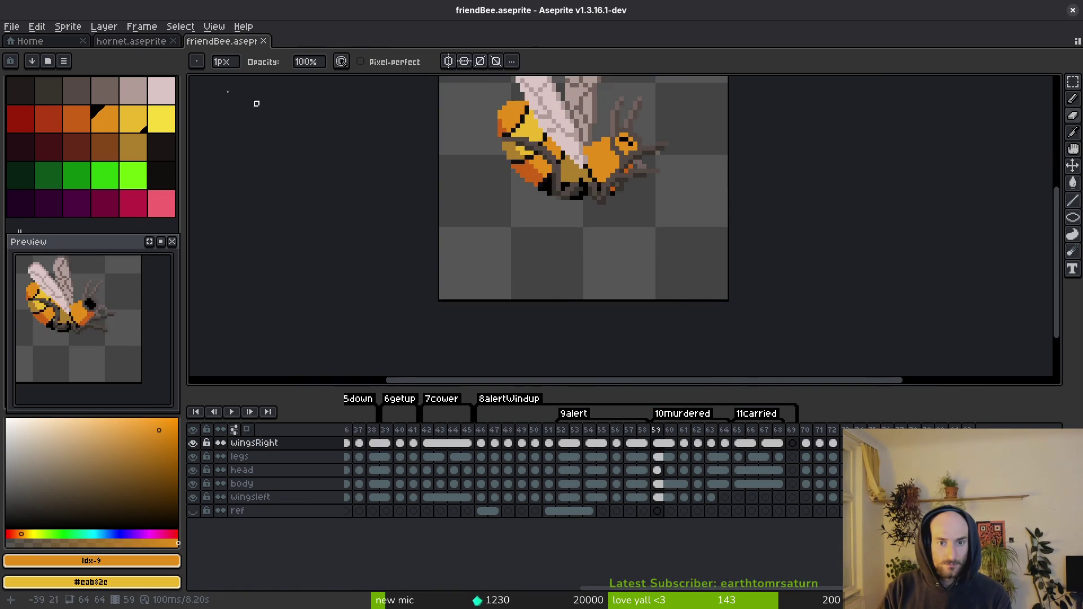
pyautogui.click(130, 42)
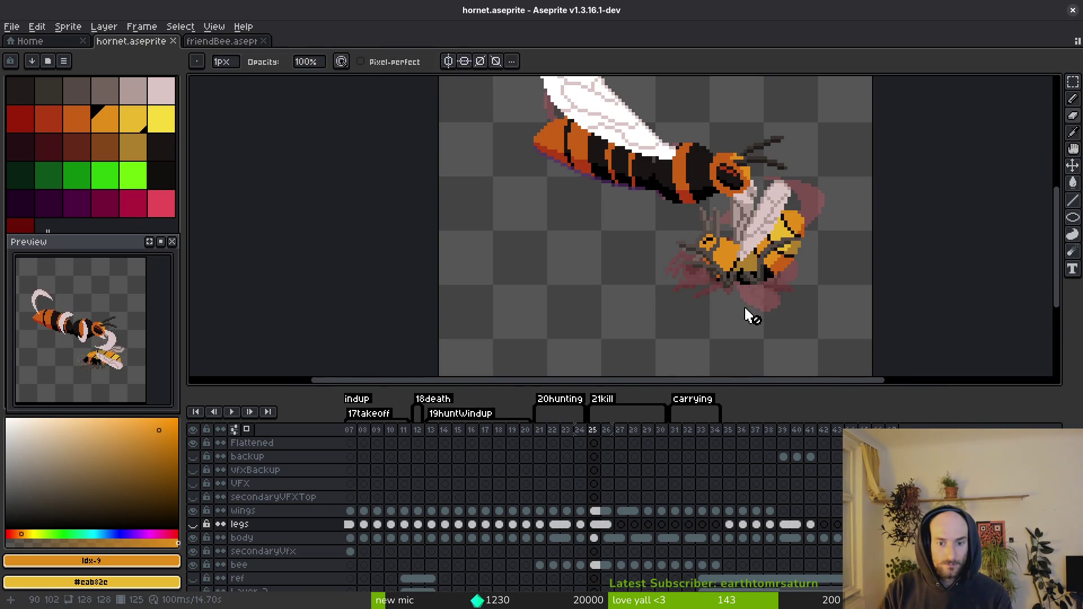
pyautogui.press(',')
pyautogui.press('.')
pyautogui.press(',')
pyautogui.press('.')
pyautogui.press(',')
pyautogui.press(',')
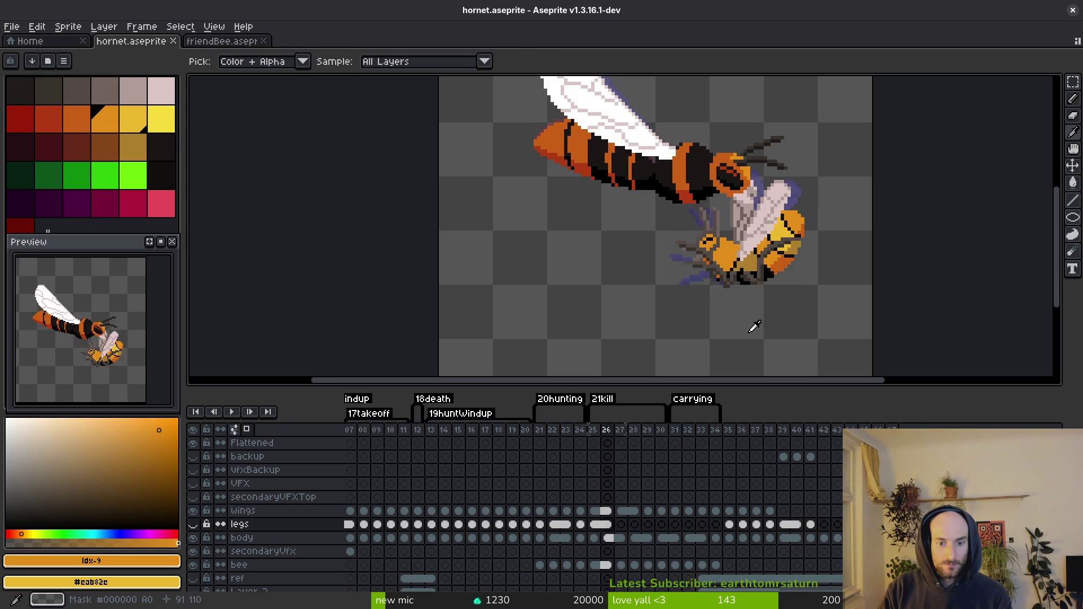
pyautogui.press('.')
pyautogui.press(',')
pyautogui.press('.')
pyautogui.press(',')
pyautogui.press('.')
pyautogui.press(',')
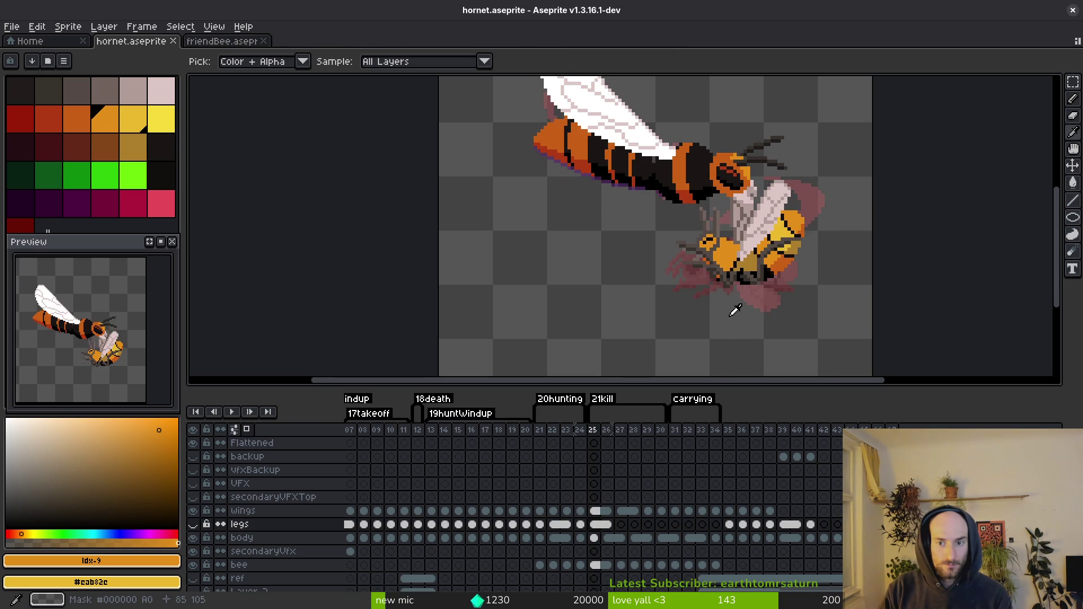
pyautogui.click(217, 41)
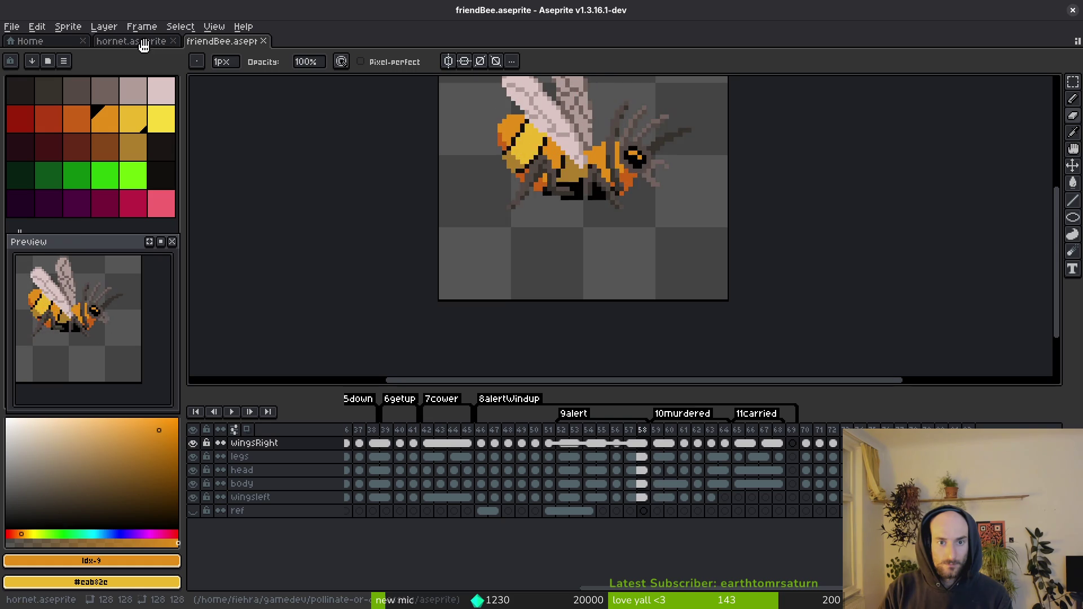
pyautogui.scroll(2, 565, 250)
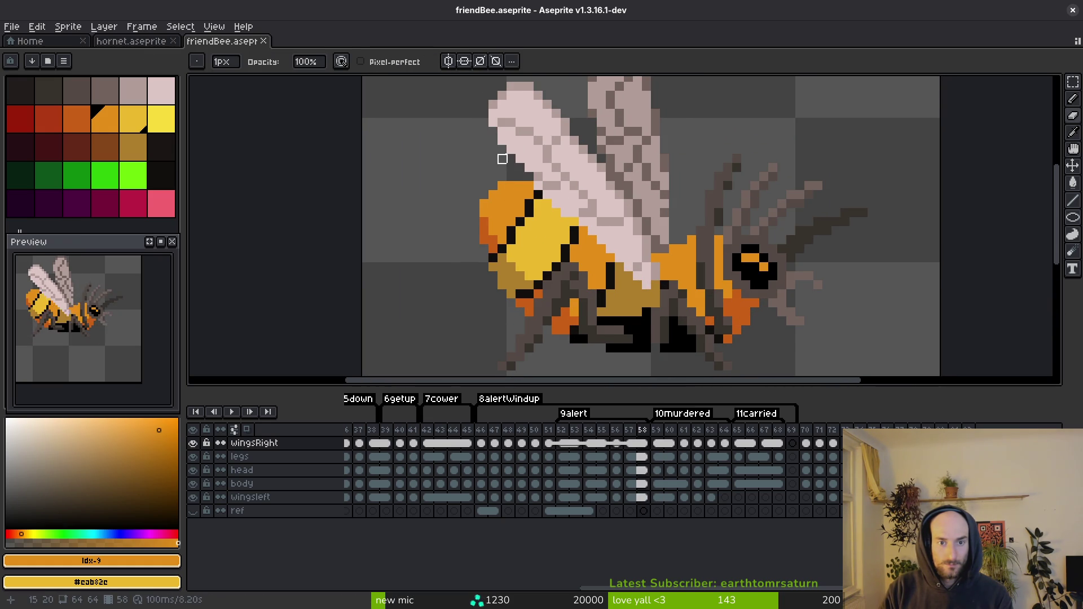
pyautogui.click(131, 41)
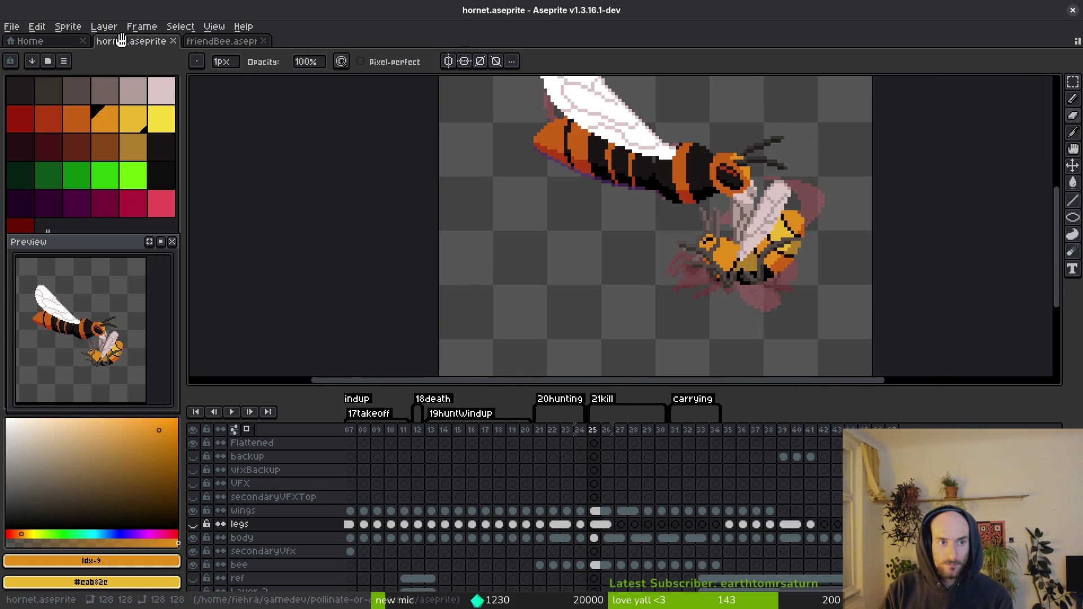
pyautogui.press('alt')
pyautogui.press('.')
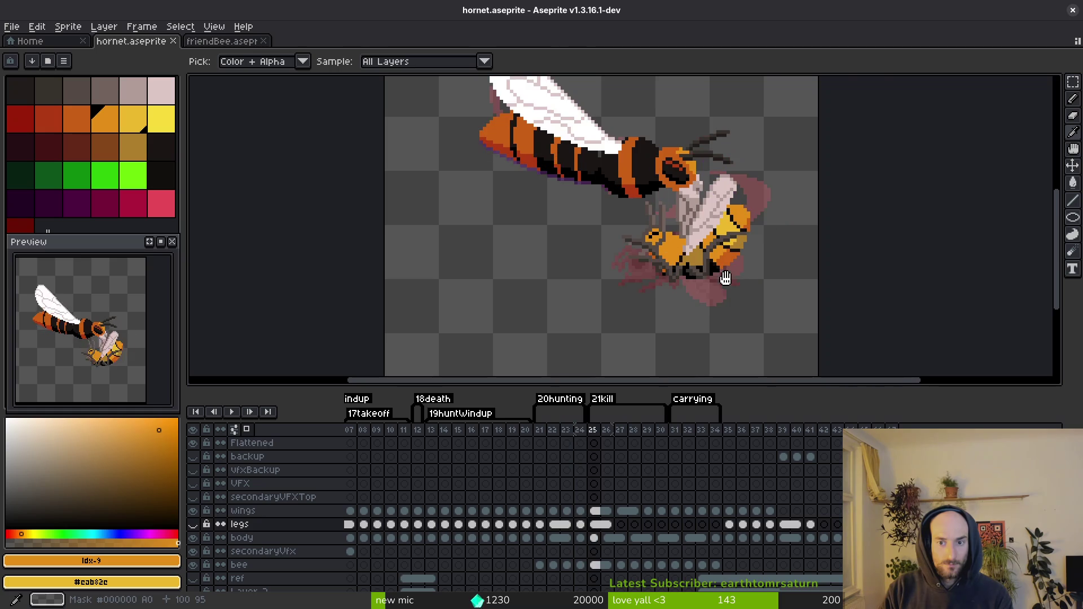
# Step: Compare frames 25 and 26, then try range-selecting the bee cels from frame 25 to 34
pyautogui.scroll(2, 722, 280)
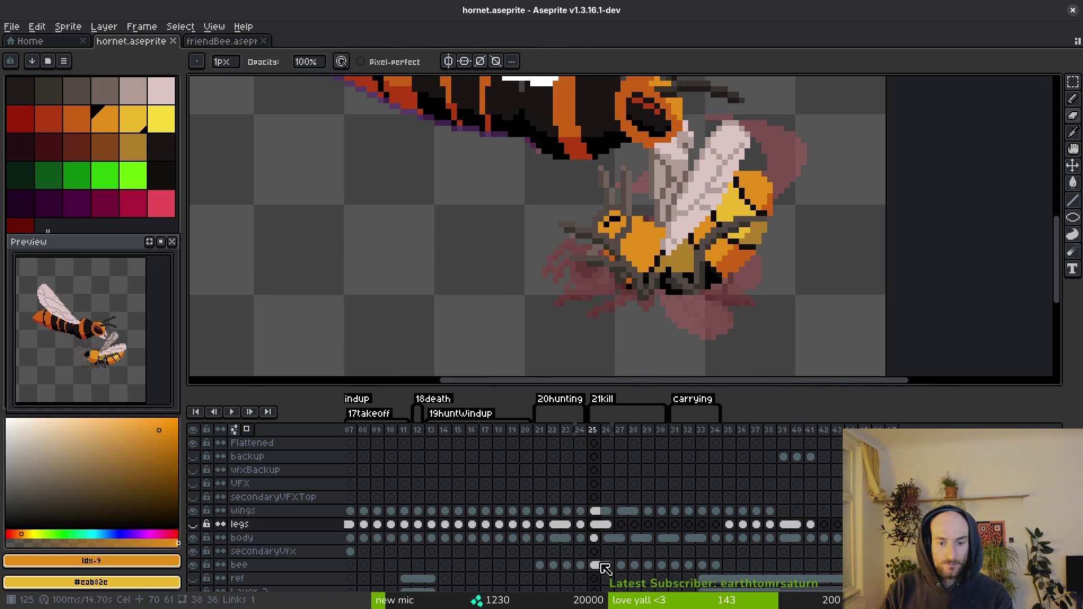
pyautogui.press('.')
pyautogui.press(',')
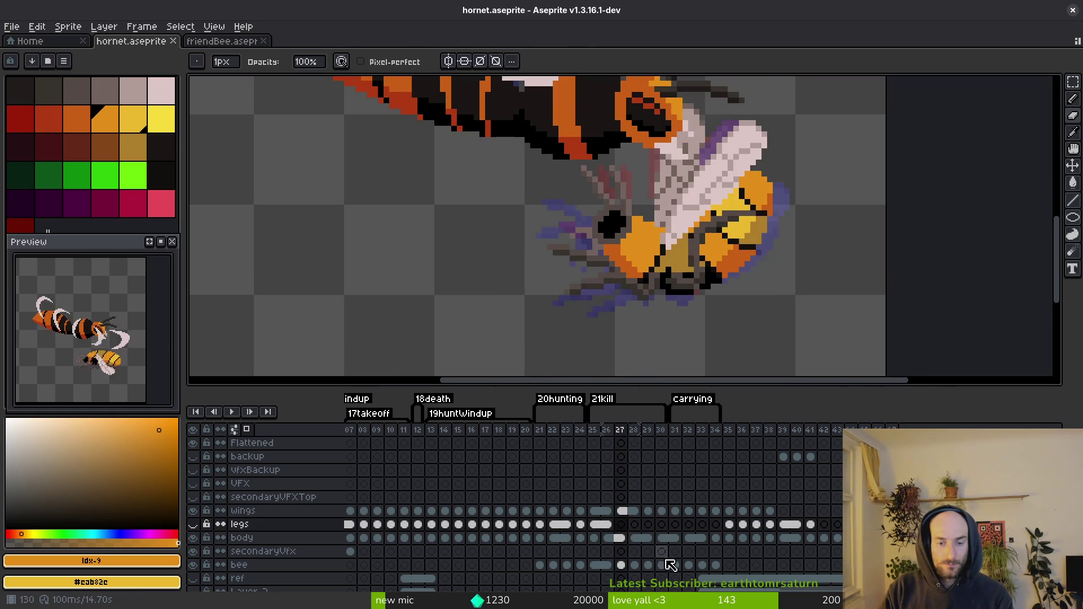
pyautogui.press('F3')
pyautogui.press('m')
pyautogui.scroll(-2, 800, 225)
pyautogui.hotkey('ctrl', 'shift', 'd')
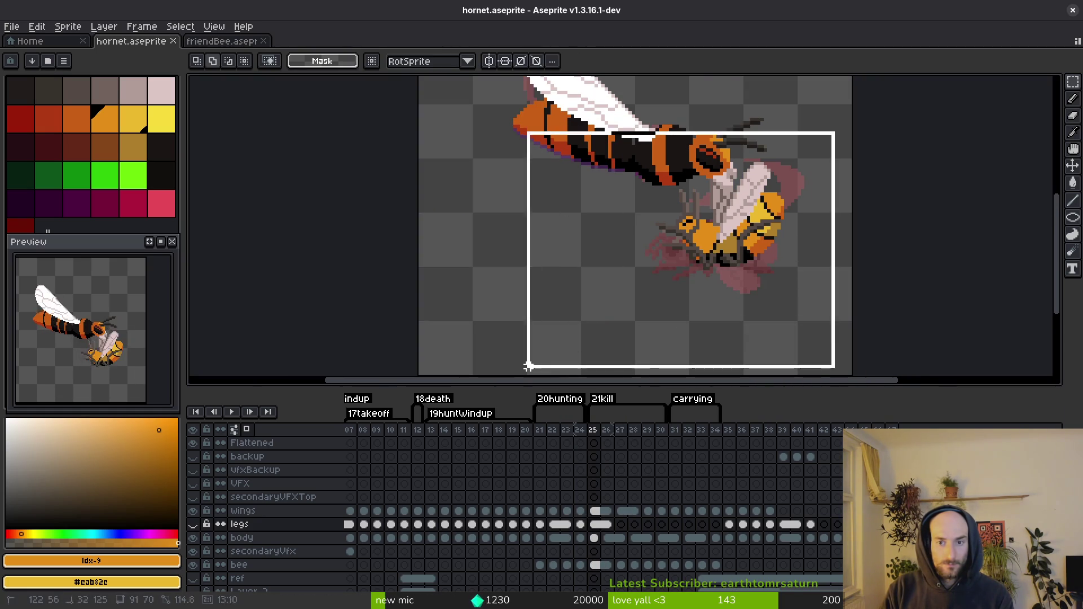
pyautogui.moveTo(715, 565); pyautogui.dragTo(595, 565)
pyautogui.scroll(2, 744, 264)
pyautogui.scroll(1, 743, 264)
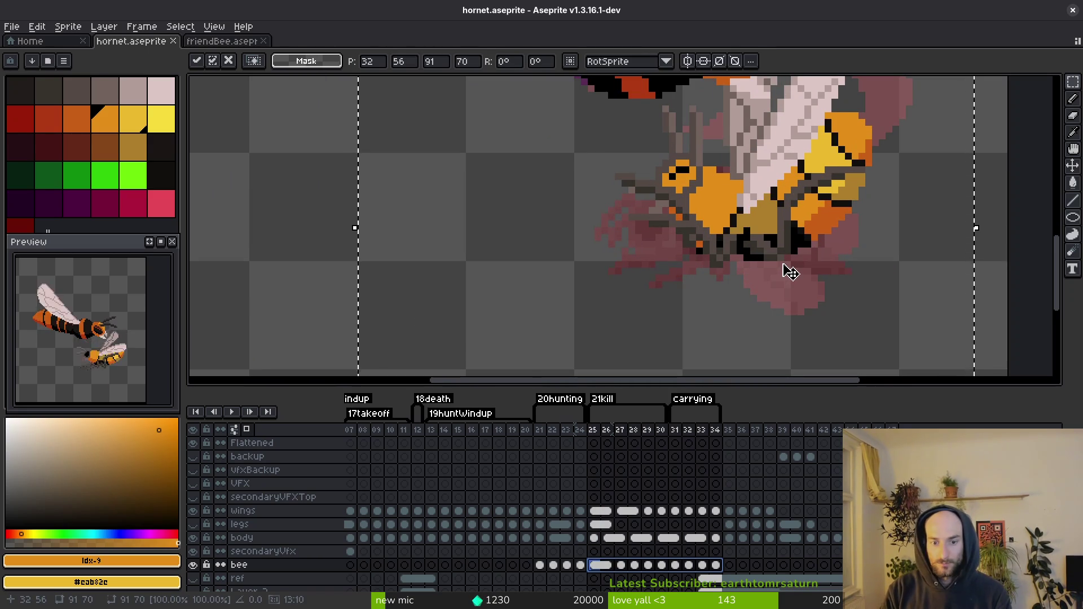
pyautogui.hotkey('ctrl', 'd')
# Step: Insert an empty frame at frame 25 and make the 21kill tag start there
pyautogui.hotkey('alt', 'b')
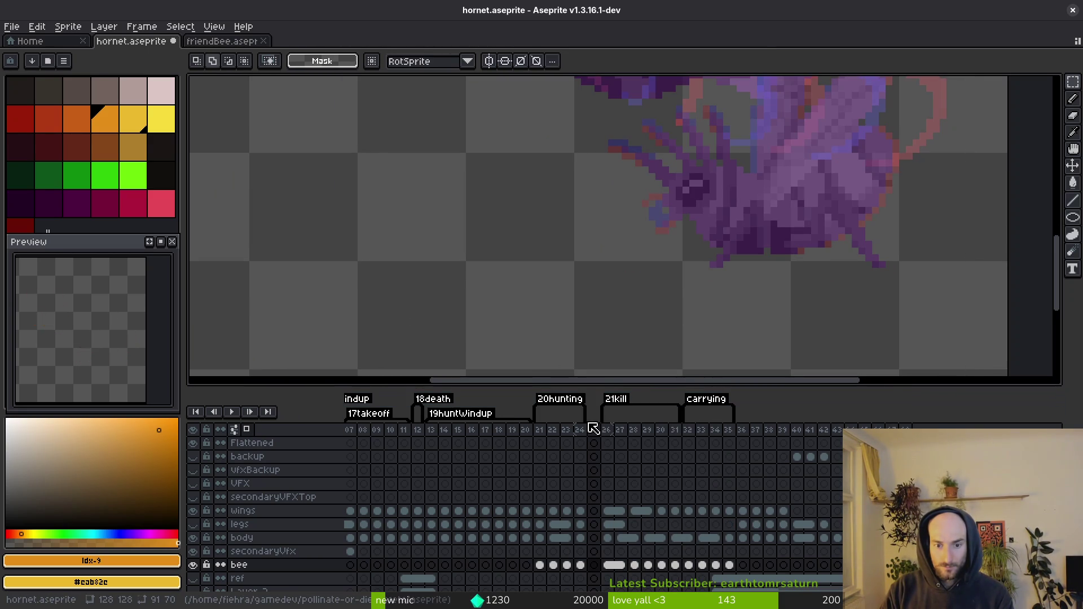
pyautogui.moveTo(601, 417); pyautogui.dragTo(590, 416)
pyautogui.moveTo(580, 565)
pyautogui.mouseDown()
pyautogui.moveTo(611, 563)
pyautogui.moveTo(623, 519)
pyautogui.mouseUp()
# Step: Range-select the bee cels through frame 35 and nudge the captured bee right and up
pyautogui.scroll(-1, 759, 241)
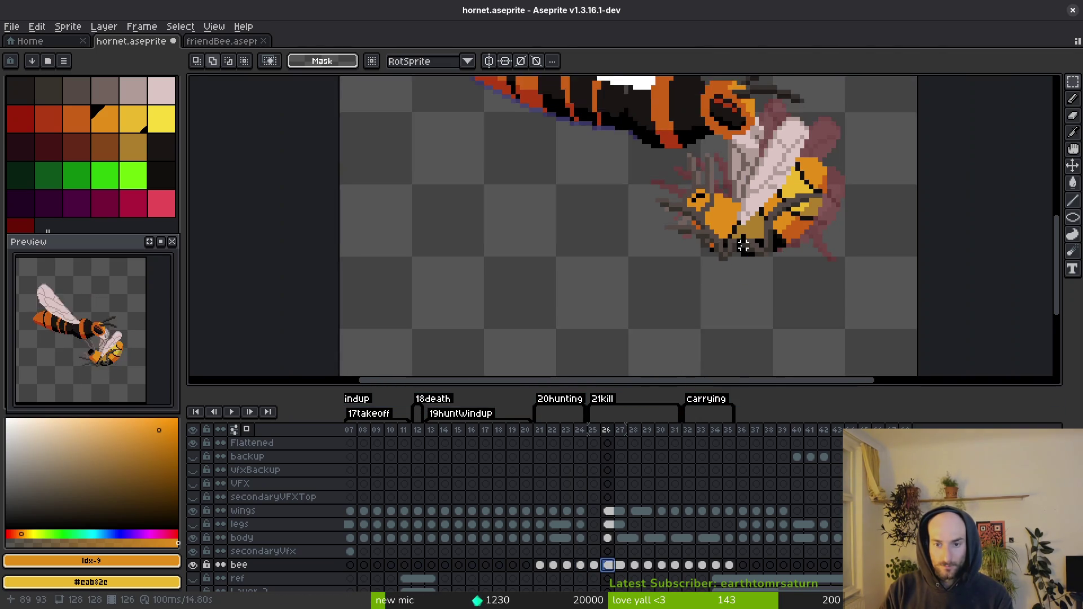
pyautogui.scroll(-1, 878, 312)
pyautogui.hotkey('ctrl', 'shift', 'd')
pyautogui.moveTo(730, 565); pyautogui.dragTo(607, 566)
pyautogui.scroll(2, 799, 248)
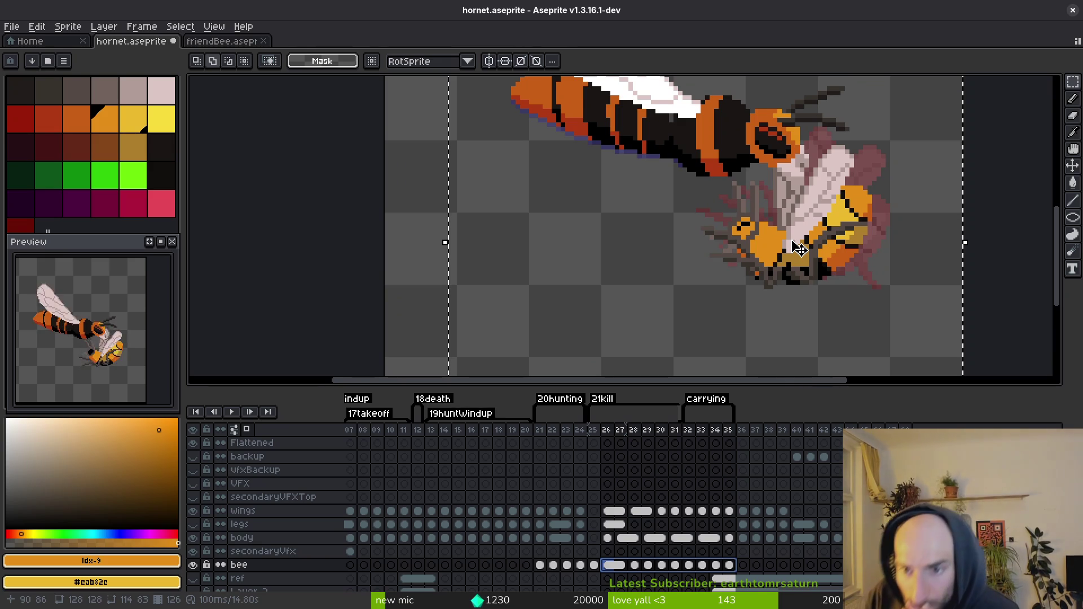
pyautogui.press('Up')
pyautogui.press('Right')
pyautogui.press('Right')
pyautogui.press('Right')
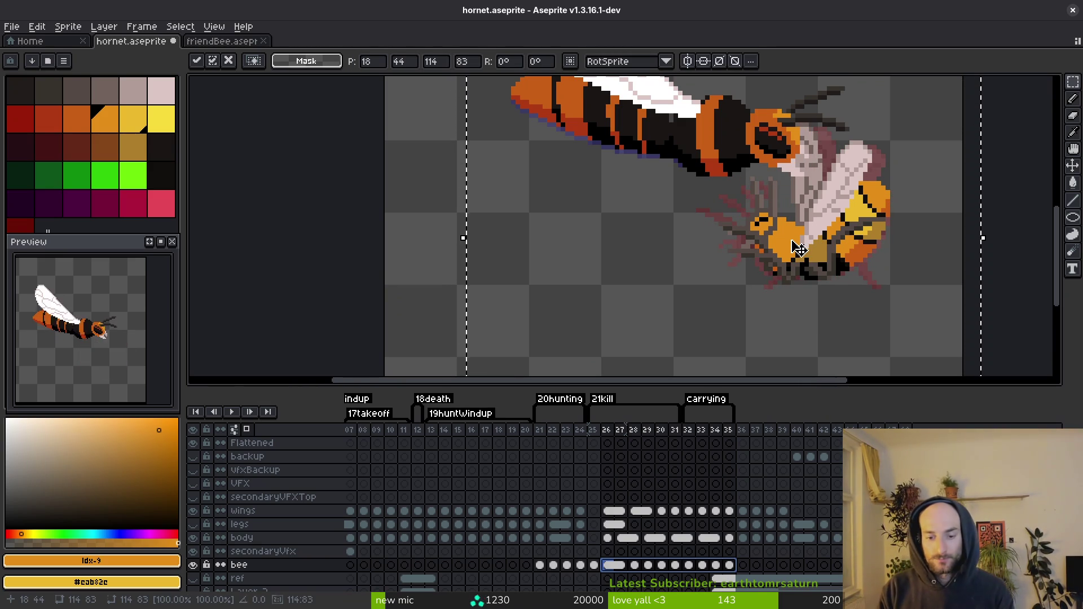
pyautogui.press('Return')
# Step: Save hornet.aseprite and compare the moved bee against frame 25
pyautogui.hotkey('ctrl', 's')
pyautogui.press('i')
pyautogui.press('Left')
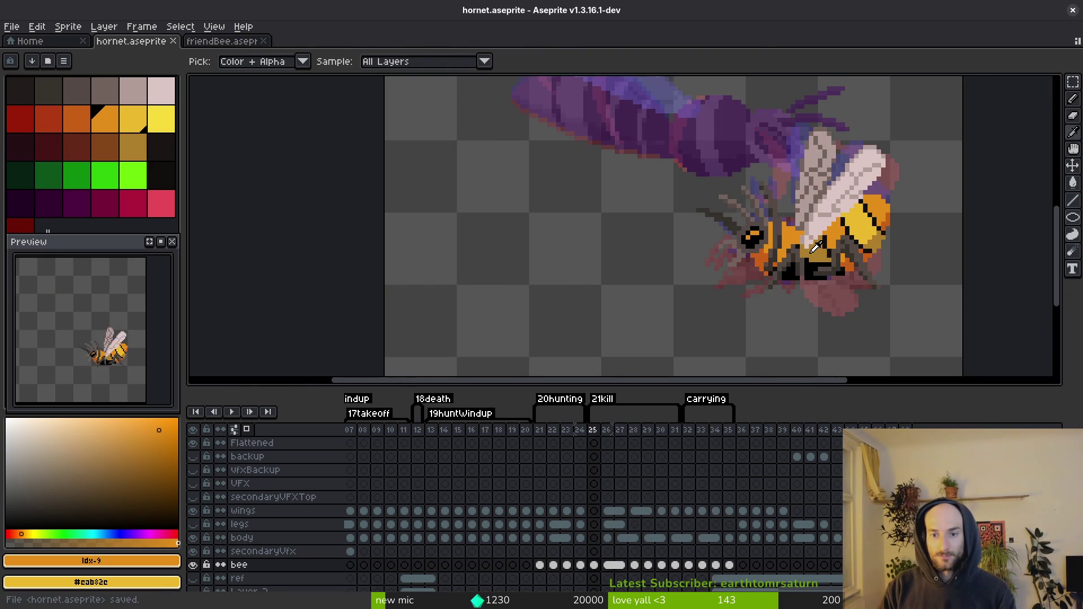
pyautogui.press('Right')
pyautogui.press('m')
pyautogui.scroll(-2, 812, 251)
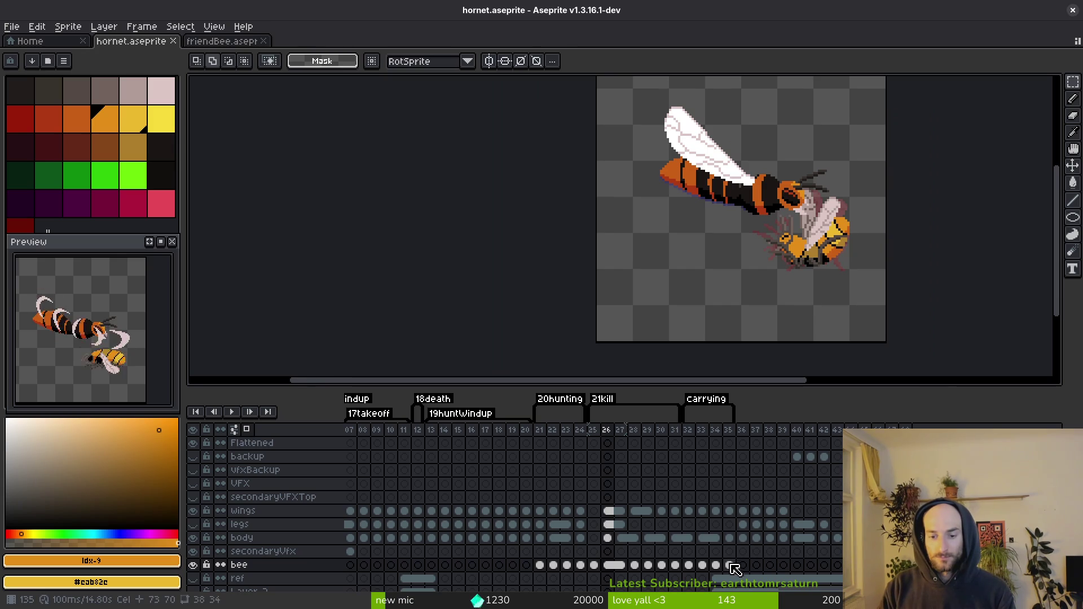
# Step: Shift the bee about six pixels left across frames 21–35 and save
pyautogui.moveTo(679, 316); pyautogui.dragTo(595, 345)
pyautogui.moveTo(729, 565); pyautogui.dragTo(540, 564)
pyautogui.press('Left')
pyautogui.press('Left')
pyautogui.press('Left')
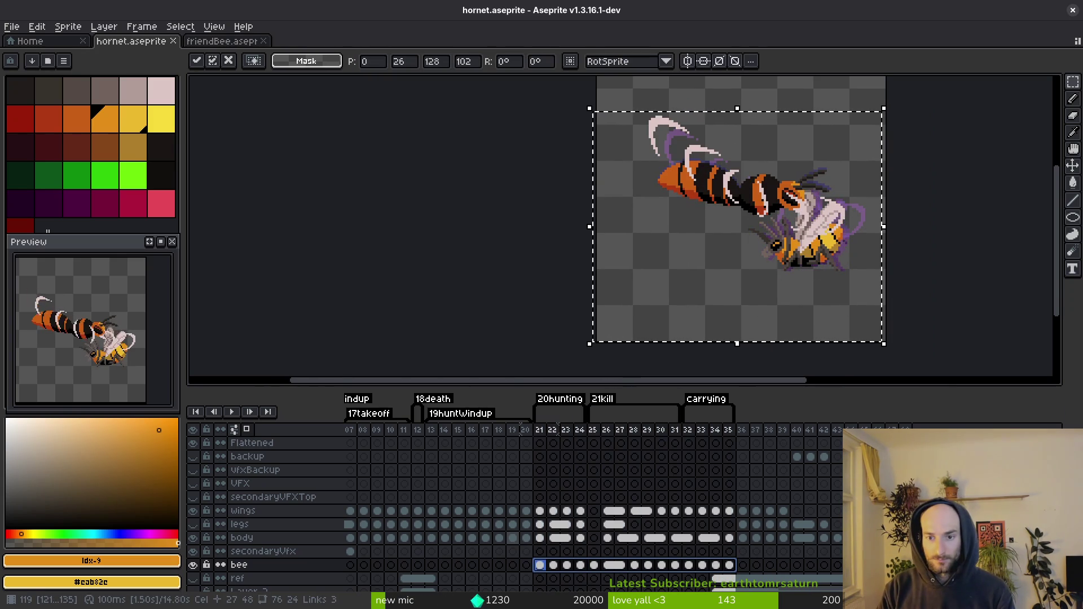
pyautogui.press('Return')
pyautogui.hotkey('ctrl', 'd')
pyautogui.hotkey('ctrl', 's')
# Step: Play back the animation to review the move, then inspect the bee in frame 26
pyautogui.scroll(-1, 808, 355)
pyautogui.press('i')
pyautogui.press('Return')
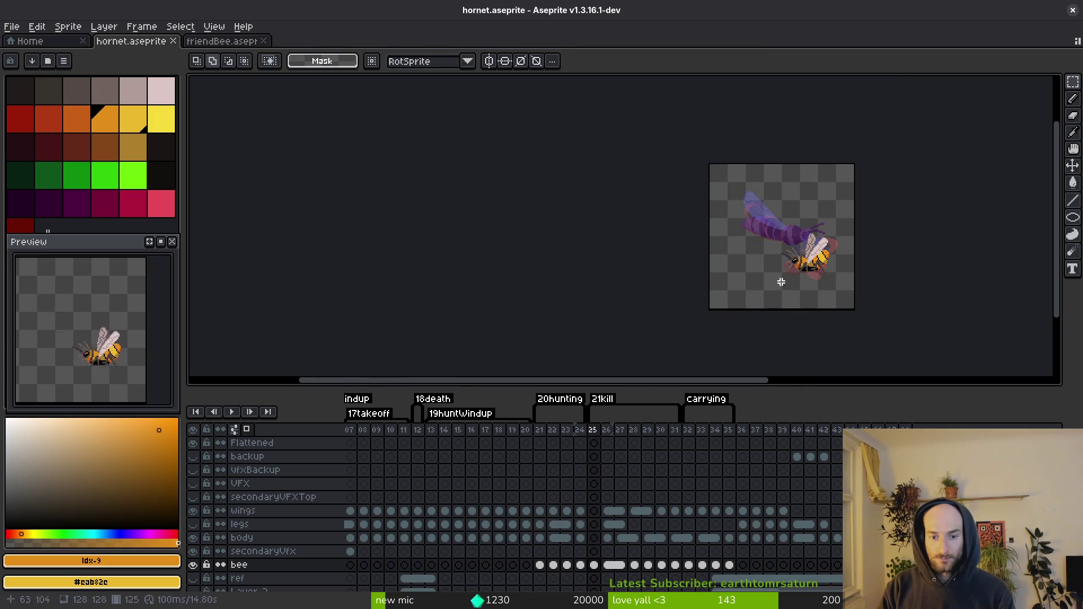
pyautogui.scroll(4, 779, 282)
pyautogui.click(593, 433)
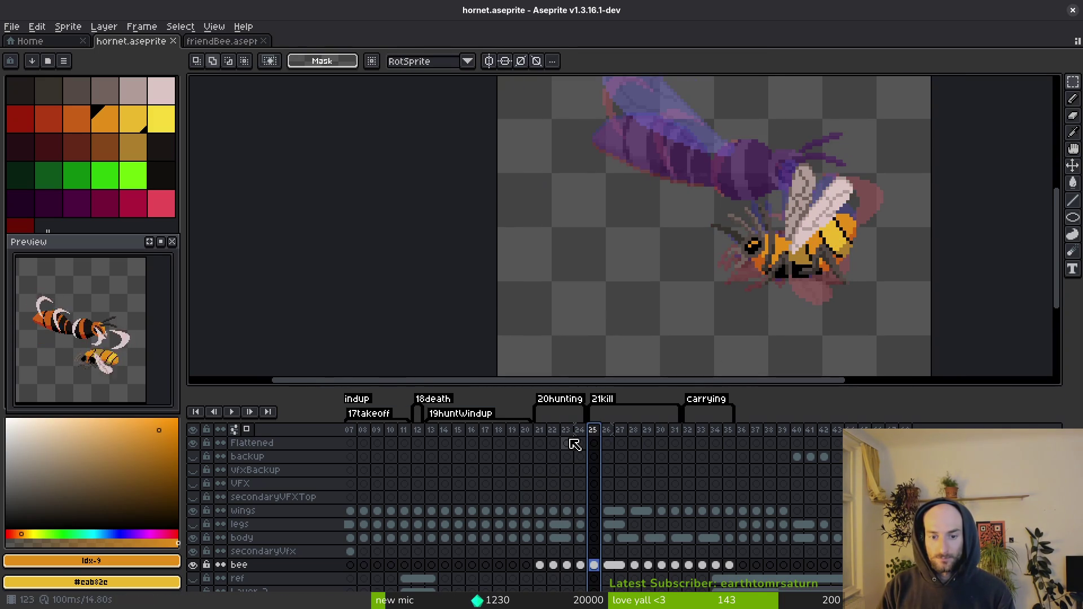
pyautogui.press('Right')
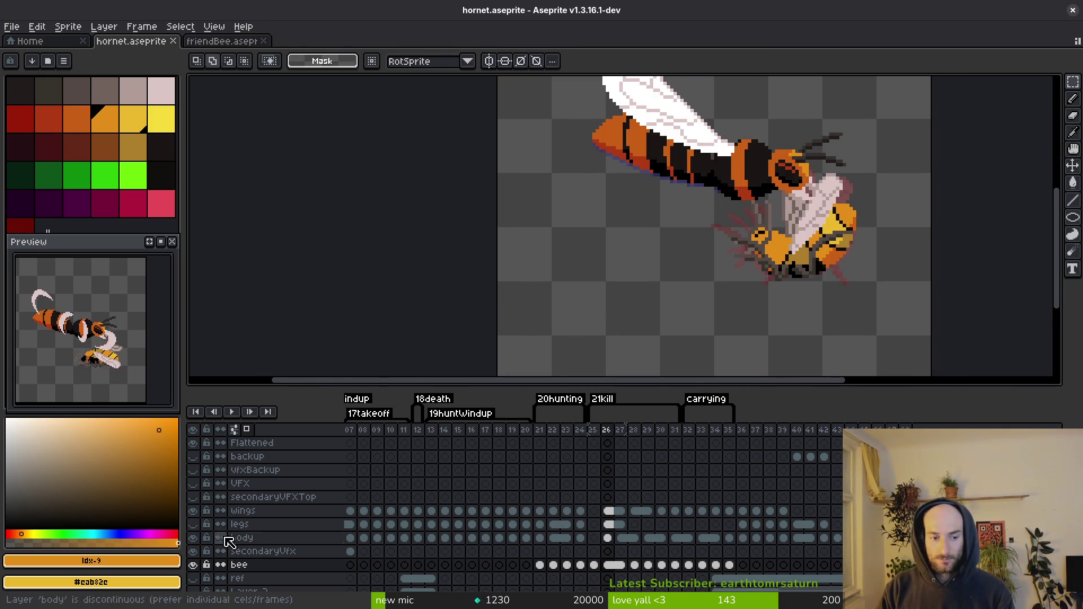
pyautogui.press('i')
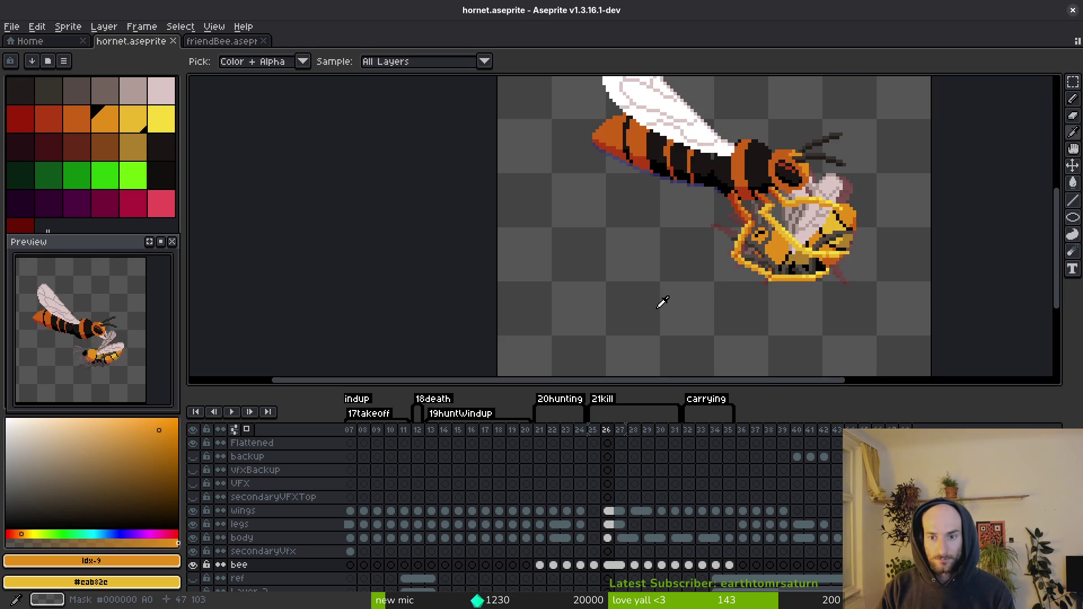
pyautogui.press('m')
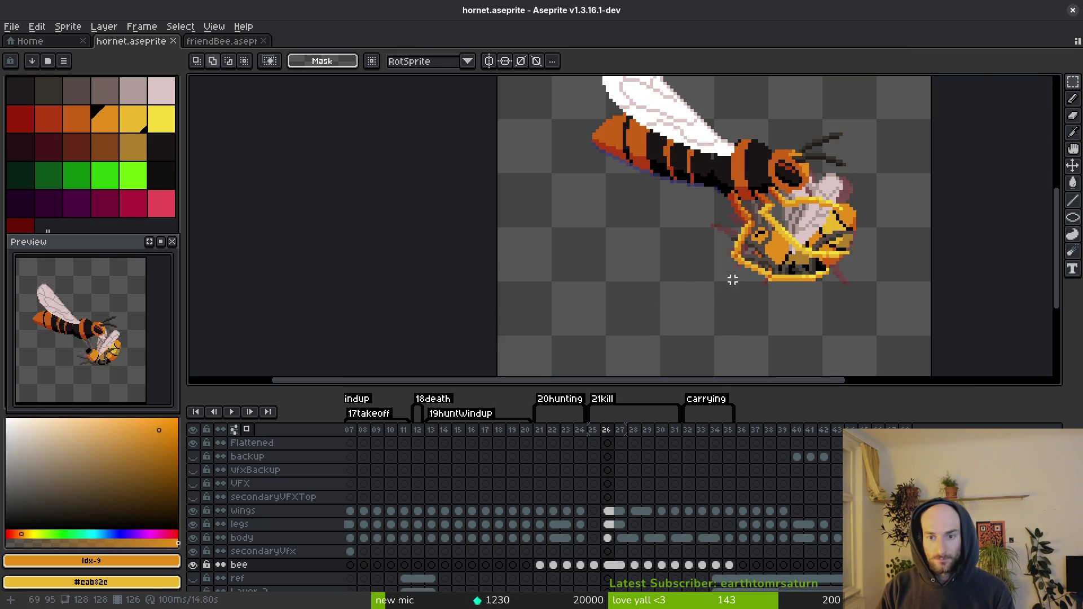
# Step: In frame 26, lasso the bee's lower body and legs and move them up-left one pixel
pyautogui.scroll(2, 773, 224)
pyautogui.scroll(1, 739, 209)
pyautogui.hotkey('shift', 'w')
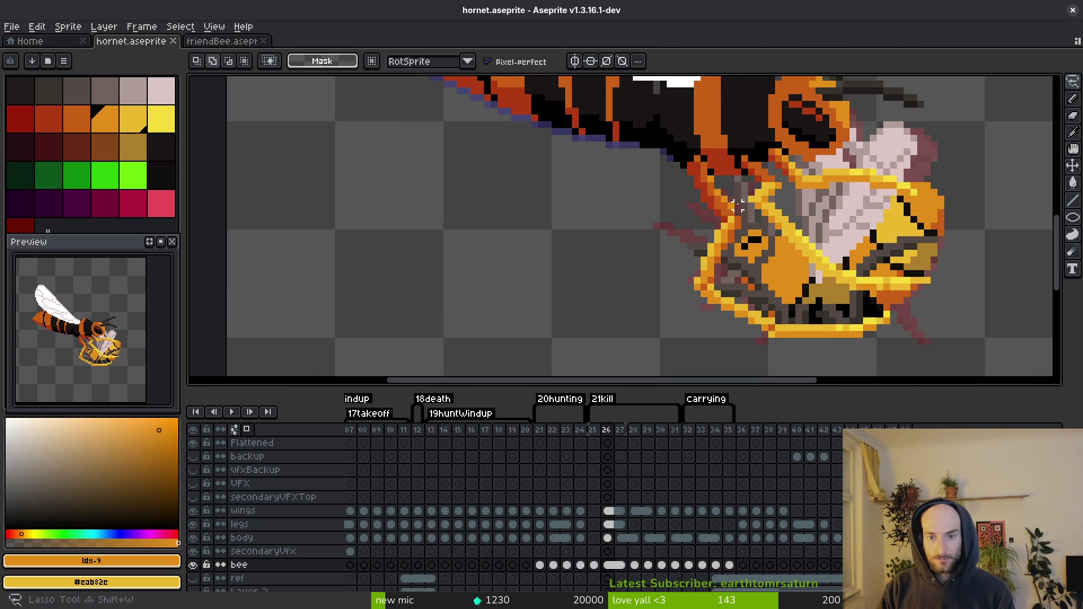
pyautogui.moveTo(677, 328)
pyautogui.mouseDown()
pyautogui.moveTo(959, 271)
pyautogui.moveTo(897, 288)
pyautogui.mouseUp()
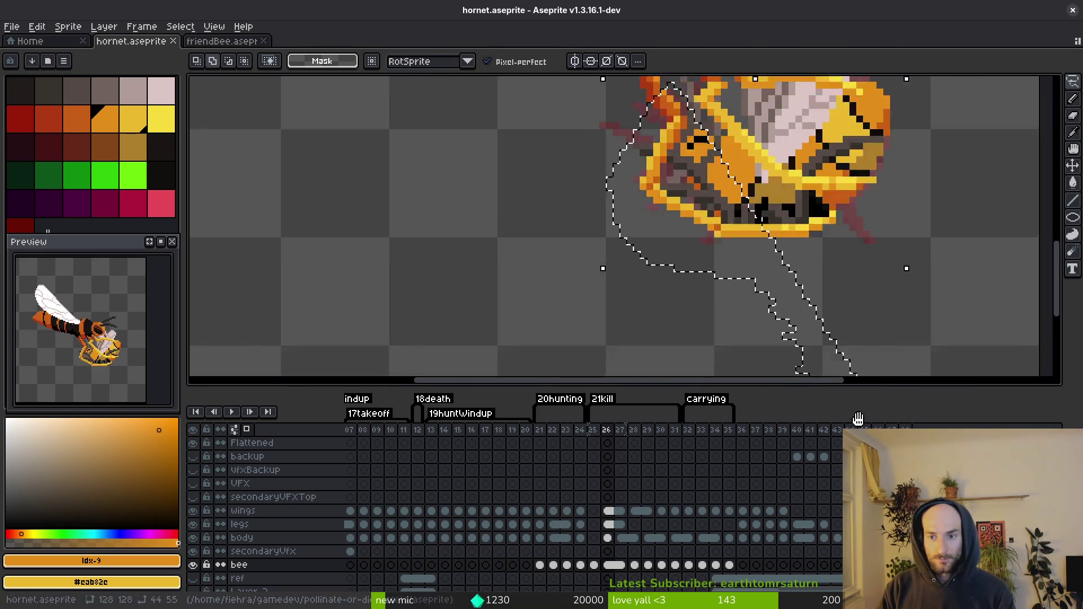
pyautogui.moveTo(769, 299); pyautogui.dragTo(761, 292)
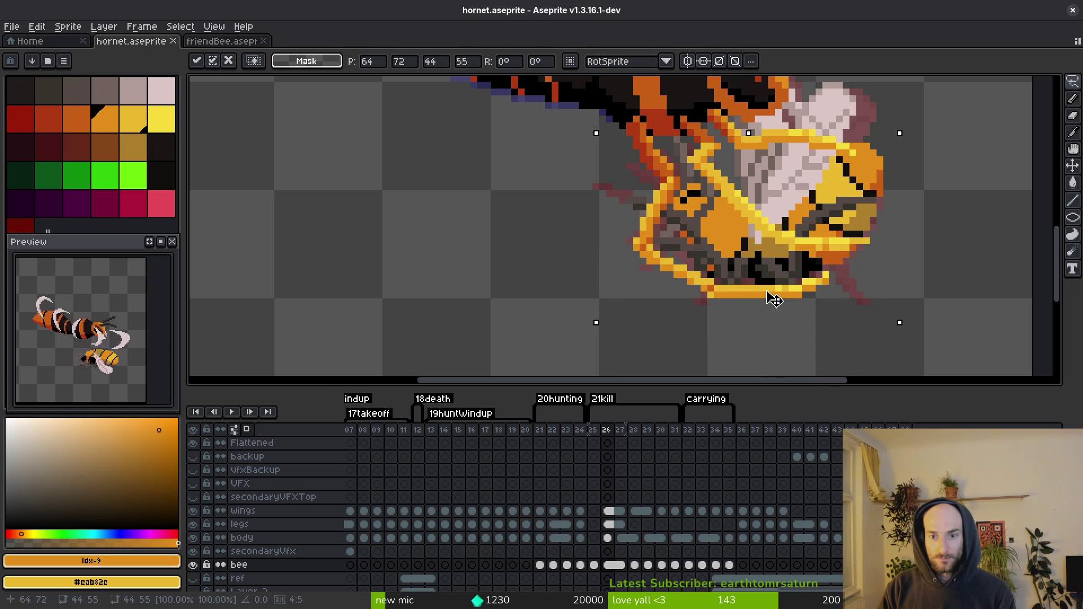
pyautogui.press('Return')
pyautogui.keyDown('ctrl'); pyautogui.click(785, 314); pyautogui.keyUp('ctrl')
pyautogui.keyDown('ctrl'); pyautogui.click(790, 270); pyautogui.keyUp('ctrl')
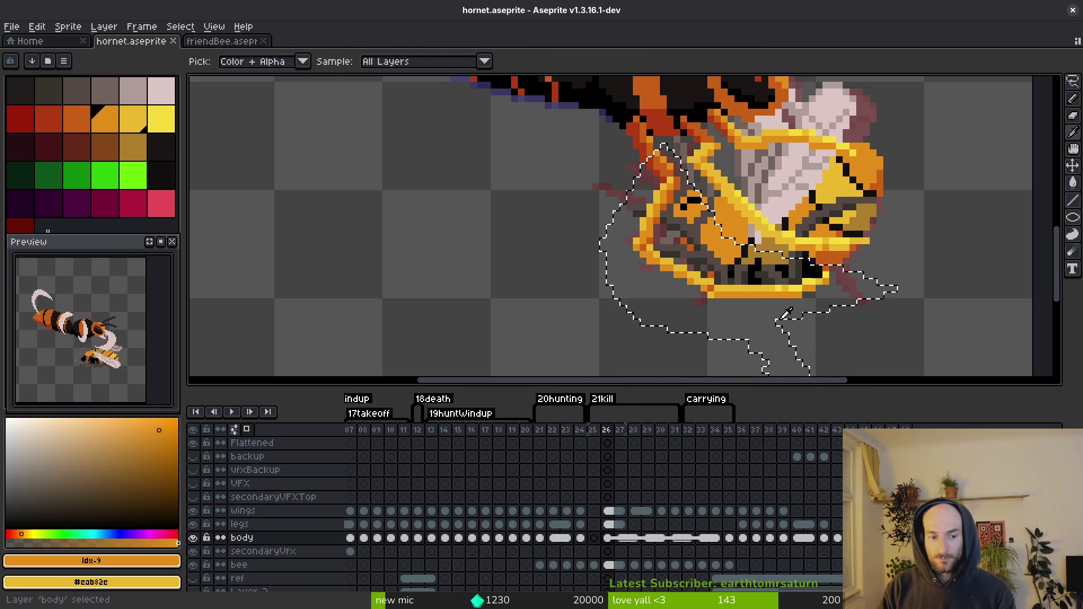
pyautogui.keyDown('ctrl'); pyautogui.click(774, 303); pyautogui.keyUp('ctrl')
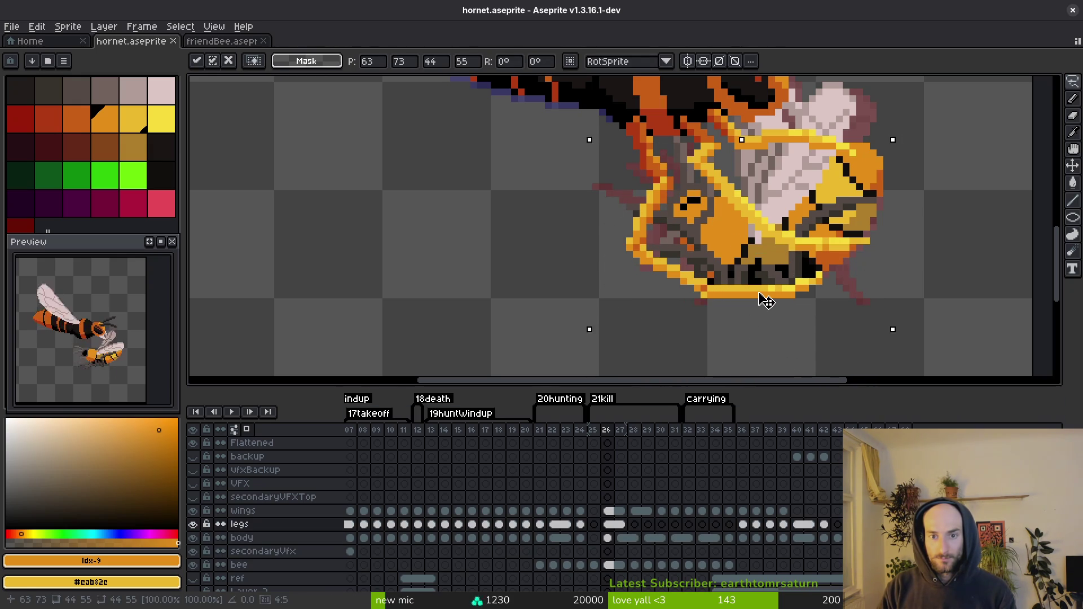
pyautogui.press('Return')
# Step: Pick the dark orange #af3a13 from the hornet with the pencil and save hornet.aseprite
pyautogui.scroll(2, 672, 197)
pyautogui.press('b')
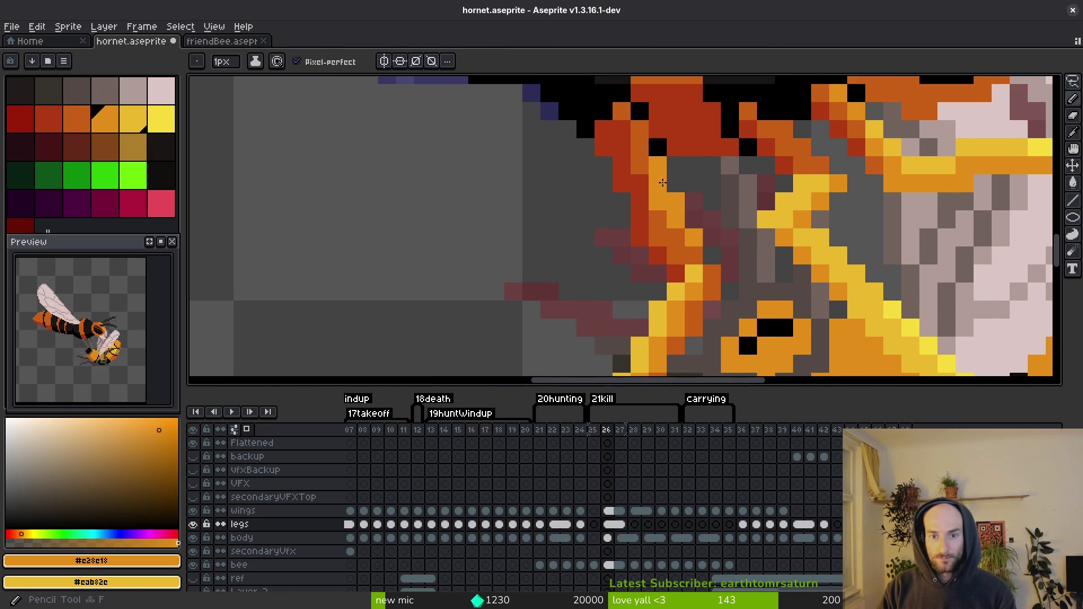
pyautogui.scroll(-3, 694, 237)
pyautogui.scroll(2, 668, 225)
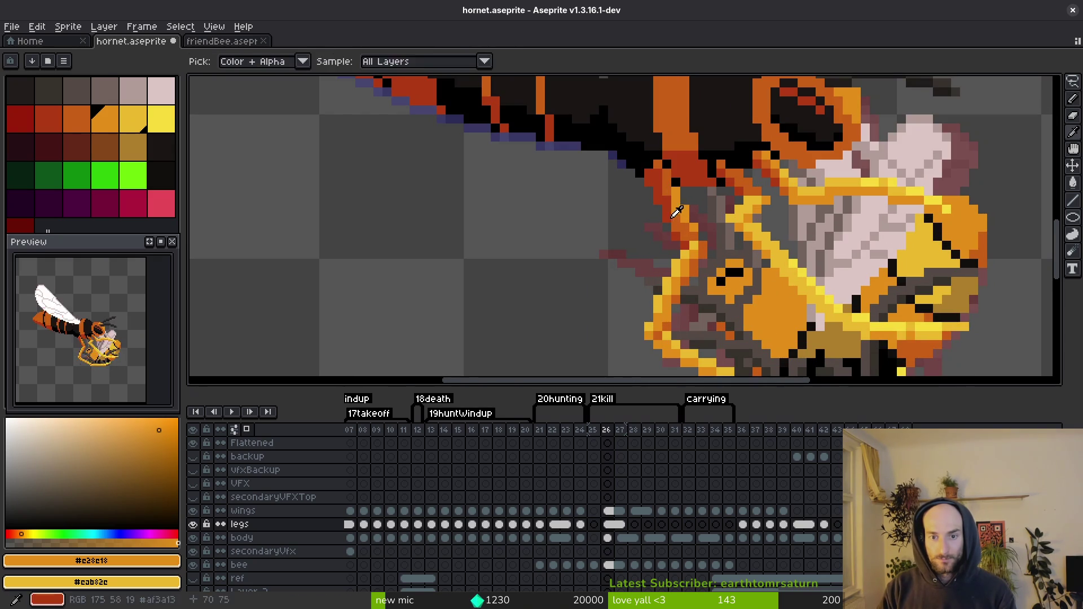
pyautogui.keyDown('alt'); pyautogui.click(674, 212); pyautogui.keyUp('alt')
pyautogui.hotkey('ctrl', 's')
pyautogui.scroll(-2, 728, 281)
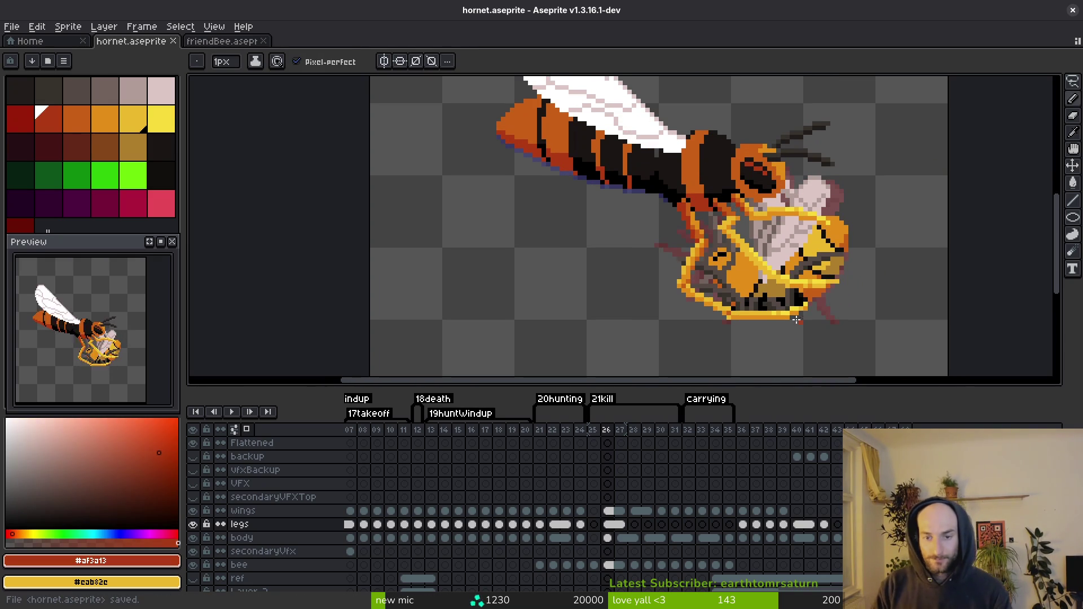
pyautogui.scroll(2, 757, 247)
pyautogui.scroll(-1, 742, 237)
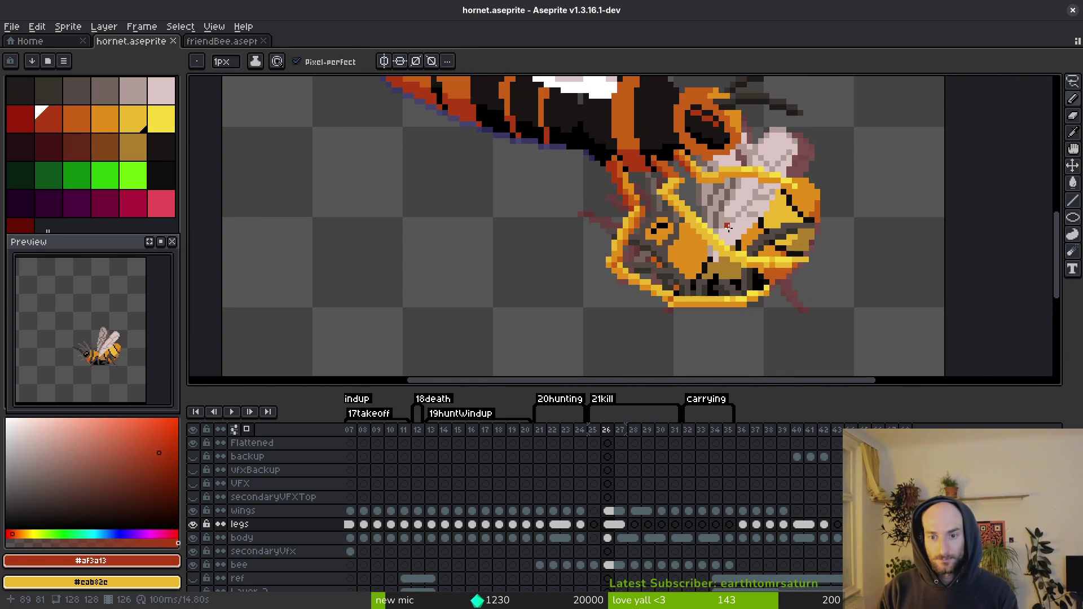
pyautogui.scroll(-2, 768, 271)
pyautogui.hotkey('ctrl', 's')
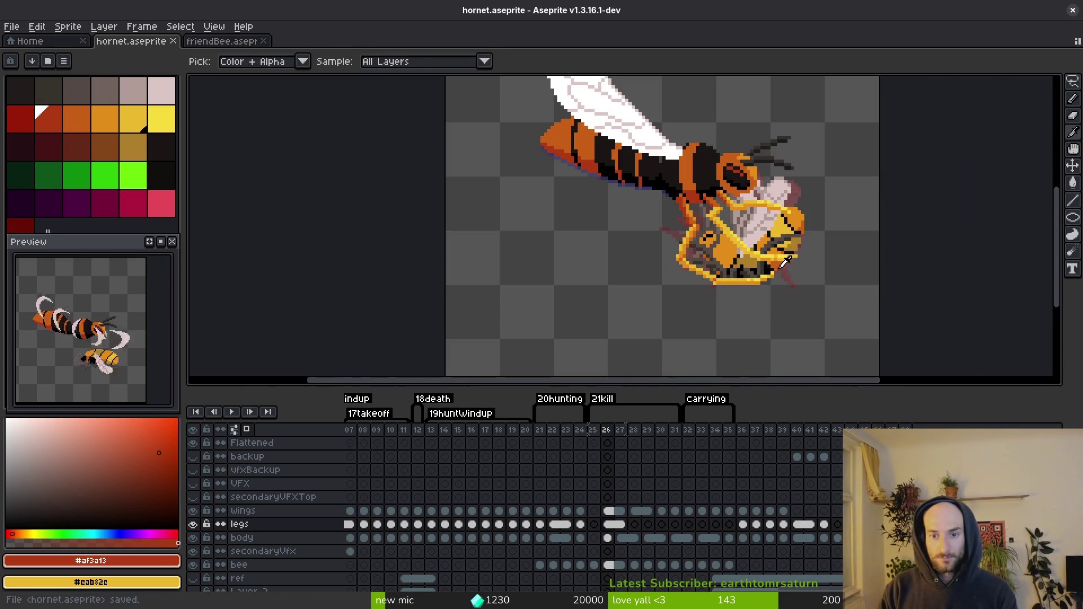
# Step: Preview the bee's carrying poses across frames 28–32, then bring up friendBee.aseprite
pyautogui.hotkey('alt', 'Right')
pyautogui.hotkey('alt', 'Right')
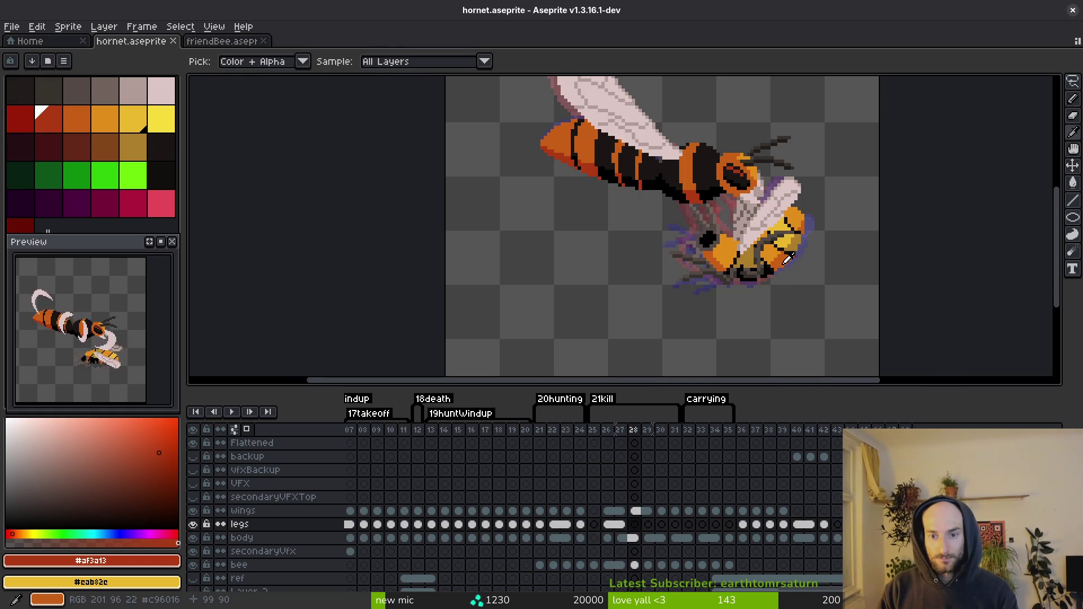
pyautogui.hotkey('alt', 'Right')
pyautogui.hotkey('alt', 'Right')
pyautogui.hotkey('alt', 'Right')
pyautogui.hotkey('alt', 'Right')
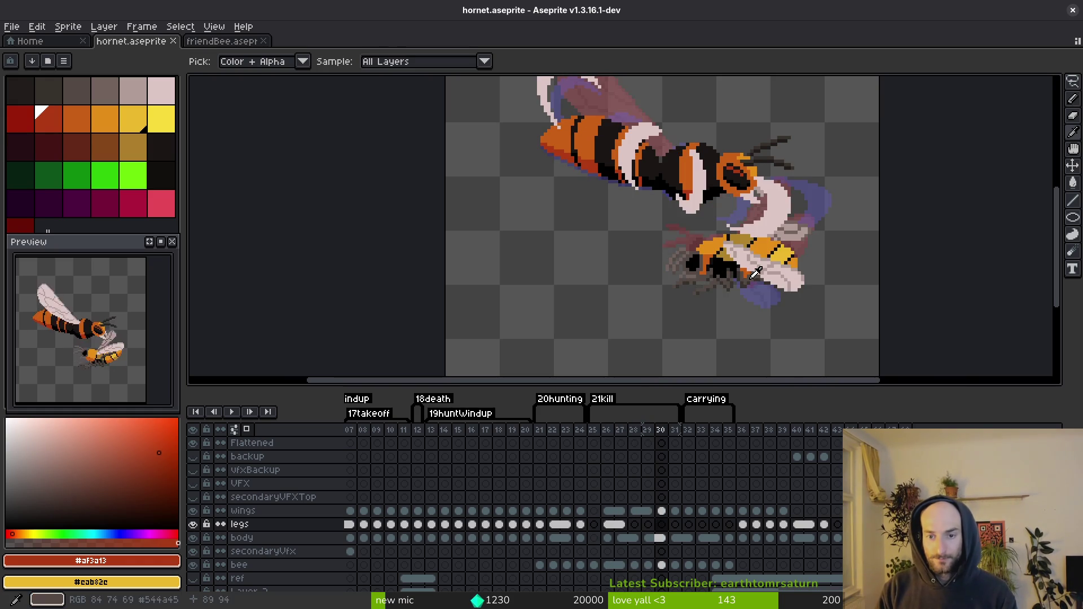
pyautogui.hotkey('alt', 'Left')
pyautogui.hotkey('alt', 'Right')
pyautogui.hotkey('alt', 'Left')
pyautogui.hotkey('alt', 'Right')
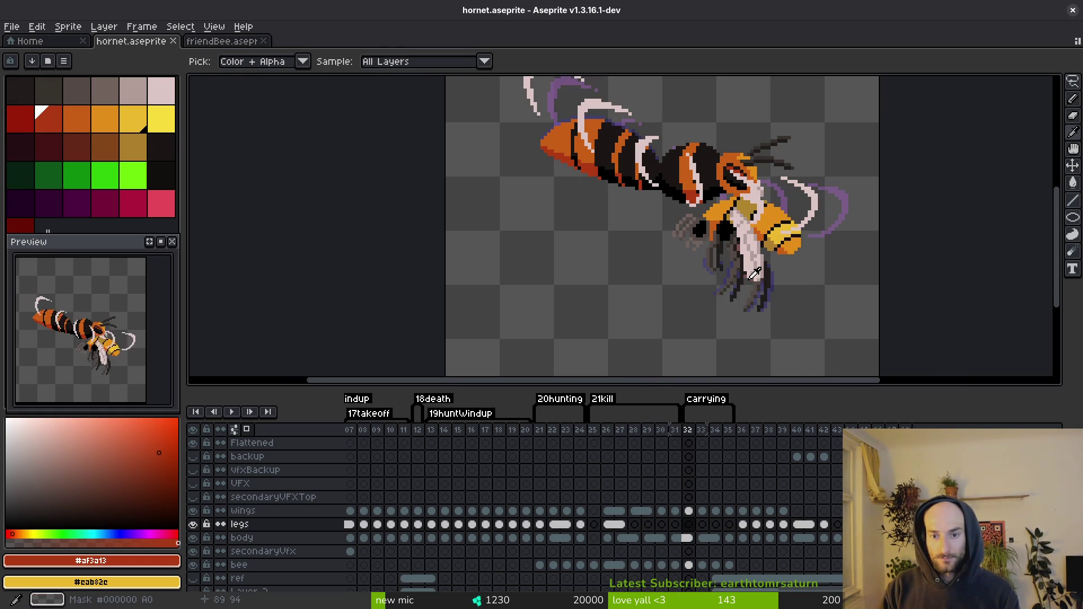
pyautogui.click(225, 43)
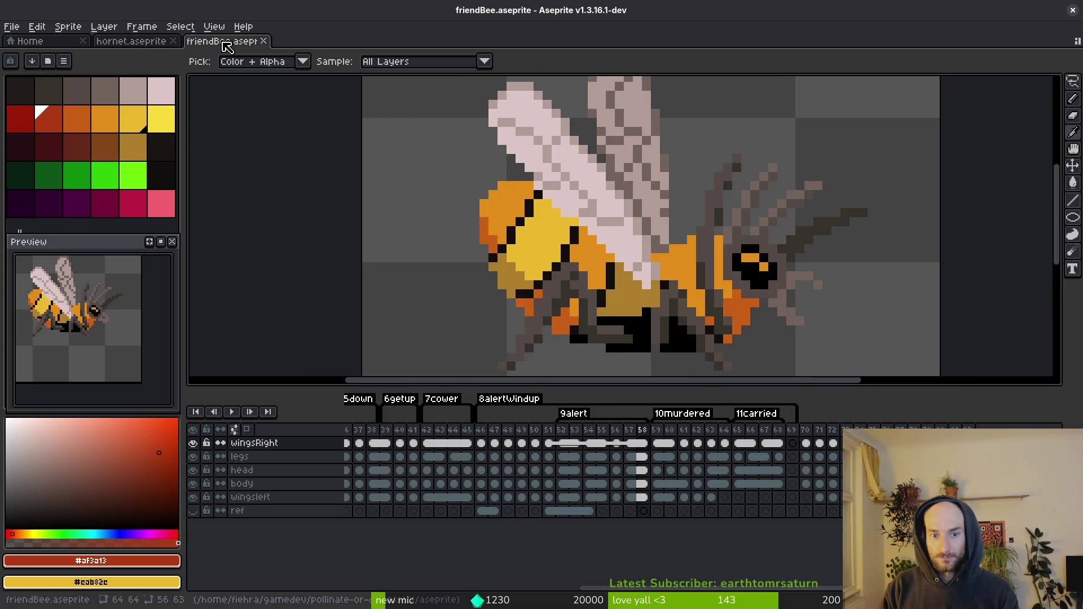
# Step: In hornet.aseprite, select the bee cels on frames 32–35 and drag the bee down-right under the hornet
pyautogui.press('Right')
pyautogui.press('Right')
pyautogui.press('Right')
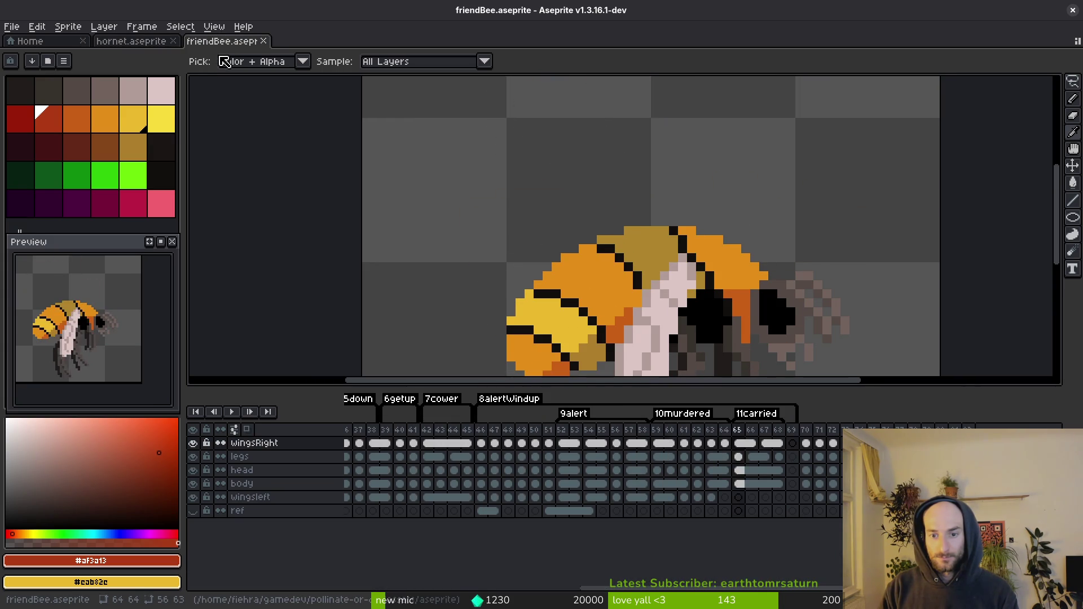
pyautogui.click(107, 42)
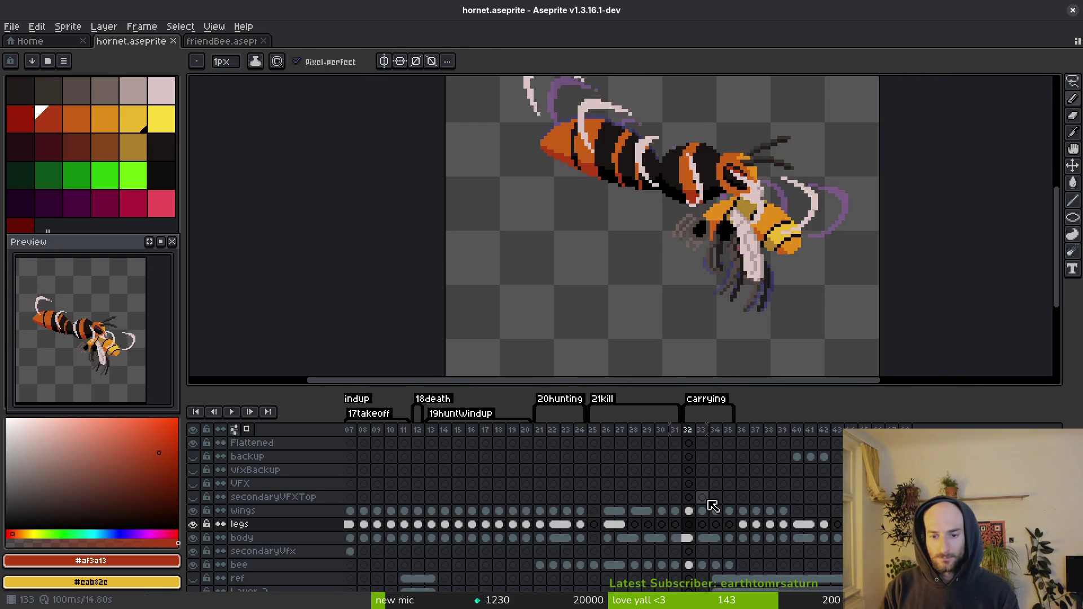
pyautogui.click(689, 431)
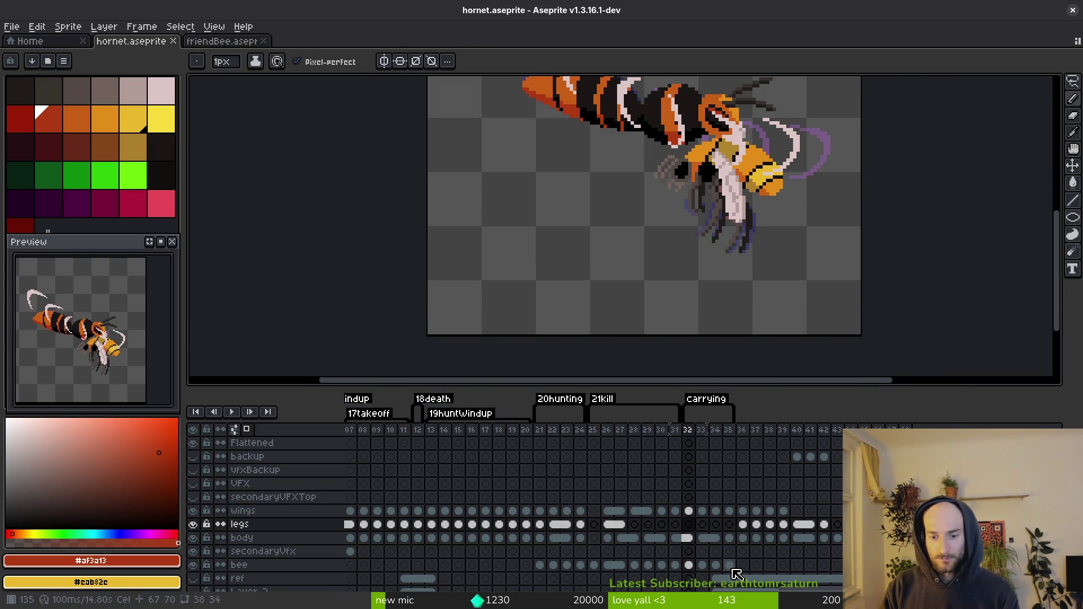
pyautogui.scroll(-3, 733, 271)
pyautogui.press('m')
pyautogui.moveTo(689, 565); pyautogui.dragTo(730, 565)
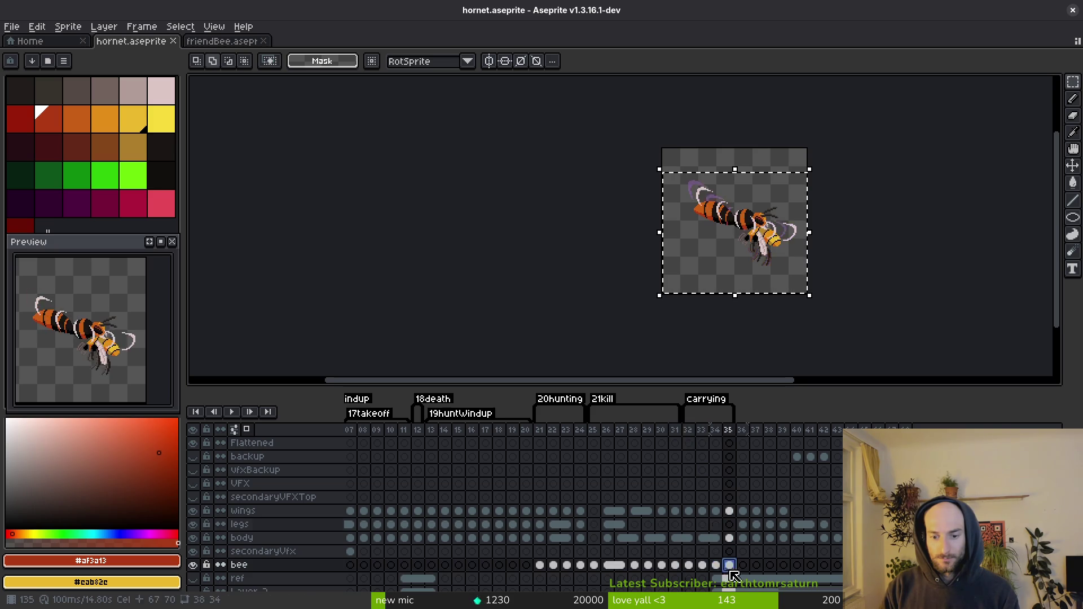
pyautogui.scroll(4, 790, 263)
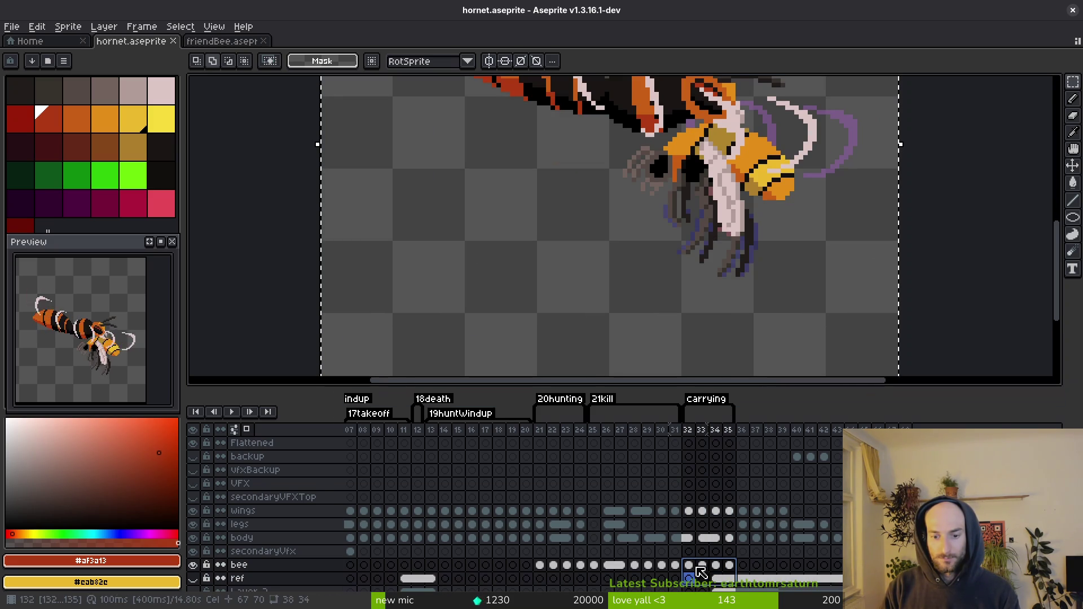
pyautogui.moveTo(677, 266); pyautogui.dragTo(687, 329)
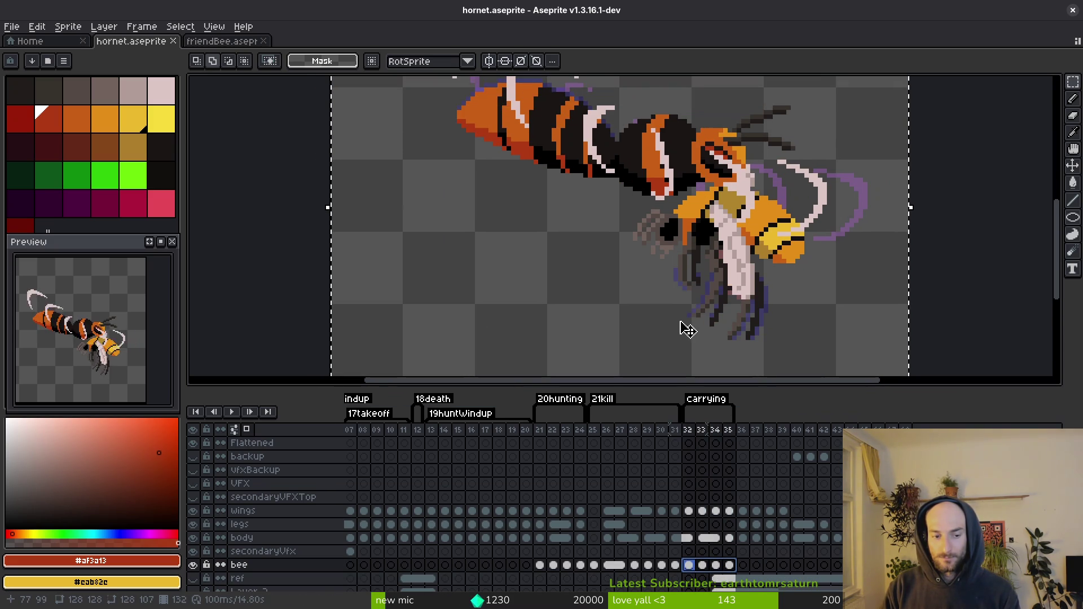
pyautogui.moveTo(721, 290)
pyautogui.mouseDown()
pyautogui.moveTo(722, 310)
pyautogui.moveTo(637, 374)
pyautogui.moveTo(708, 302)
pyautogui.moveTo(701, 267)
pyautogui.mouseUp()
pyautogui.press('i')
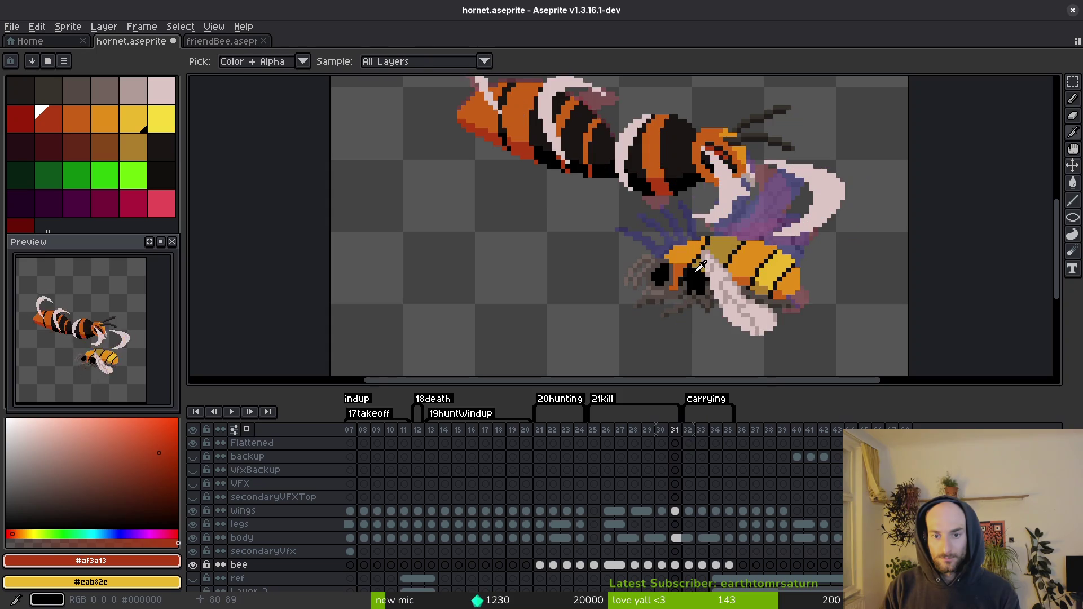
# Step: Step through the kill frames up to carrying frame 32 to check the bee's motion
pyautogui.scroll(-2, 710, 273)
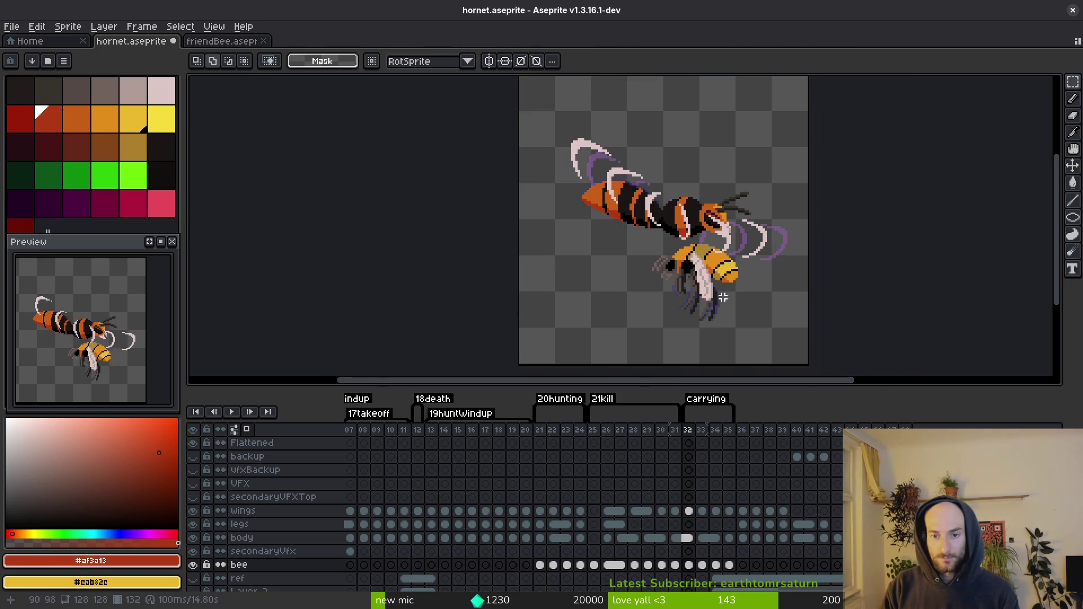
pyautogui.press('Right')
pyautogui.press('Right')
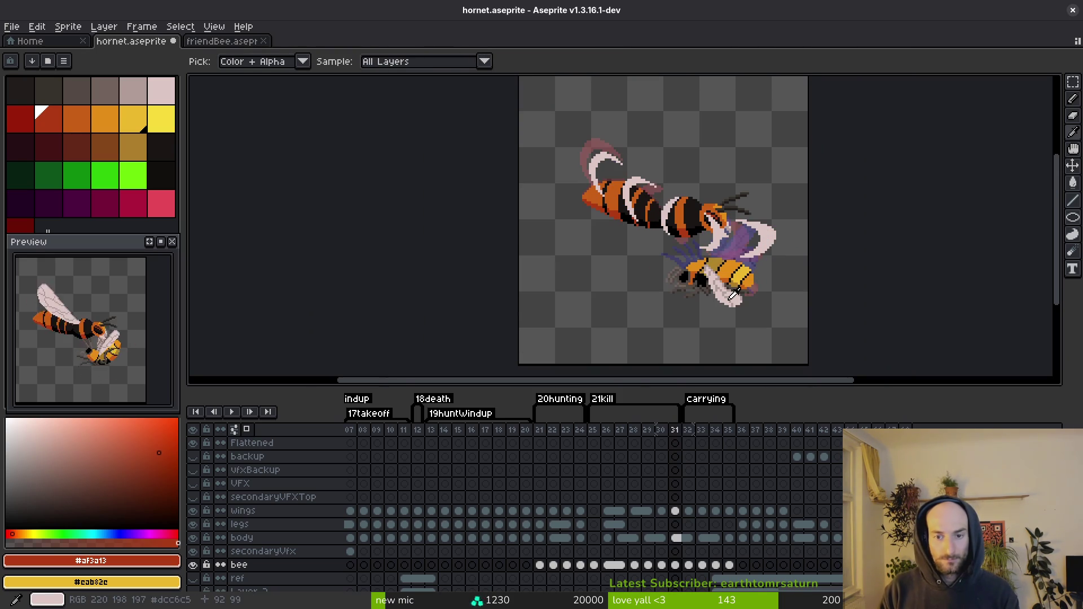
pyautogui.press('Left')
pyautogui.press('Left')
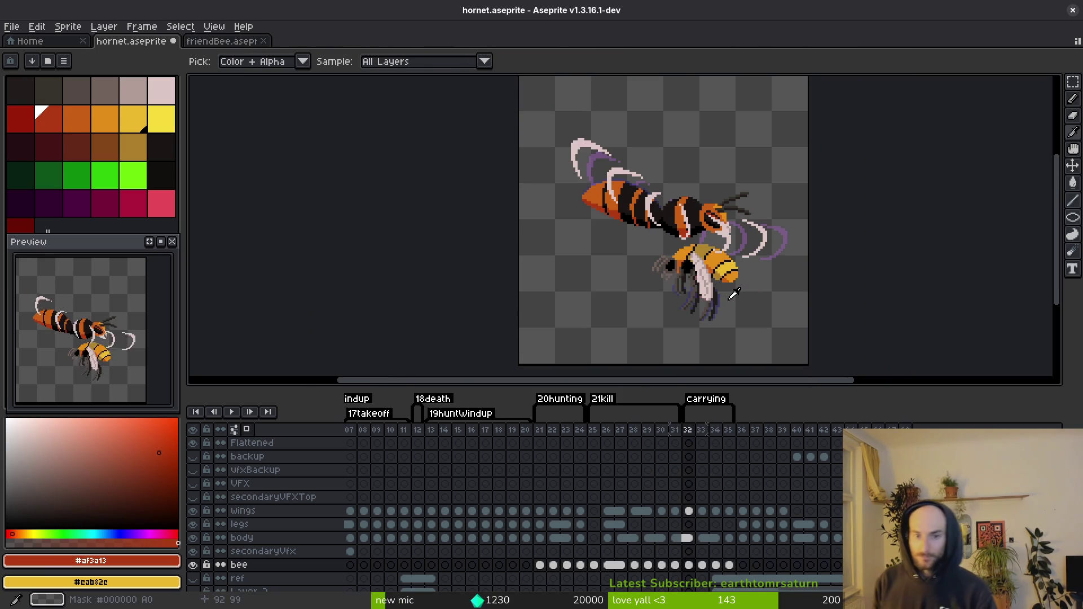
pyautogui.press('m')
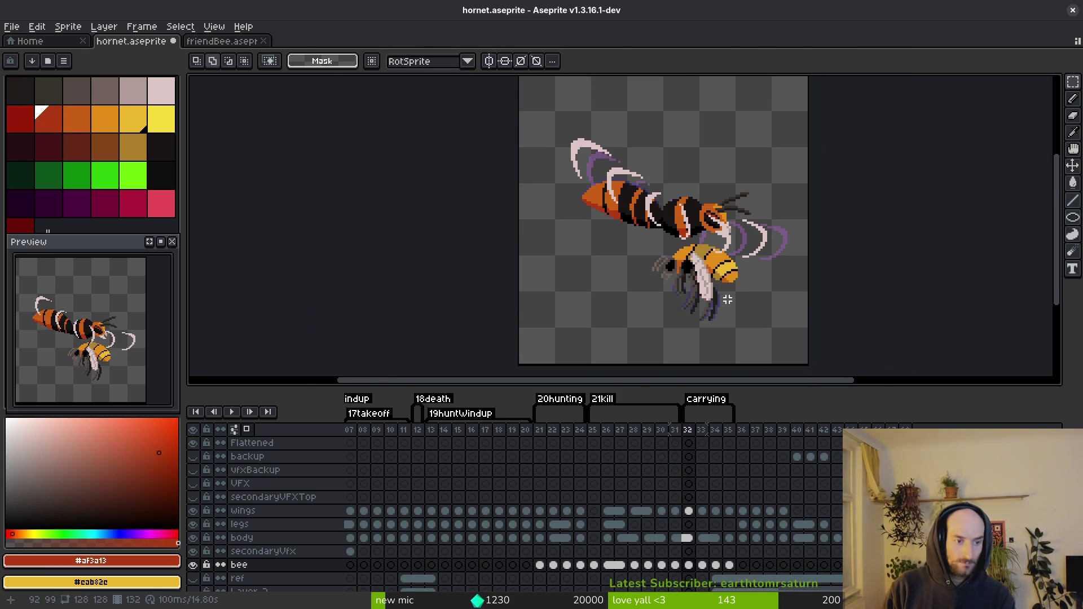
pyautogui.press('i')
pyautogui.press('Left')
pyautogui.press('Left')
pyautogui.press('Left')
pyautogui.press('Left')
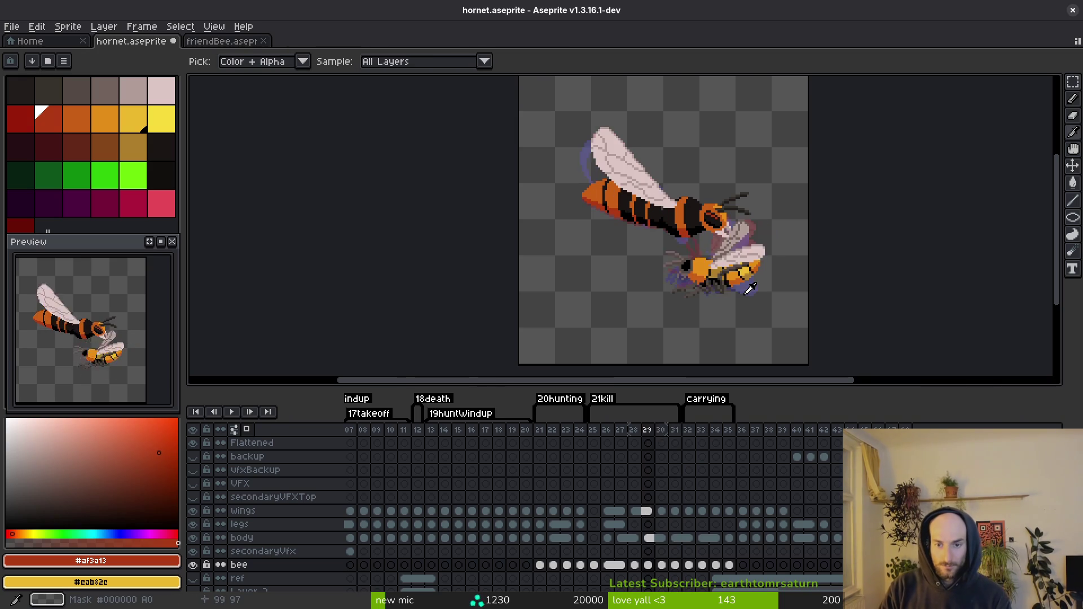
pyautogui.press('Right')
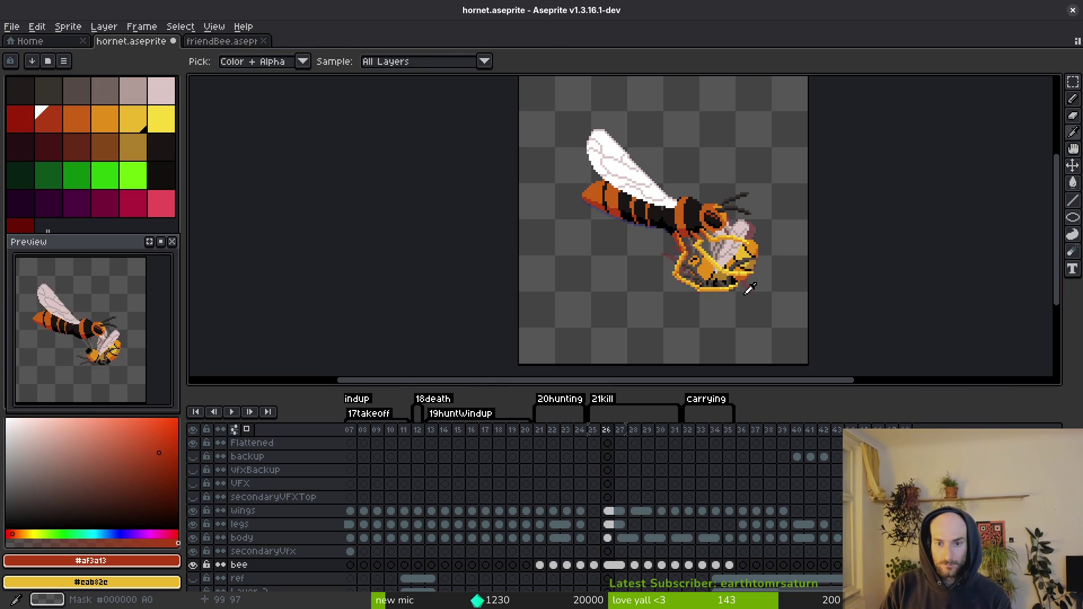
pyautogui.press('m')
pyautogui.press('i')
pyautogui.press('Right')
pyautogui.press('Right')
pyautogui.press('Right')
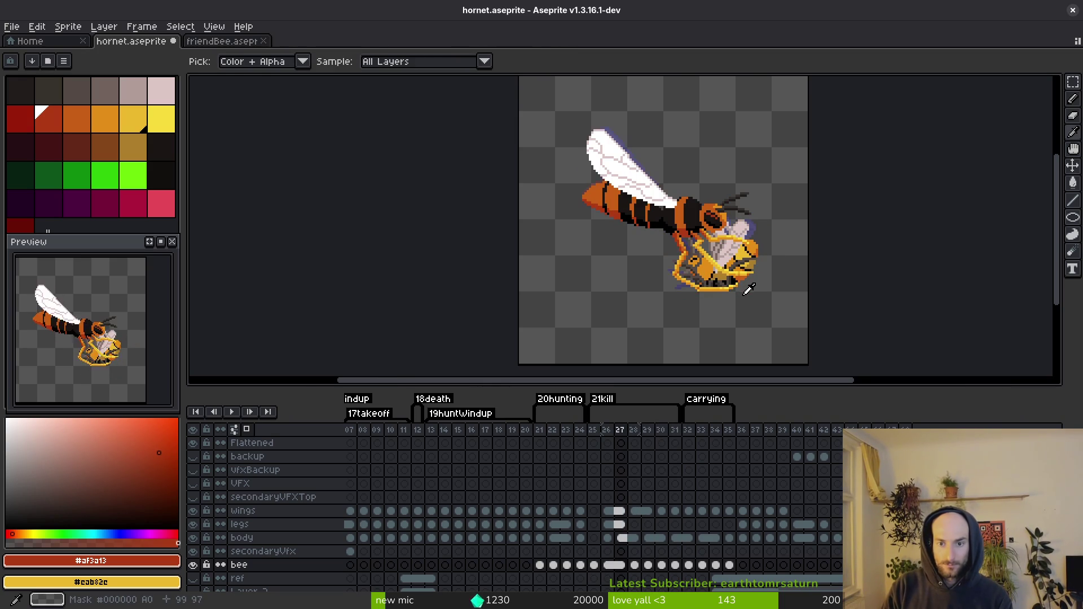
pyautogui.press('Right')
pyautogui.press('Right')
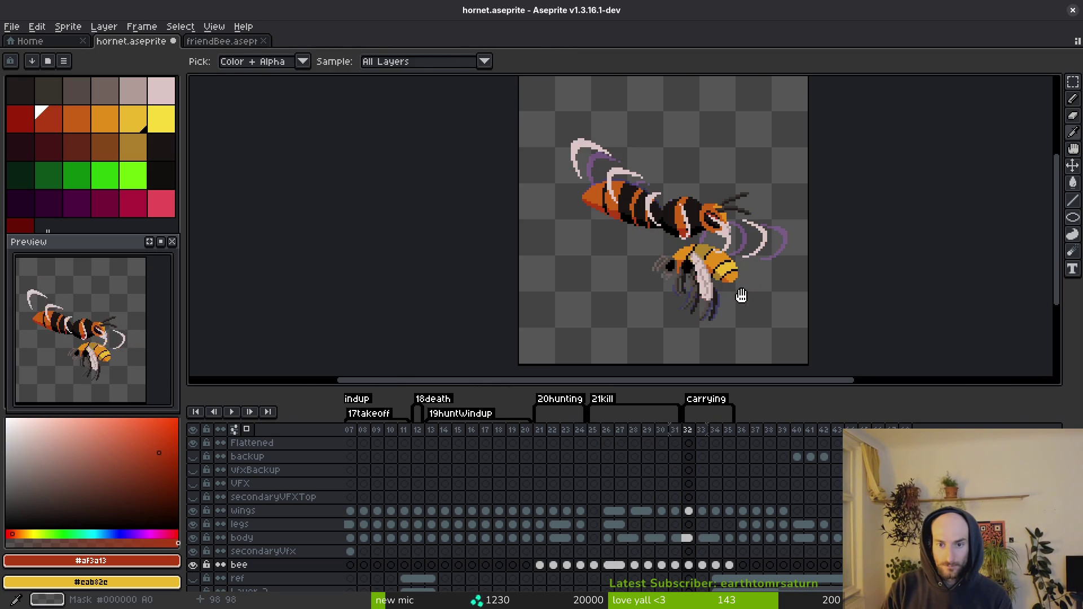
pyautogui.press('m')
# Step: Reselect the bee on frames 32–35, nudge it into place, save, and bring up friendBee
pyautogui.moveTo(809, 193); pyautogui.dragTo(562, 381)
pyautogui.moveTo(730, 566); pyautogui.dragTo(689, 567)
pyautogui.scroll(1, 725, 303)
pyautogui.scroll(1, 730, 327)
pyautogui.moveTo(730, 327); pyautogui.dragTo(735, 330)
pyautogui.hotkey('ctrl', 's')
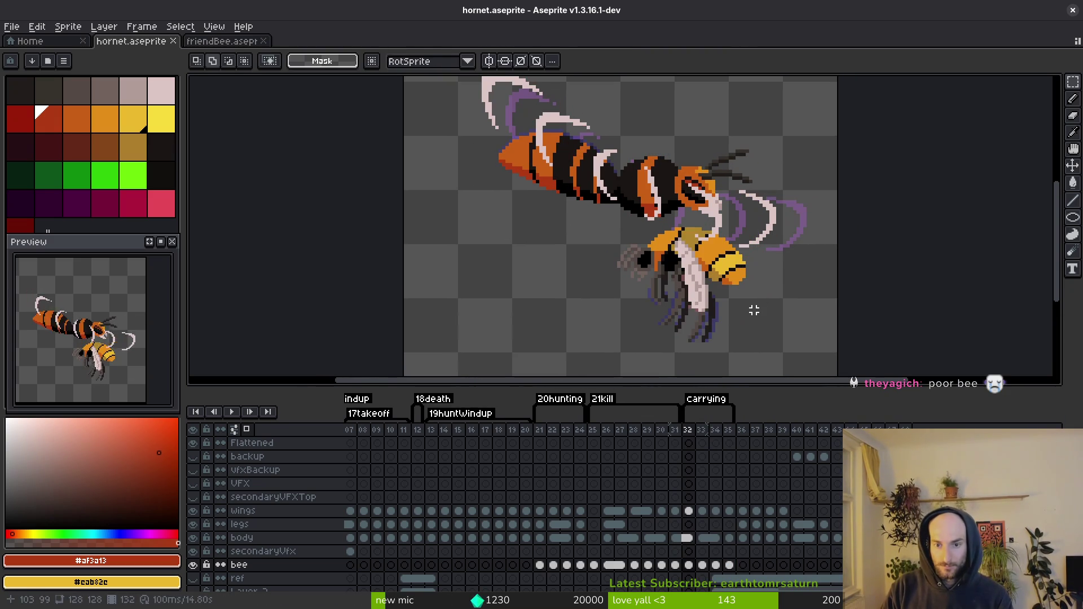
pyautogui.click(221, 41)
pyautogui.scroll(-2, 717, 205)
pyautogui.press('Left')
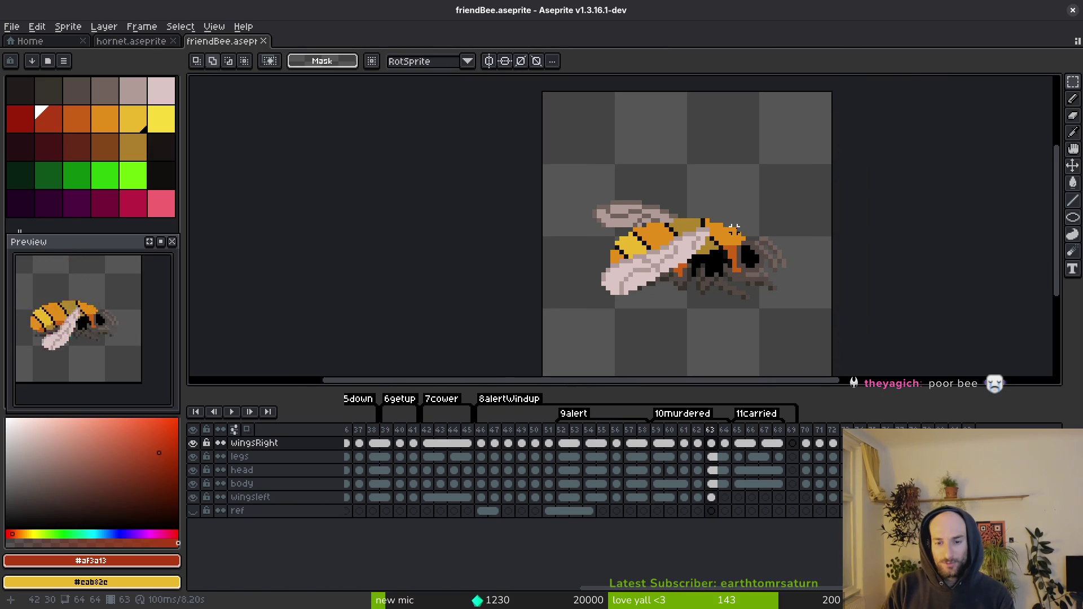
pyautogui.press('i')
pyautogui.press('Right')
pyautogui.press('Right')
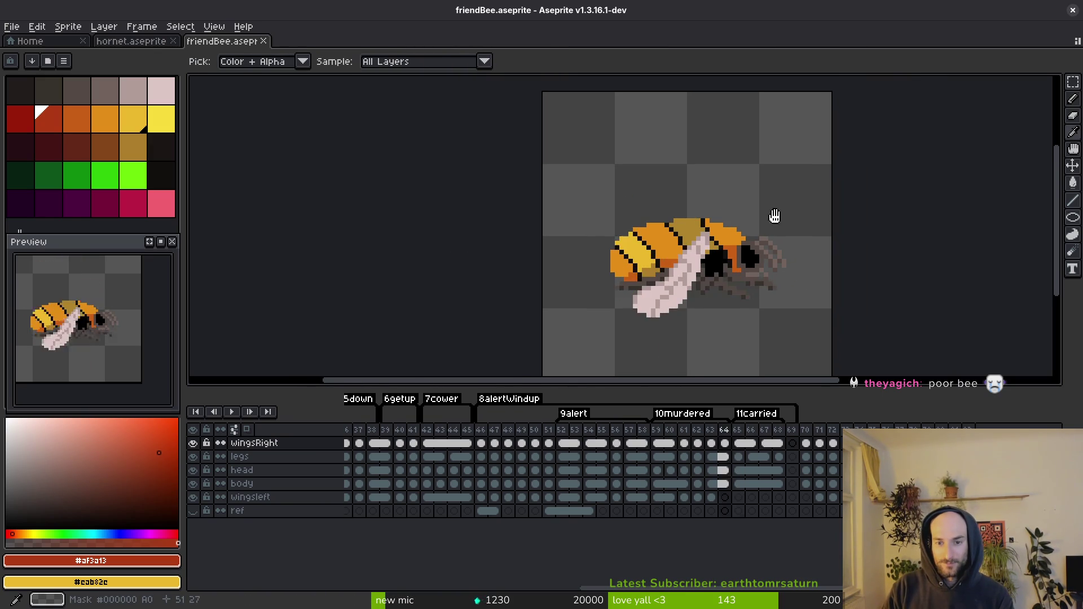
pyautogui.click(131, 41)
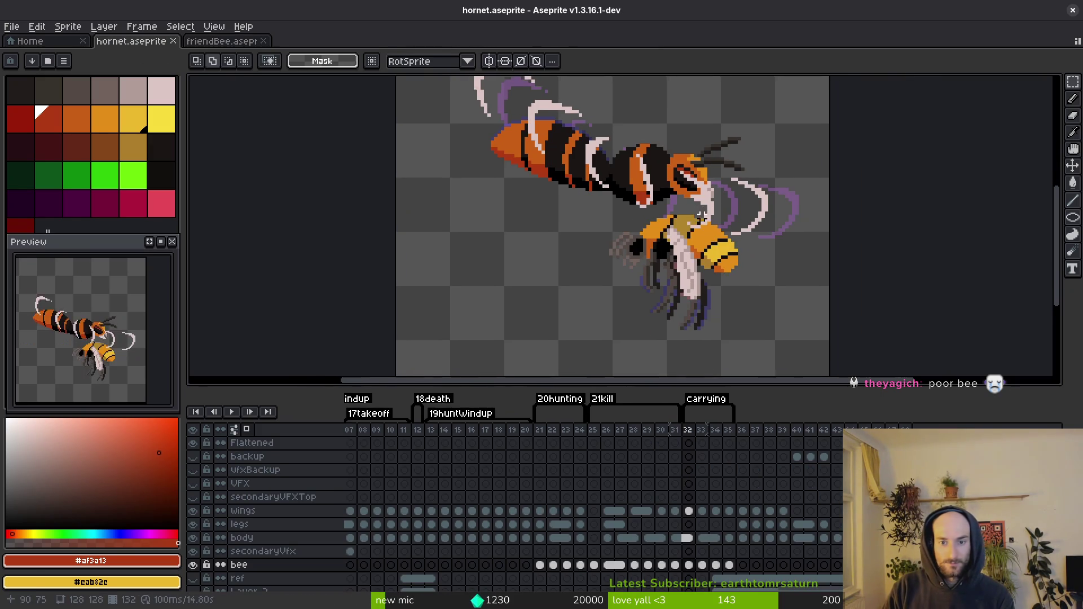
pyautogui.press('m')
pyautogui.hscroll(1, 754, 274)
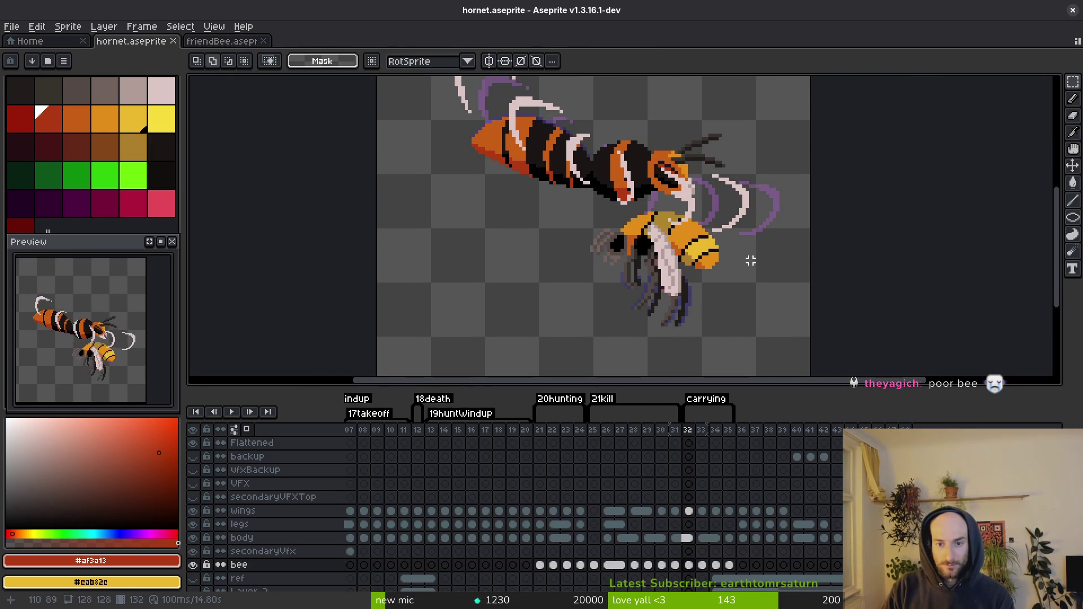
pyautogui.scroll(1, 745, 265)
pyautogui.hscroll(2, 762, 265)
pyautogui.hscroll(-2, 763, 290)
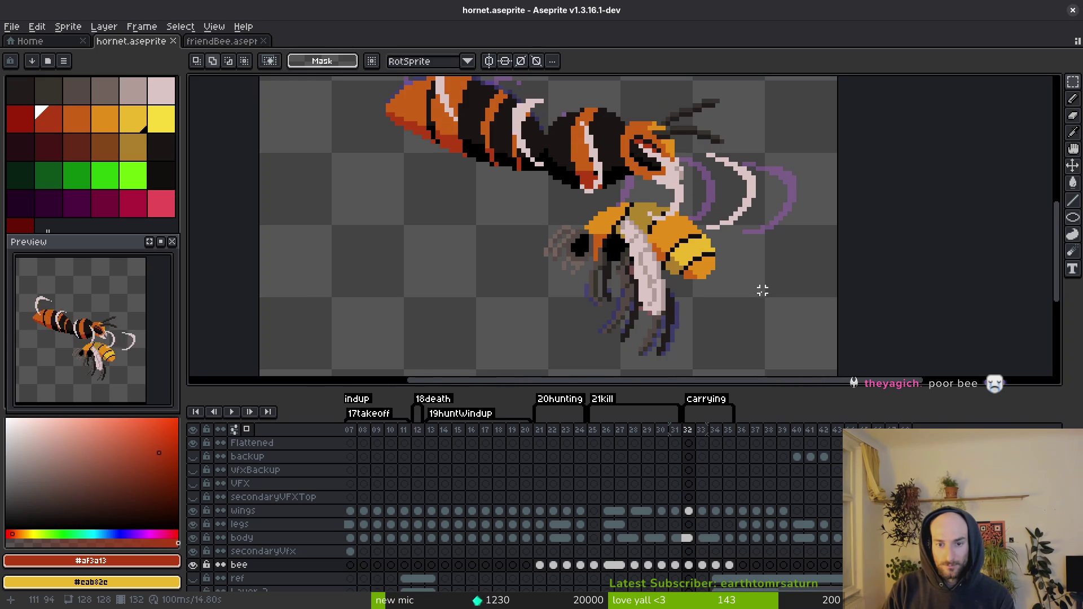
pyautogui.scroll(-2, 758, 268)
pyautogui.press('i')
pyautogui.press('Left')
pyautogui.press('Left')
pyautogui.press('Left')
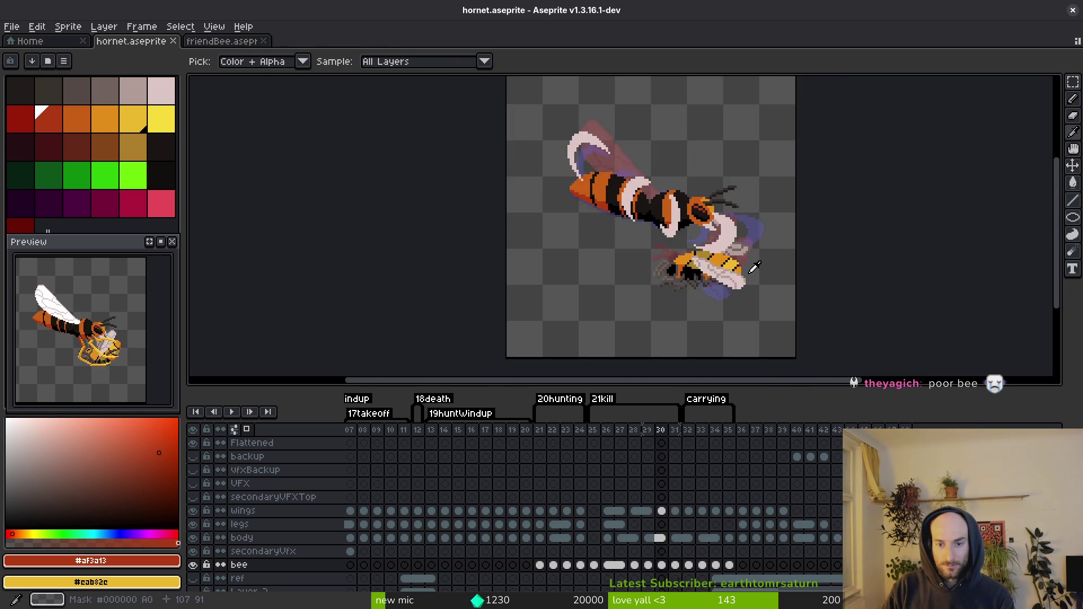
pyautogui.press('Right')
pyautogui.press('Right')
pyautogui.press('Right')
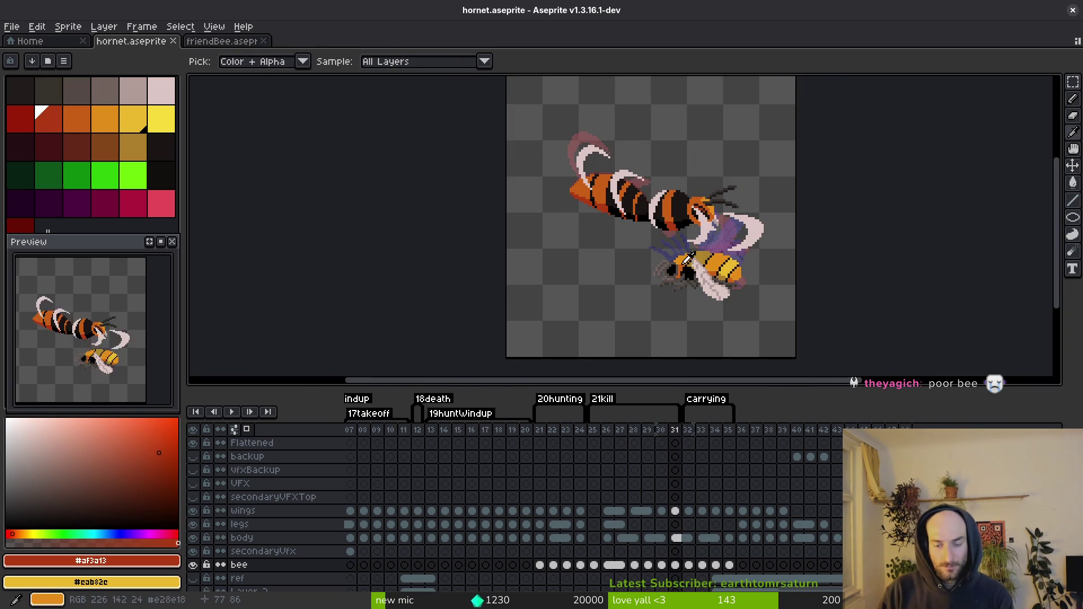
pyautogui.press('Right')
pyautogui.press('Right')
pyautogui.press('Left')
pyautogui.press('Left')
pyautogui.press('Left')
pyautogui.press('Right')
pyautogui.press('Right')
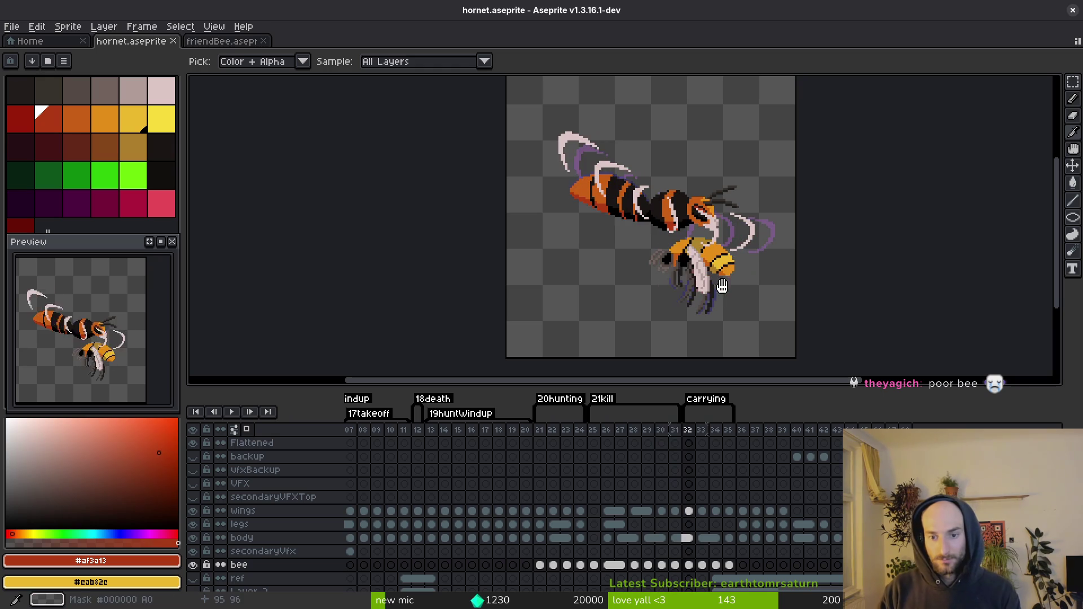
pyautogui.press('v')
pyautogui.moveTo(739, 253); pyautogui.dragTo(600, 359)
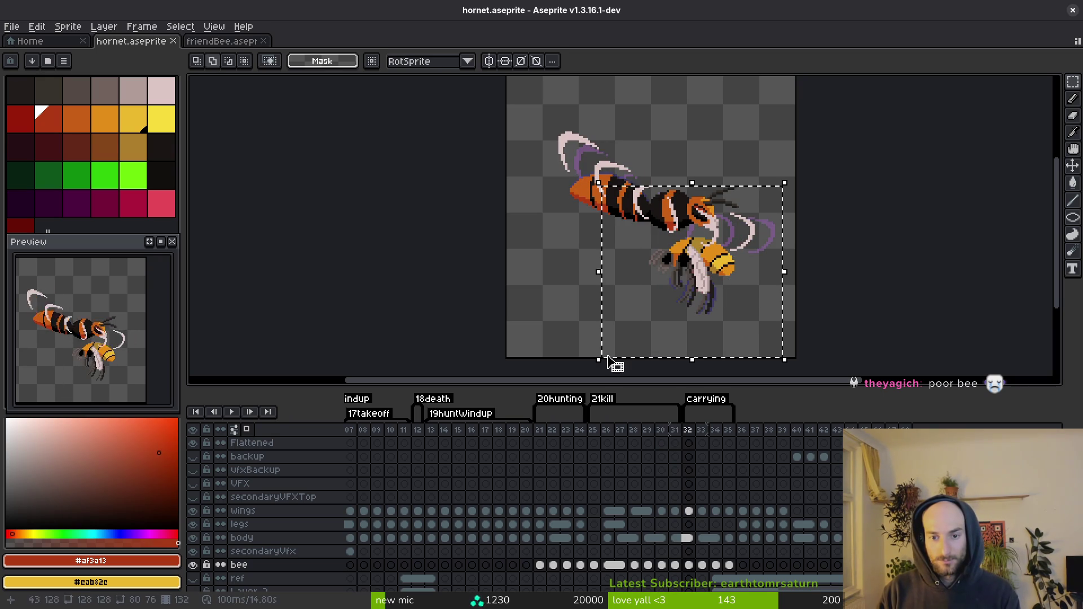
pyautogui.hotkey('ctrl', 'd')
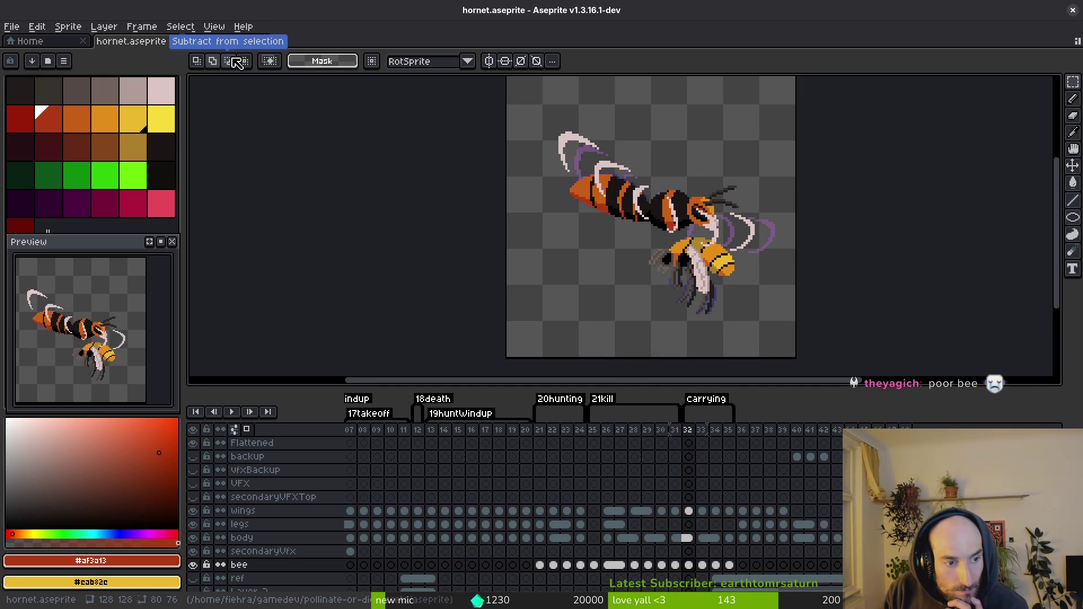
pyautogui.hotkey('ctrl', 'Tab')
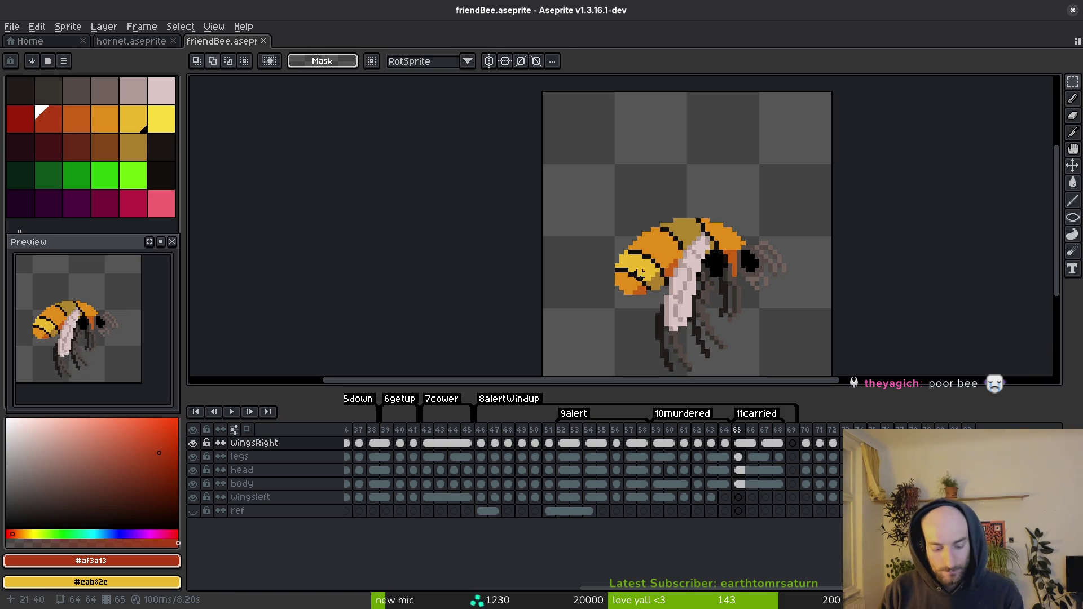
pyautogui.press('i')
pyautogui.press('Return')
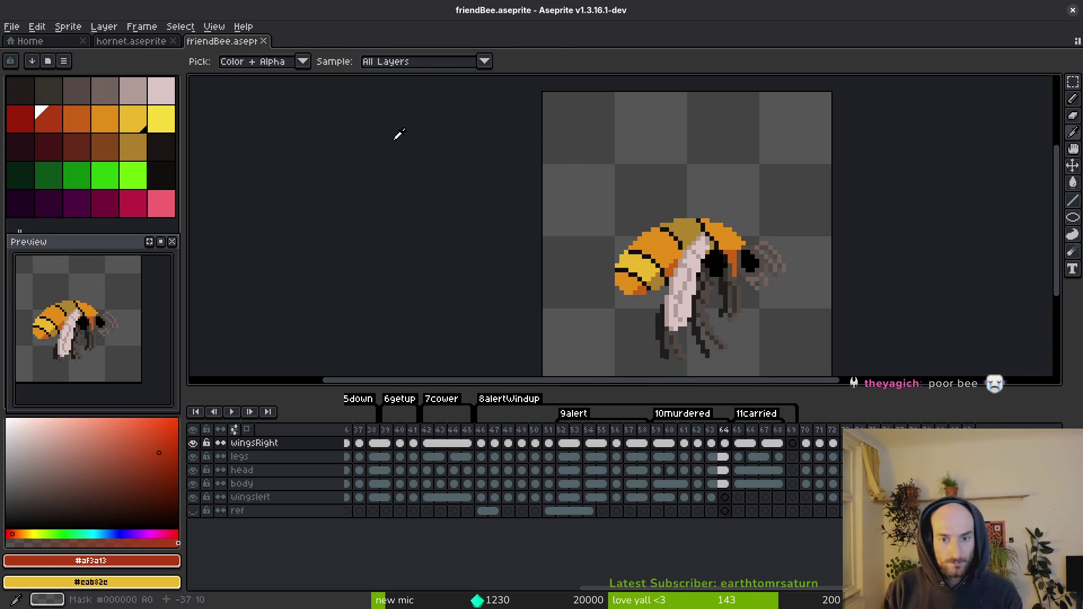
pyautogui.hotkey('ctrl', 'Tab')
pyautogui.scroll(2, 792, 269)
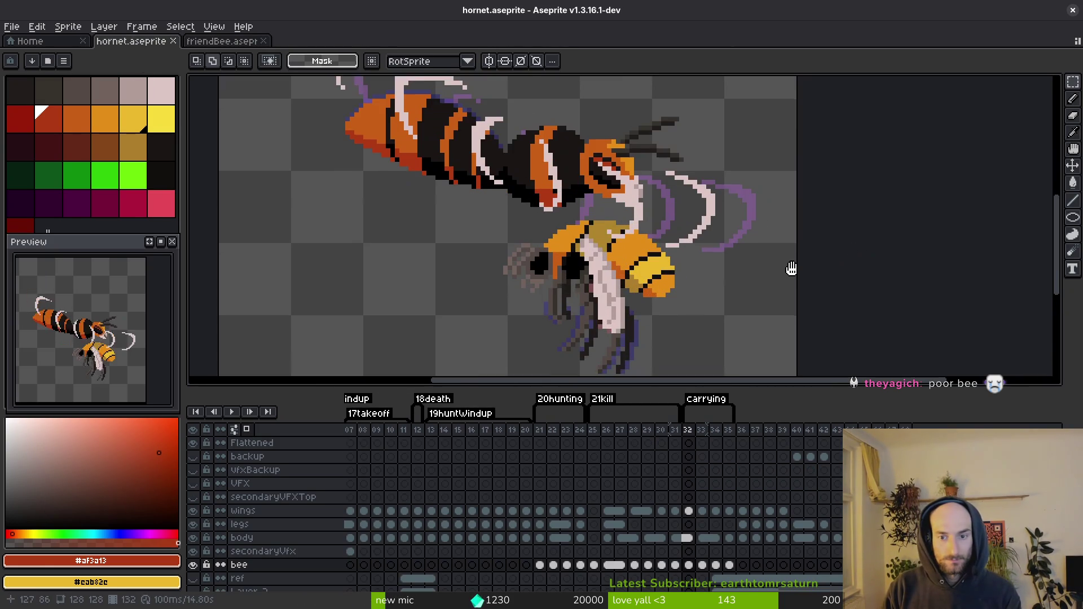
pyautogui.scroll(-1, 767, 268)
pyautogui.moveTo(757, 181)
pyautogui.mouseDown()
pyautogui.moveTo(510, 360)
pyautogui.moveTo(423, 387)
pyautogui.mouseUp()
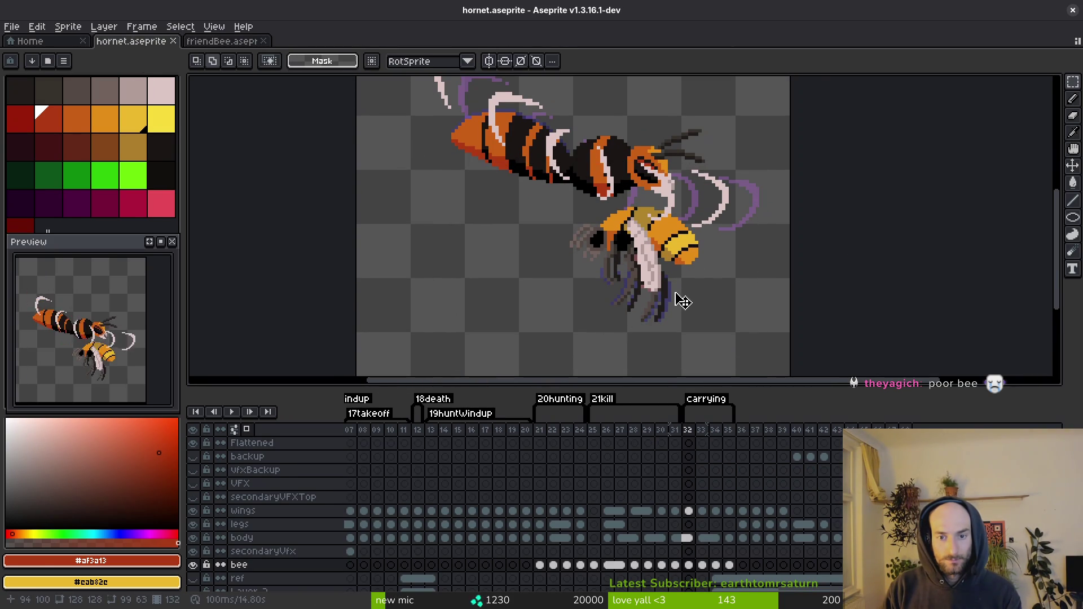